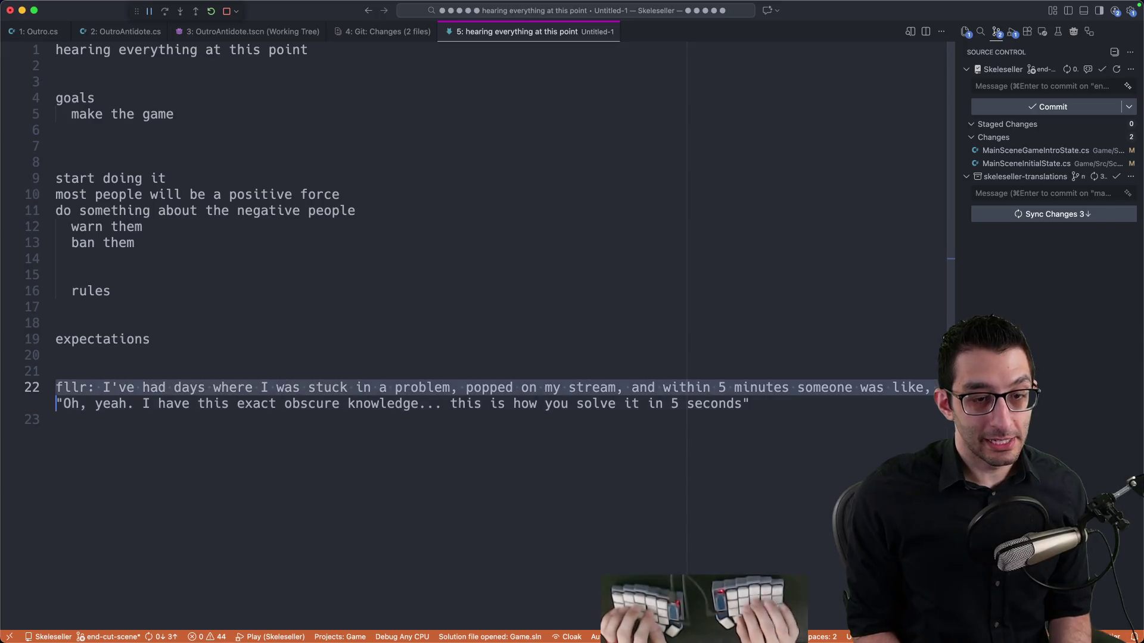
# Below the quoted chat comment, add a note that someone saves you time
pyautogui.scroll(-3, 387, 417)
pyautogui.tripleClick(774, 290)
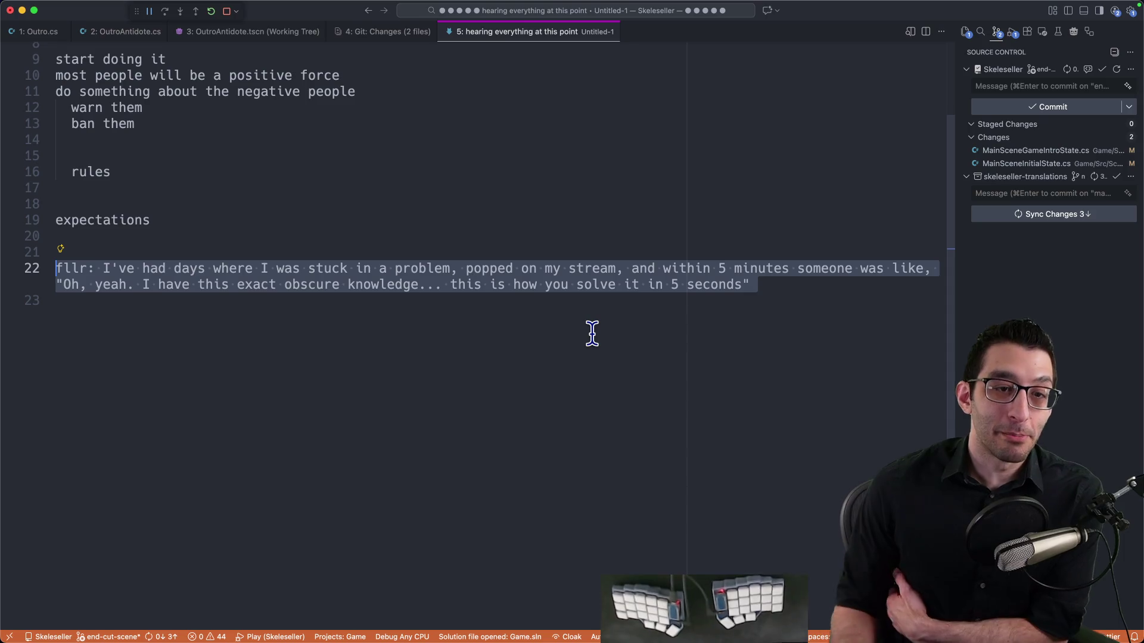
pyautogui.press('End')
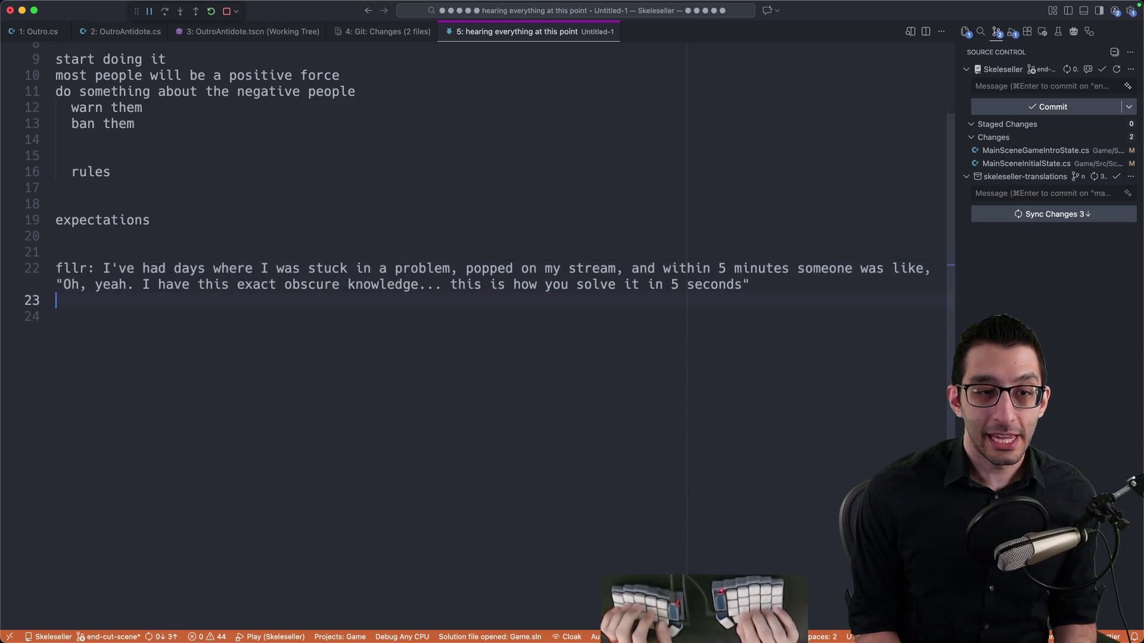
pyautogui.hotkey('alt', 'BackSpace')
pyautogui.hotkey('alt', 'BackSpace')
pyautogui.write('spe')
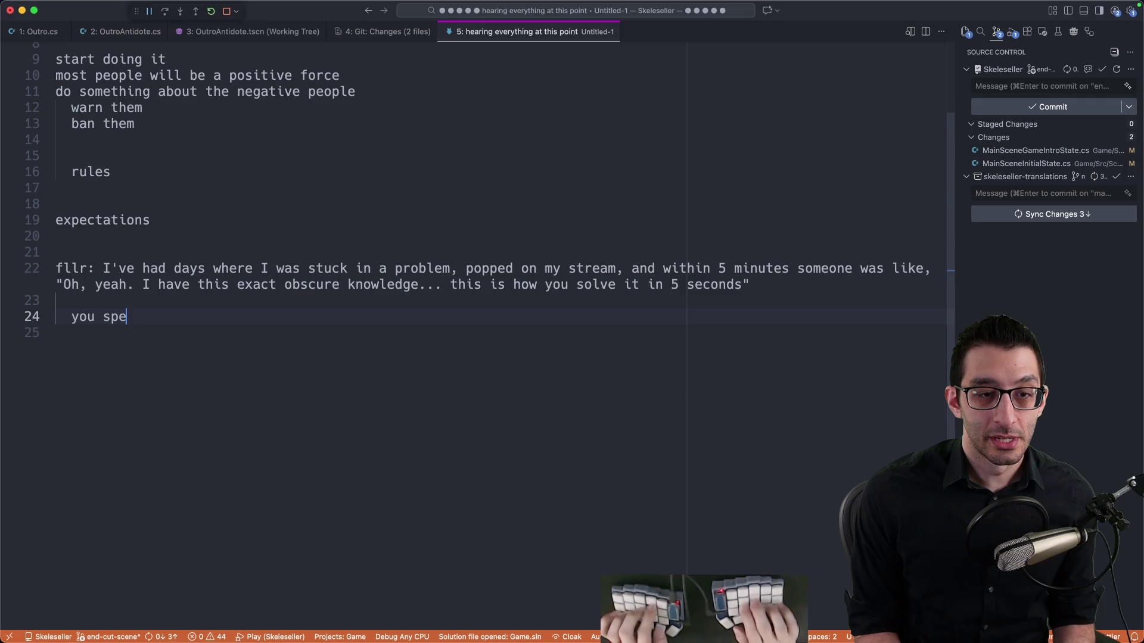
pyautogui.write('omeone sav')
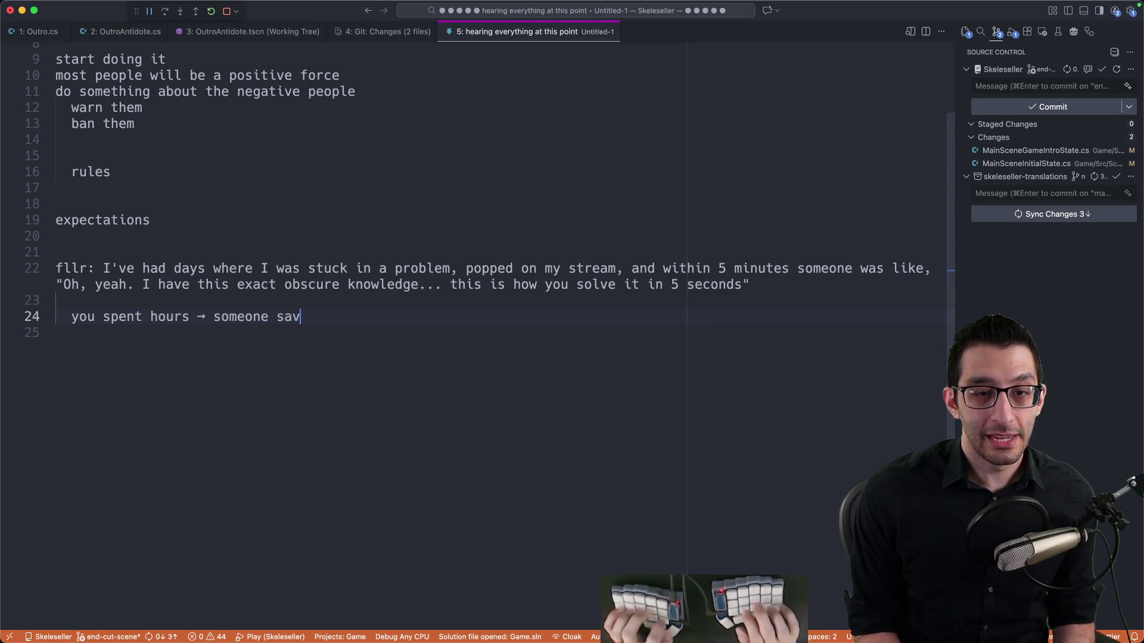
pyautogui.write(' time')
pyautogui.press('Return')
pyautogui.press('Return')
pyautogui.press('Return')
# Add an 'average case:' note that streaming makes everything take longer, then close the notes
pyautogui.write('av')
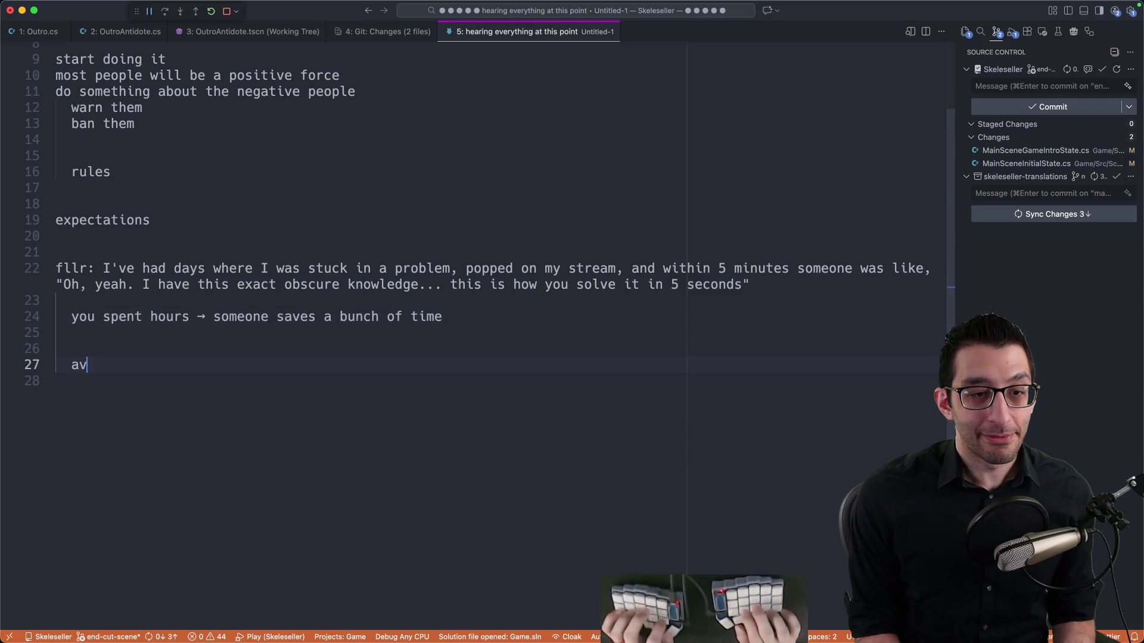
pyautogui.write("erage case: you know what you're doing and you distract yourself by streaming and ev")
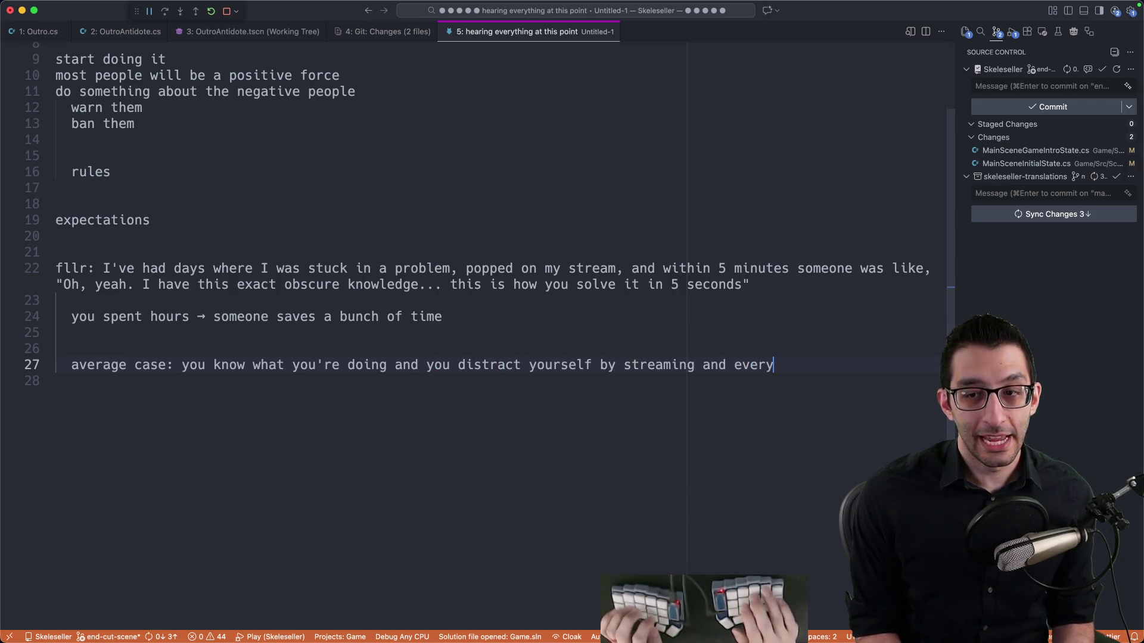
pyautogui.write('er')
pyautogui.scroll(-4, 592, 333)
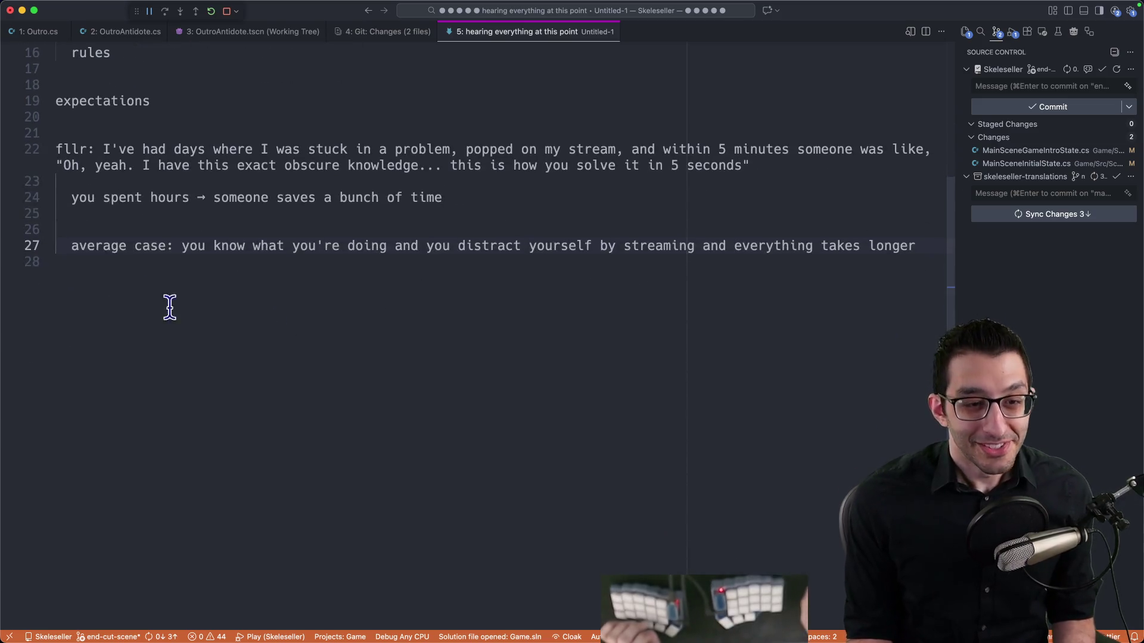
pyautogui.moveTo(69, 247); pyautogui.dragTo(789, 320)
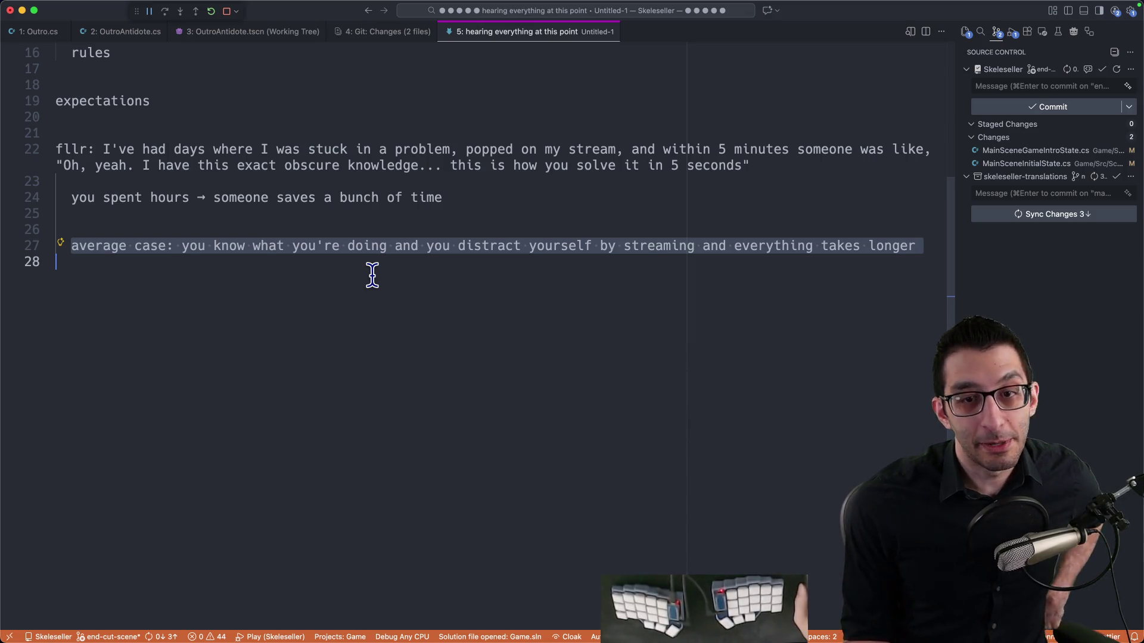
pyautogui.click(590, 365)
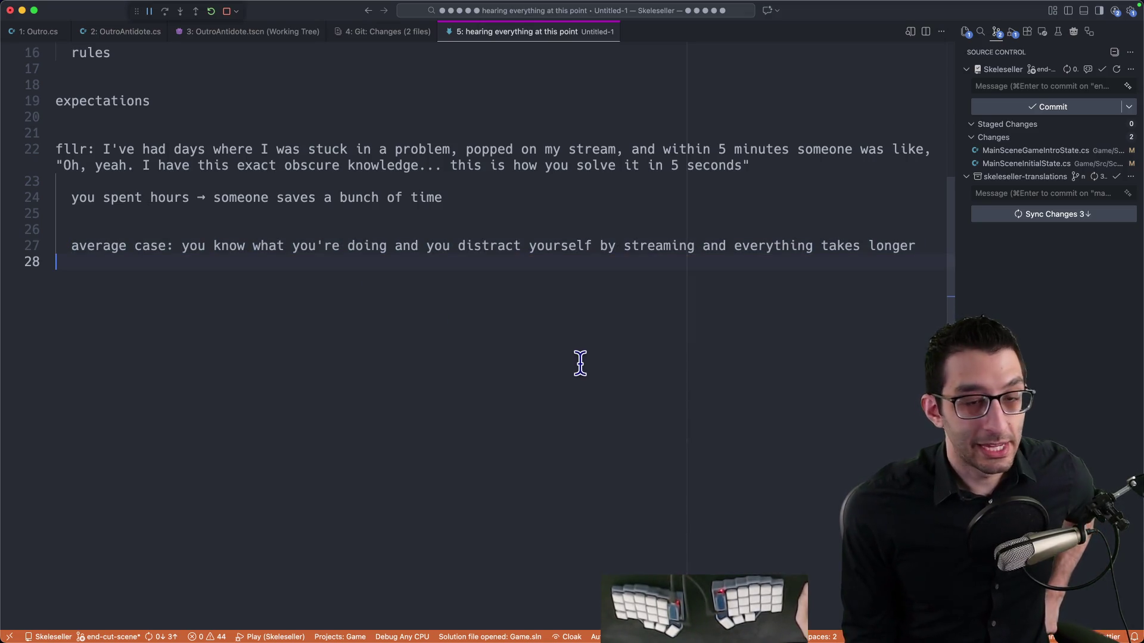
pyautogui.press('super+w')
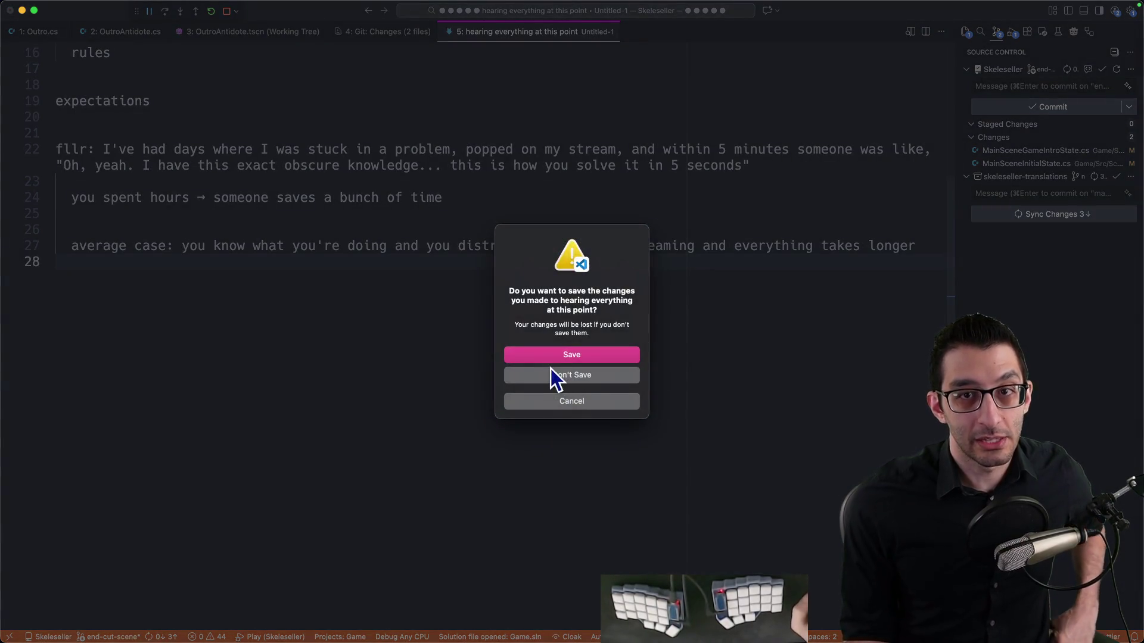
# Discard the notes, restore the potion bullet in the TODO doc, and add the potion-throw bullet
pyautogui.click(551, 369)
pyautogui.press('super+Tab')
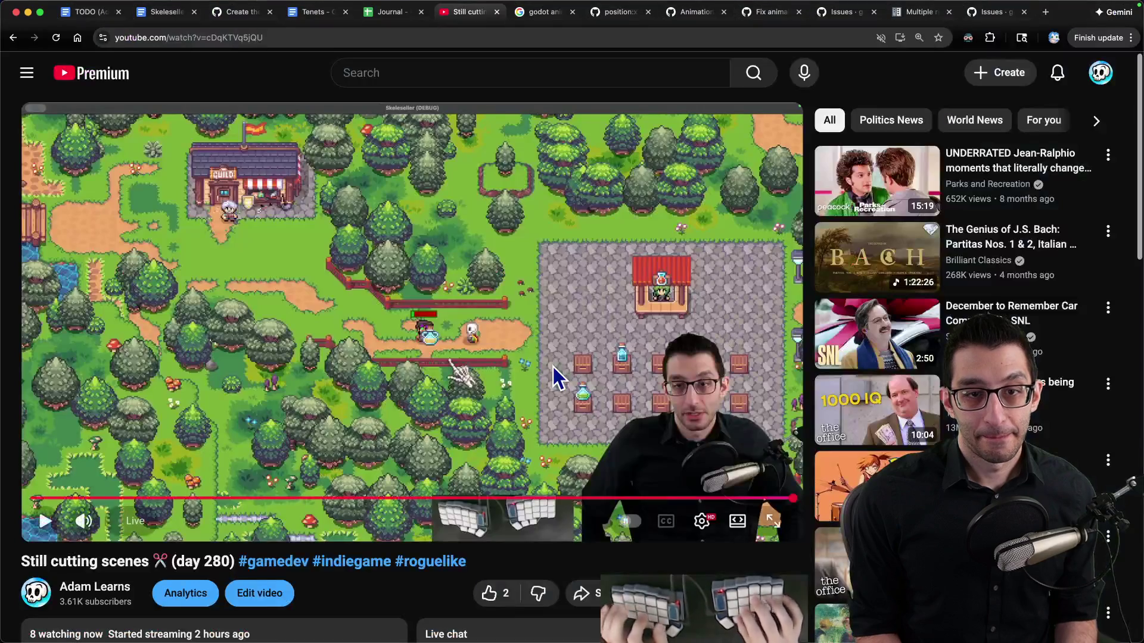
pyautogui.press('super+1')
pyautogui.press('super+z')
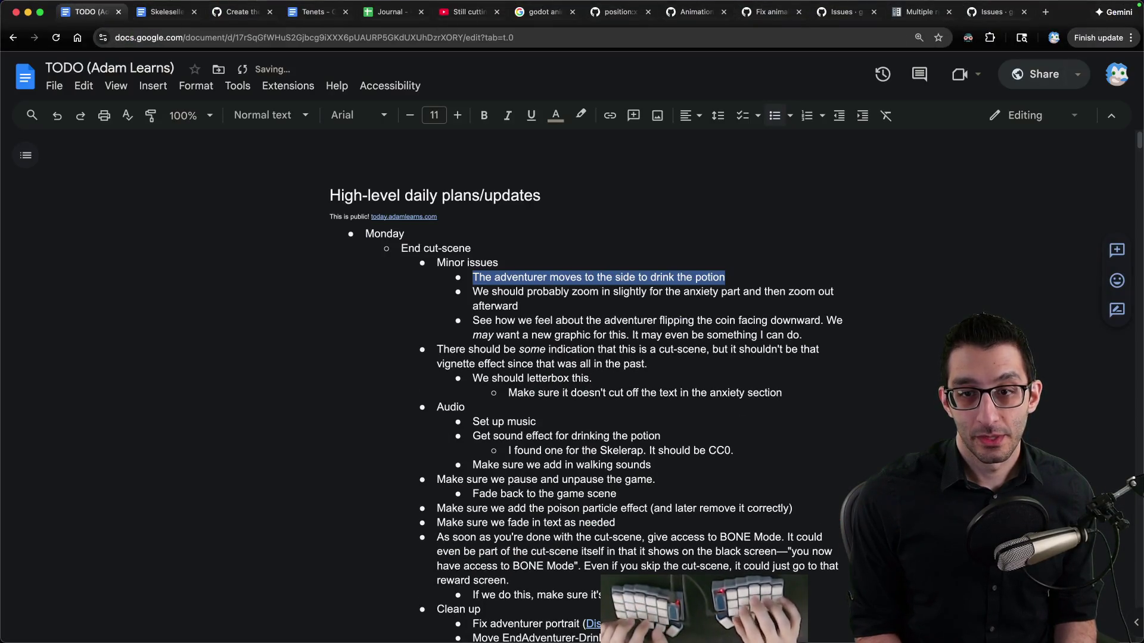
pyautogui.moveTo(703, 641)
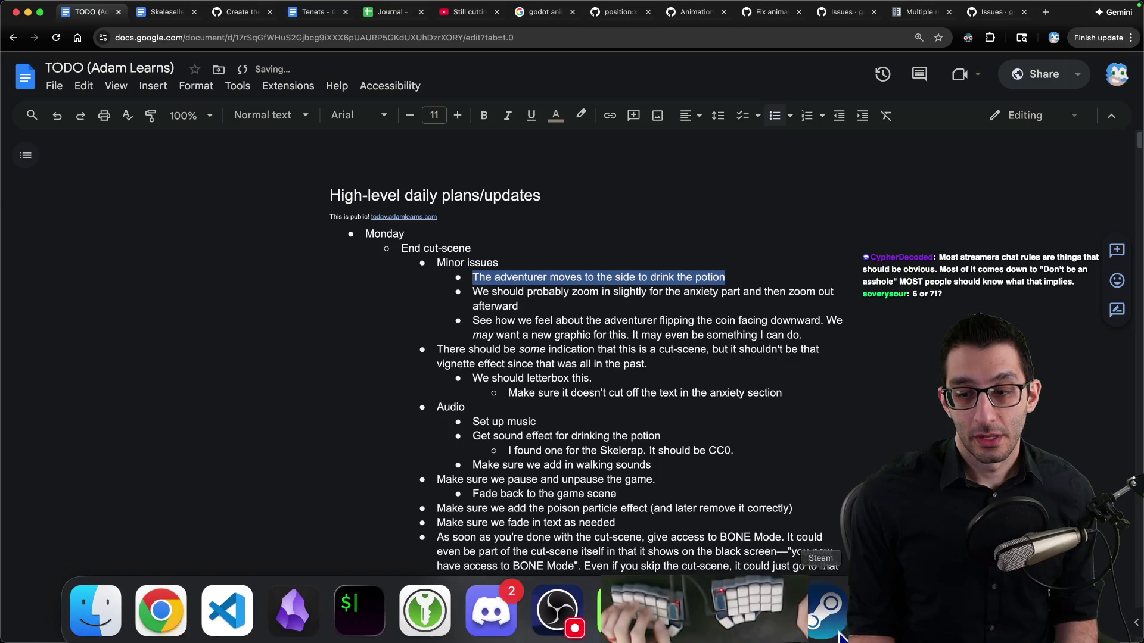
pyautogui.press('Right')
pyautogui.press('Return')
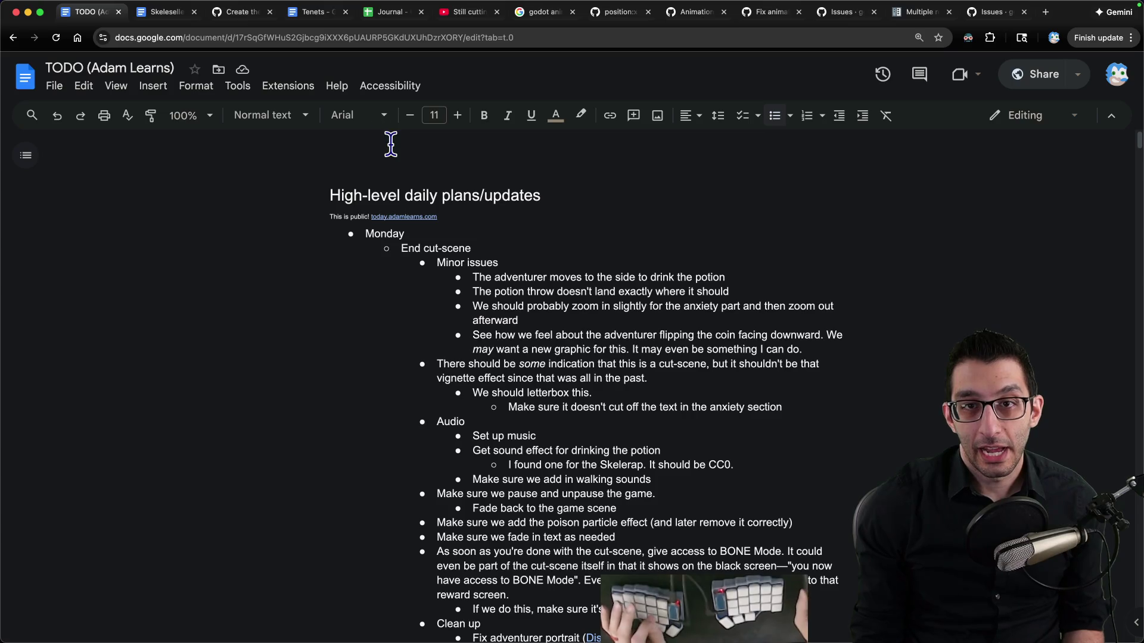
# Start a VS Code scratch note reading '/r/twitch'
pyautogui.click(769, 278)
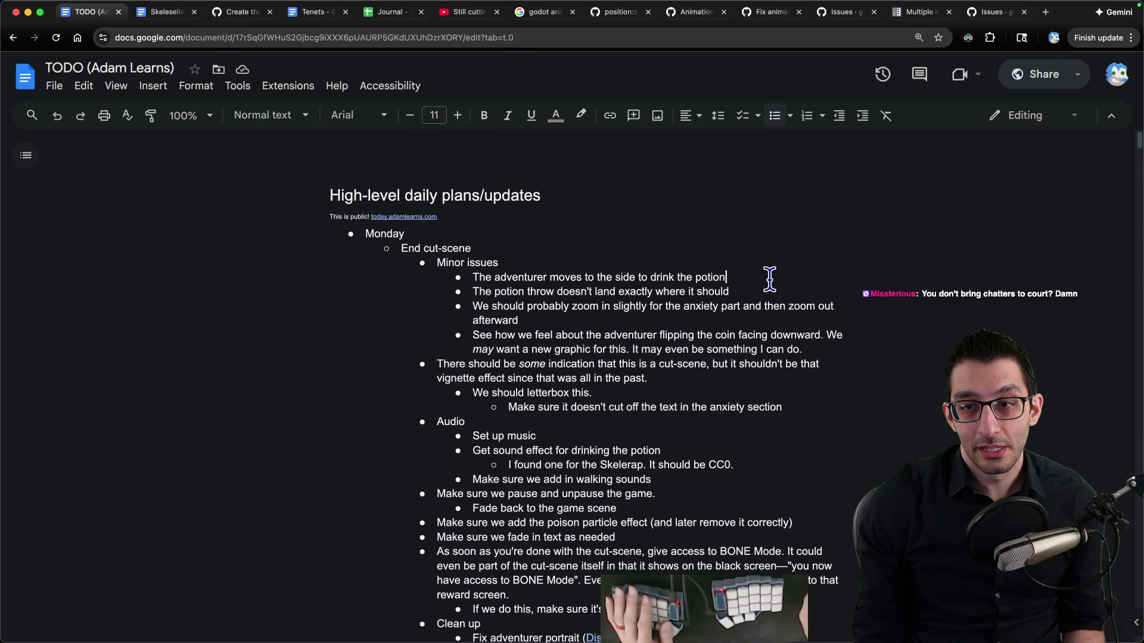
pyautogui.press('super+Tab')
pyautogui.write('/r/twitch')
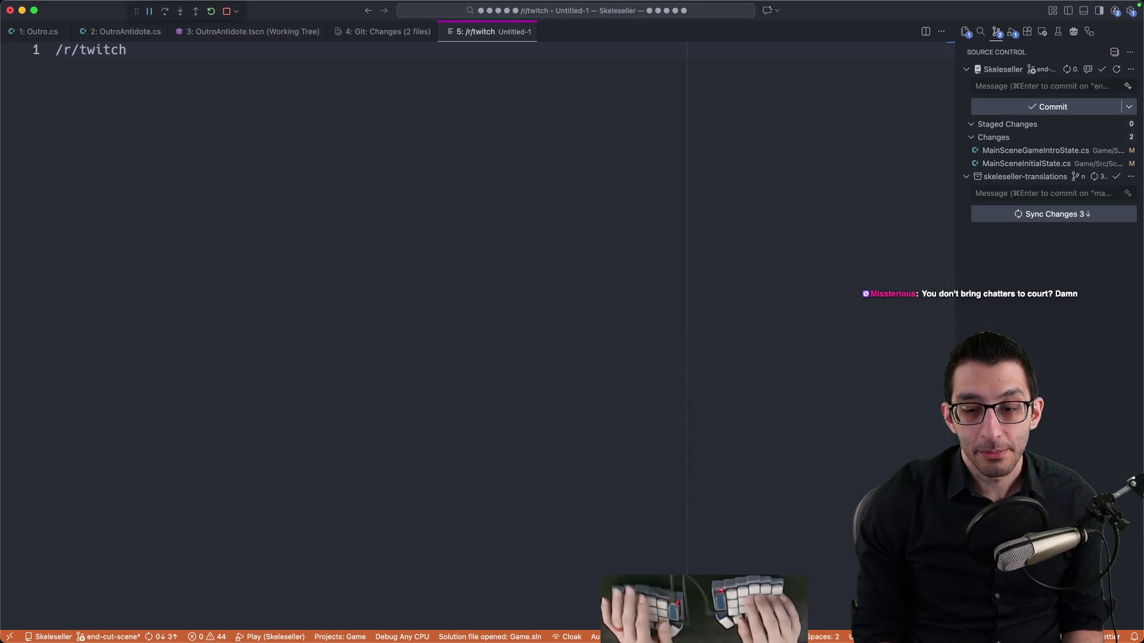
# Discard the '/r/twitch' scratch note unsaved, glance over Outro.cs, then bring up Godot
pyautogui.press('super+a')
pyautogui.press('super+w')
pyautogui.press('super+d')
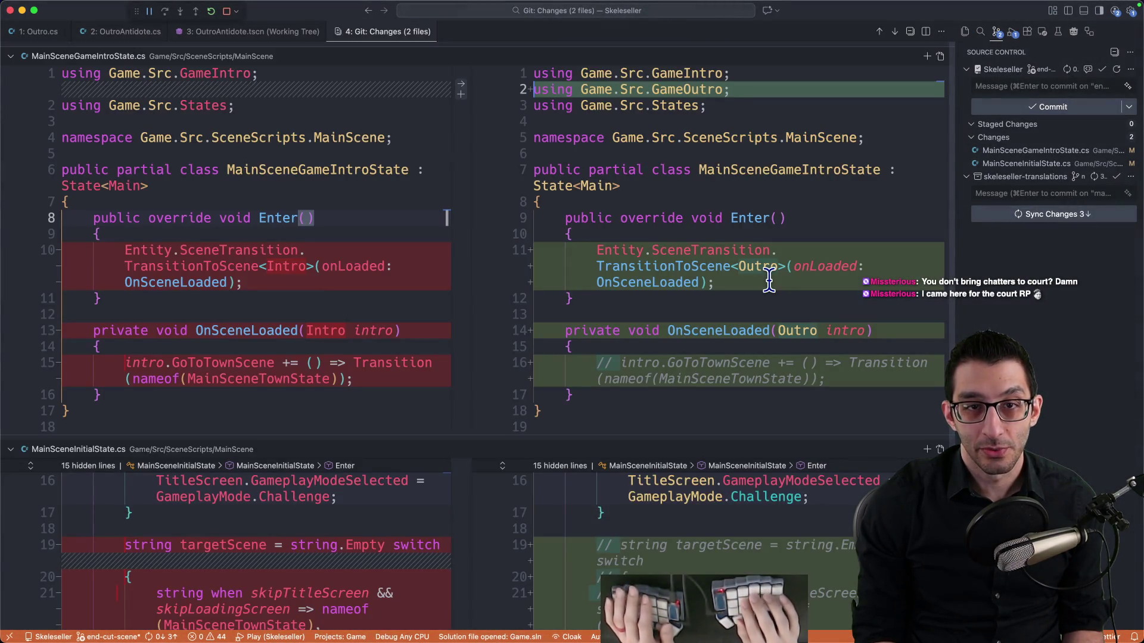
pyautogui.press('super+alt+Left')
pyautogui.press('super+alt+Left')
pyautogui.press('super+alt+Left')
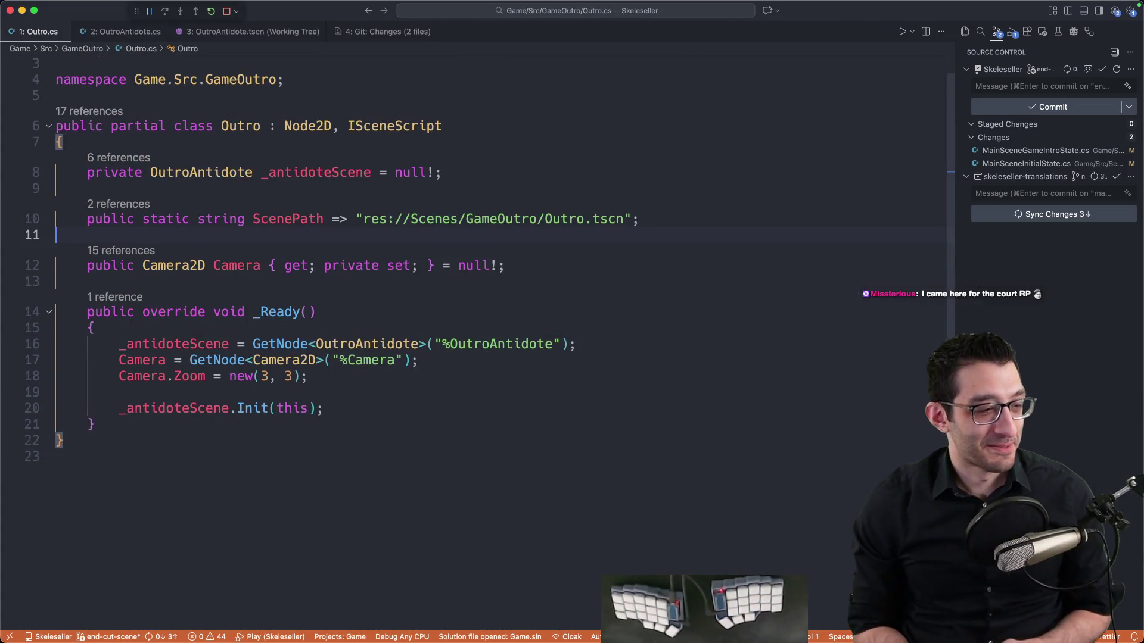
pyautogui.press('super+Tab')
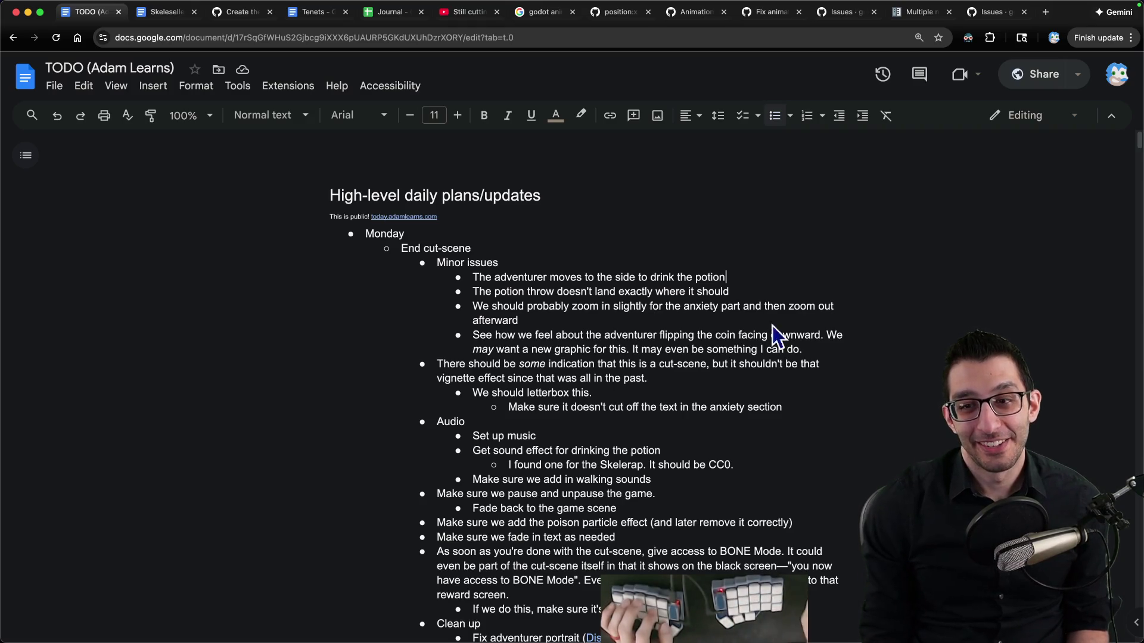
pyautogui.click(730, 573)
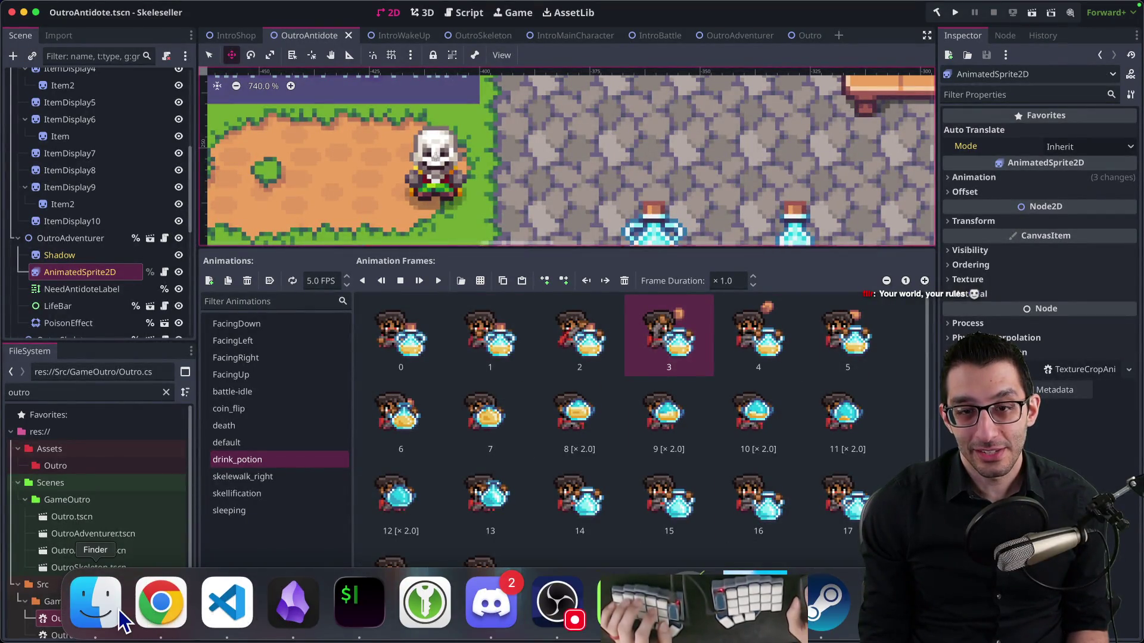
# Open EndAdventurer-Drinking.png from end_cut_scene in Affinity Photo and scroll up through its frames
pyautogui.click(94, 602)
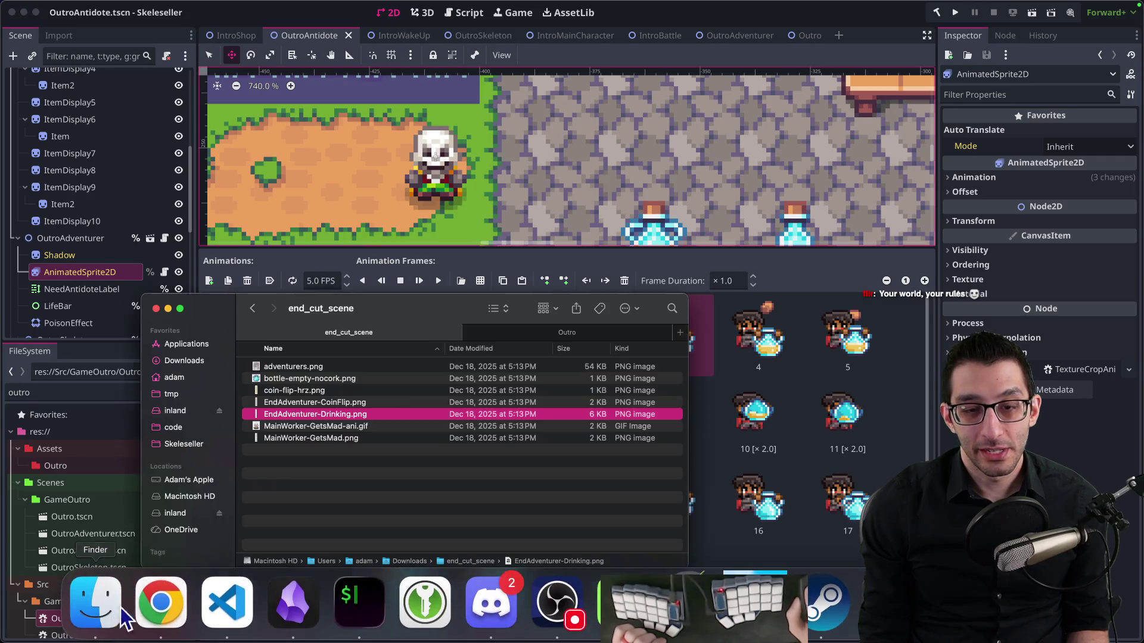
pyautogui.doubleClick(313, 413)
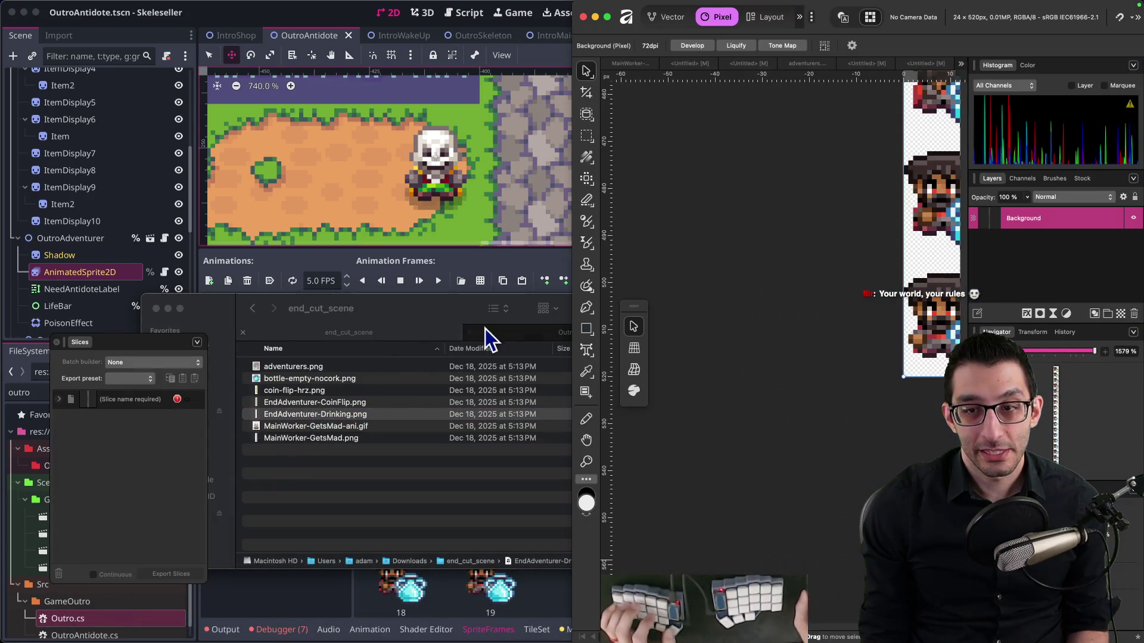
pyautogui.scroll(10, 620, 331)
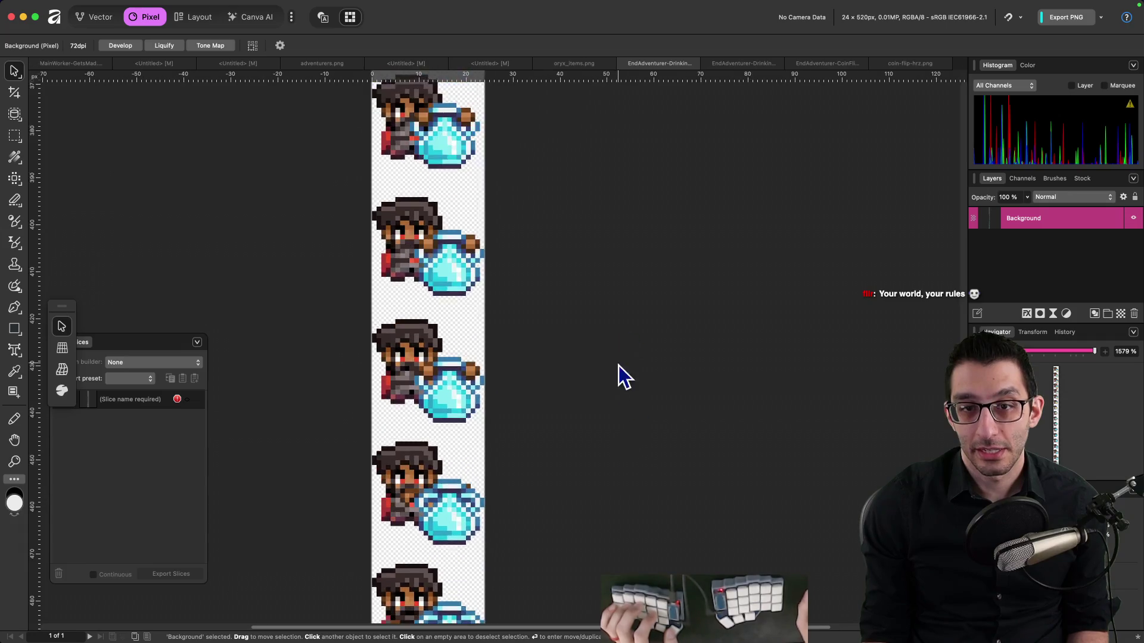
pyautogui.scroll(10, 627, 448)
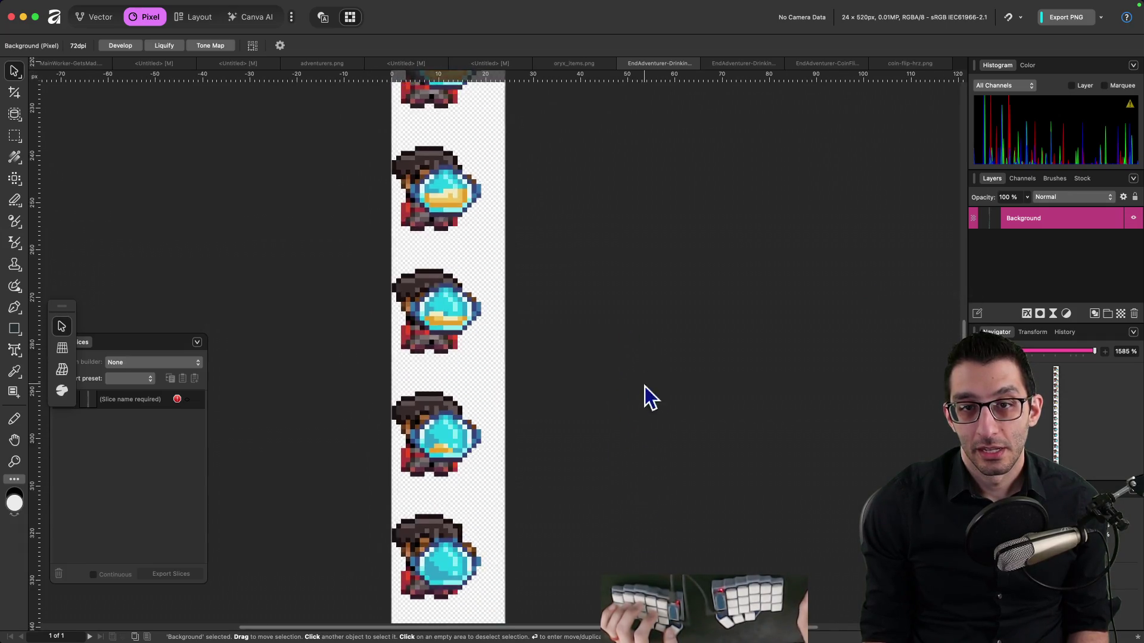
pyautogui.scroll(10, 661, 442)
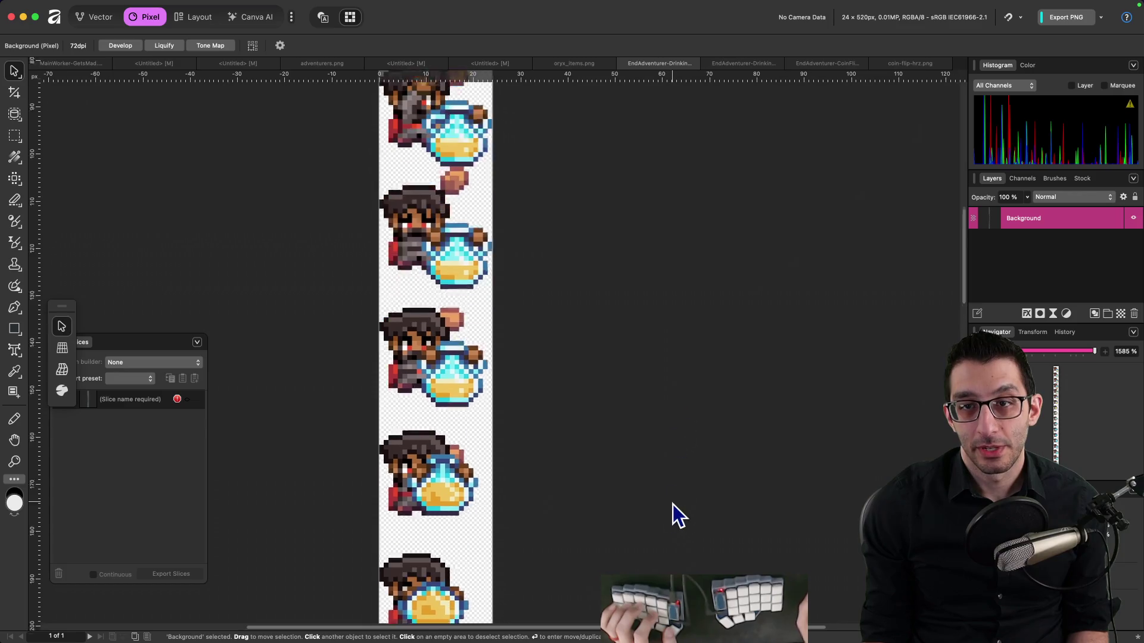
pyautogui.scroll(10, 685, 417)
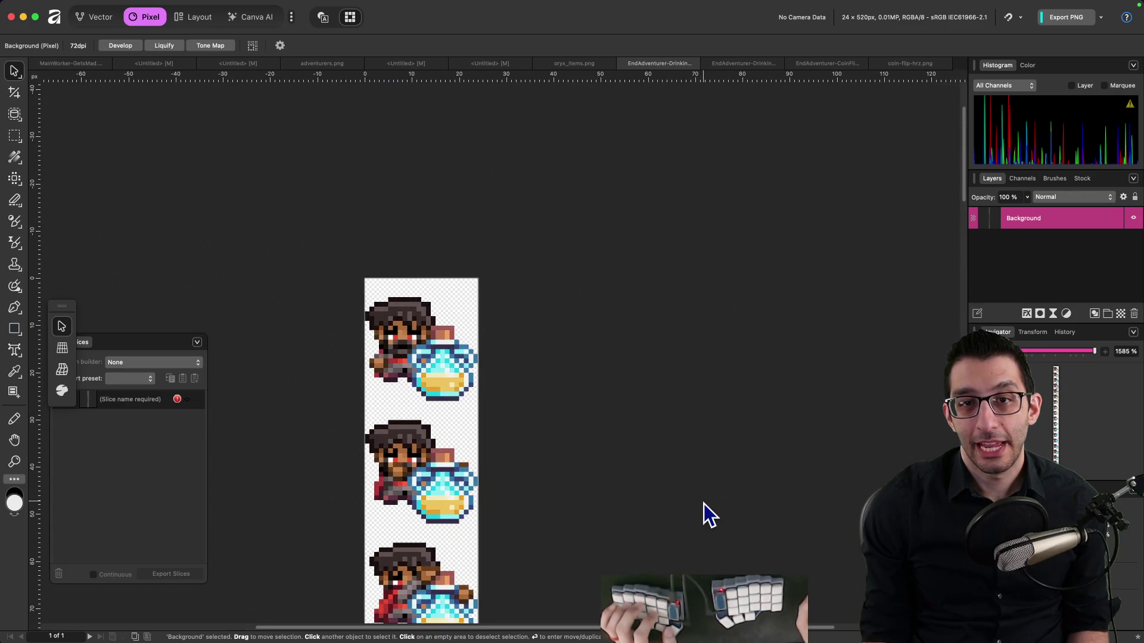
pyautogui.moveTo(755, 601)
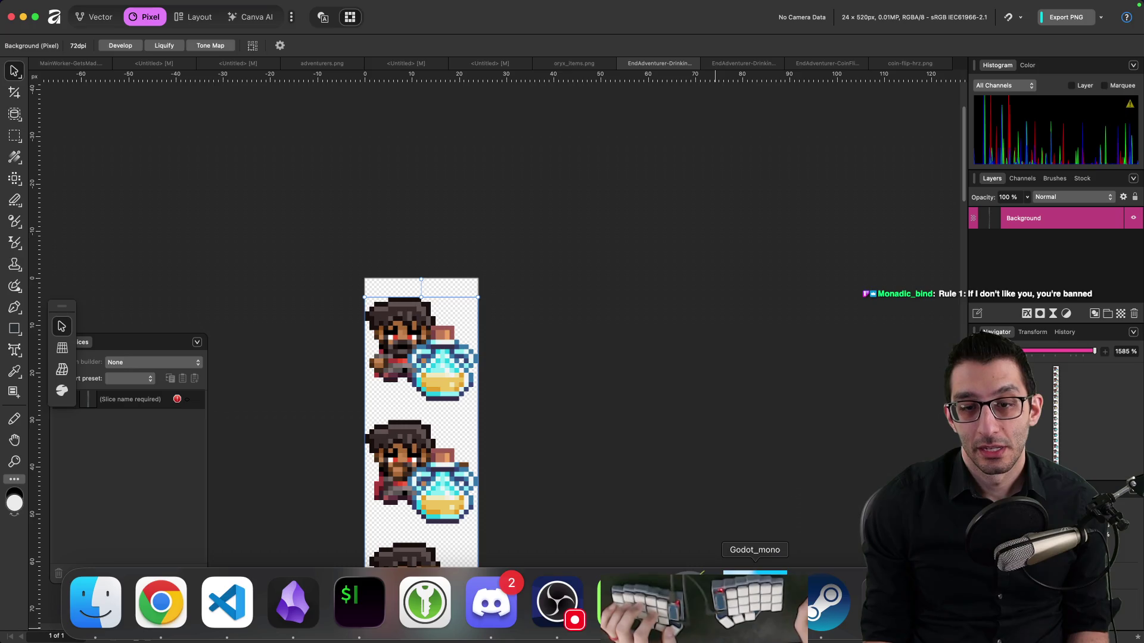
pyautogui.click(755, 601)
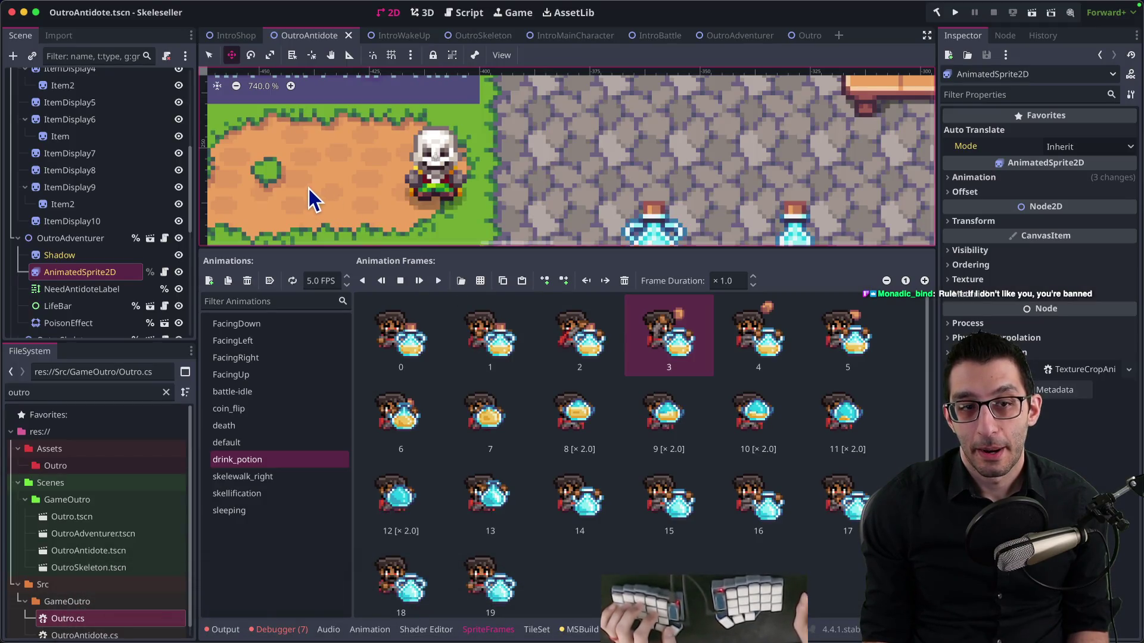
# Zoom out and pan Godot's 2D view toward the shop path, then create a blank VS Code file
pyautogui.scroll(-5, 309, 188)
pyautogui.moveTo(307, 191); pyautogui.dragTo(610, 182)
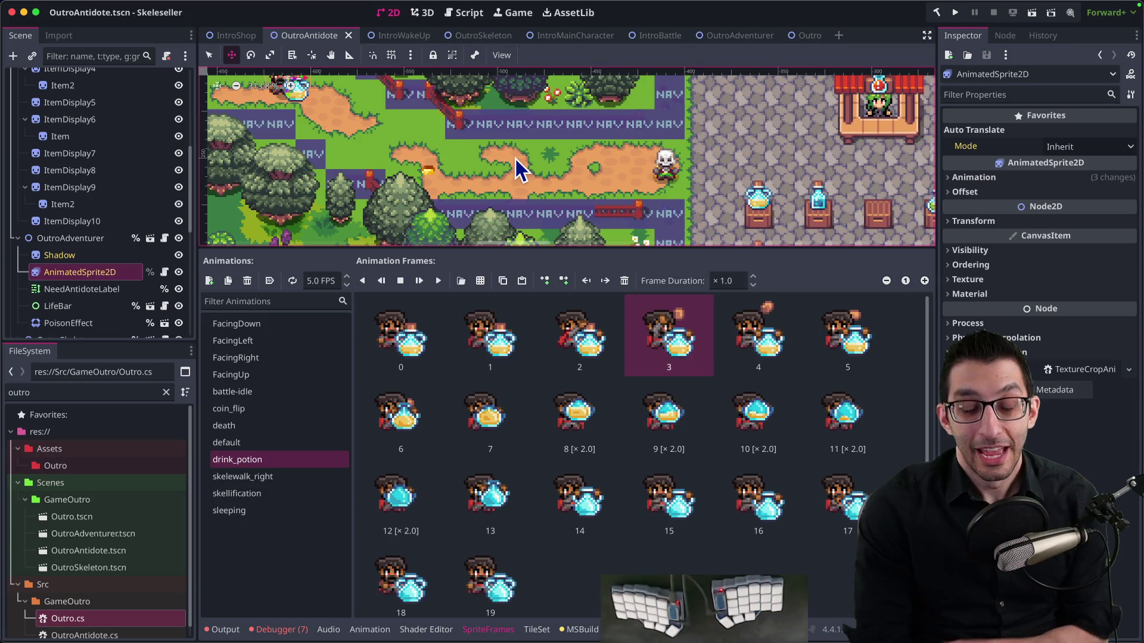
pyautogui.press('super+Tab')
pyautogui.press('super+n')
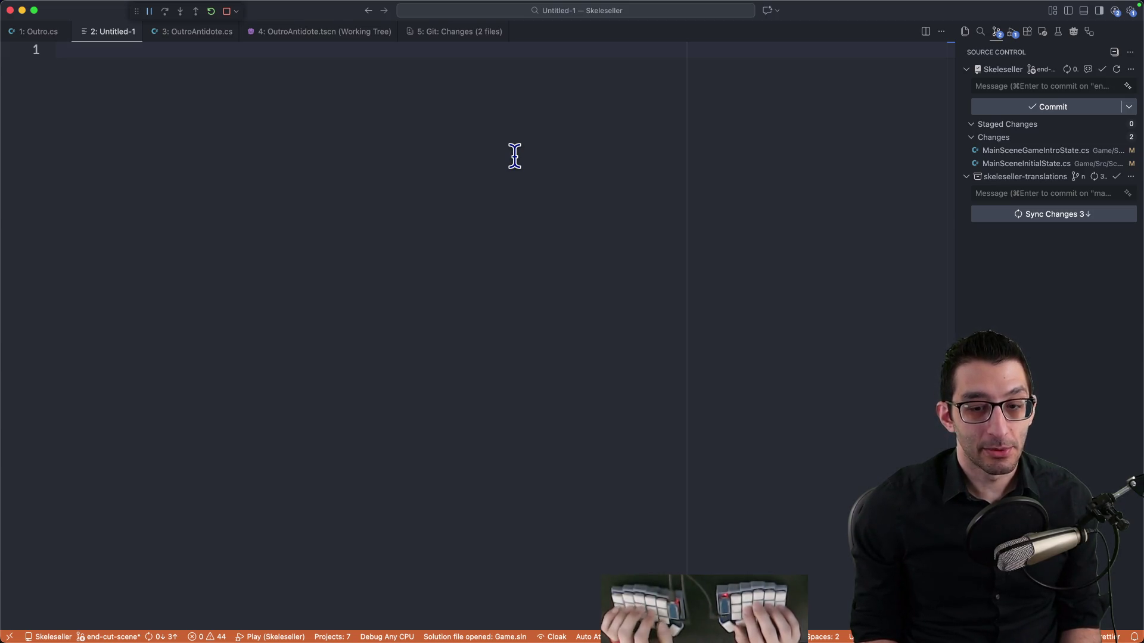
# Type the quote "you're making a game like my game" in the scratch file, then discard it unsaved
pyautogui.write('"')
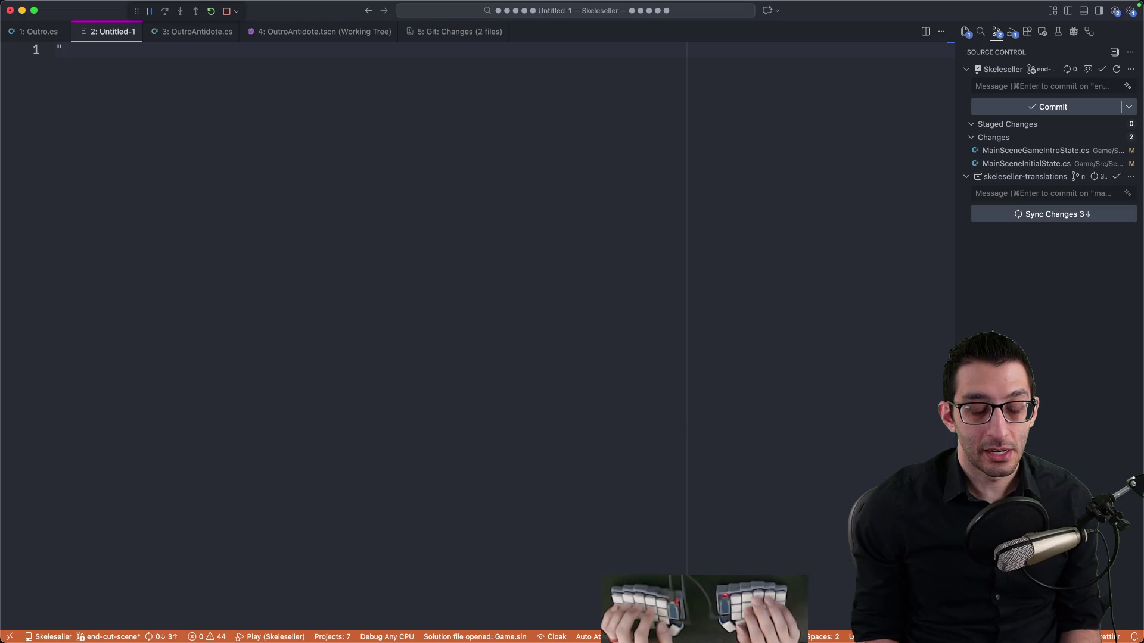
pyautogui.write("you're making")
pyautogui.press('BackSpace')
pyautogui.press('BackSpace')
pyautogui.press('BackSpace')
pyautogui.write("'re making a game like m")
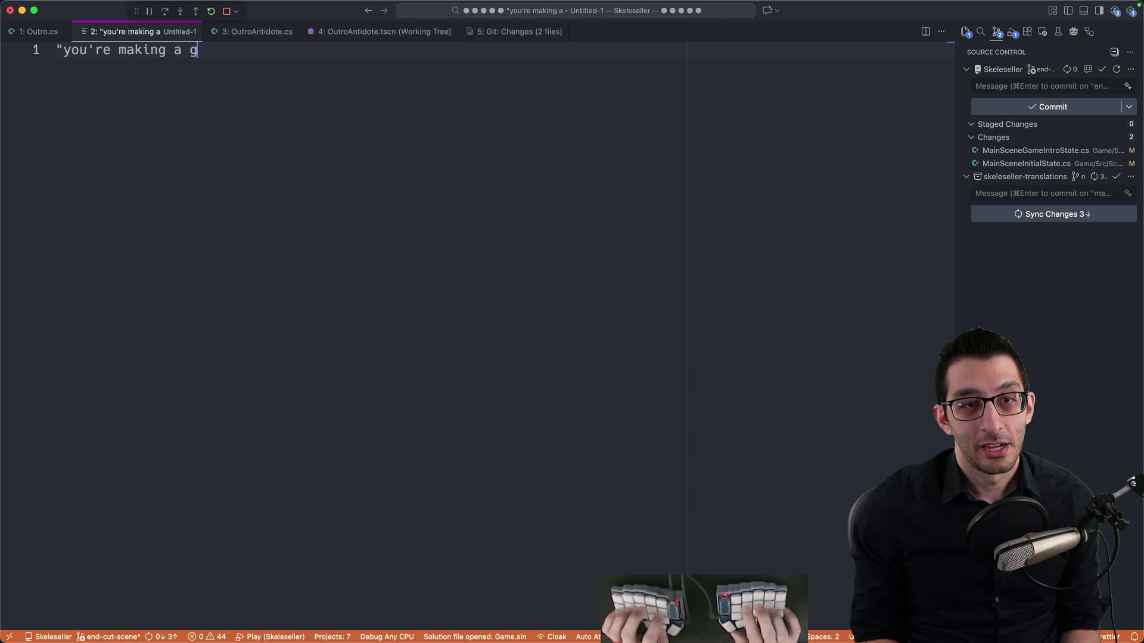
pyautogui.write('y game"')
pyautogui.press('super+a')
pyautogui.click(398, 105)
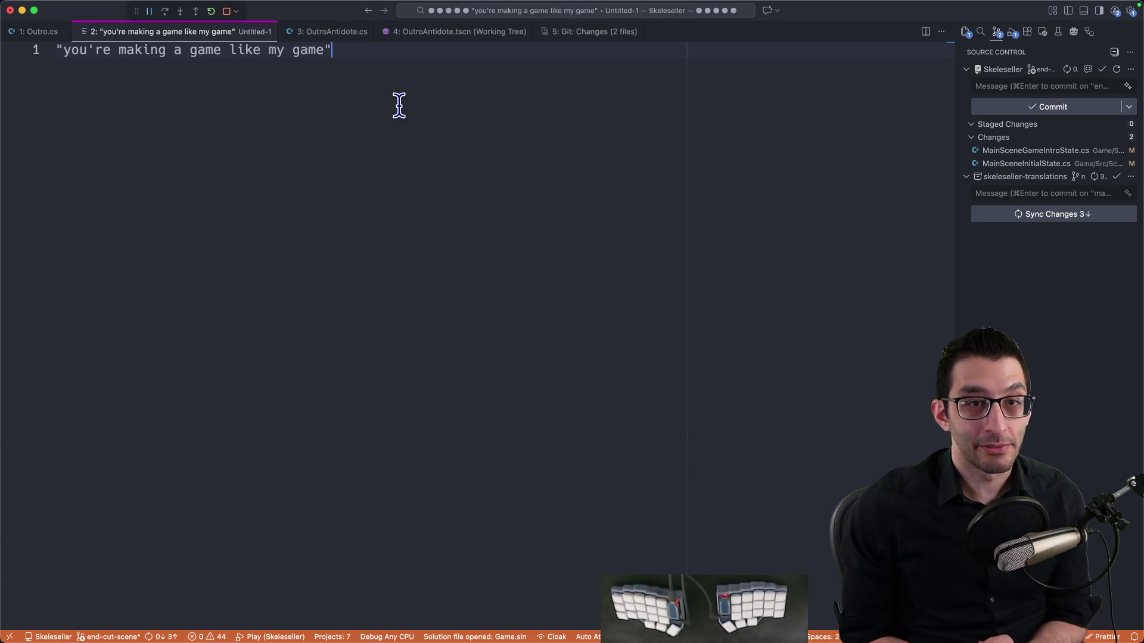
pyautogui.press('super+w')
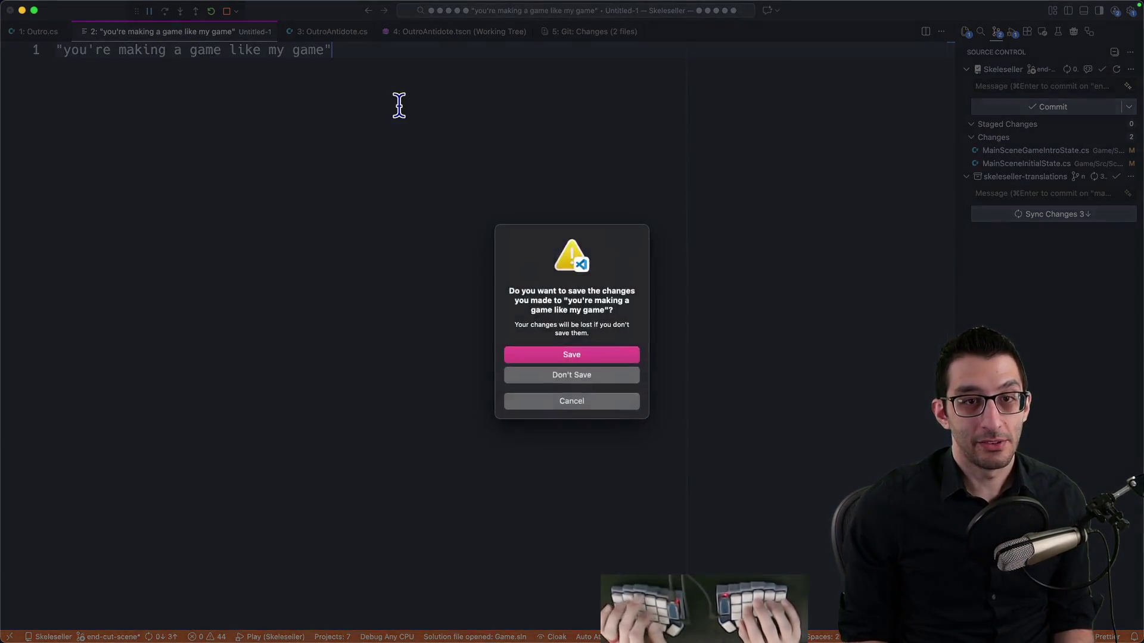
pyautogui.press('super+d')
# Review the Git diff of Outro.cs and OutroAntidote.cs, then return to the TODO document
pyautogui.click(747, 219)
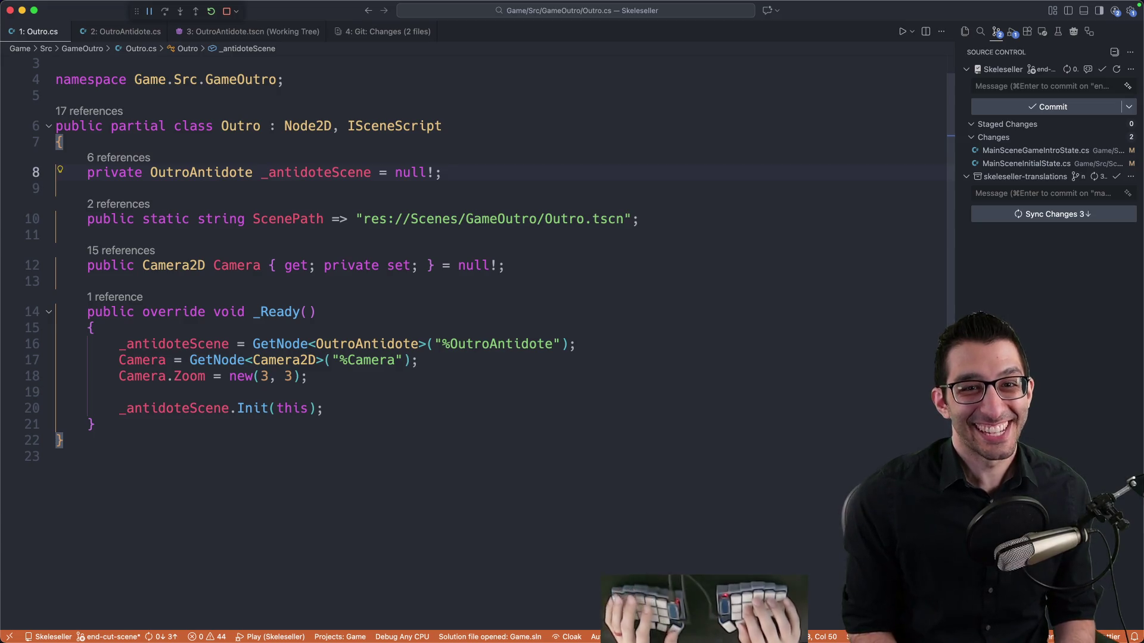
pyautogui.hotkey('ctrl', '4')
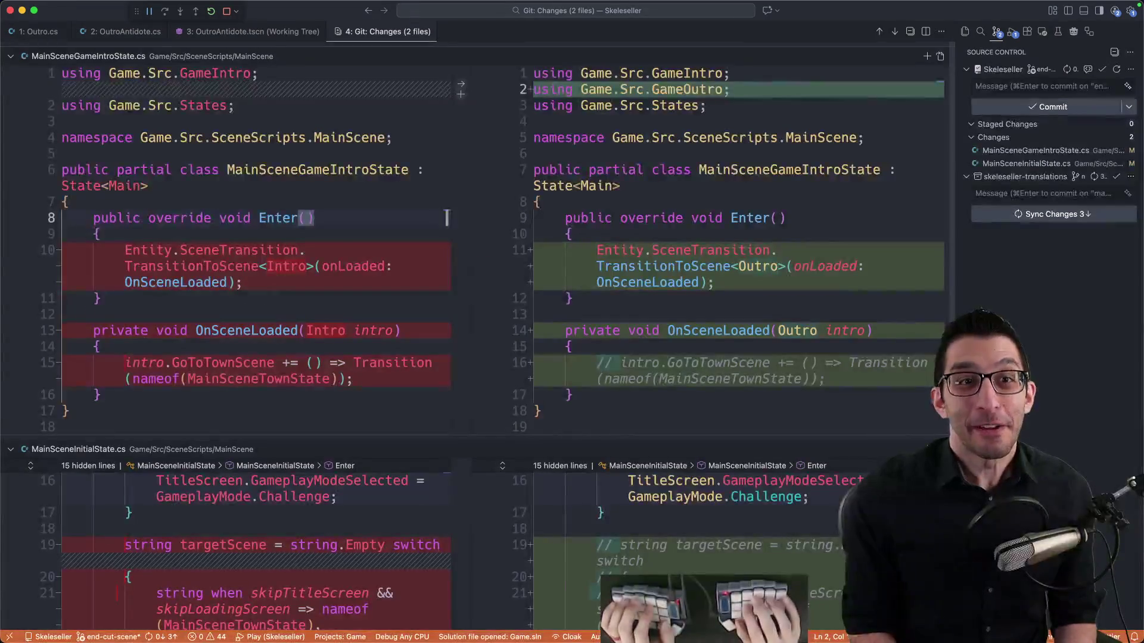
pyautogui.hotkey('ctrl', '2')
pyautogui.hotkey('ctrl', '1')
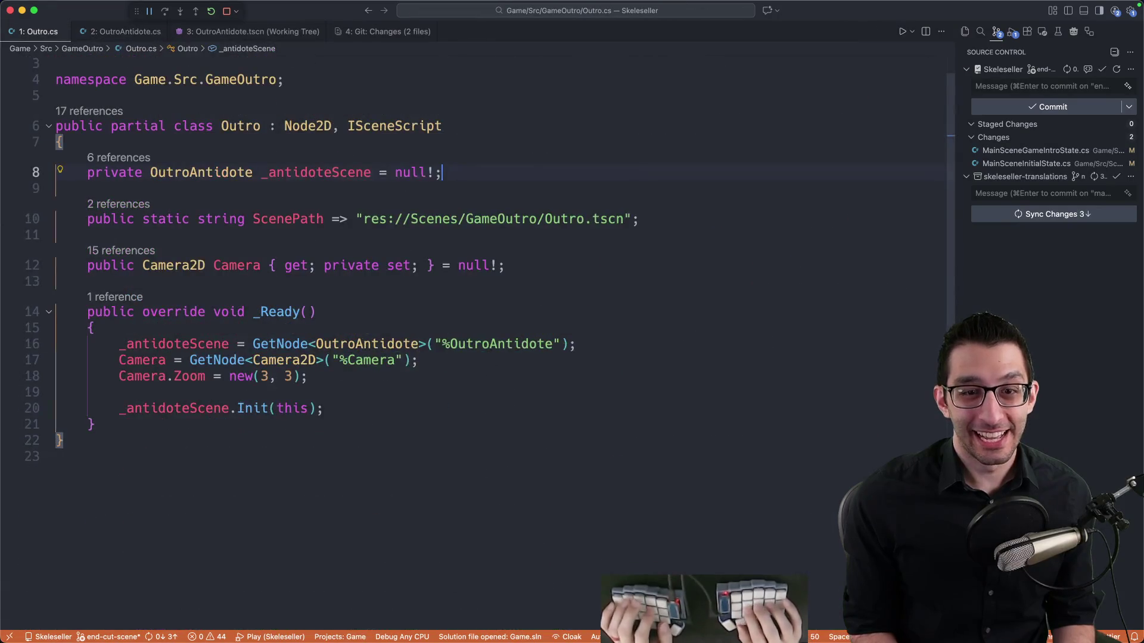
pyautogui.press('super+Tab')
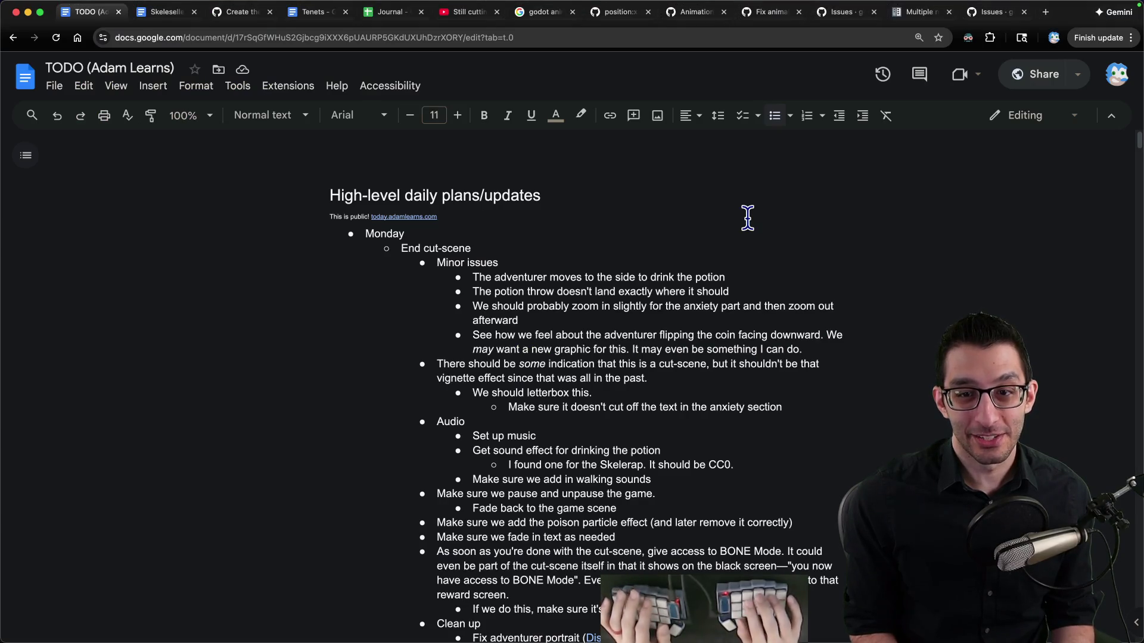
# Select the 'adventurer moves to the side' TODO bullet, then switch to the Godot editor
pyautogui.press('super+shift+Left')
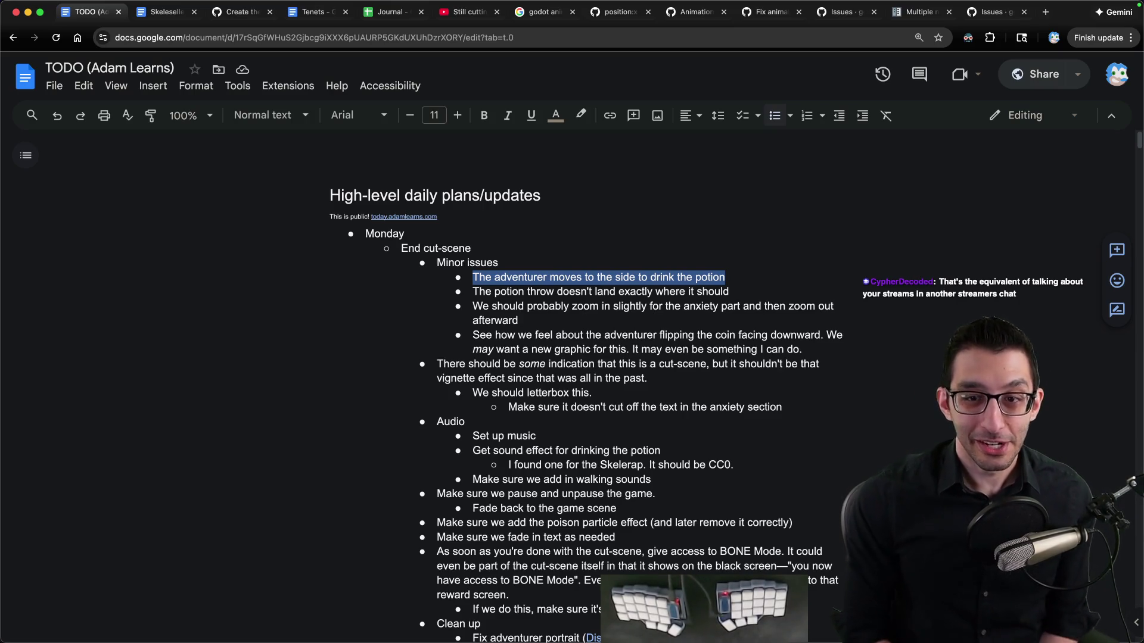
pyautogui.click(749, 276)
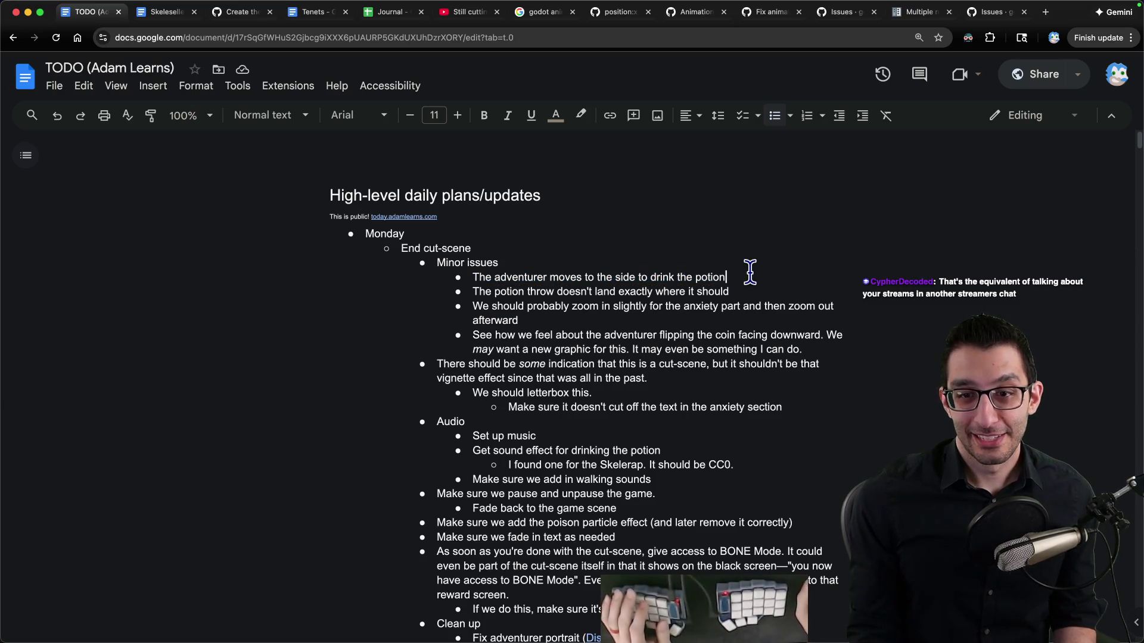
pyautogui.scroll(-1, 750, 272)
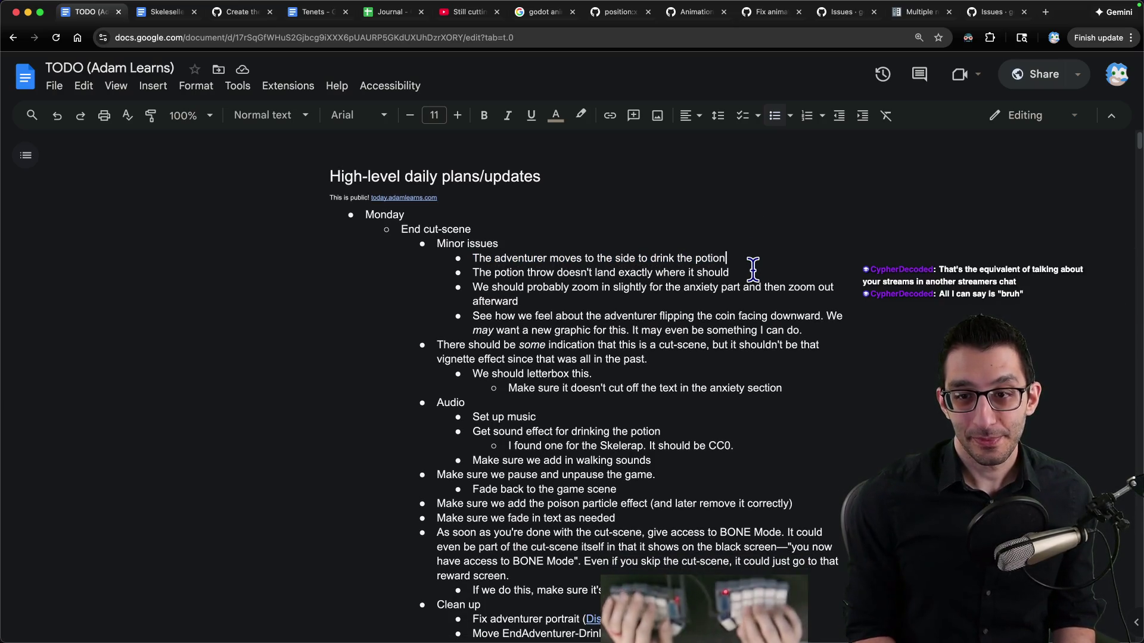
pyautogui.moveTo(831, 632)
pyautogui.click(755, 601)
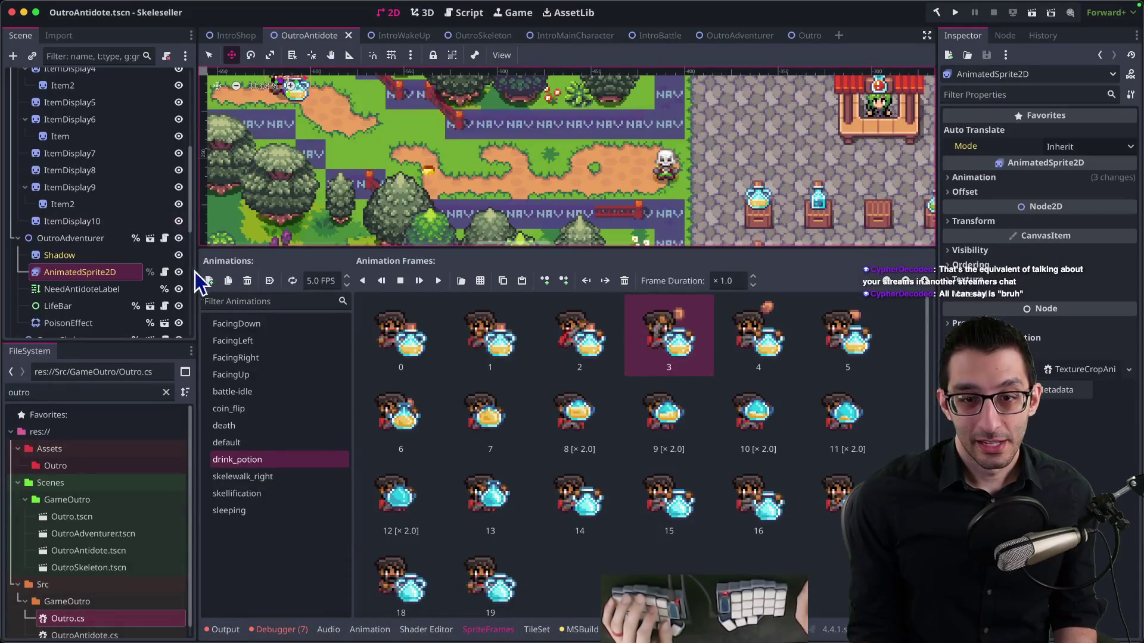
# Select AnimationPlayer and scrub the start_scene playhead between about 4.9 and 9.35 seconds
pyautogui.scroll(2, 250, 231)
pyautogui.scroll(-8, 102, 292)
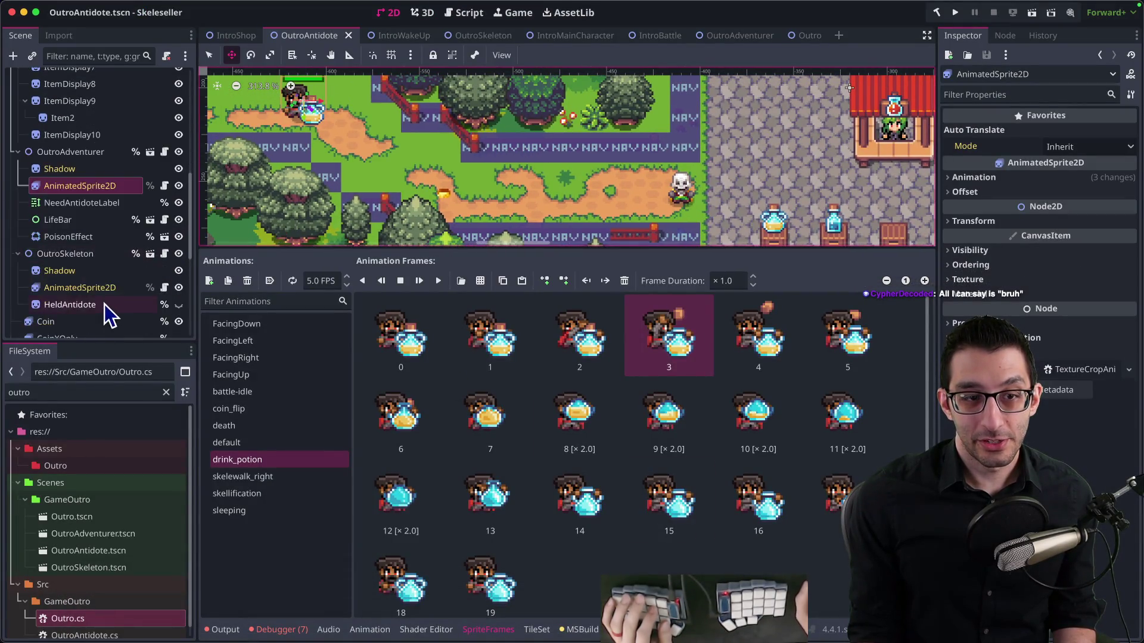
pyautogui.click(72, 211)
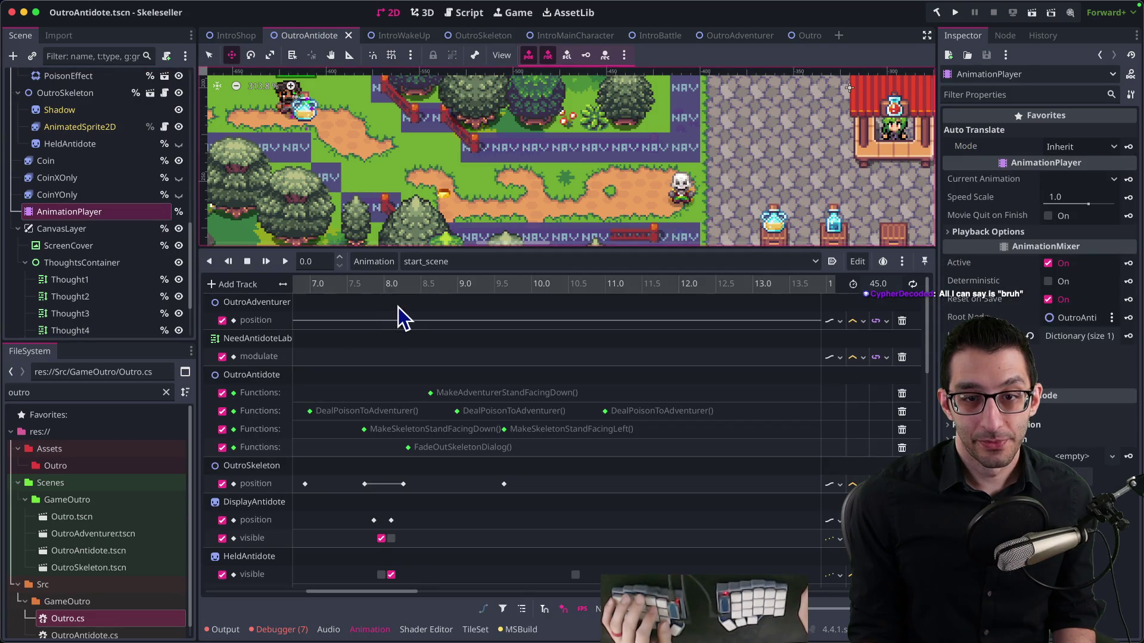
pyautogui.click(376, 284)
pyautogui.moveTo(384, 285)
pyautogui.mouseDown()
pyautogui.moveTo(479, 288)
pyautogui.moveTo(350, 293)
pyautogui.moveTo(779, 299)
pyautogui.moveTo(276, 296)
pyautogui.moveTo(316, 301)
pyautogui.mouseUp()
pyautogui.hscroll(-5, 421, 349)
pyautogui.click(366, 285)
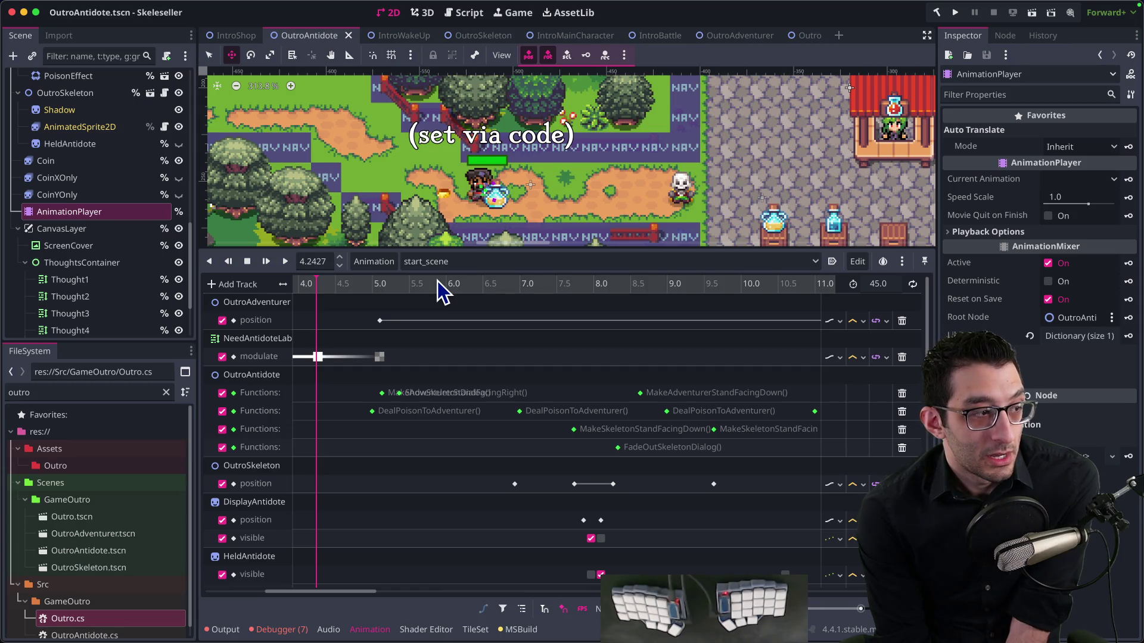
pyautogui.press('super+Tab')
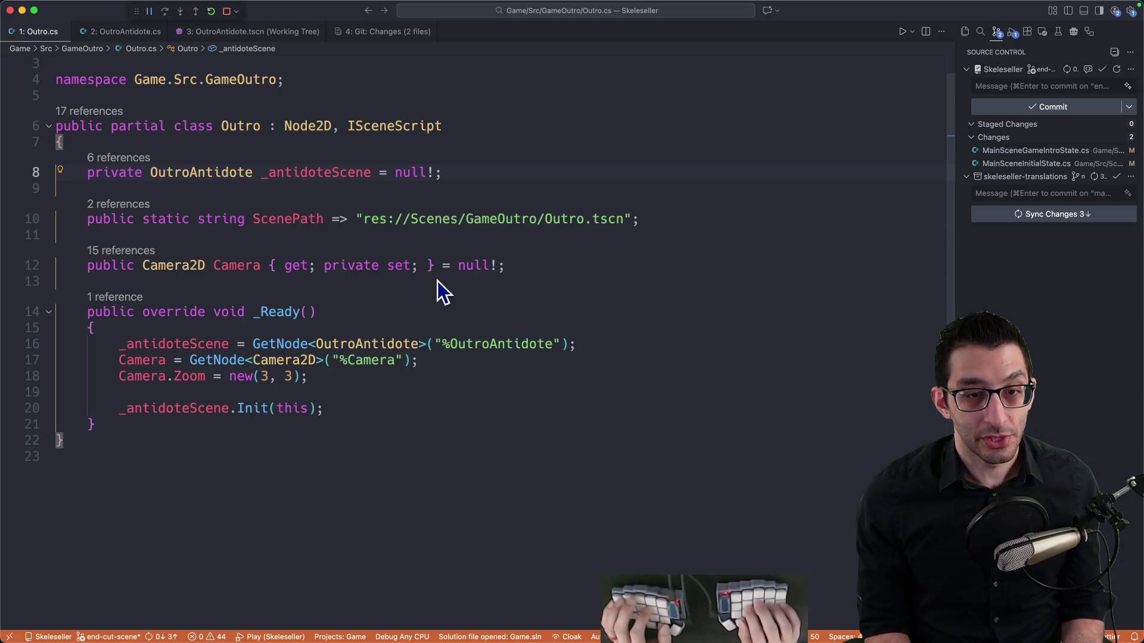
# Glance at the TODO document in Chrome, then go back to Visual Studio Code
pyautogui.press('super+Tab')
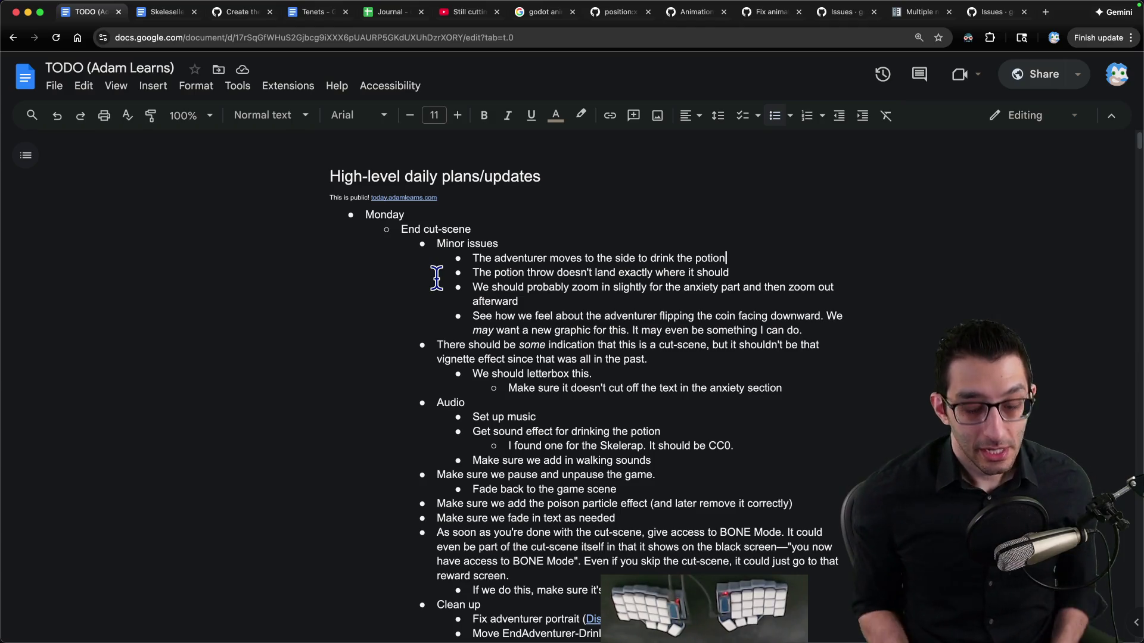
pyautogui.press('super+Tab')
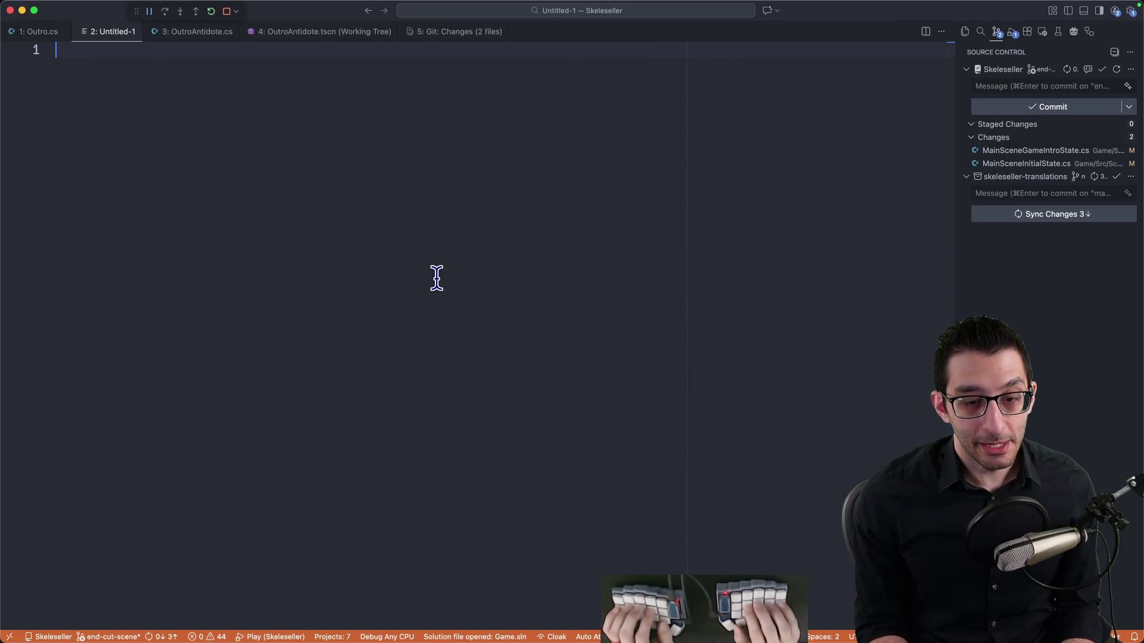
# Write the note 'first message: "will you look at my game on-stream"' and discard it unsaved
pyautogui.write('"will you look at my game on-stream"')
pyautogui.press('Home')
pyautogui.write('first message:')
pyautogui.press('super+a')
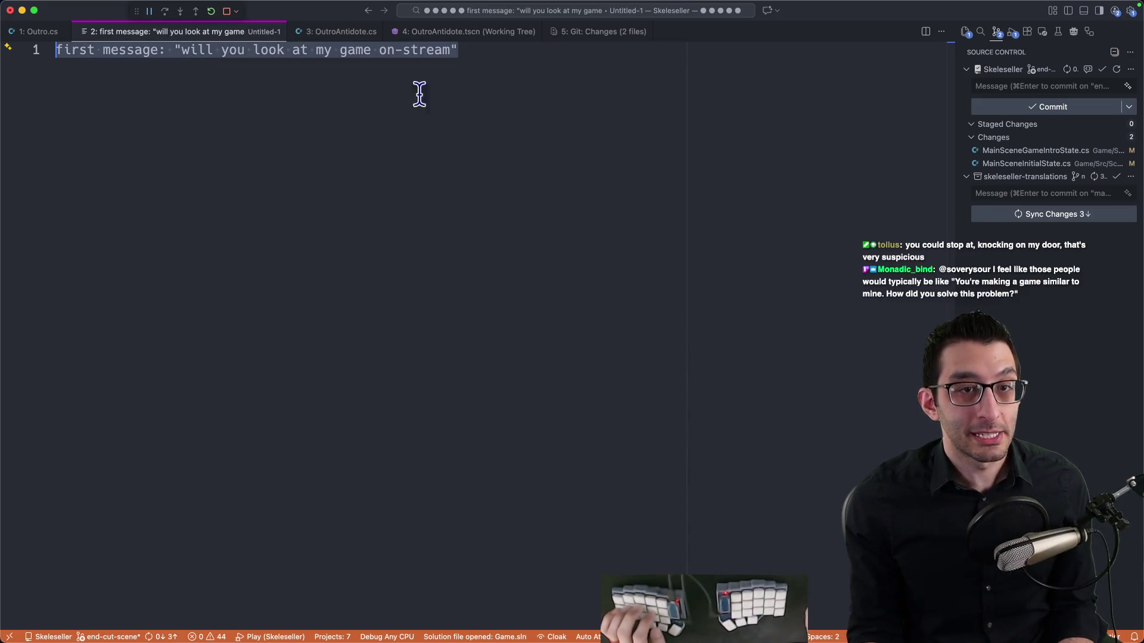
pyautogui.press('Right')
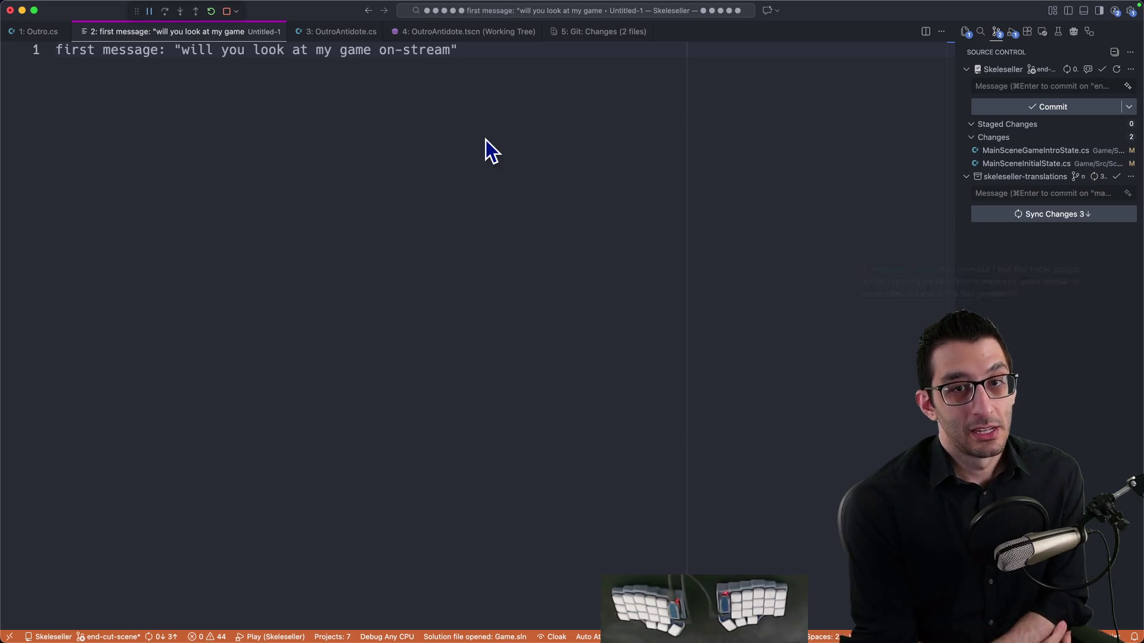
pyautogui.press('super+w')
pyautogui.press('super+d')
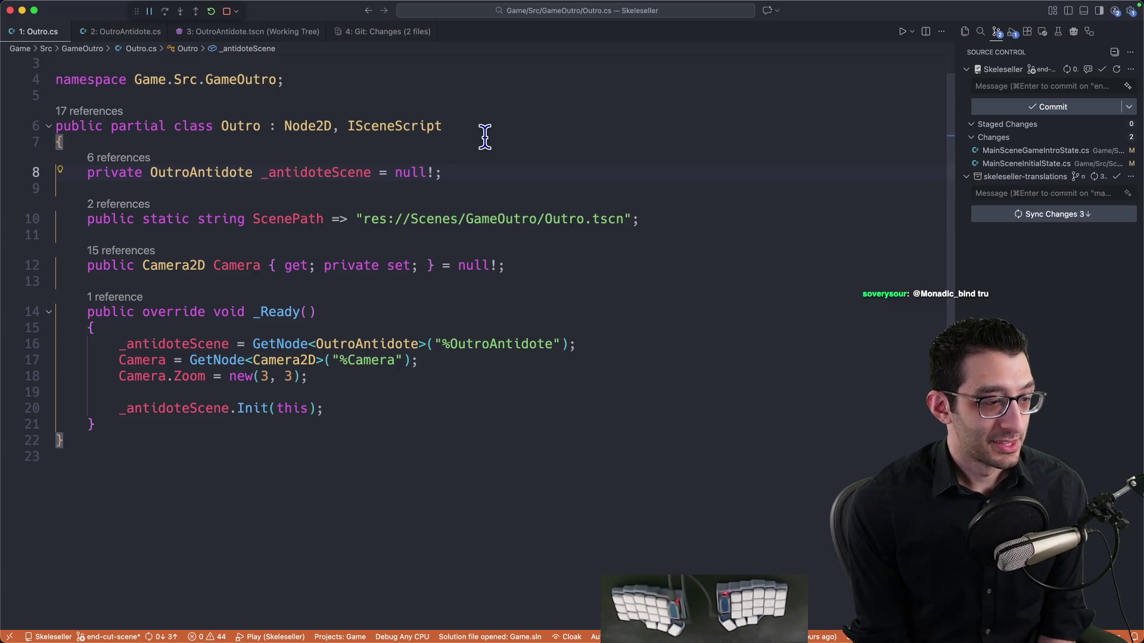
# Review lines 3–8 of the Outro class in Outro.cs, then return to the Godot editor
pyautogui.moveTo(473, 172)
pyautogui.mouseDown()
pyautogui.moveTo(503, 64)
pyautogui.moveTo(299, 115)
pyautogui.mouseUp()
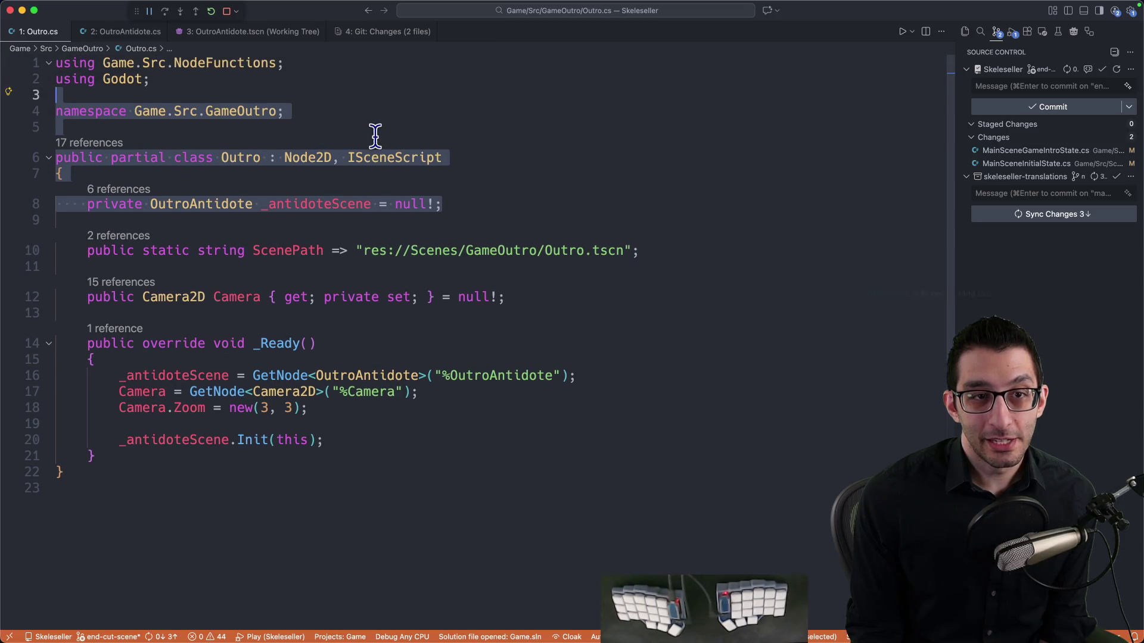
pyautogui.click(666, 216)
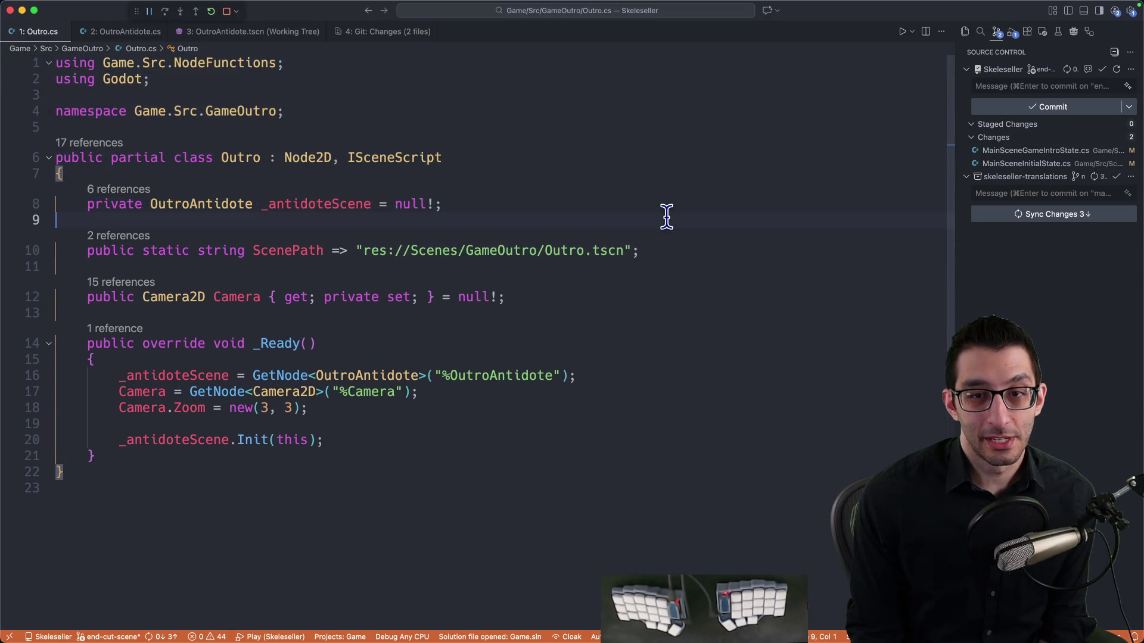
pyautogui.click(669, 209)
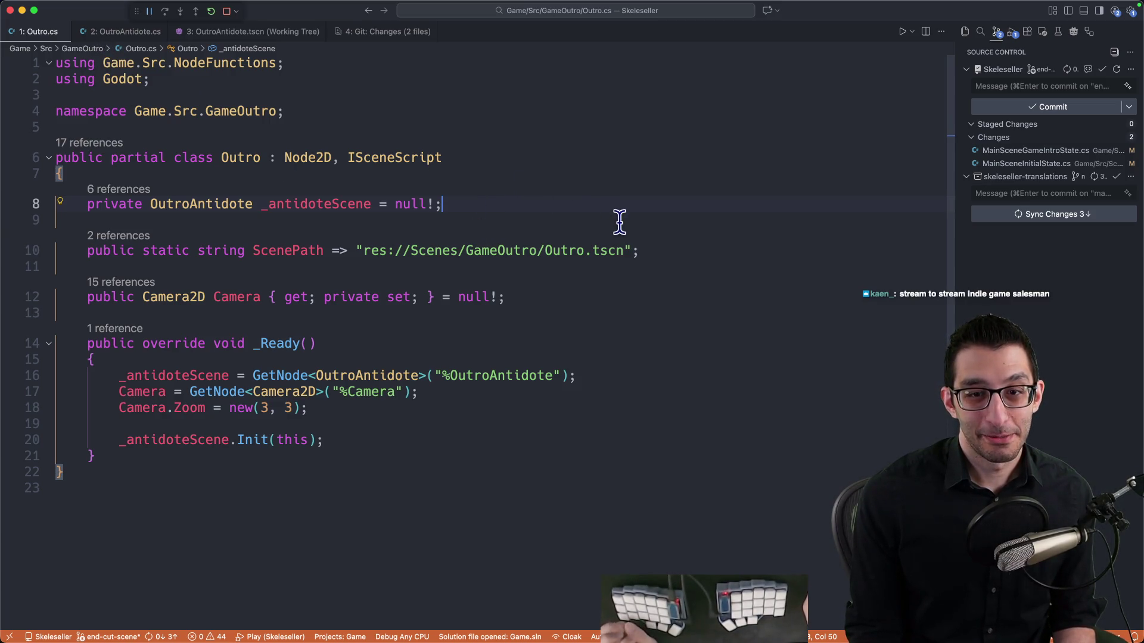
pyautogui.click(625, 631)
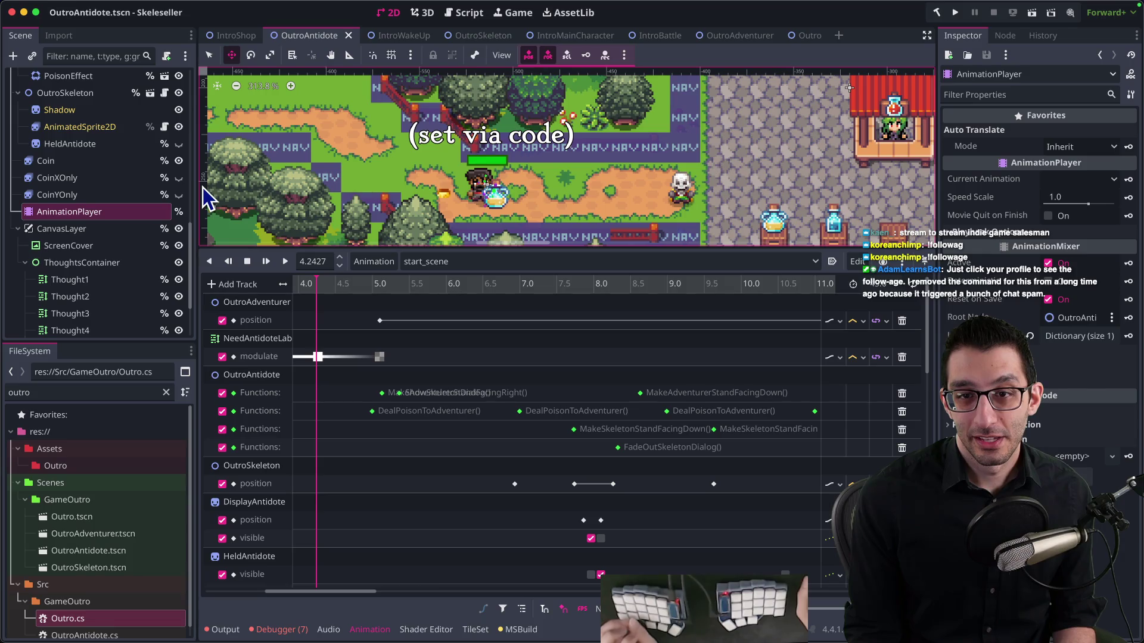
# Scrub the start_scene playhead from about 4.5 s to 5.26 s to watch the adventurer drink
pyautogui.click(337, 284)
pyautogui.moveTo(341, 284); pyautogui.dragTo(386, 285)
pyautogui.moveTo(348, 286)
pyautogui.mouseDown()
pyautogui.moveTo(308, 285)
pyautogui.moveTo(392, 286)
pyautogui.mouseUp()
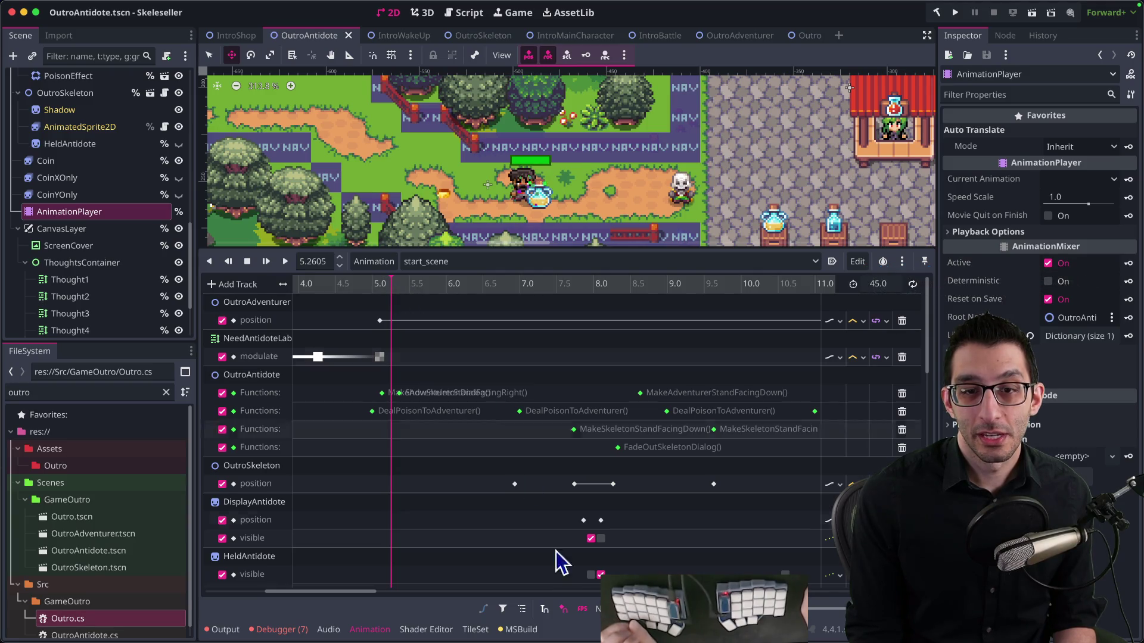
pyautogui.moveTo(556, 601)
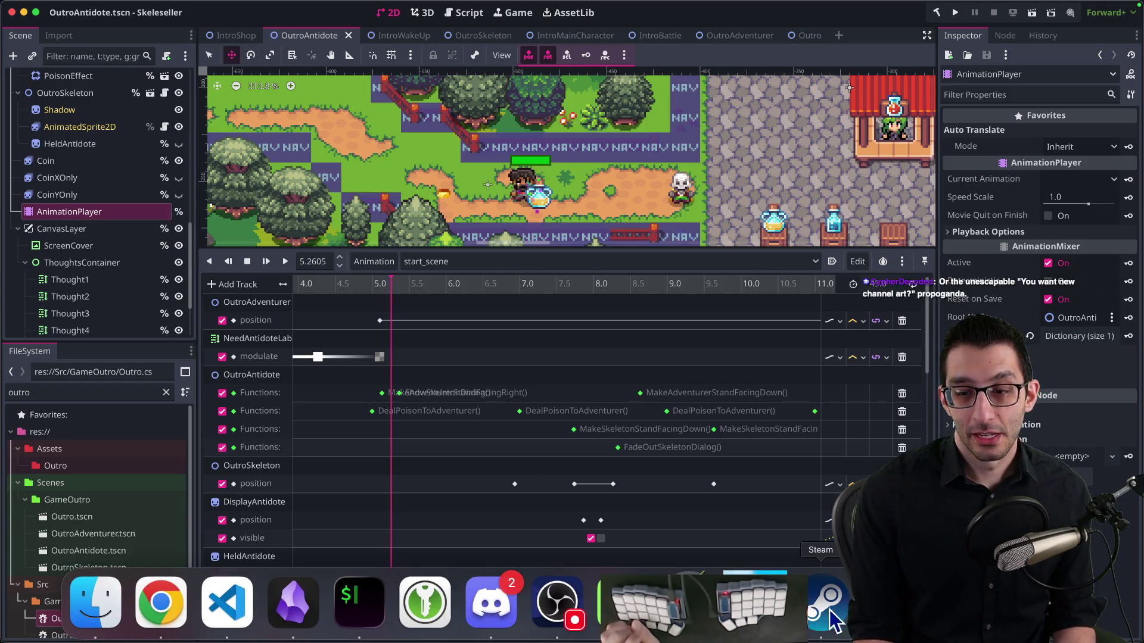
# Switch to Affinity and reveal EndAdventurer-Drinking.png in Finder
pyautogui.click(623, 602)
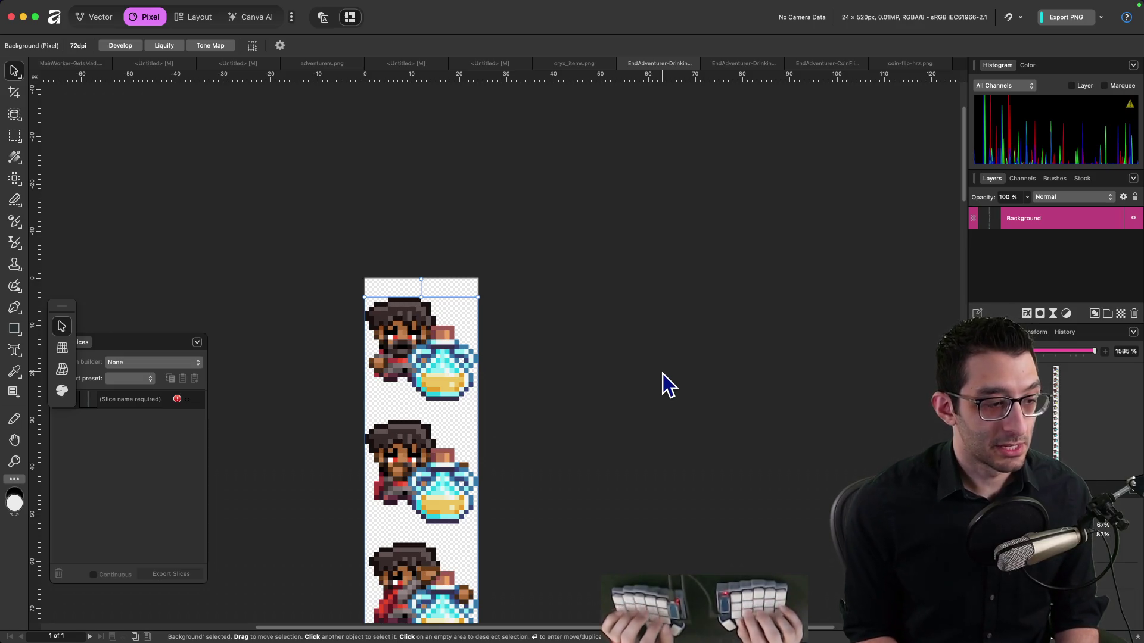
pyautogui.press('super+alt+r')
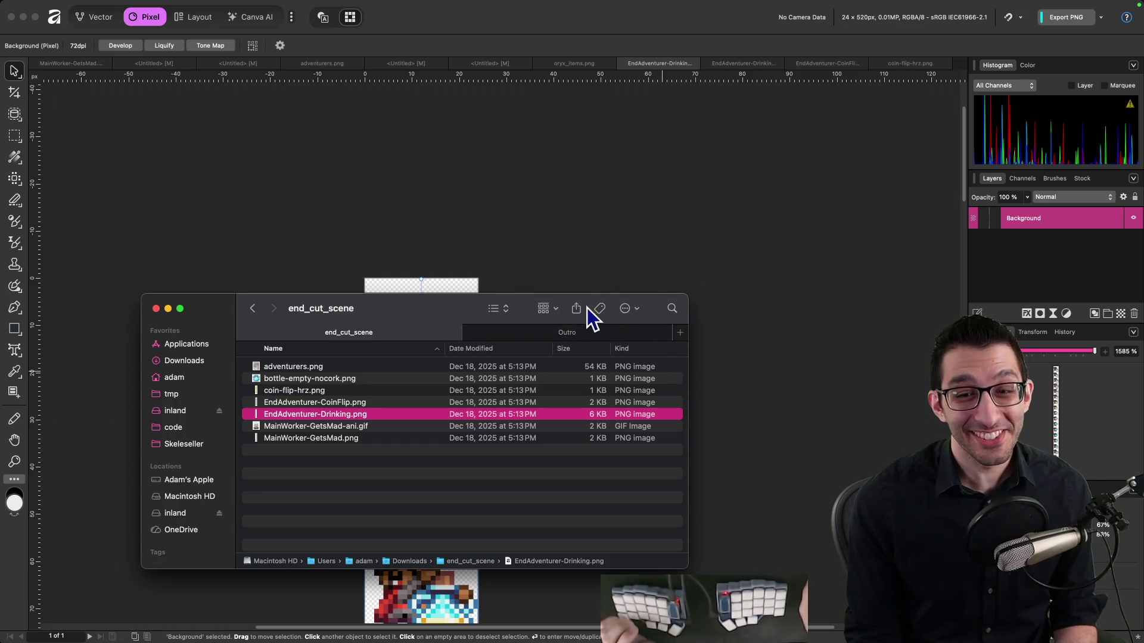
# Move the Finder window higher and look through its end_cut_scene and Outro folder tabs
pyautogui.moveTo(467, 312)
pyautogui.mouseDown()
pyautogui.moveTo(446, 231)
pyautogui.moveTo(456, 155)
pyautogui.mouseUp()
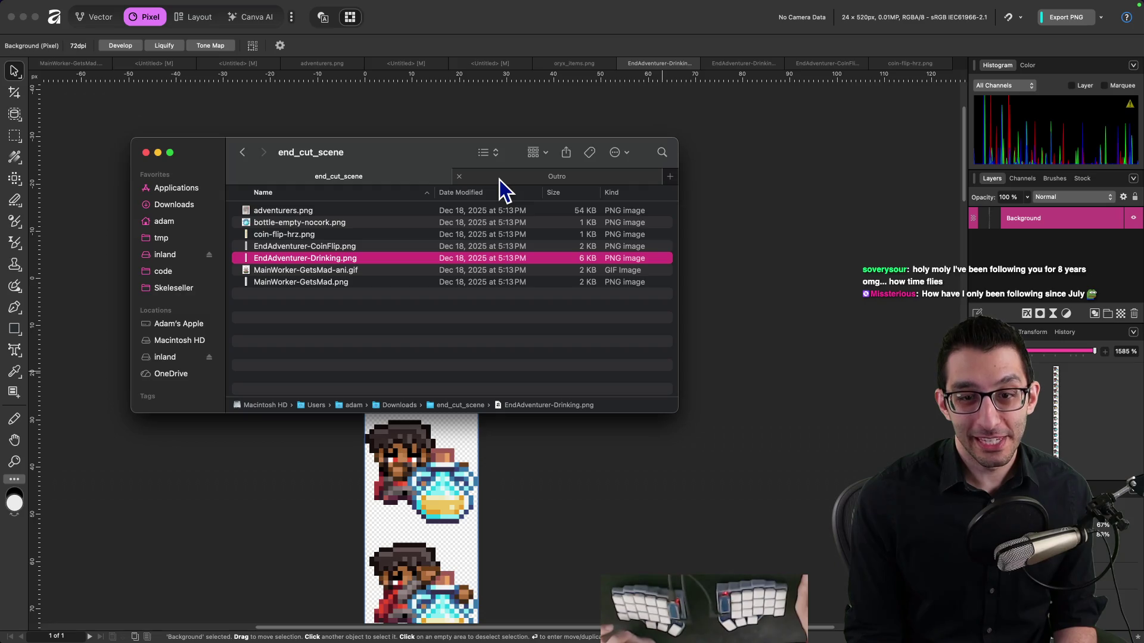
pyautogui.click(500, 308)
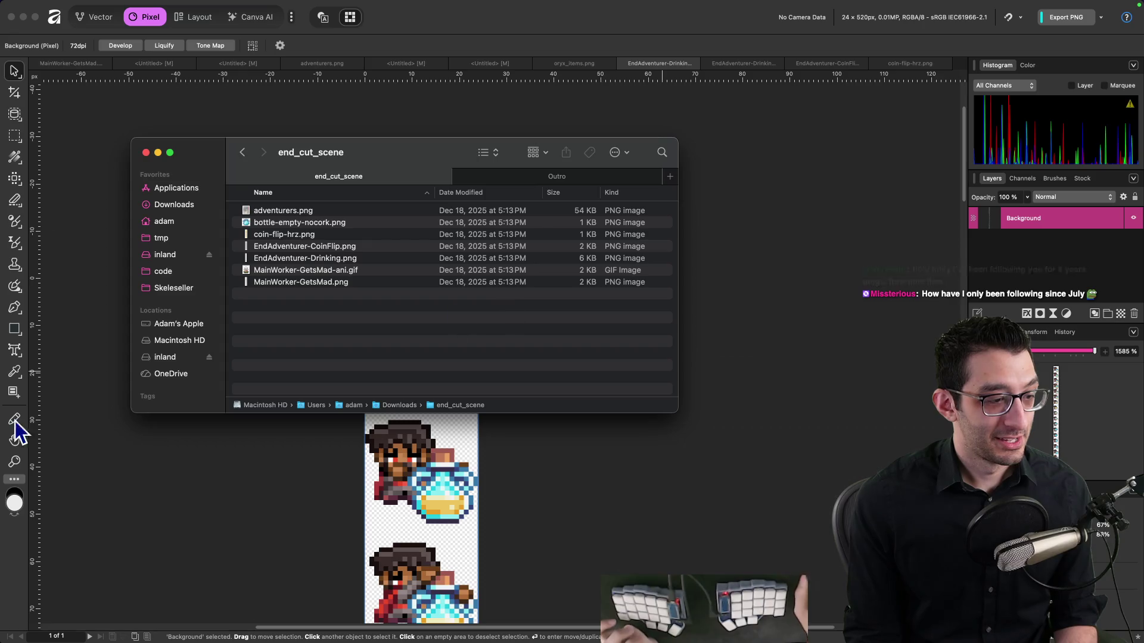
pyautogui.click(126, 388)
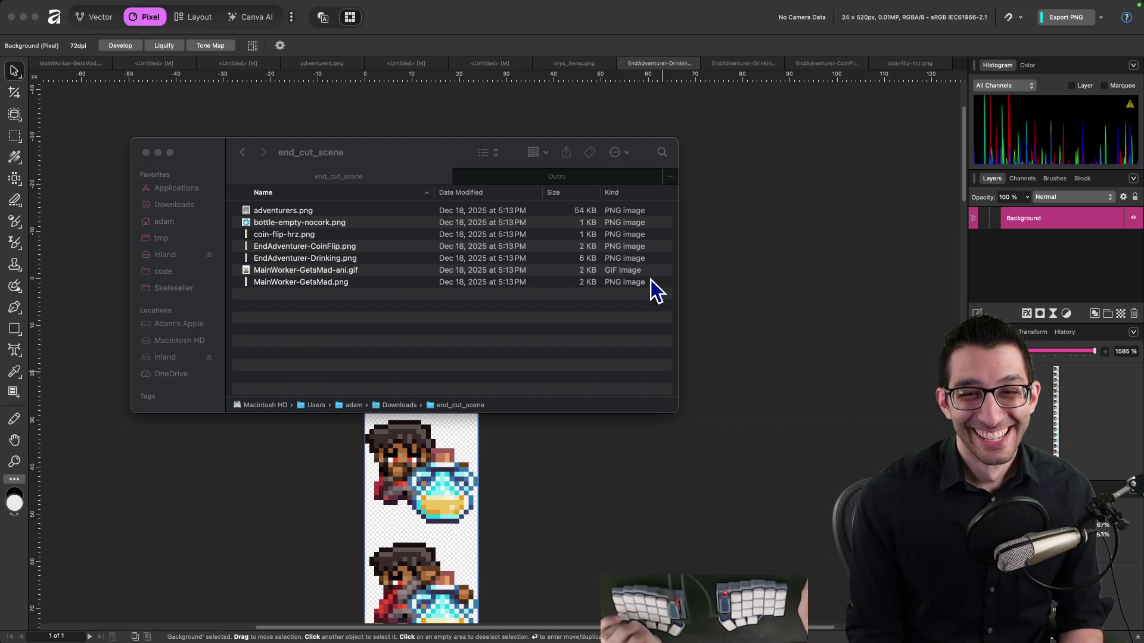
pyautogui.click(379, 321)
pyautogui.press('Down')
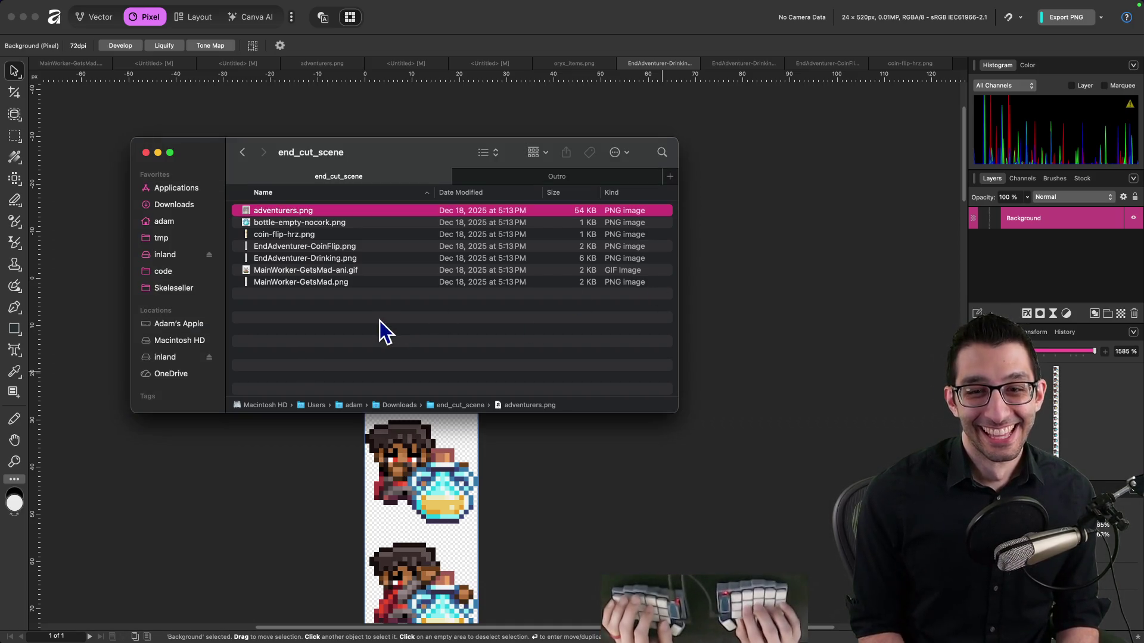
pyautogui.hotkey('ctrl', 'Tab')
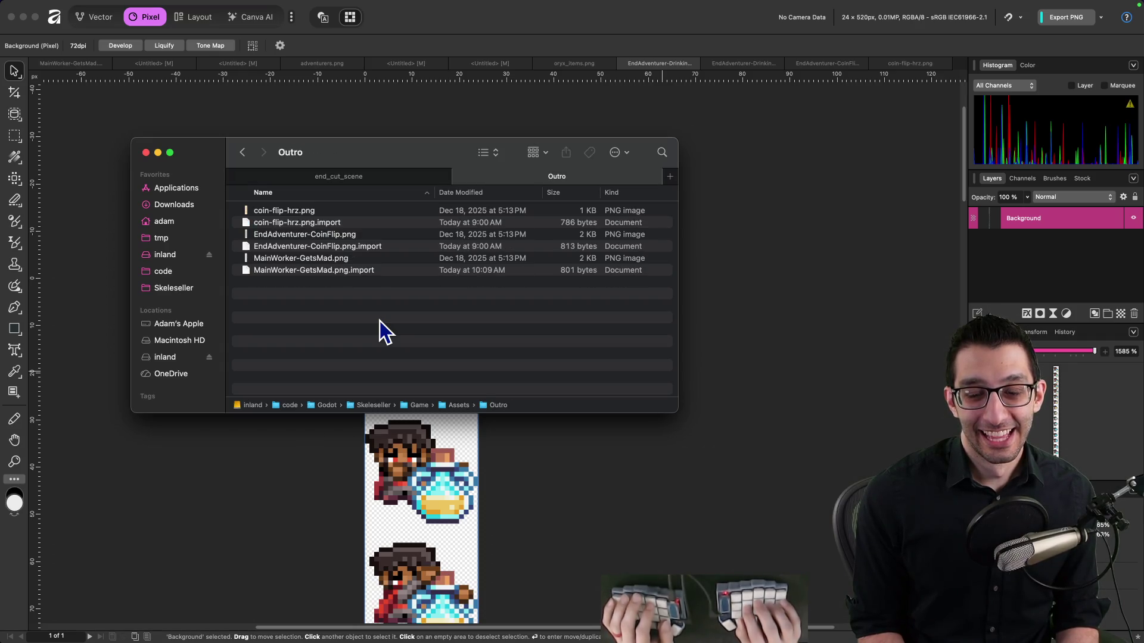
pyautogui.click(367, 179)
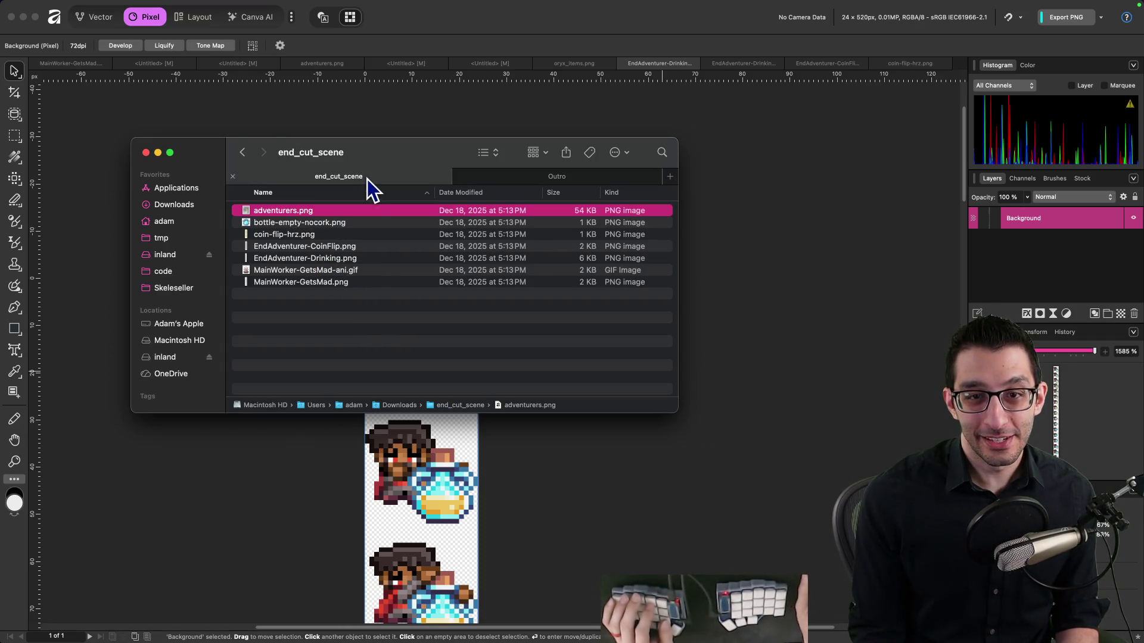
pyautogui.click(522, 177)
# Open a new Finder tab and navigate to Skeleseller/Game/Assets/Characters
pyautogui.press('super+t')
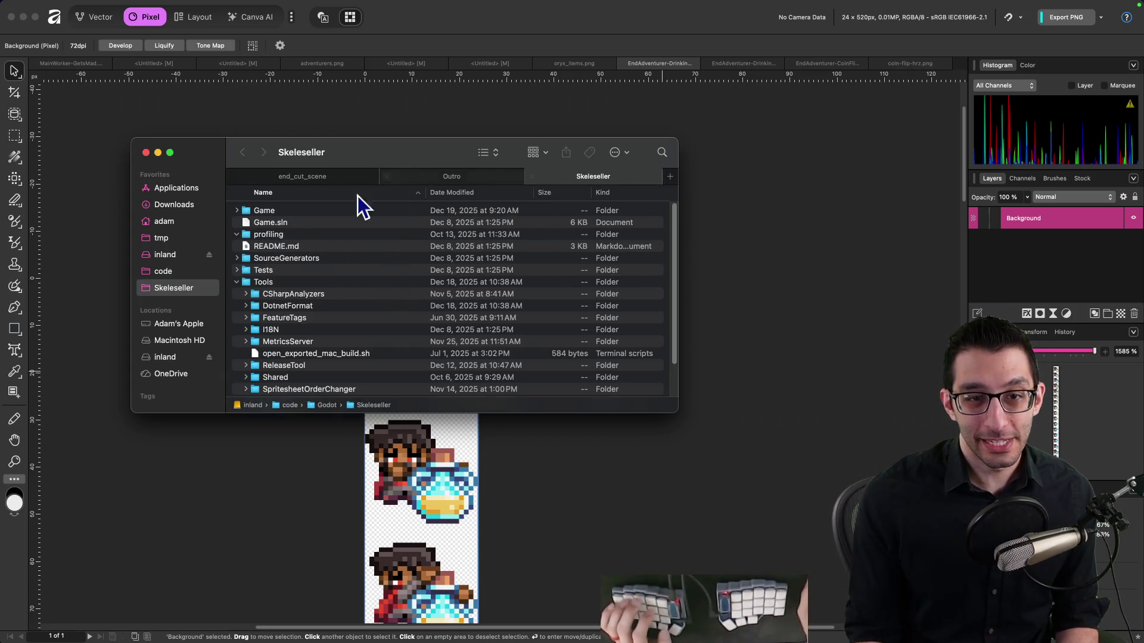
pyautogui.doubleClick(275, 212)
pyautogui.doubleClick(284, 223)
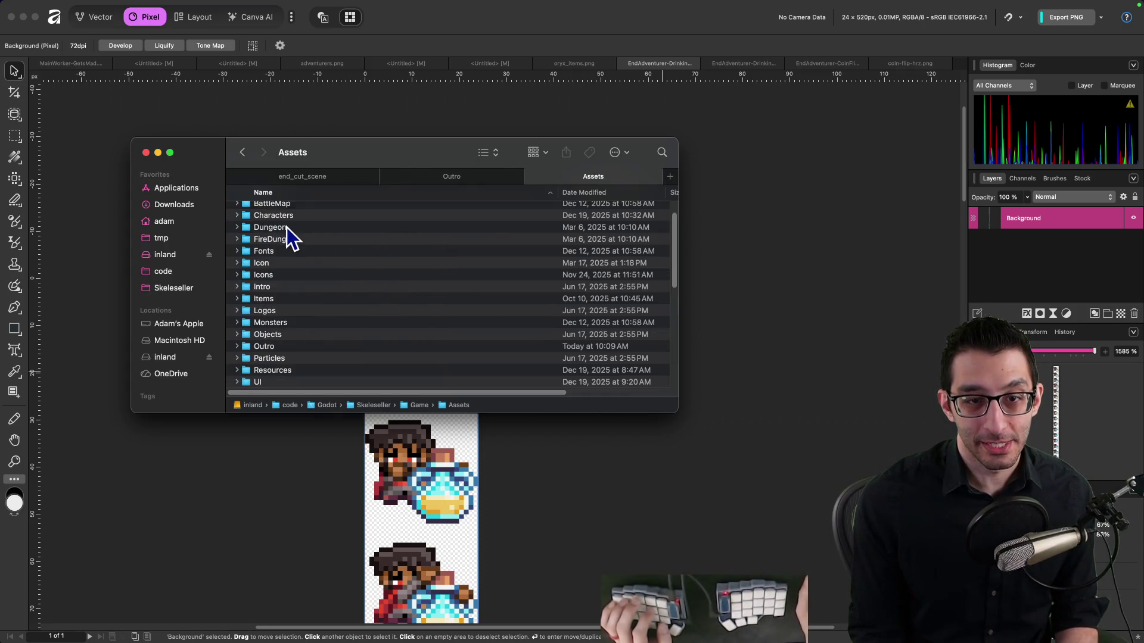
pyautogui.scroll(2, 290, 249)
pyautogui.doubleClick(289, 244)
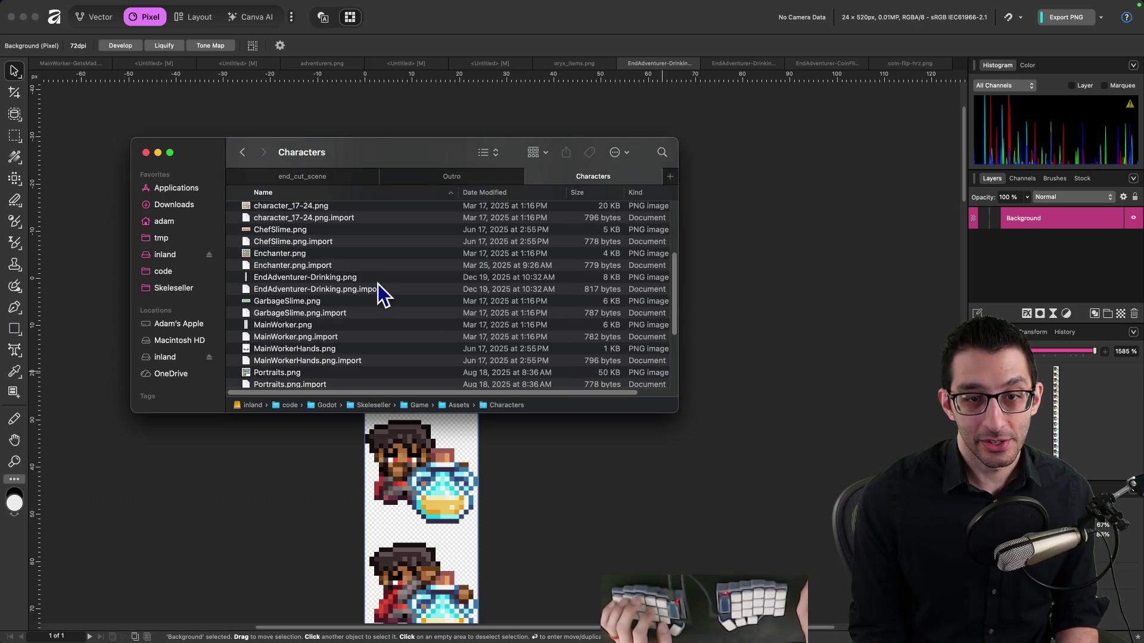
pyautogui.scroll(-5, 338, 334)
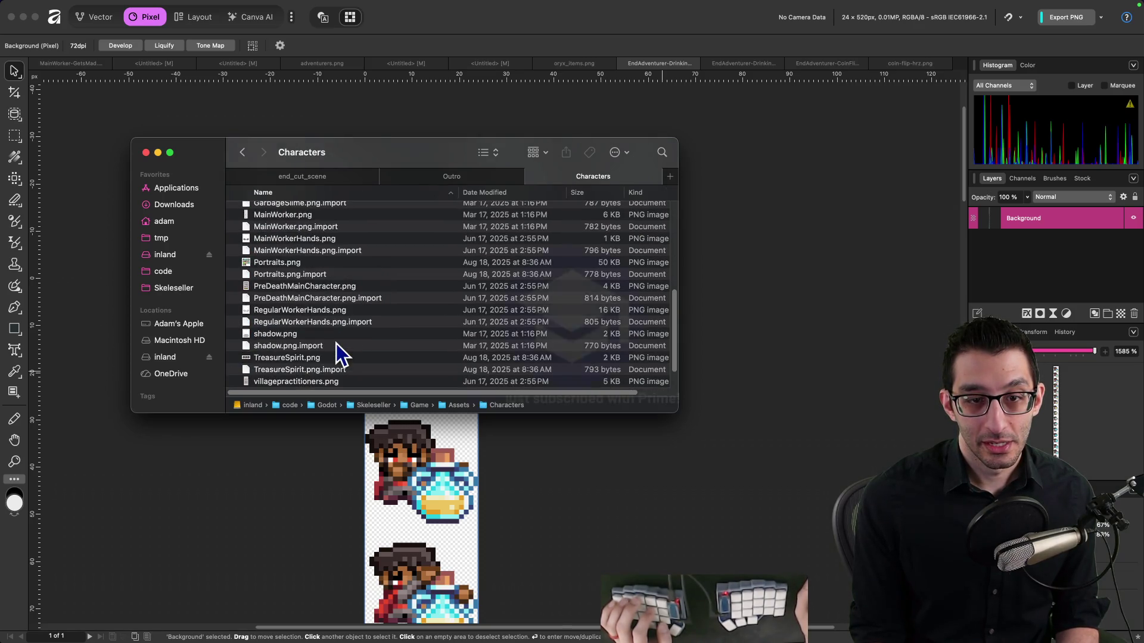
pyautogui.scroll(10, 336, 343)
pyautogui.scroll(-15, 337, 345)
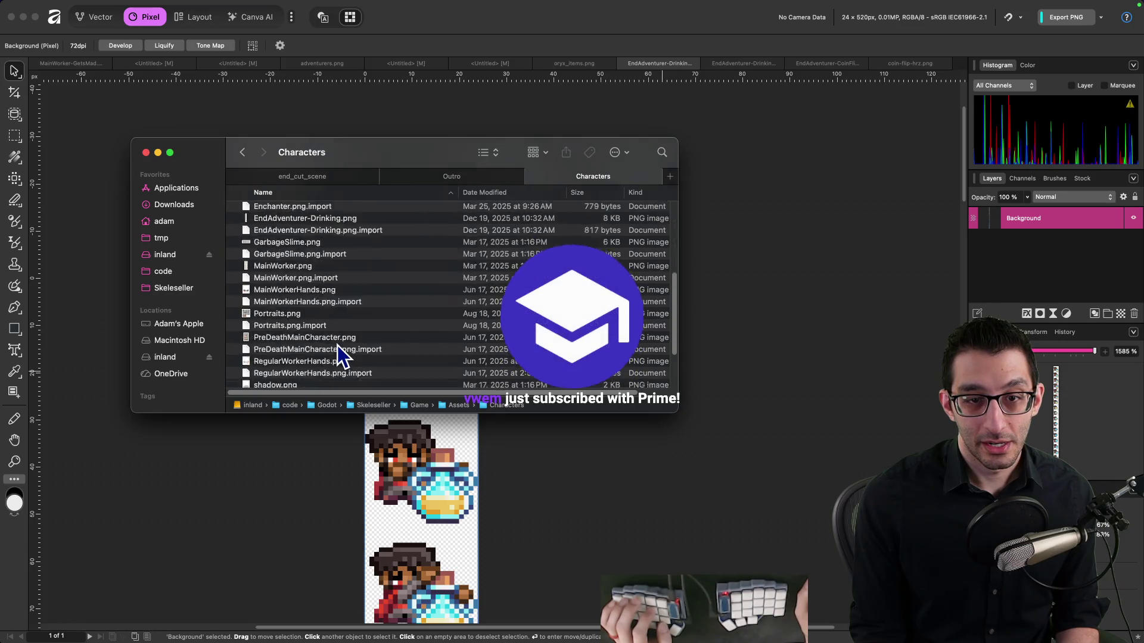
pyautogui.scroll(15, 396, 345)
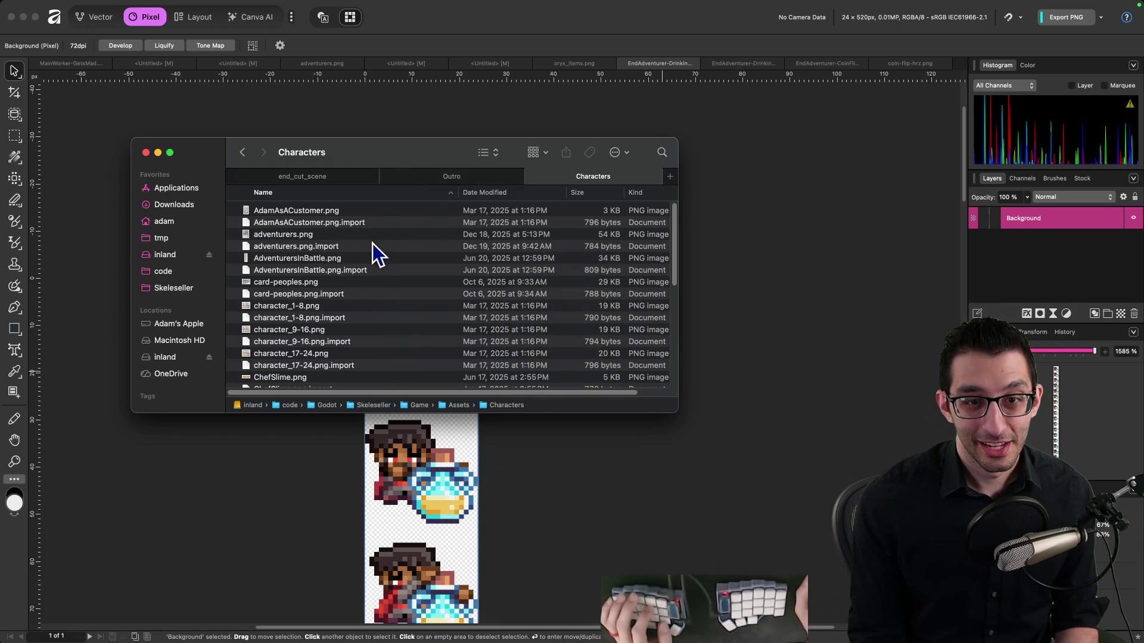
pyautogui.click(422, 179)
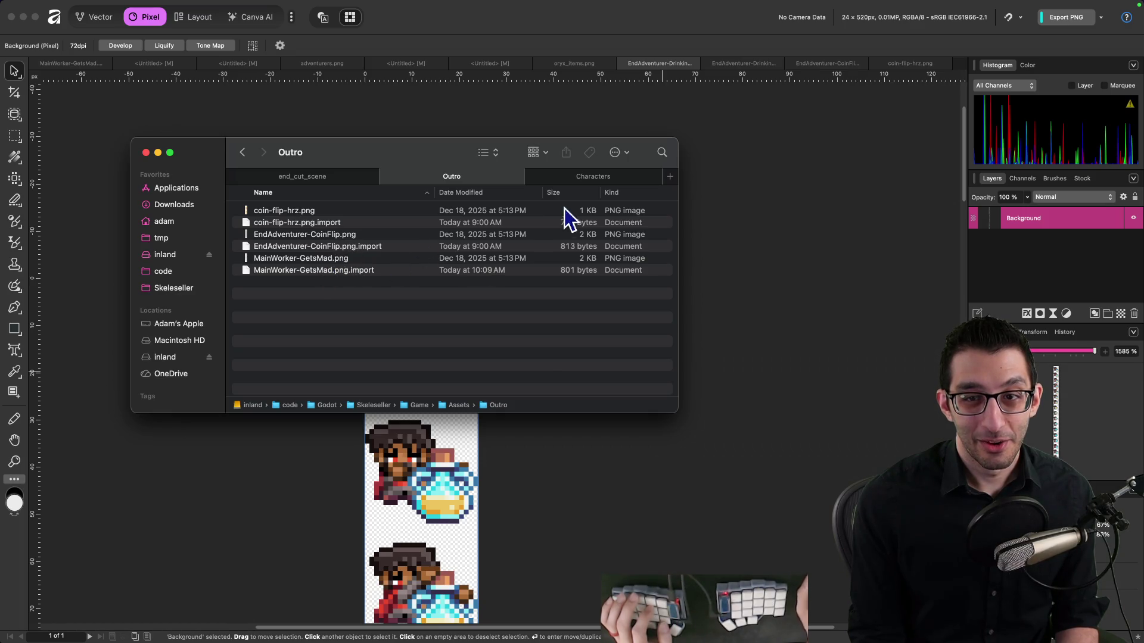
pyautogui.click(575, 183)
# Copy EndAdventurer-Drinking.png's pathname and paste it into a new untitled VS Code tab
pyautogui.click(409, 284)
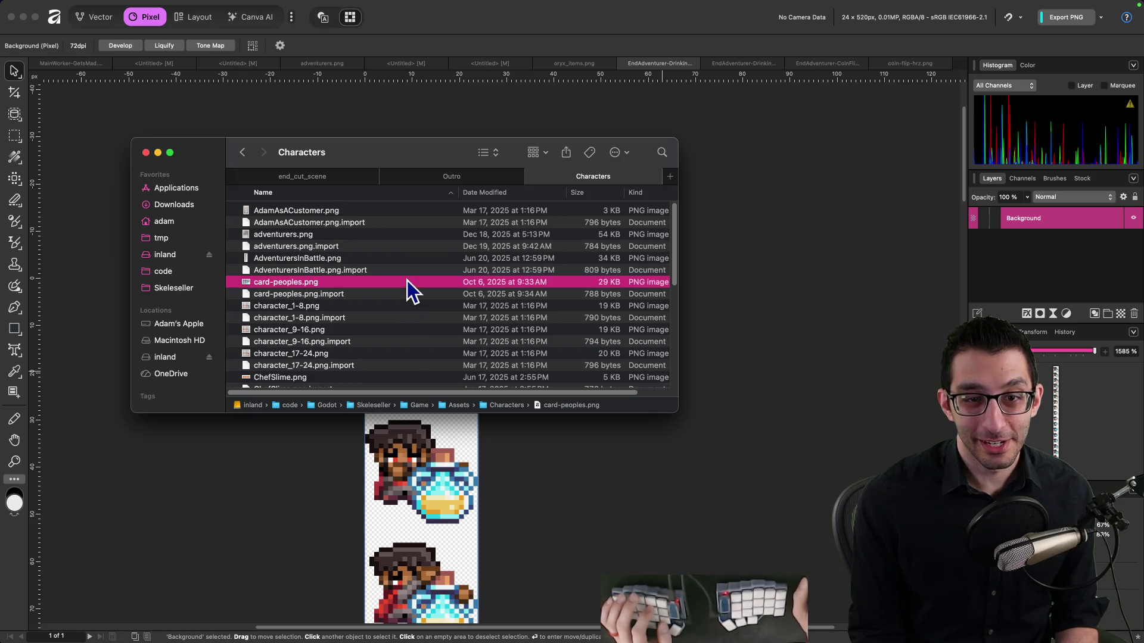
pyautogui.scroll(-5, 409, 280)
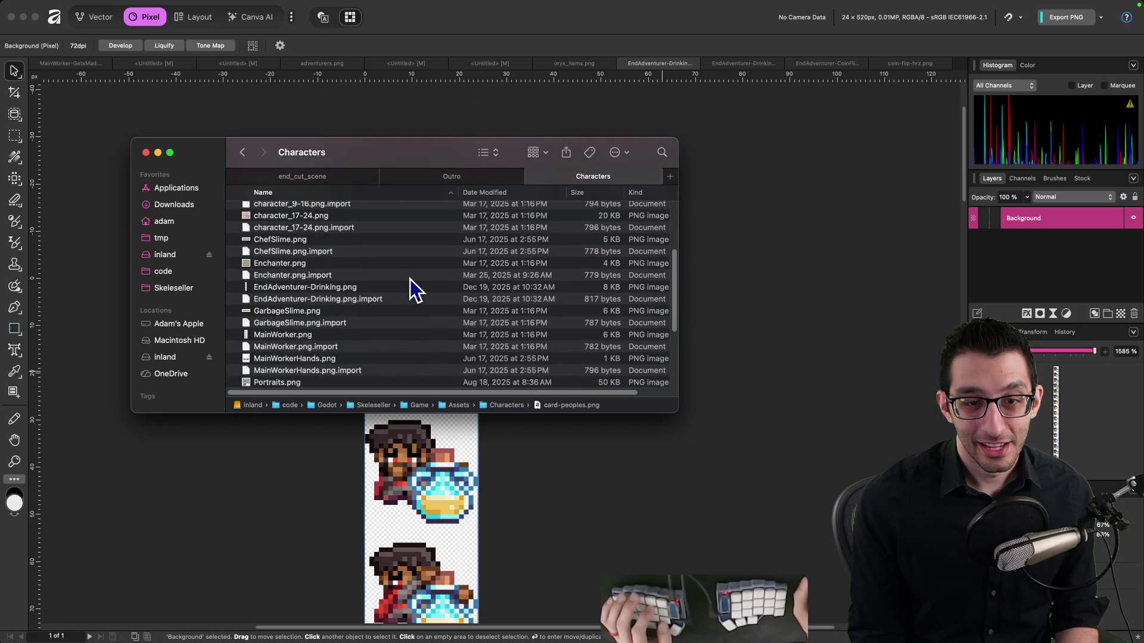
pyautogui.click(393, 287)
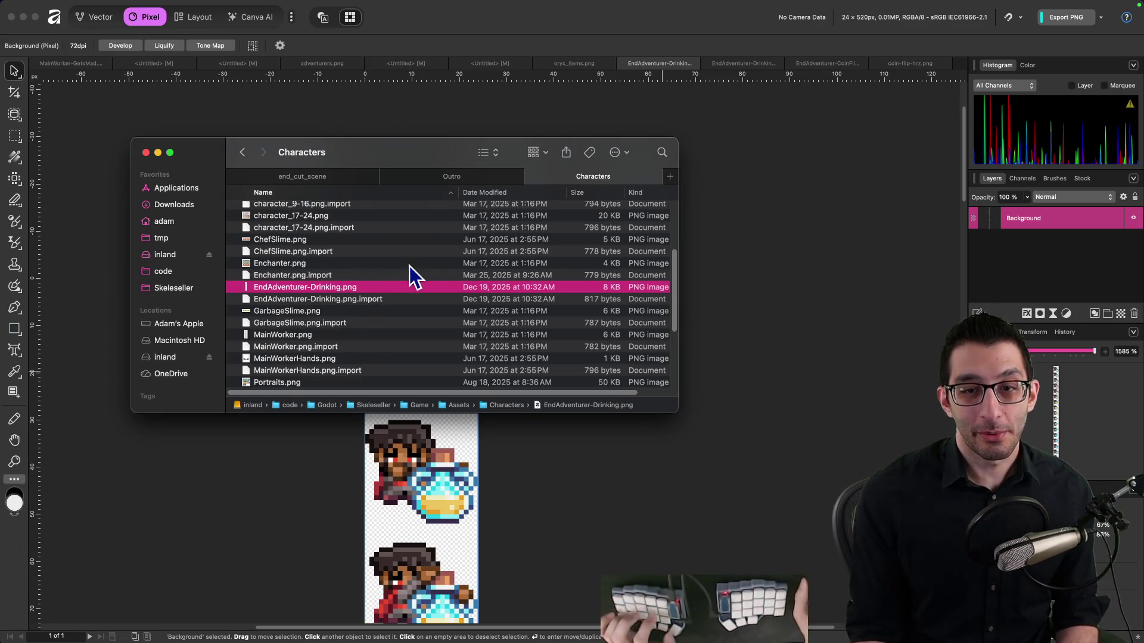
pyautogui.rightClick(348, 289)
pyautogui.click(404, 439)
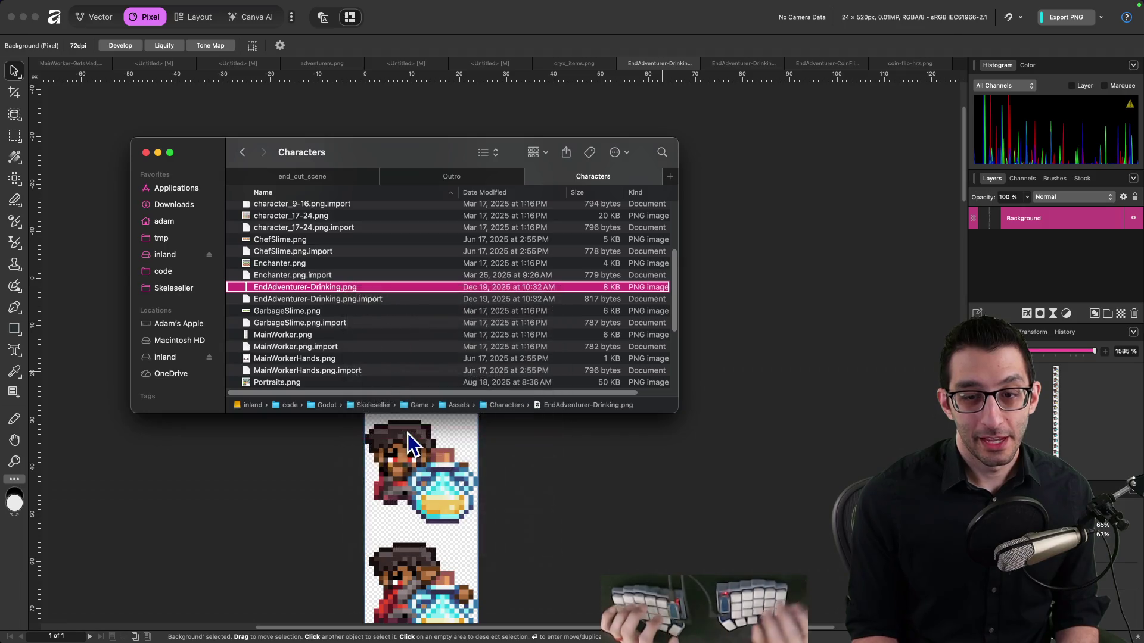
pyautogui.press('super+Tab')
pyautogui.press('super+n')
pyautogui.press('super+v')
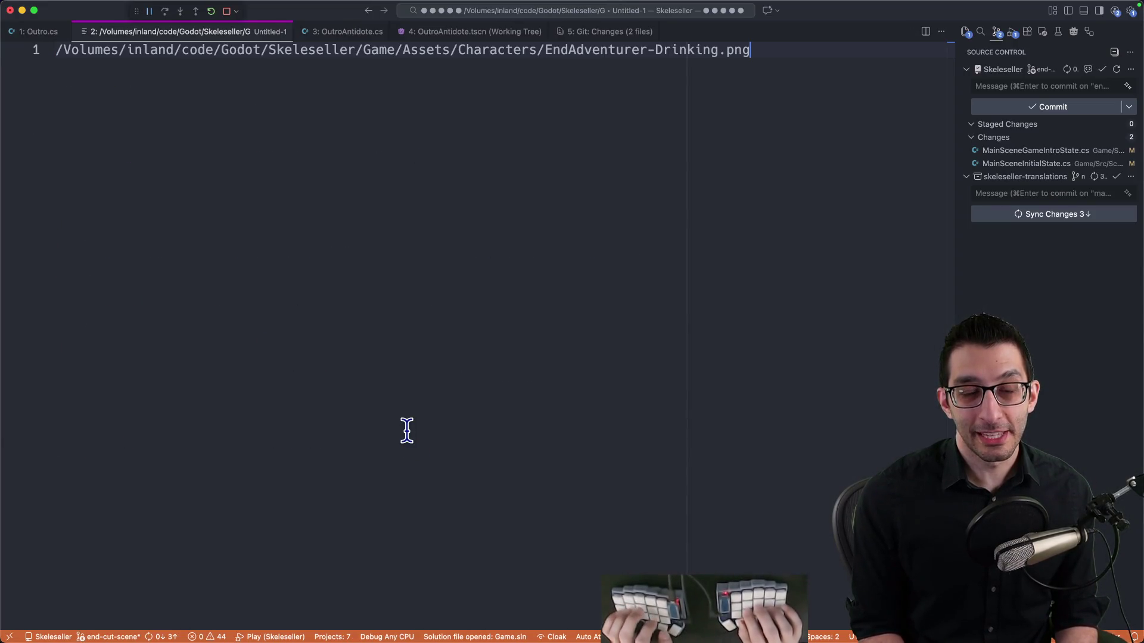
# In the terminal, start a reverse history search for 'magick'
pyautogui.press('super+Tab')
pyautogui.write("'")
pyautogui.hotkey('ctrl', 'r')
pyautogui.write('magick')
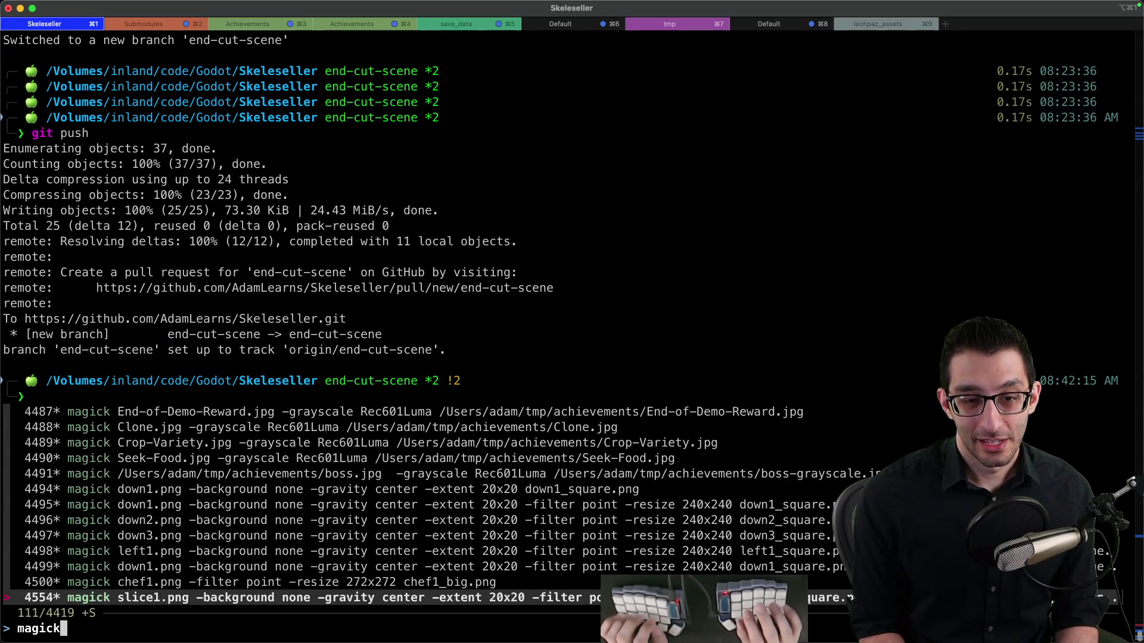
# Recall the magick command padding down1.png to 20x20 from history and select the whole line
pyautogui.press('Up')
pyautogui.press('Up')
pyautogui.press('Up')
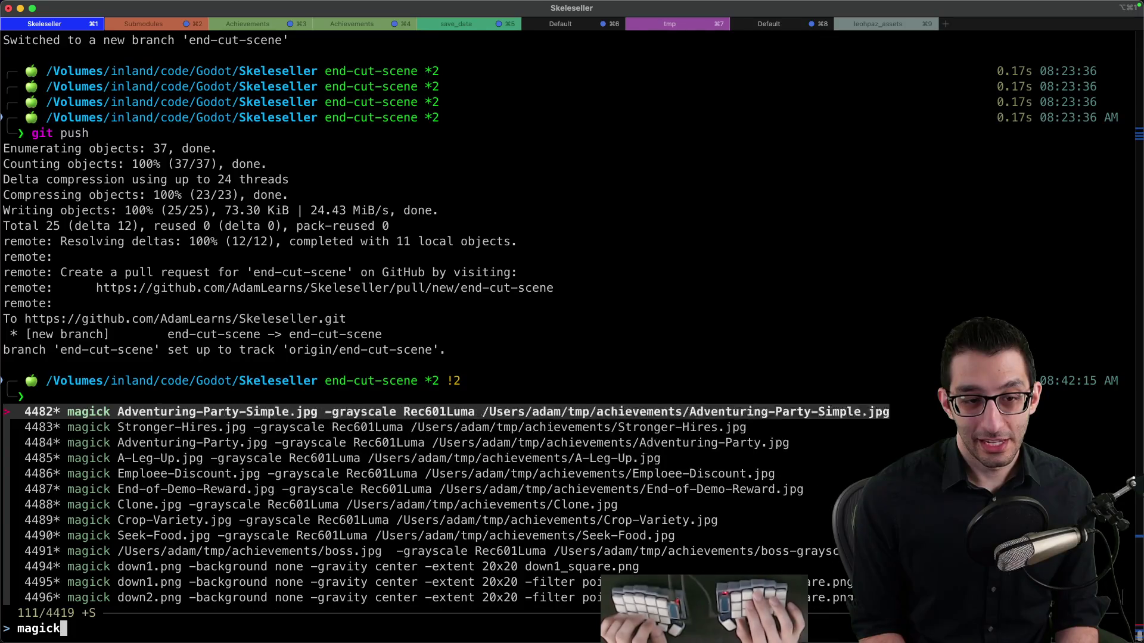
pyautogui.press('Up')
pyautogui.press('Up')
pyautogui.press('Up')
pyautogui.press('Down')
pyautogui.press('Down')
pyautogui.press('Down')
pyautogui.press('Up')
pyautogui.press('Up')
pyautogui.press('Up')
pyautogui.press('Up')
pyautogui.press('Down')
pyautogui.press('Down')
pyautogui.press('Down')
pyautogui.press('Up')
pyautogui.press('Up')
pyautogui.press('Up')
pyautogui.press('Up')
pyautogui.press('Down')
pyautogui.press('Down')
pyautogui.press('Down')
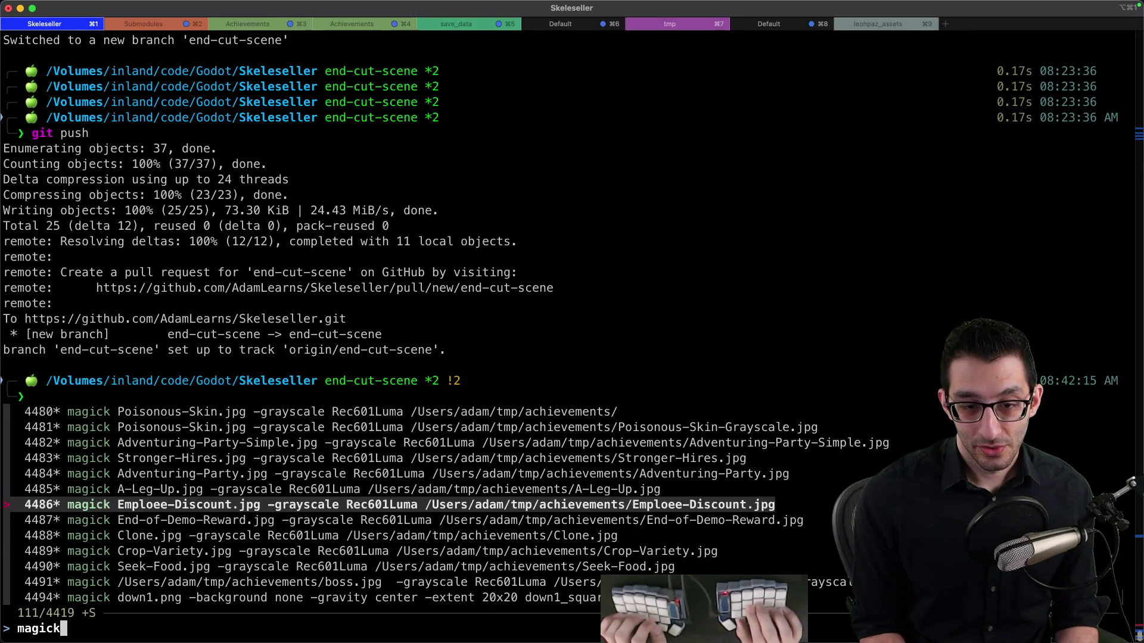
pyautogui.press('Down')
pyautogui.press('Down')
pyautogui.press('Down')
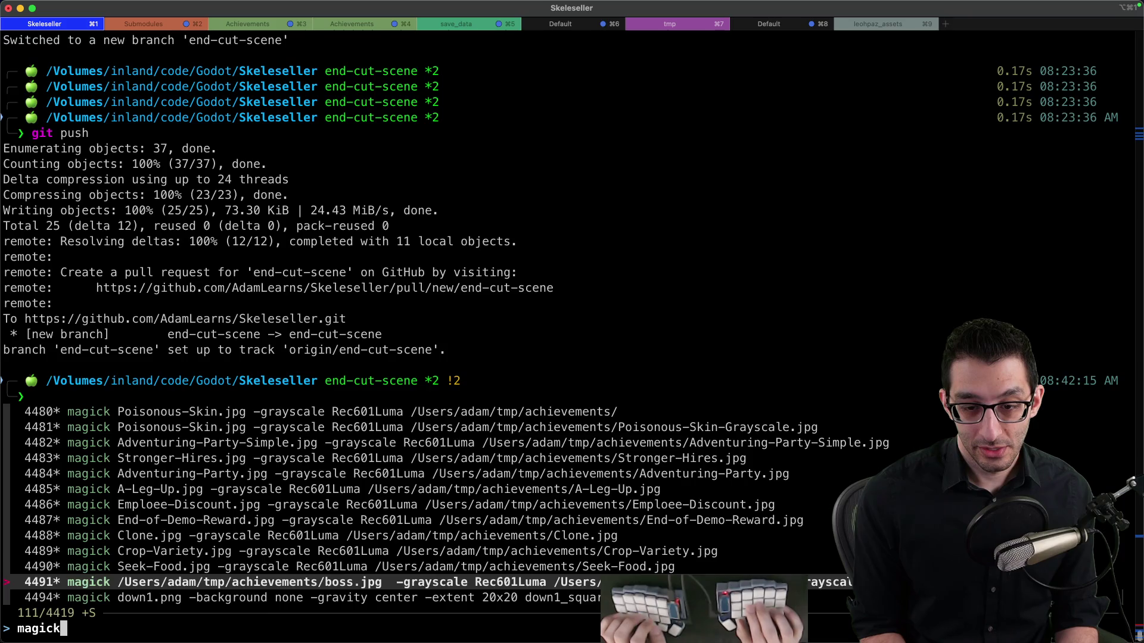
pyautogui.press('Down')
pyautogui.press('Down')
pyautogui.press('Down')
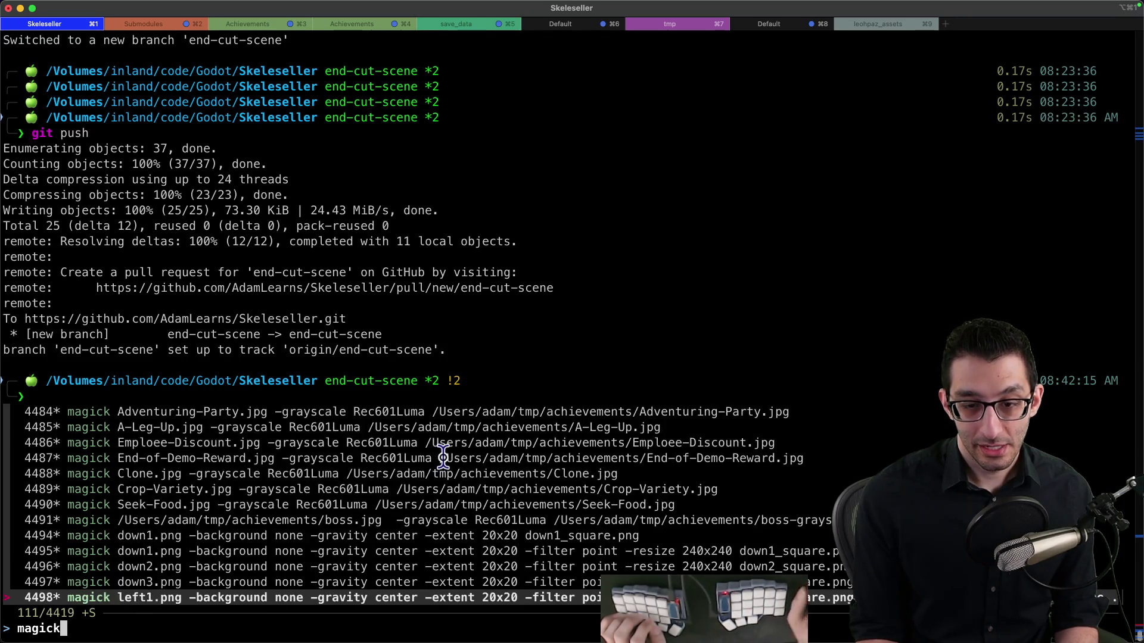
pyautogui.press('Up')
pyautogui.press('Up')
pyautogui.press('Up')
pyautogui.press('Up')
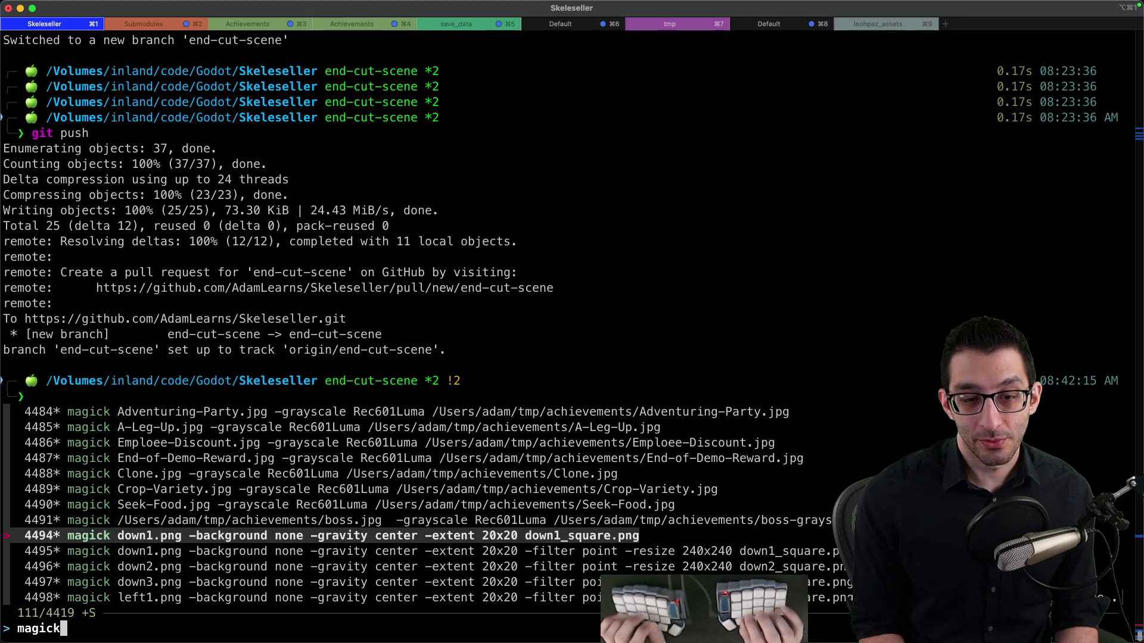
pyautogui.press('Return')
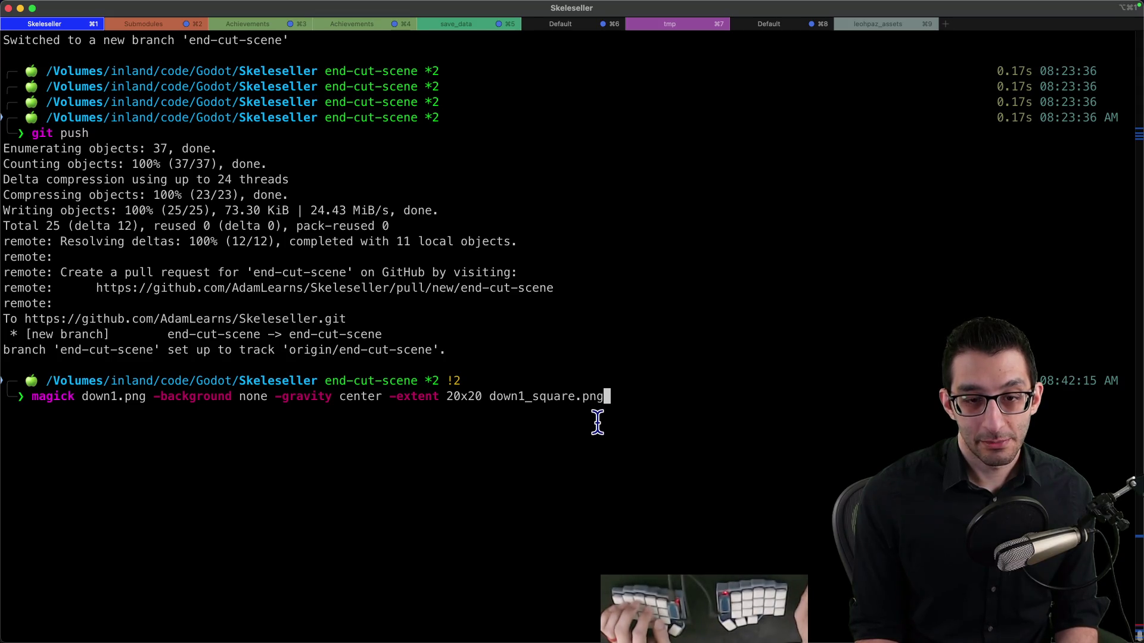
pyautogui.moveTo(606, 398); pyautogui.dragTo(49, 398)
# Paste the magick command under the path and cd a new terminal tab into the Characters folder
pyautogui.press('super+Tab')
pyautogui.press('Return')
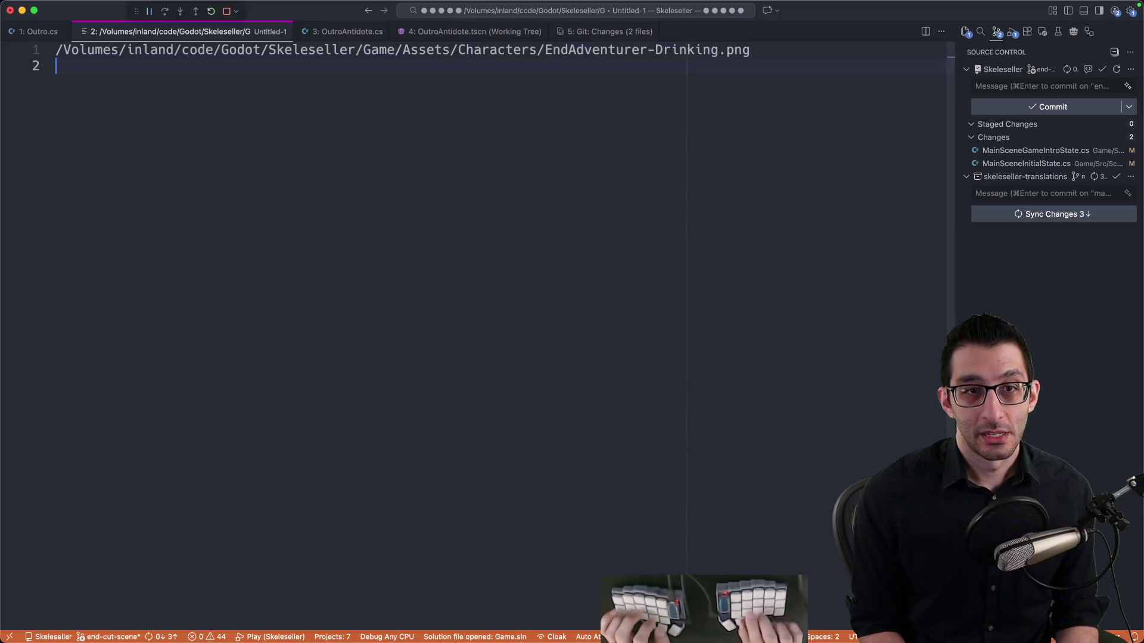
pyautogui.press('super+v')
pyautogui.press('Up')
pyautogui.press('Up')
pyautogui.press('super+shift+Right')
pyautogui.press('super+Tab')
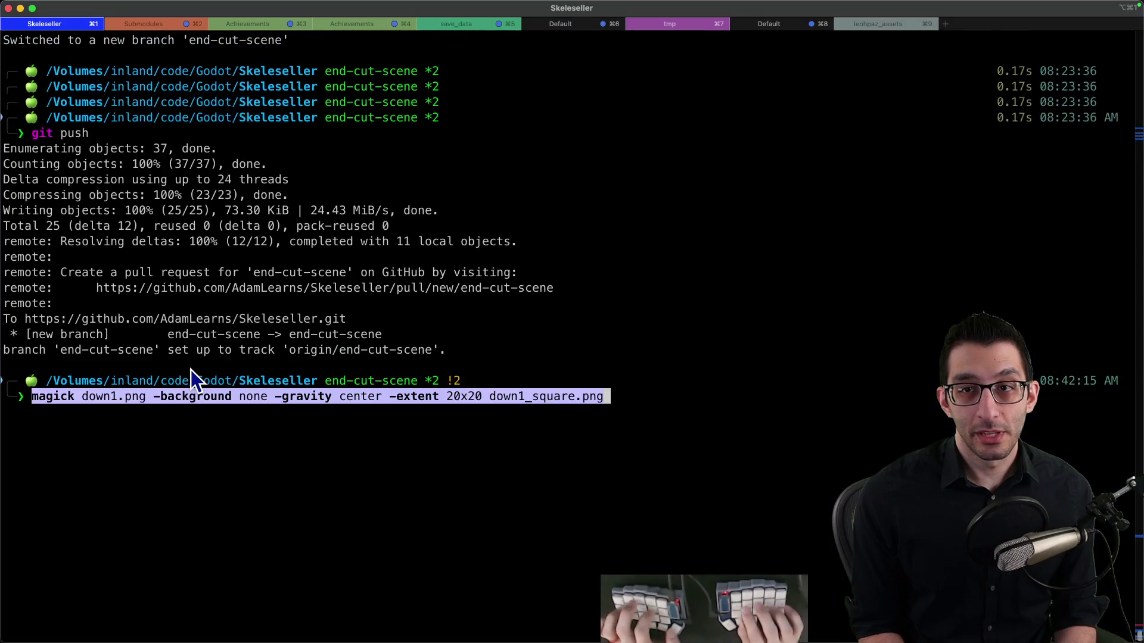
pyautogui.press('super+t')
pyautogui.write('cd')
pyautogui.press('super+v')
pyautogui.press('Return')
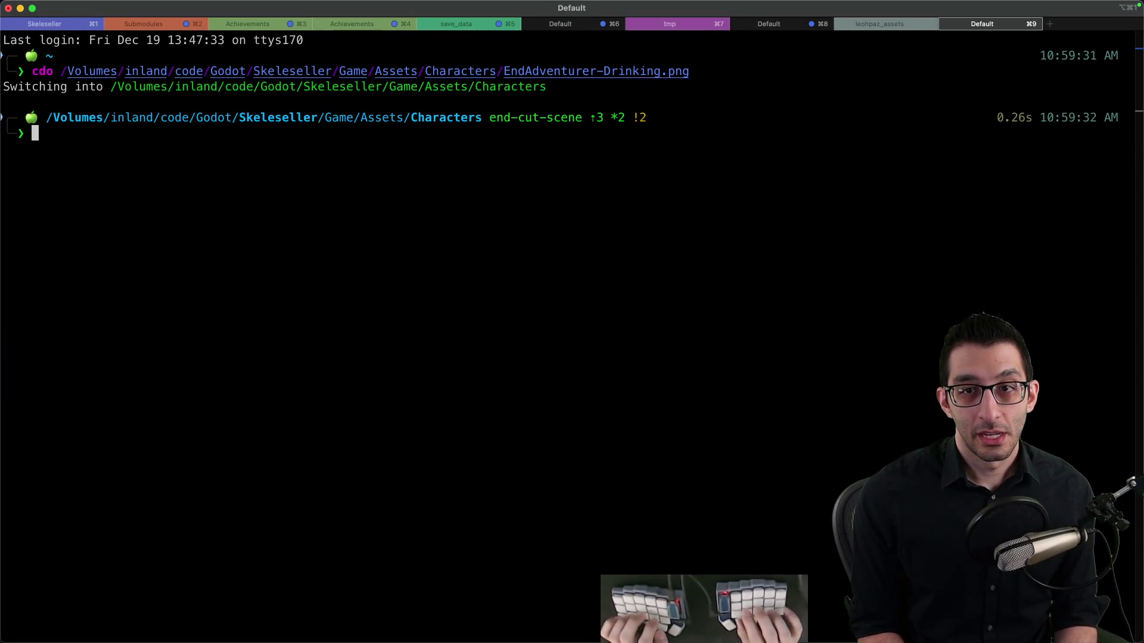
# Point the command at EndAdventurer-Drinking.png, output EndAdventurer-Drinking_modified.png, and change gravity from center to right
pyautogui.press('super+Tab')
pyautogui.press('Right')
pyautogui.hotkey('alt', 'shift', 'Left')
pyautogui.hotkey('alt', 'shift', 'Left')
pyautogui.hotkey('alt', 'shift', 'Left')
pyautogui.press('Down')
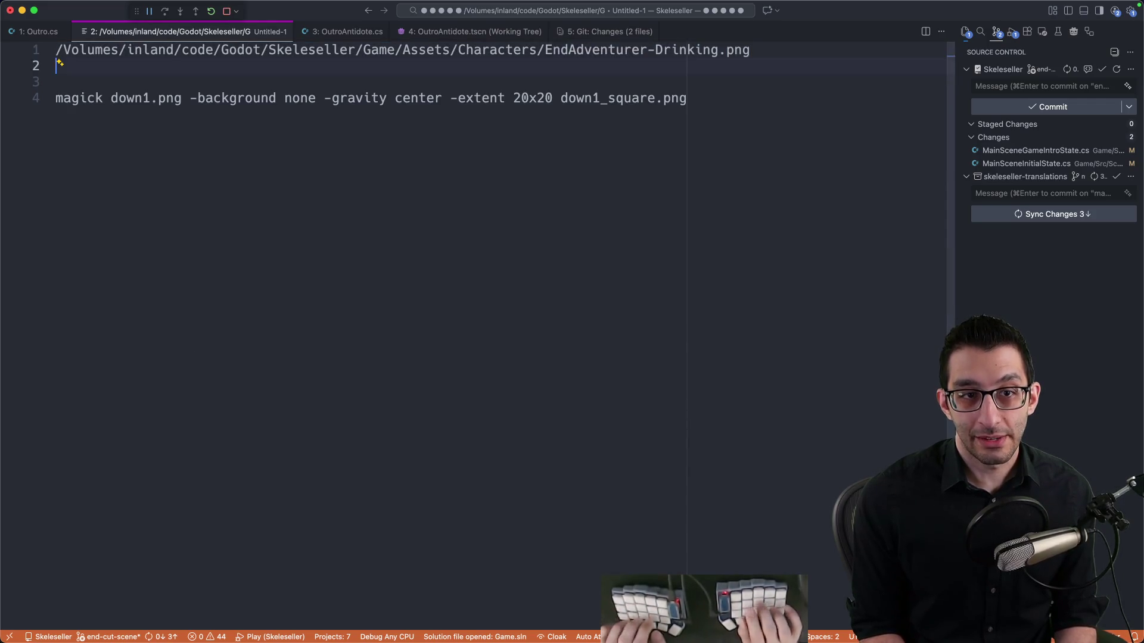
pyautogui.hotkey('alt', 'shift', 'Right')
pyautogui.hotkey('alt', 'shift', 'Right')
pyautogui.press('super+v')
pyautogui.press('super+Right')
pyautogui.hotkey('alt', 'Left')
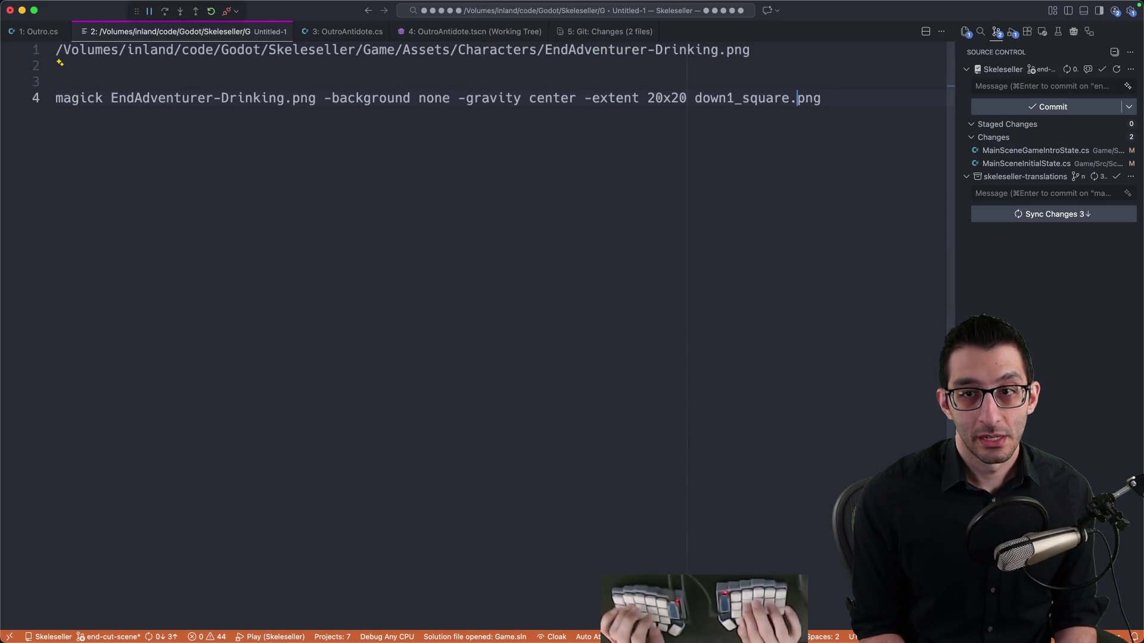
pyautogui.hotkey('alt', 'shift', 'Right')
pyautogui.press('super+v')
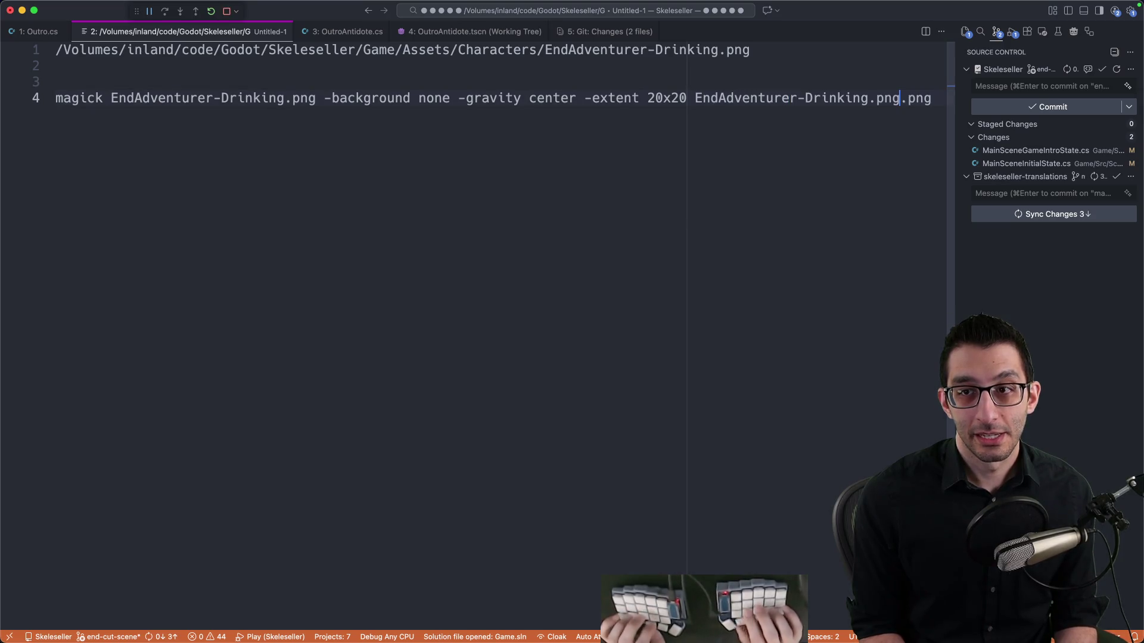
pyautogui.press('BackSpace')
pyautogui.press('BackSpace')
pyautogui.press('BackSpace')
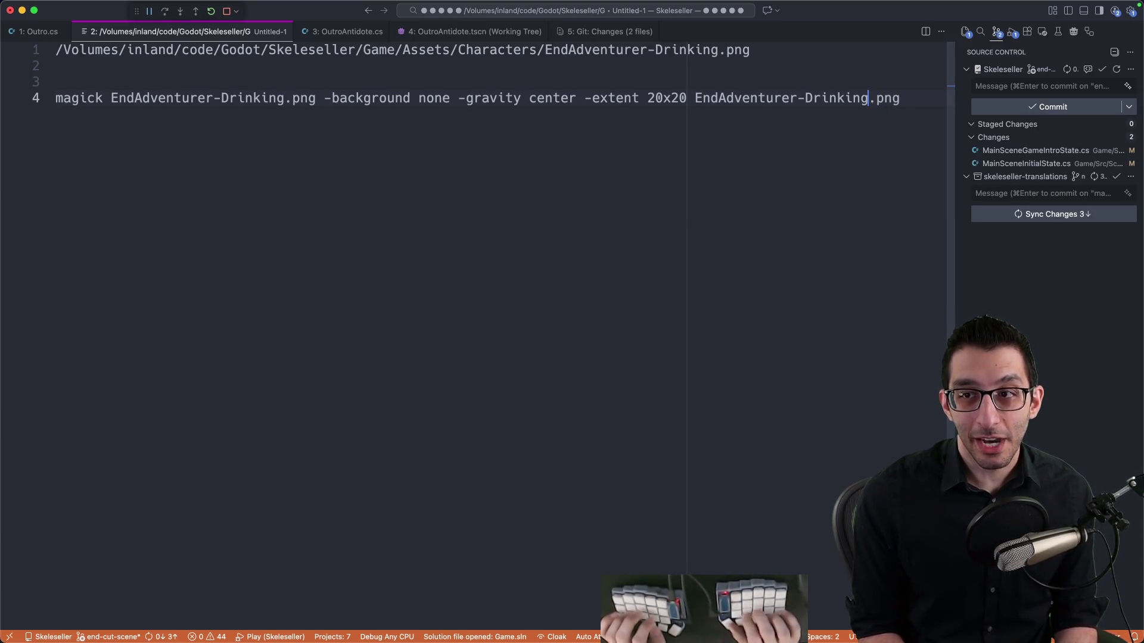
pyautogui.write('_modified')
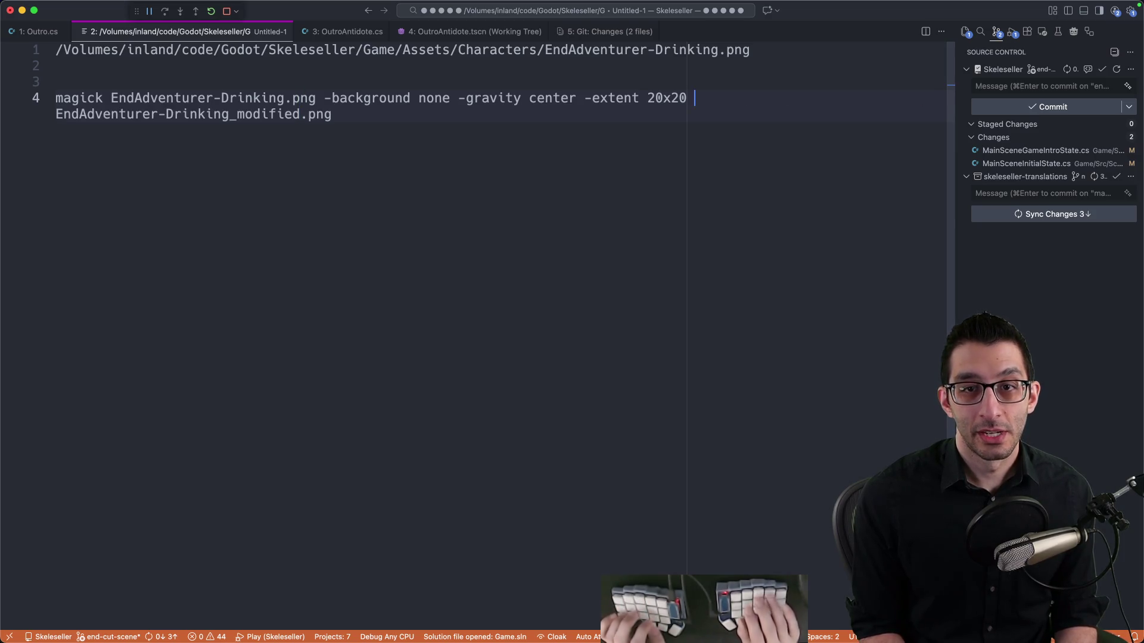
pyautogui.hotkey('alt', 'Delete')
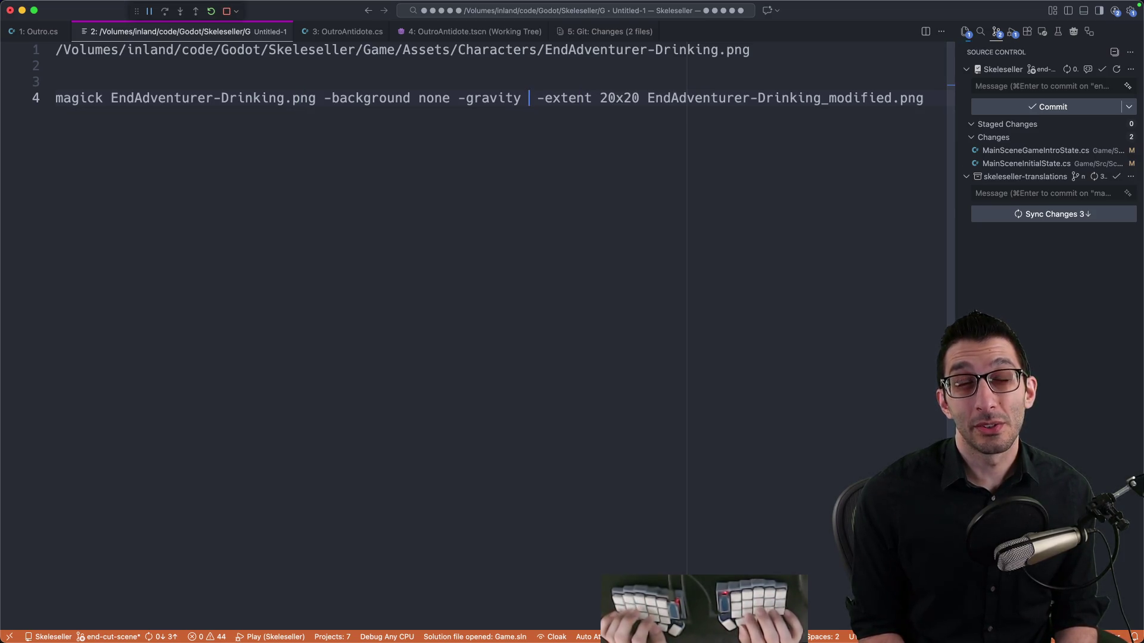
pyautogui.write('right')
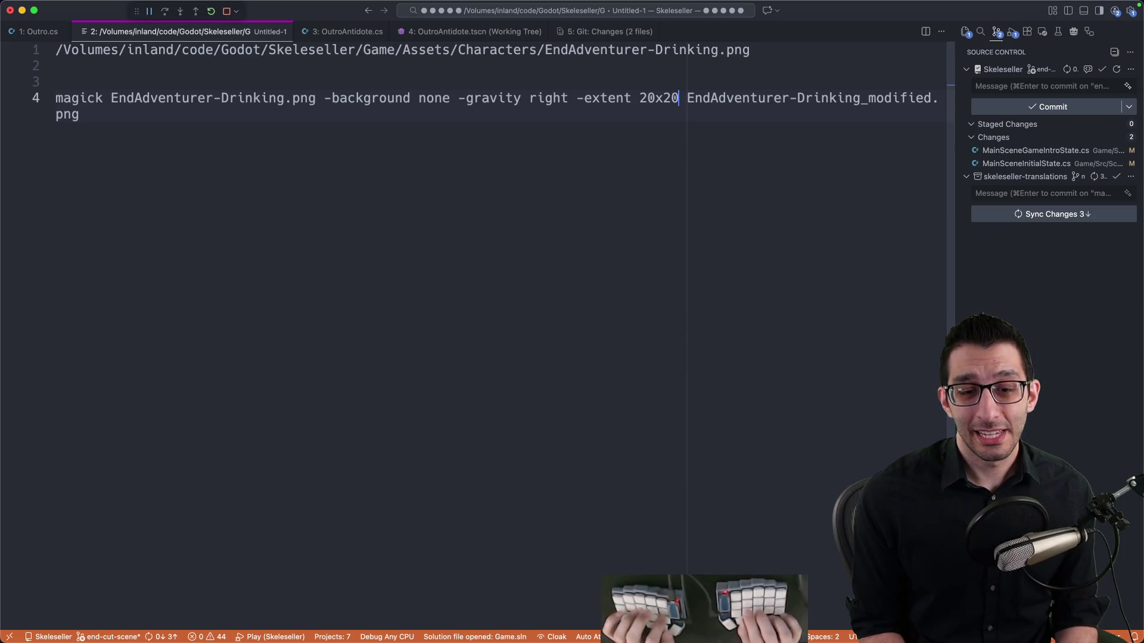
# Check the sprite's 24x520 size via Get Info and set the command's extent to 30x520
pyautogui.press('super+Tab')
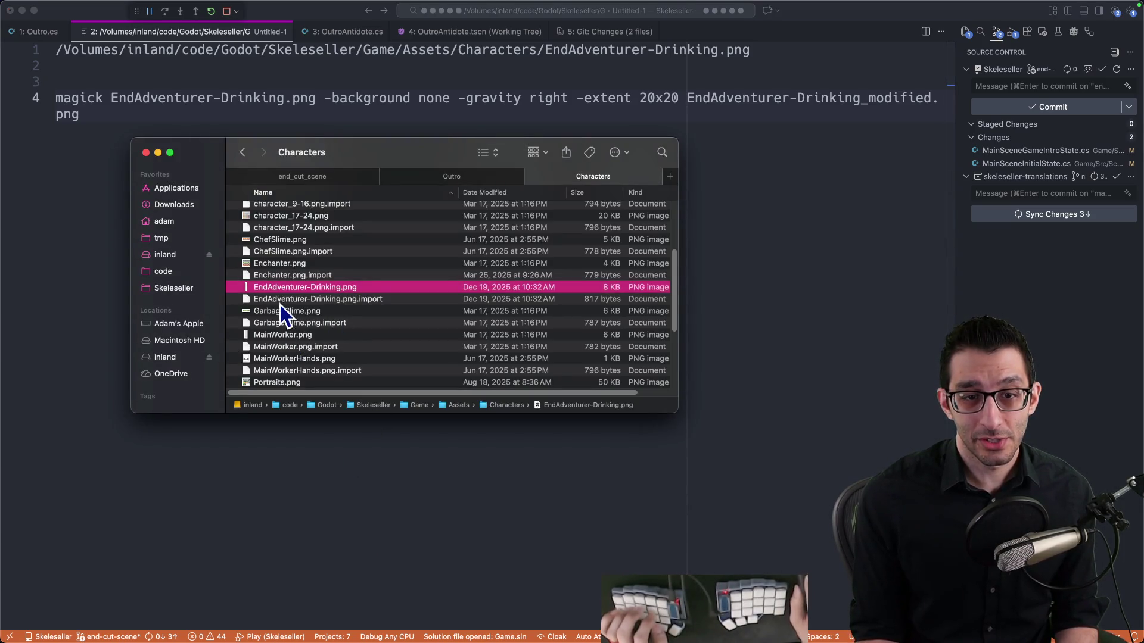
pyautogui.rightClick(279, 288)
pyautogui.click(305, 341)
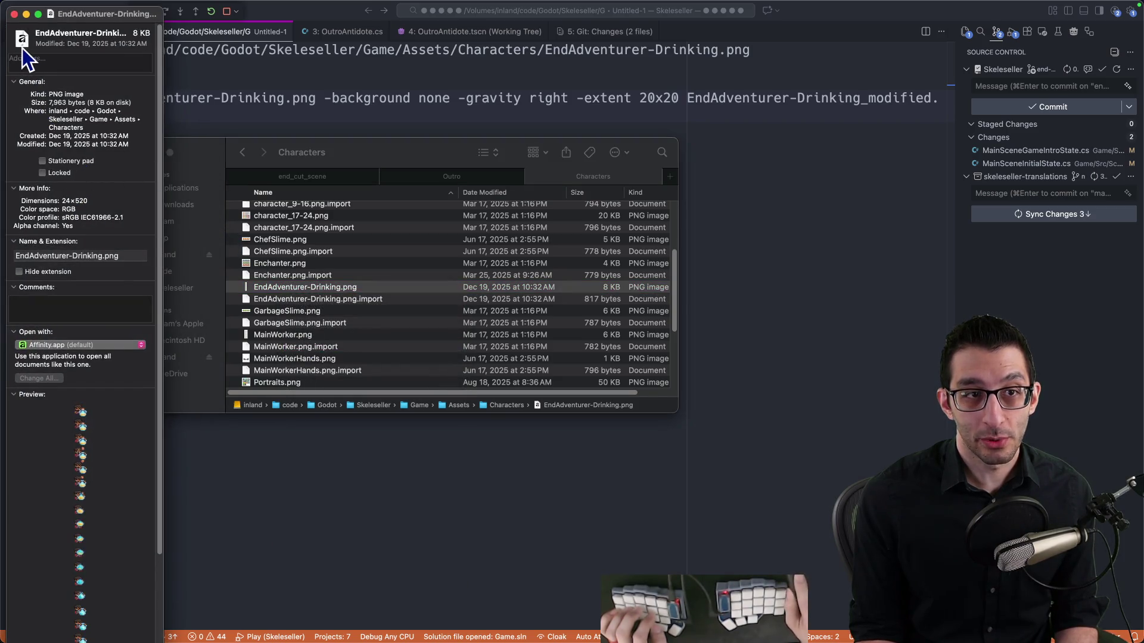
pyautogui.click(14, 14)
pyautogui.click(649, 95)
pyautogui.doubleClick(658, 98)
pyautogui.write('24x502')
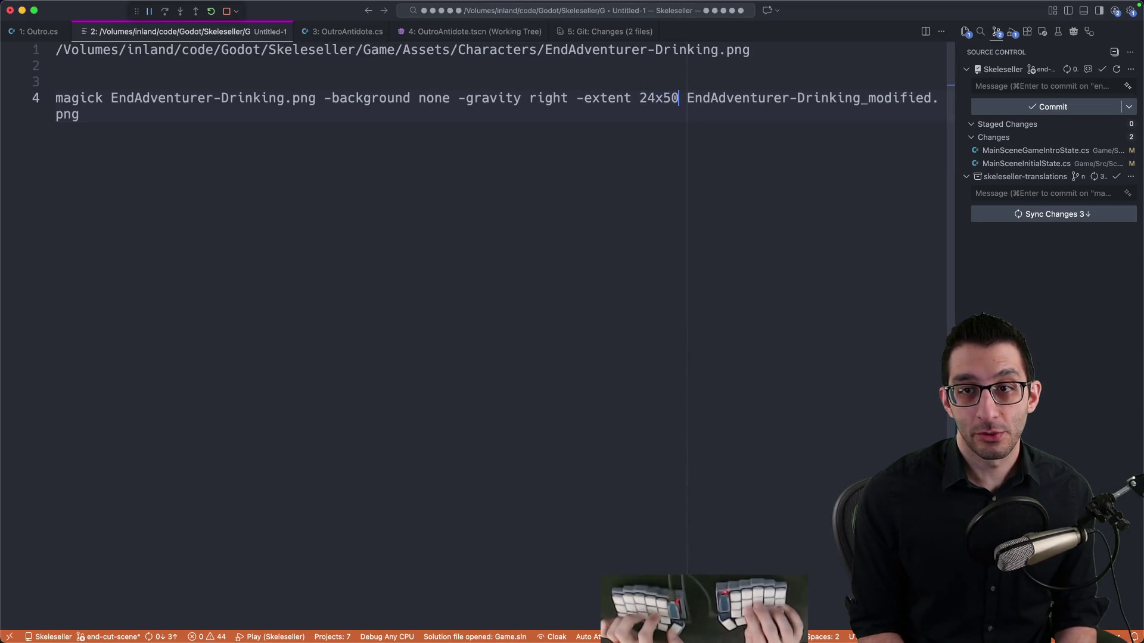
pyautogui.press('BackSpace')
pyautogui.press('BackSpace')
pyautogui.write('20')
pyautogui.press('Left')
pyautogui.press('BackSpace')
pyautogui.press('BackSpace')
pyautogui.write('30')
# Copy the edited magick command and run it in the terminal
pyautogui.press('super+l')
pyautogui.press('super+Tab')
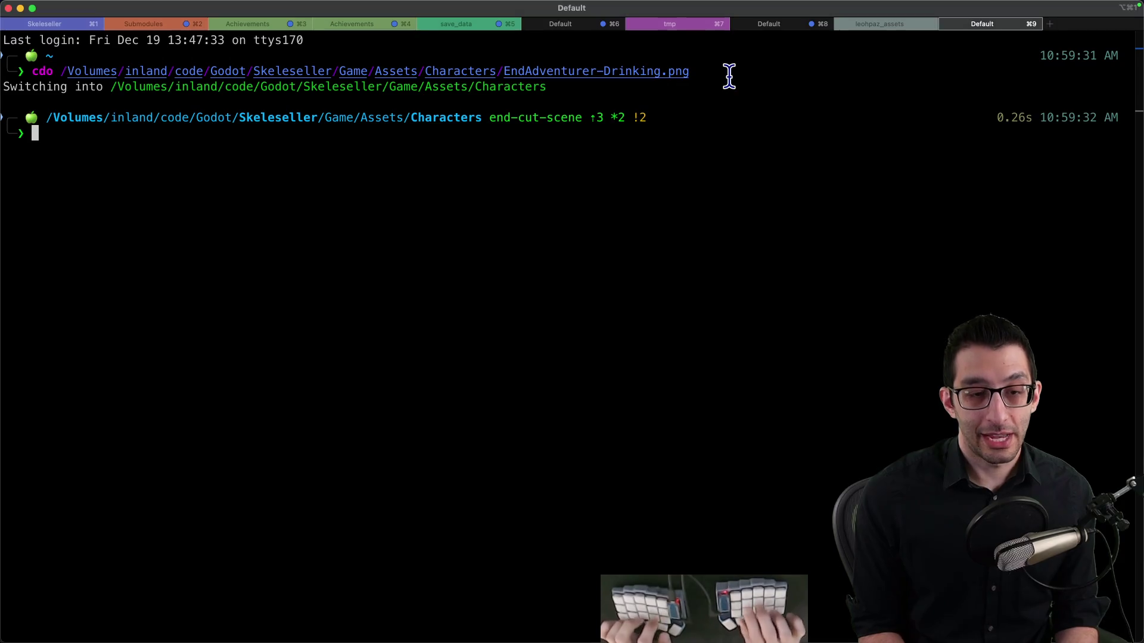
pyautogui.write('magick EndAdventurer-Drinking.png -background none -gravity right -extent 30x520 EndAdventurer-Drinking_modified.png')
pyautogui.press('Return')
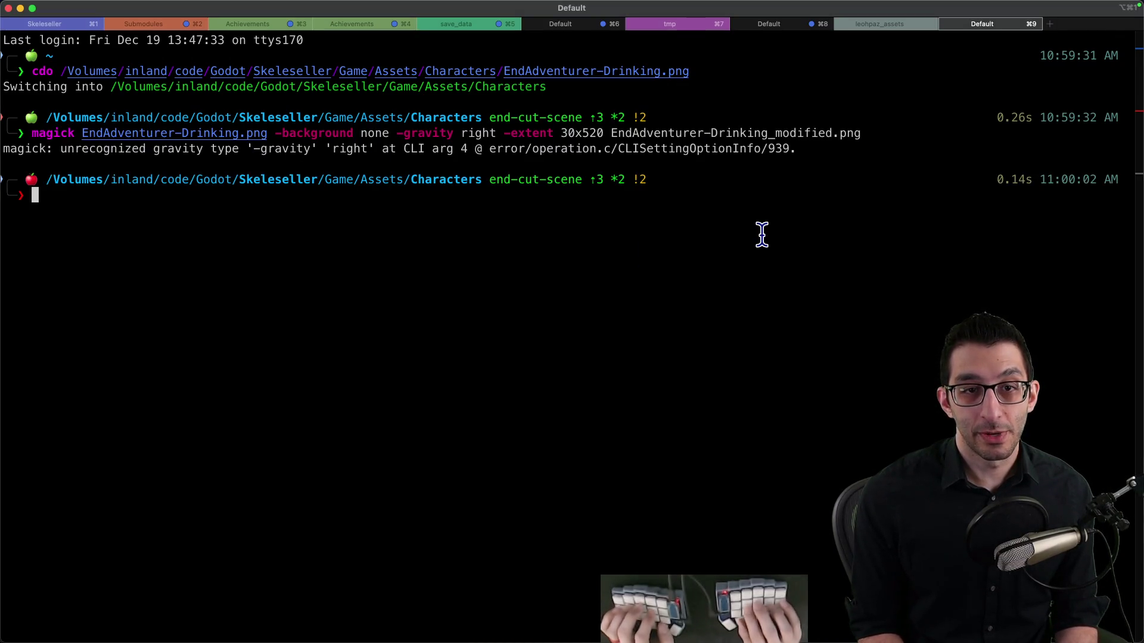
pyautogui.press('super+Tab')
pyautogui.press('super+t')
# Search 'image magick gravity' and open the ImageMagick command-line options page
pyautogui.write('magick')
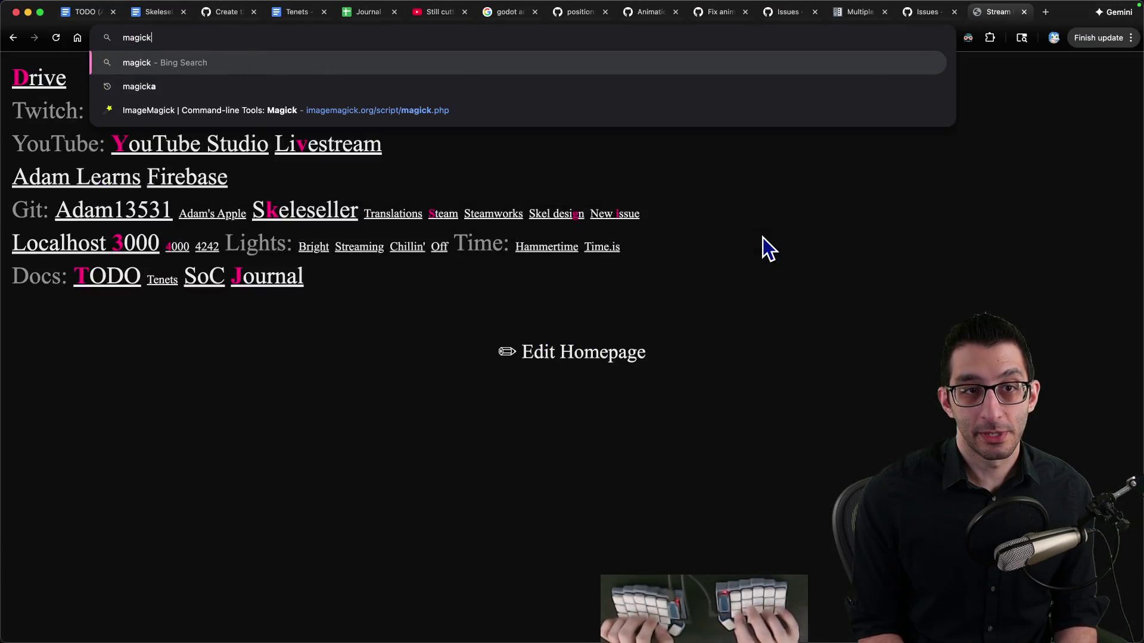
pyautogui.press('super+Left')
pyautogui.write('image')
pyautogui.press('super+Right')
pyautogui.write('gravity')
pyautogui.press('Return')
pyautogui.click(192, 235)
# Find the -gravity section on the page and pick East from its choices
pyautogui.press('super+f')
pyautogui.write('vity')
pyautogui.press('Return')
pyautogui.hotkey('shift', 'Return')
pyautogui.press('Escape')
pyautogui.press('Return')
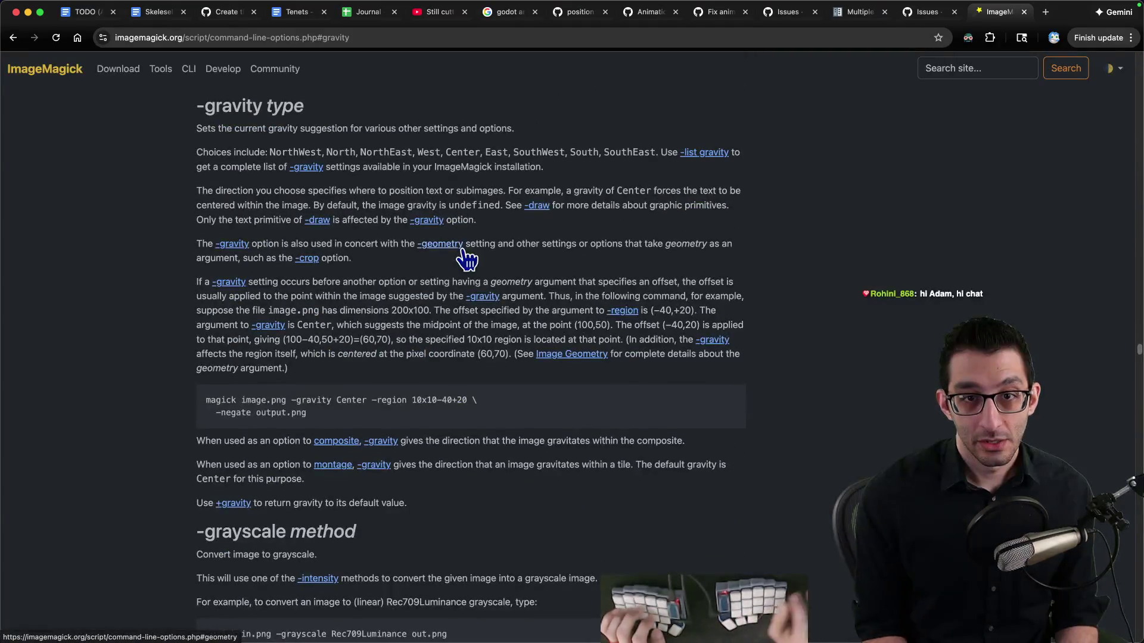
pyautogui.doubleClick(496, 153)
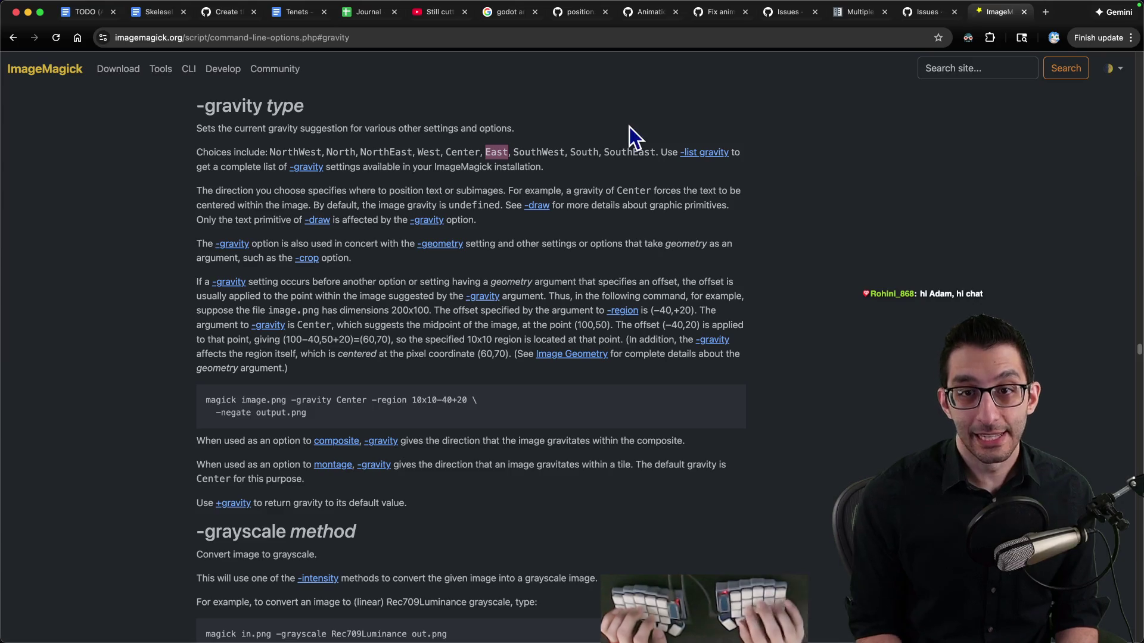
pyautogui.press('super+Tab')
pyautogui.press('Right')
# Change the gravity to east, then copy and rerun the magick command in iTerm
pyautogui.hotkey('alt', 'BackSpace')
pyautogui.write('east')
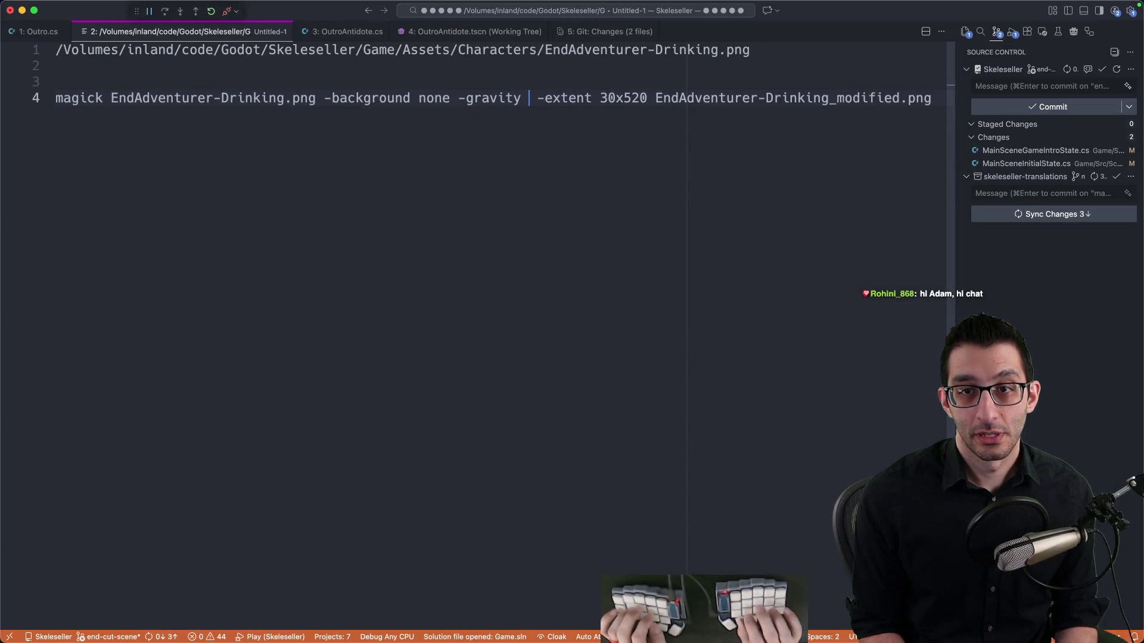
pyautogui.press('super+l')
pyautogui.press('super+c')
pyautogui.press('super+Tab')
pyautogui.press('super+v')
pyautogui.press('Return')
# Open EndAdventurer-Drinking_modified.png from the Characters folder in Affinity Photo
pyautogui.press('super+Tab')
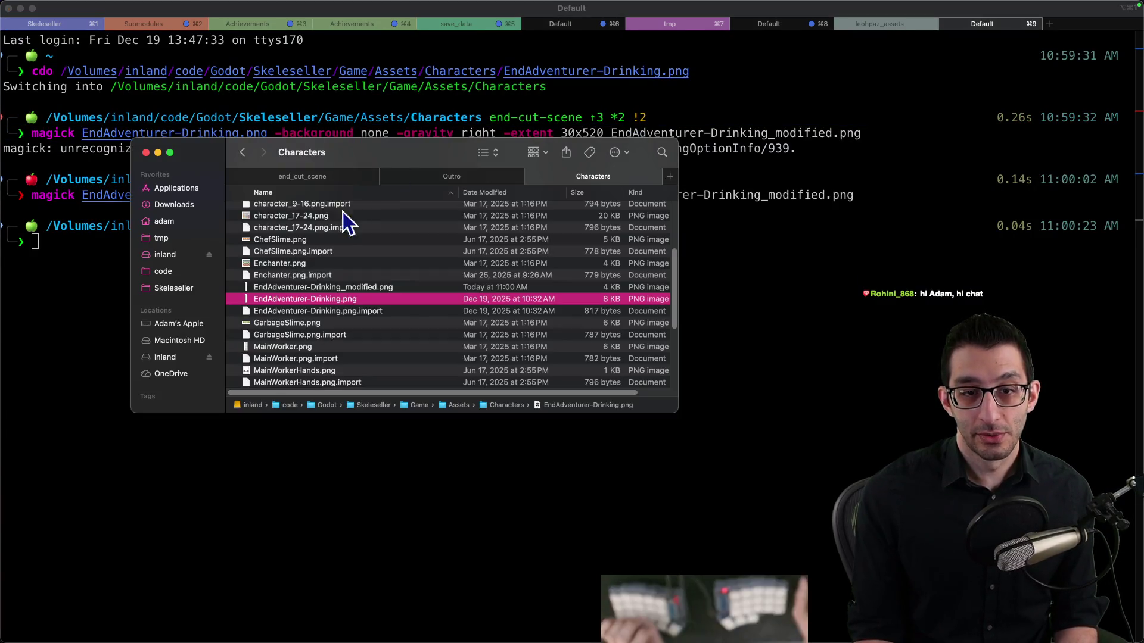
pyautogui.click(324, 290)
pyautogui.rightClick(324, 291)
pyautogui.doubleClick(301, 287)
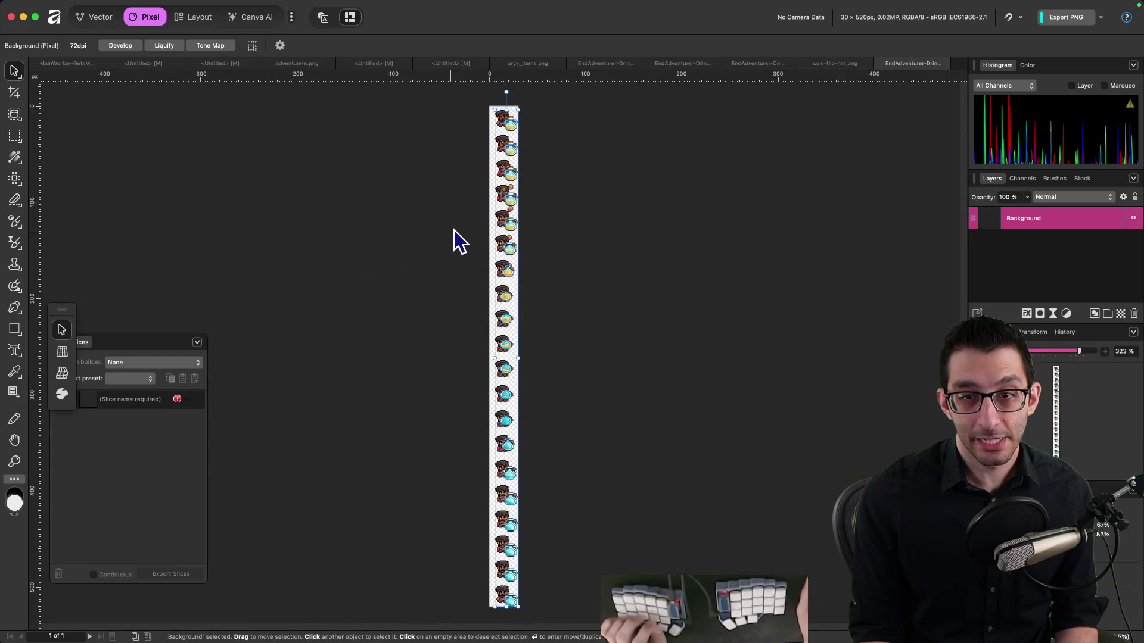
# Zoom in on the 30×520 sprite strip, then scrub Godot's start_scene playhead to about 5.04 s
pyautogui.scroll(5, 505, 149)
pyautogui.click(500, 185)
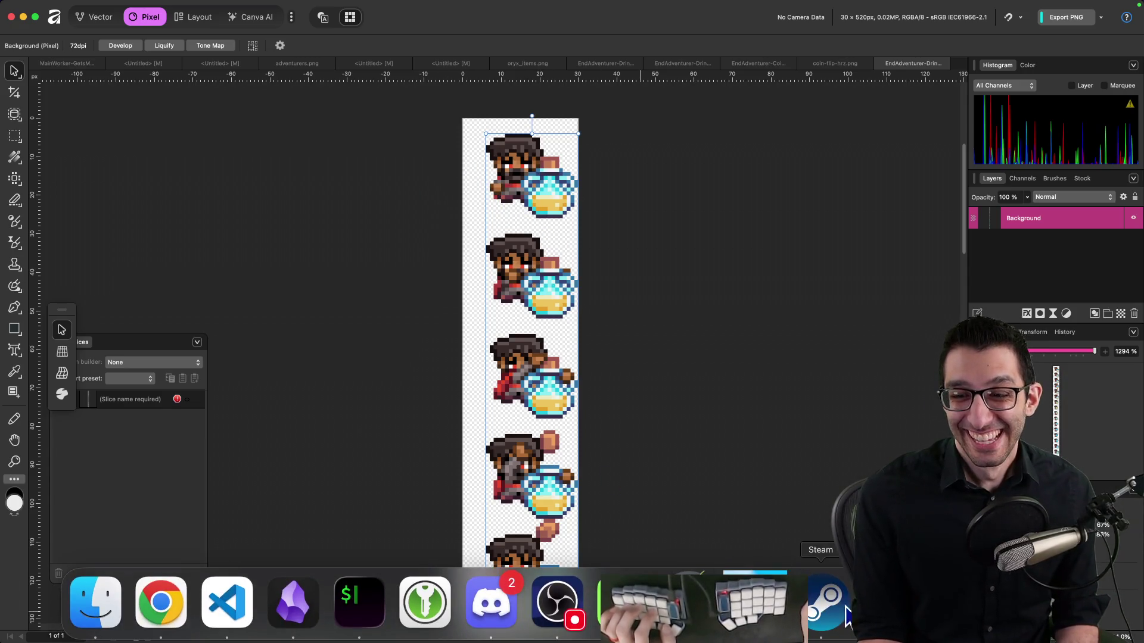
pyautogui.press('super+Tab')
pyautogui.click(347, 290)
pyautogui.moveTo(348, 289); pyautogui.dragTo(378, 292)
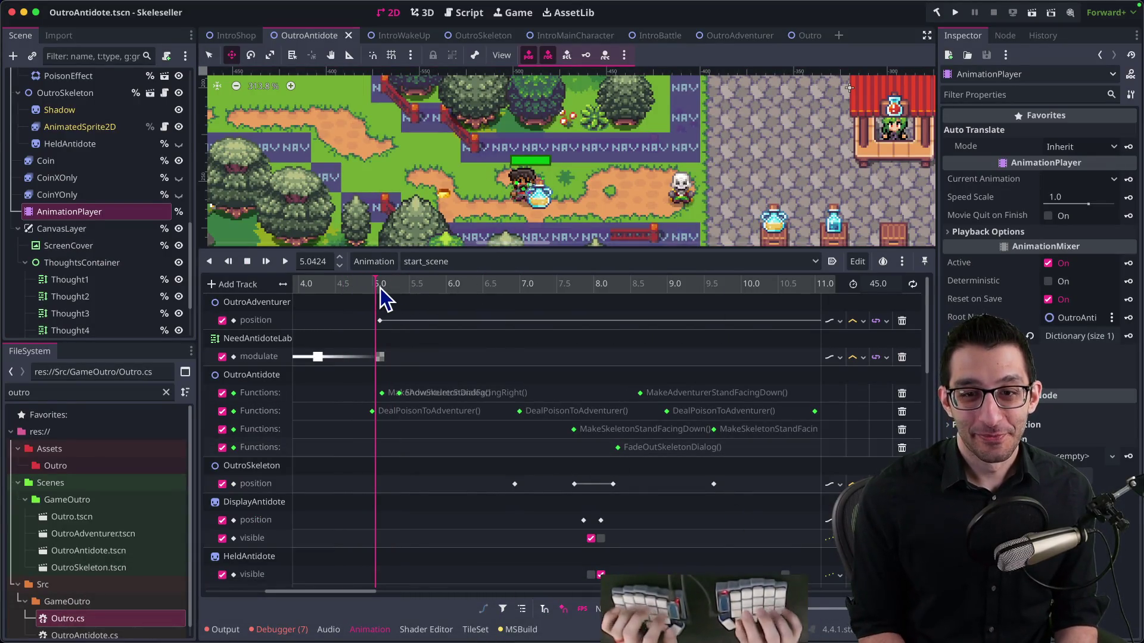
# Rerun the magick command without _modified so it overwrites EndAdventurer-Drinking.png
pyautogui.press('super+Tab')
pyautogui.press('Up')
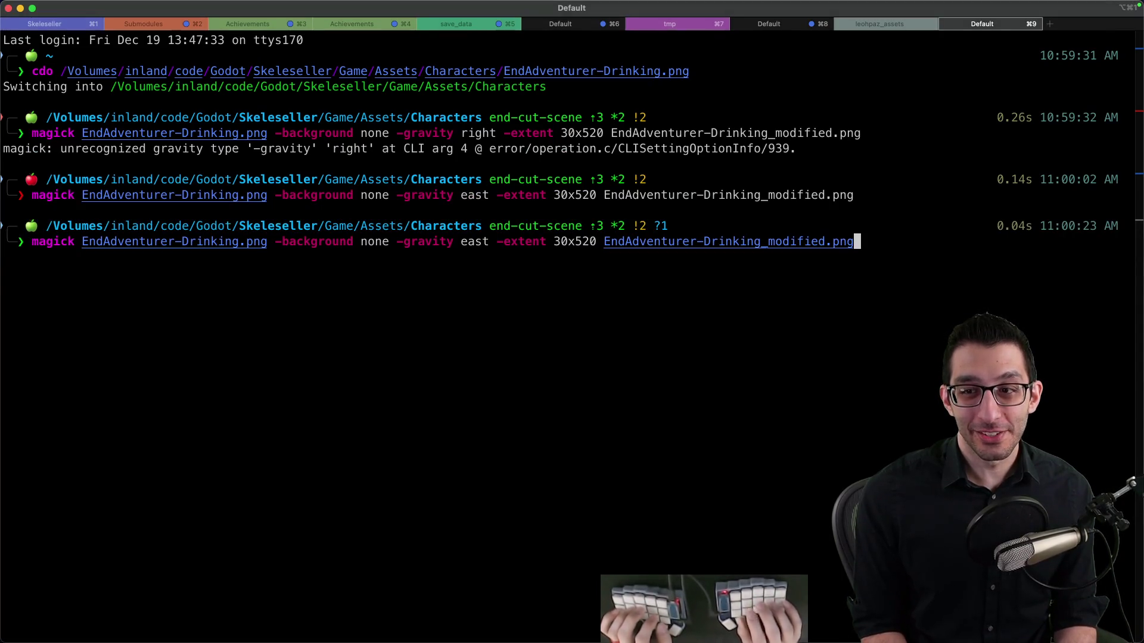
pyautogui.press('BackSpace')
pyautogui.press('BackSpace')
pyautogui.press('BackSpace')
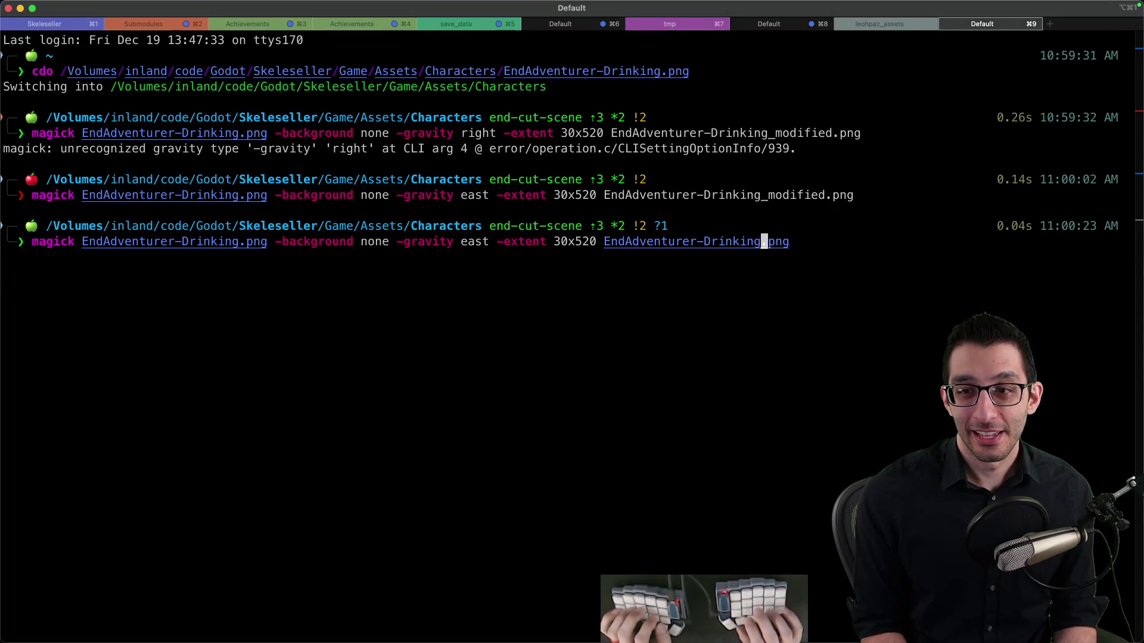
pyautogui.press('Return')
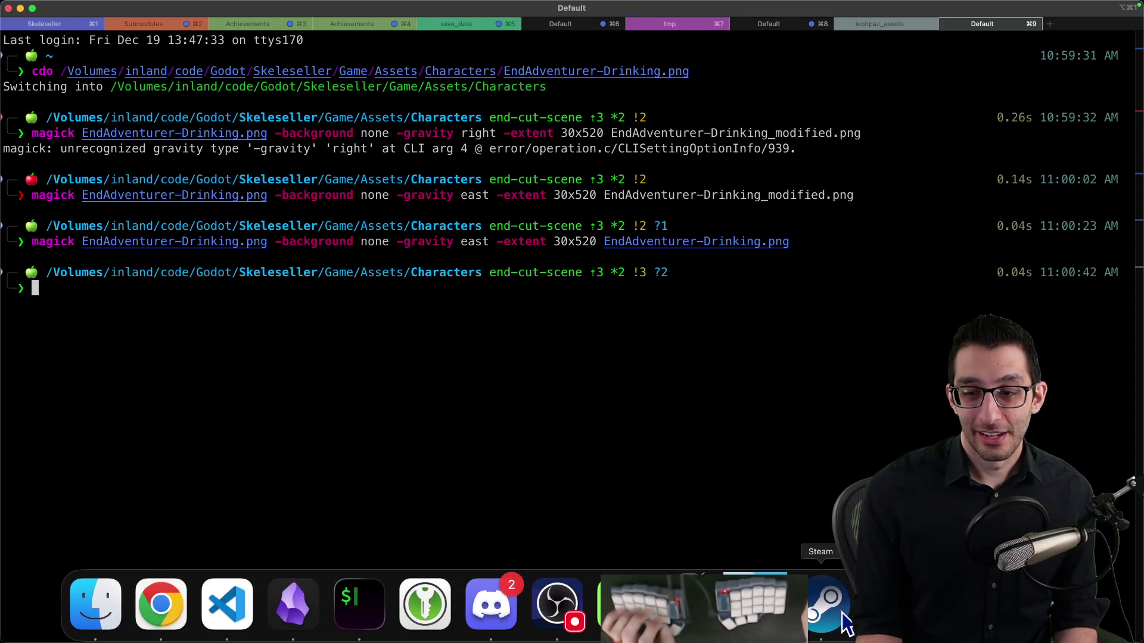
pyautogui.click(212, 592)
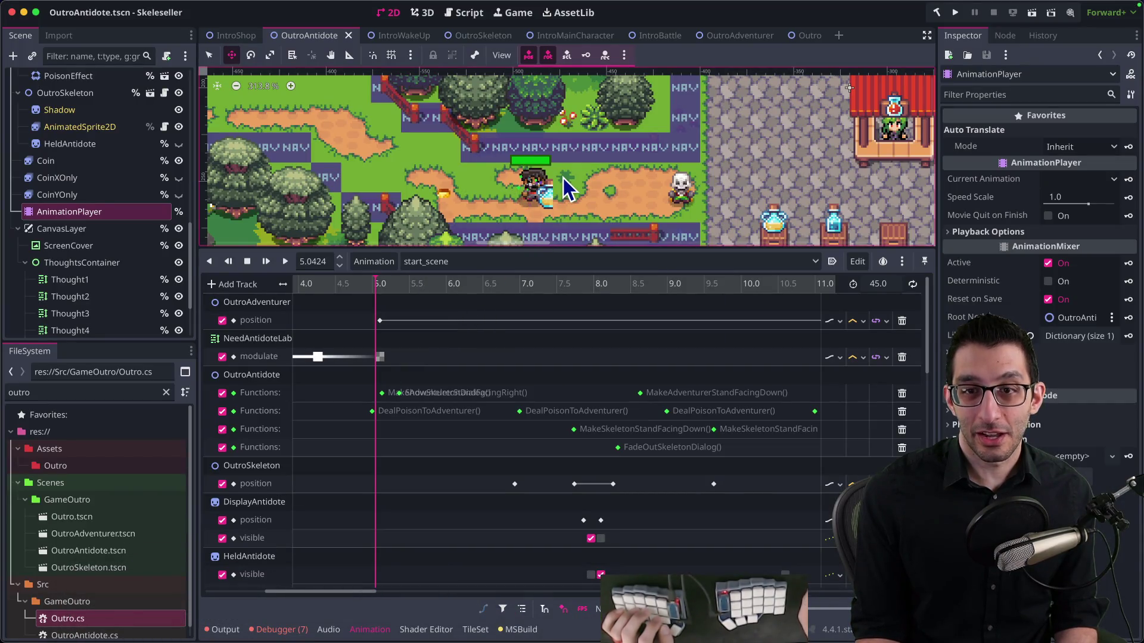
# Move through the scene tree nodes and select the adventurer's AnimatedSprite2D
pyautogui.click(73, 196)
pyautogui.click(76, 209)
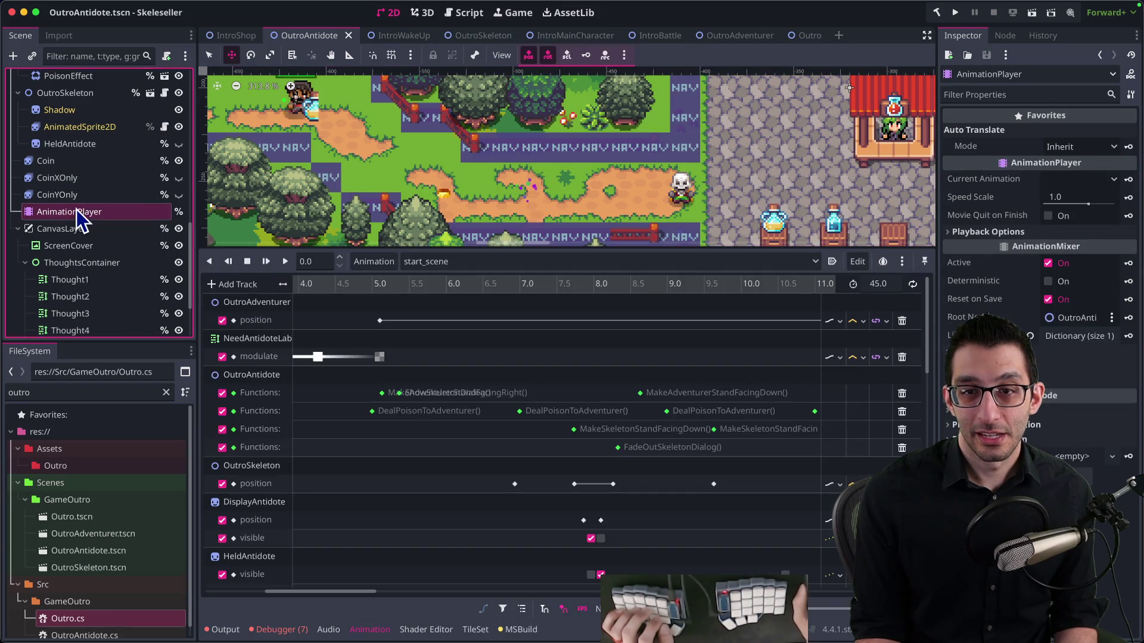
pyautogui.click(81, 196)
pyautogui.scroll(3, 81, 191)
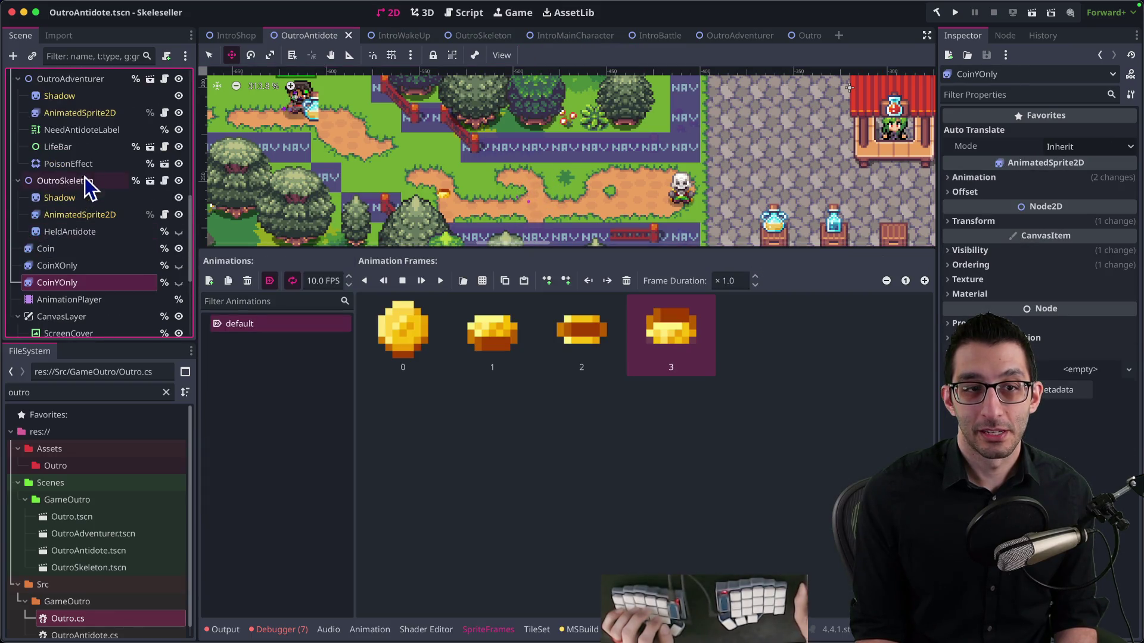
pyautogui.click(95, 120)
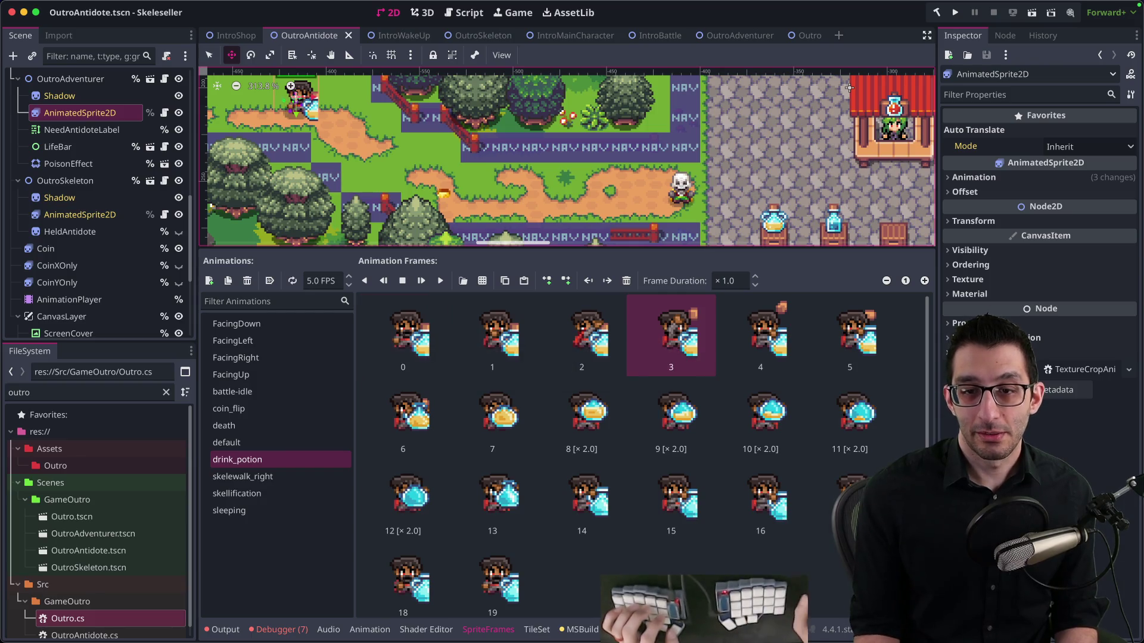
# Check the re-padded sprite strip in the image editor, then return to Godot
pyautogui.moveTo(453, 641)
pyautogui.click(623, 601)
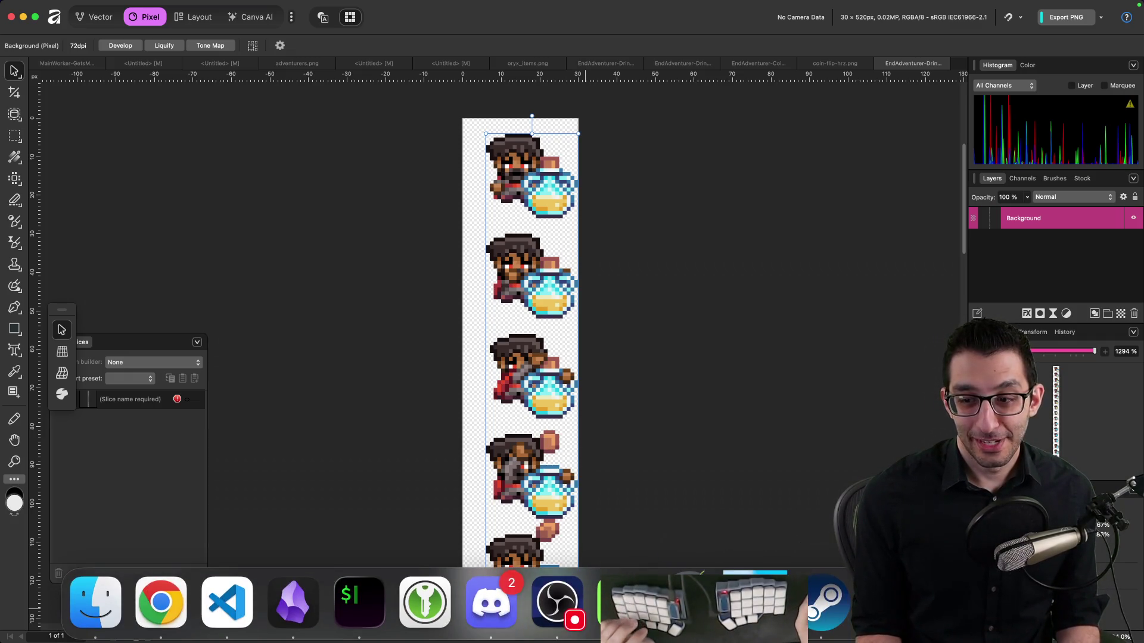
pyautogui.click(428, 602)
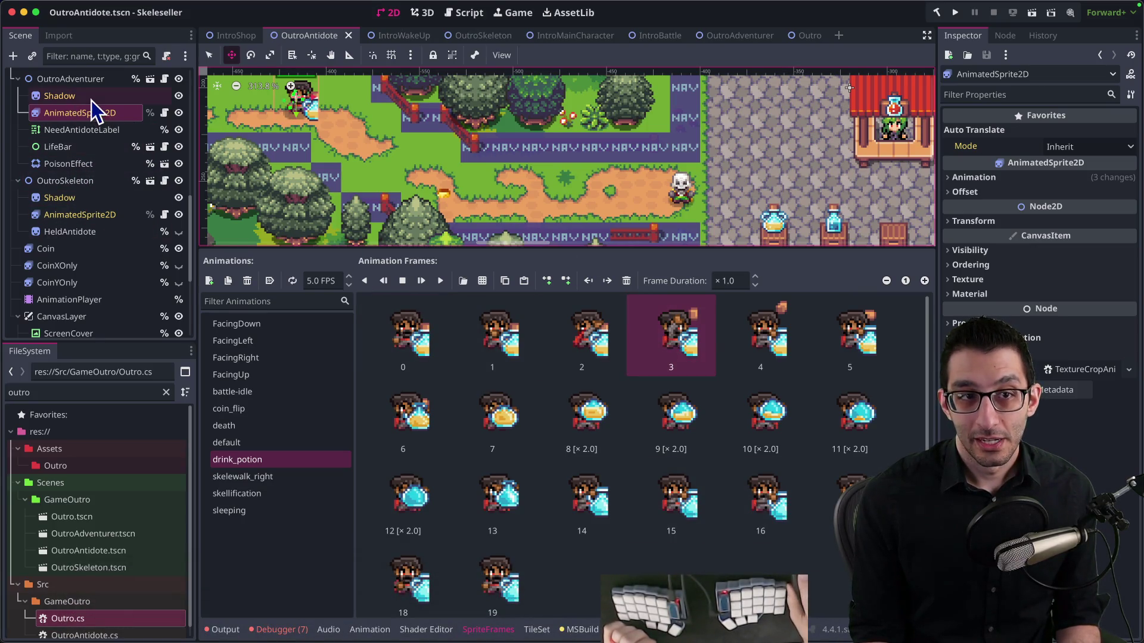
# Reselect OutroAdventurer's AnimatedSprite2D and expand its Transform and Animation properties
pyautogui.click(87, 79)
pyautogui.click(89, 113)
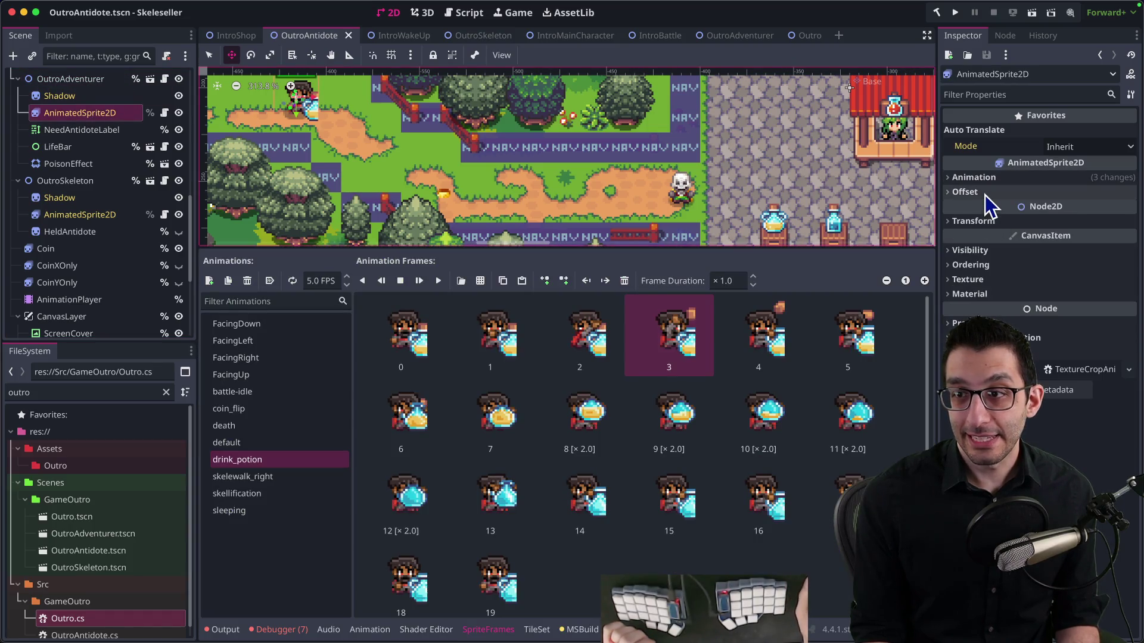
pyautogui.click(982, 223)
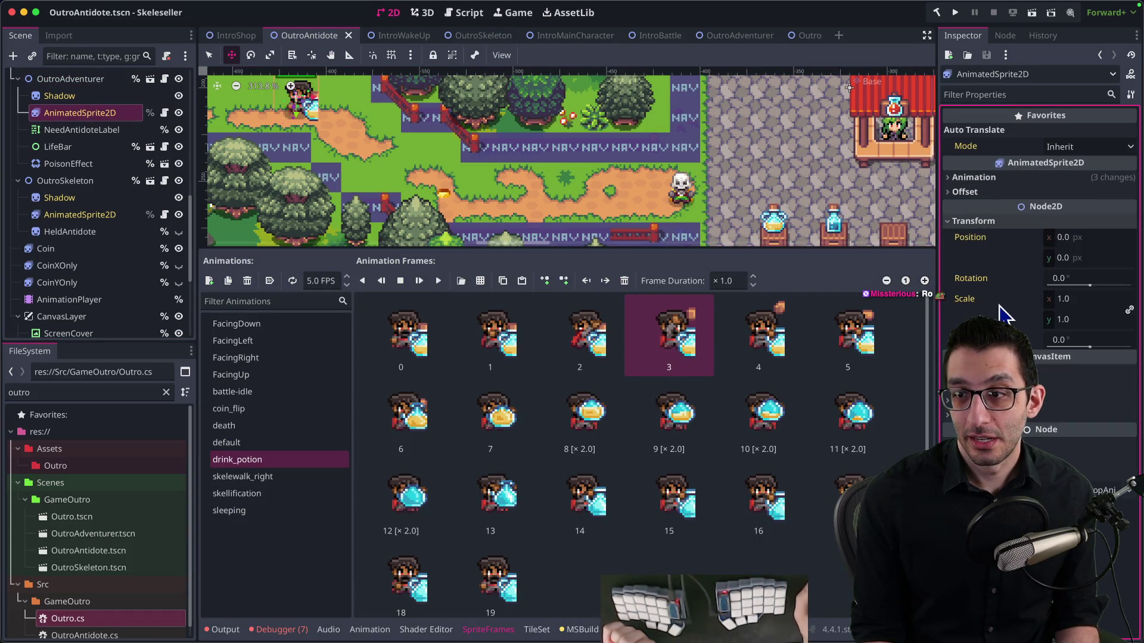
pyautogui.click(1032, 179)
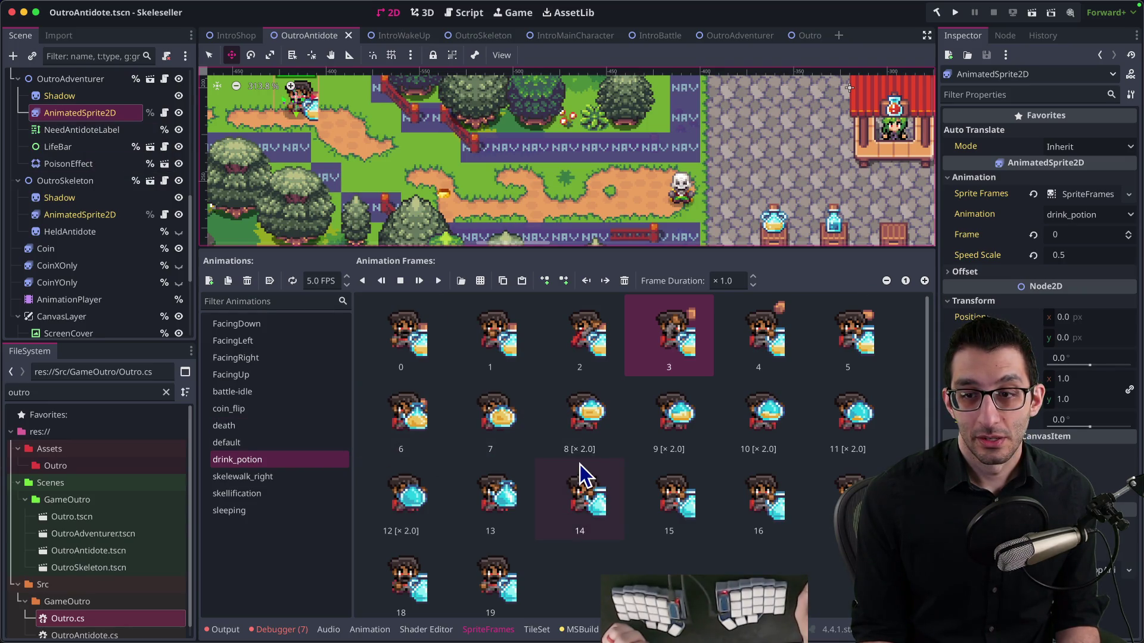
# Play the drink_potion animation from frame 0, then stop the preview
pyautogui.click(437, 362)
pyautogui.click(439, 282)
pyautogui.click(400, 283)
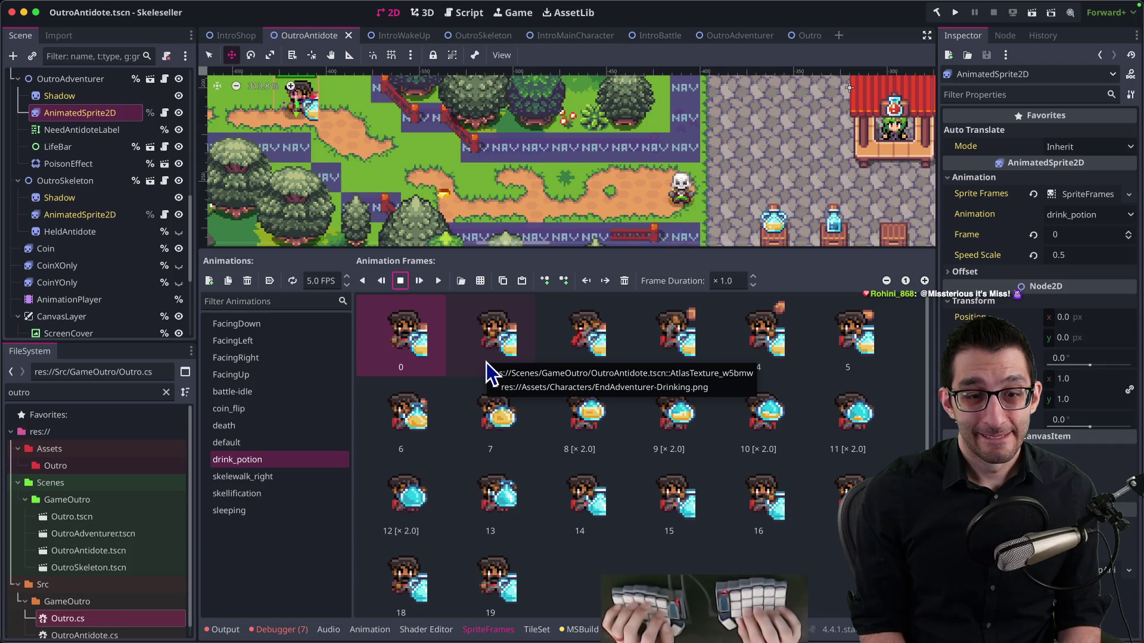
pyautogui.press('super+Tab')
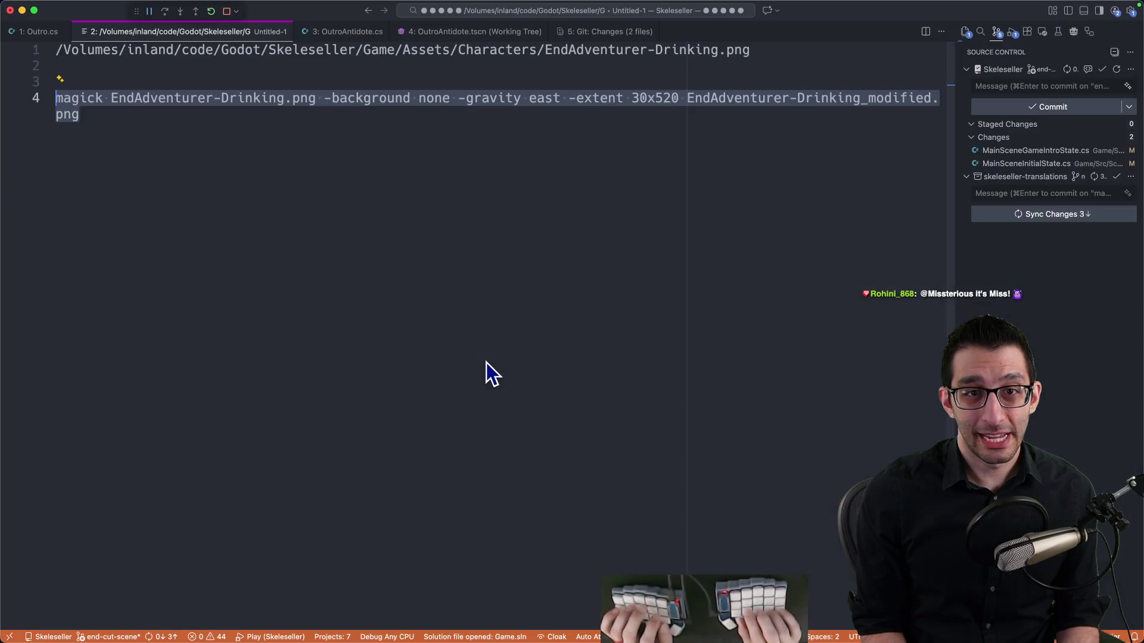
# Open the OutroAntidote.tscn diff and search it for 'drink_pot'
pyautogui.press('super+p')
pyautogui.write('outr')
pyautogui.press('Return')
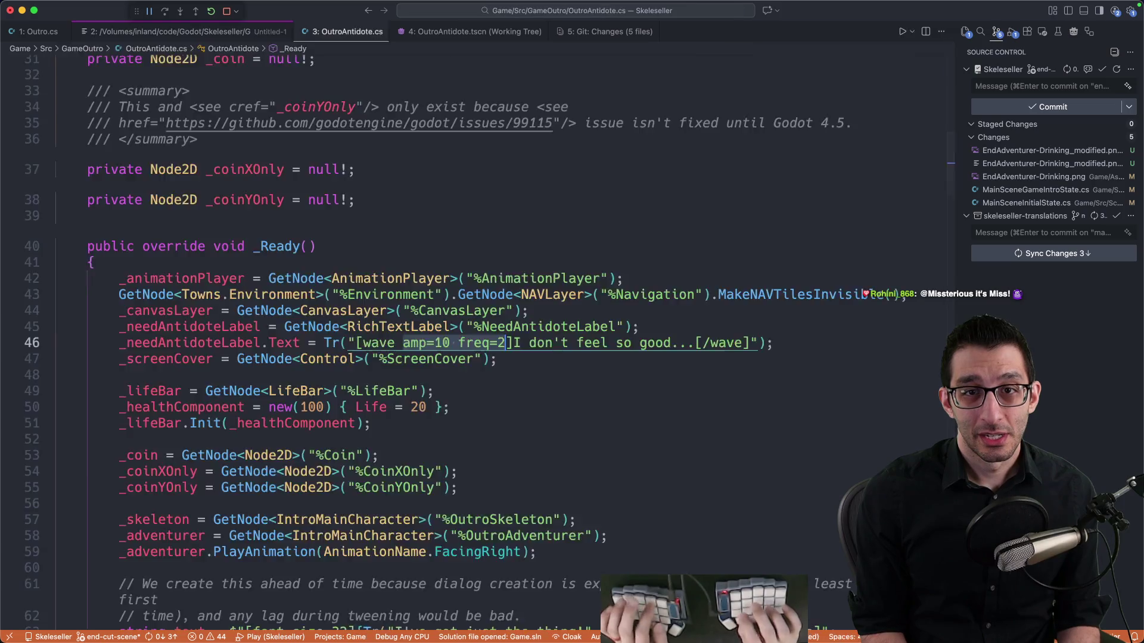
pyautogui.hotkey('ctrl', '4')
pyautogui.press('super+f')
pyautogui.write('drink_pot')
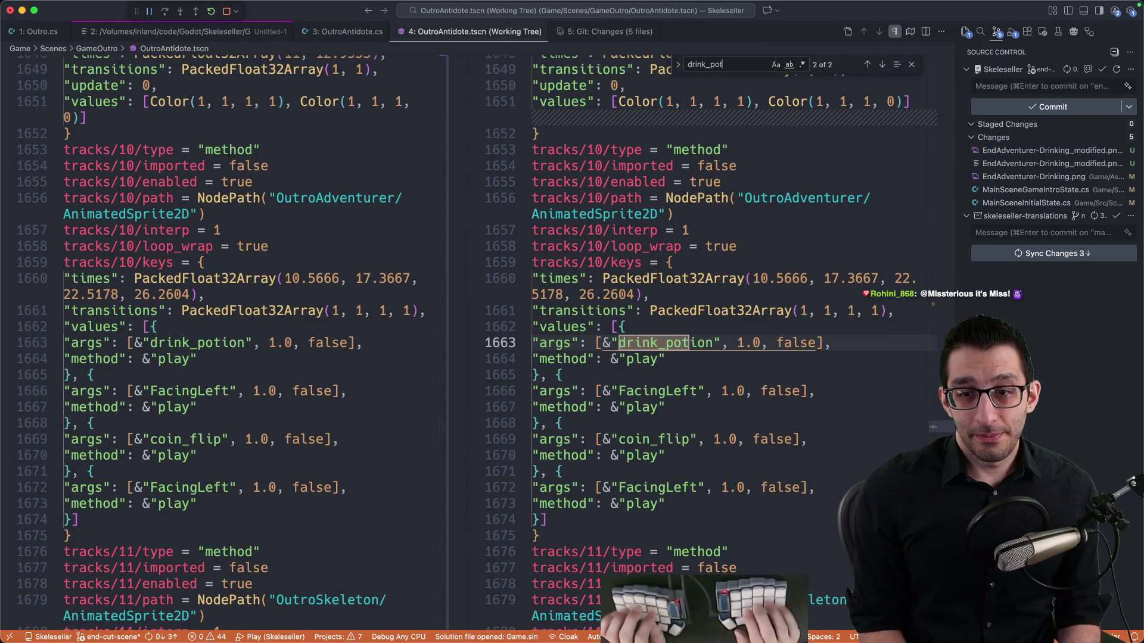
pyautogui.press('Return')
pyautogui.press('Return')
pyautogui.press('Return')
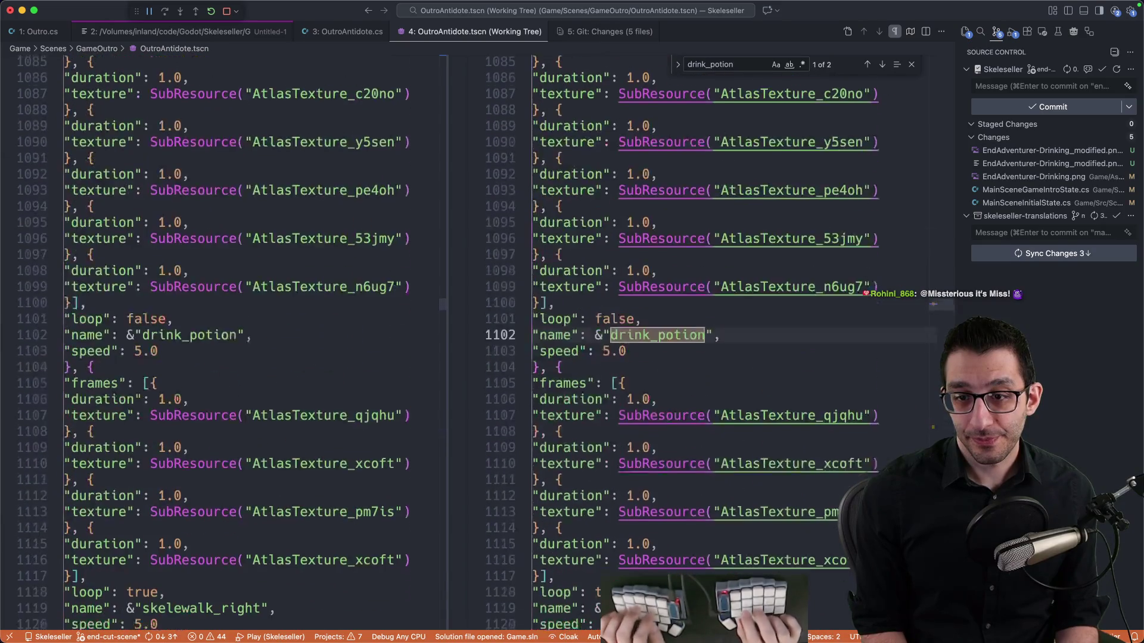
# Compare the drink_potion matches with the animation frames shown in Godot
pyautogui.scroll(-5, 697, 363)
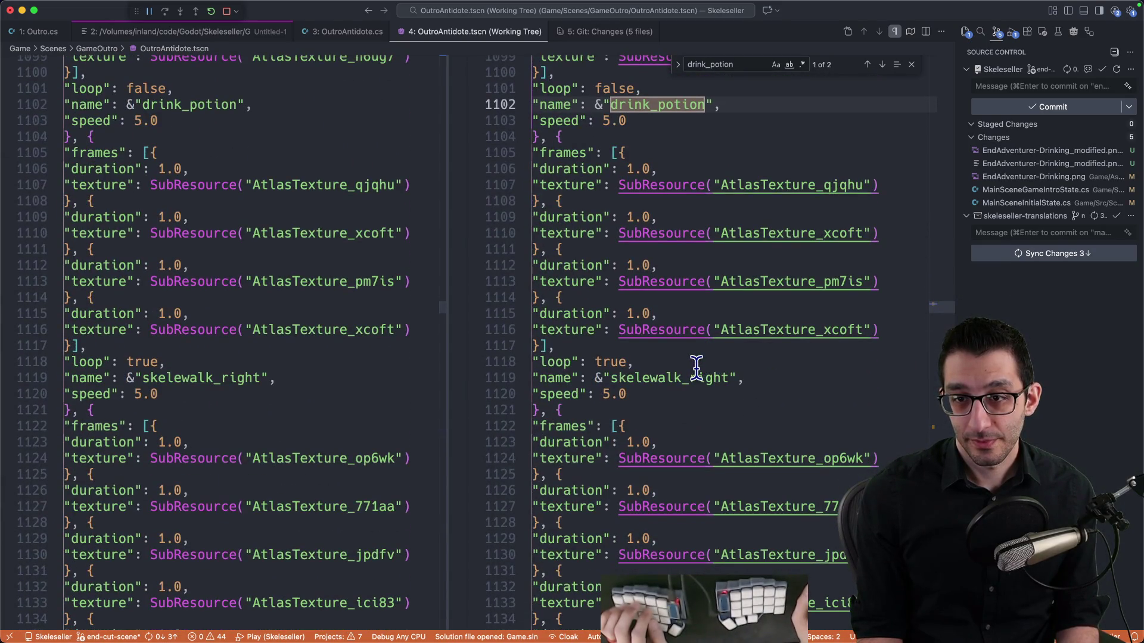
pyautogui.moveTo(688, 602)
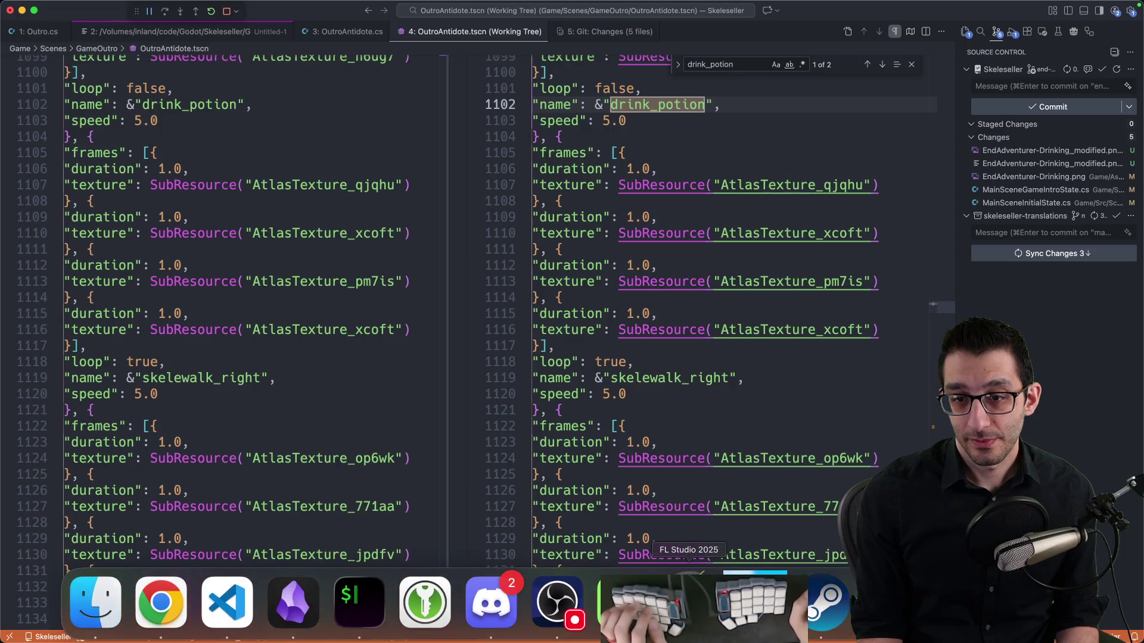
pyautogui.scroll(4, 724, 536)
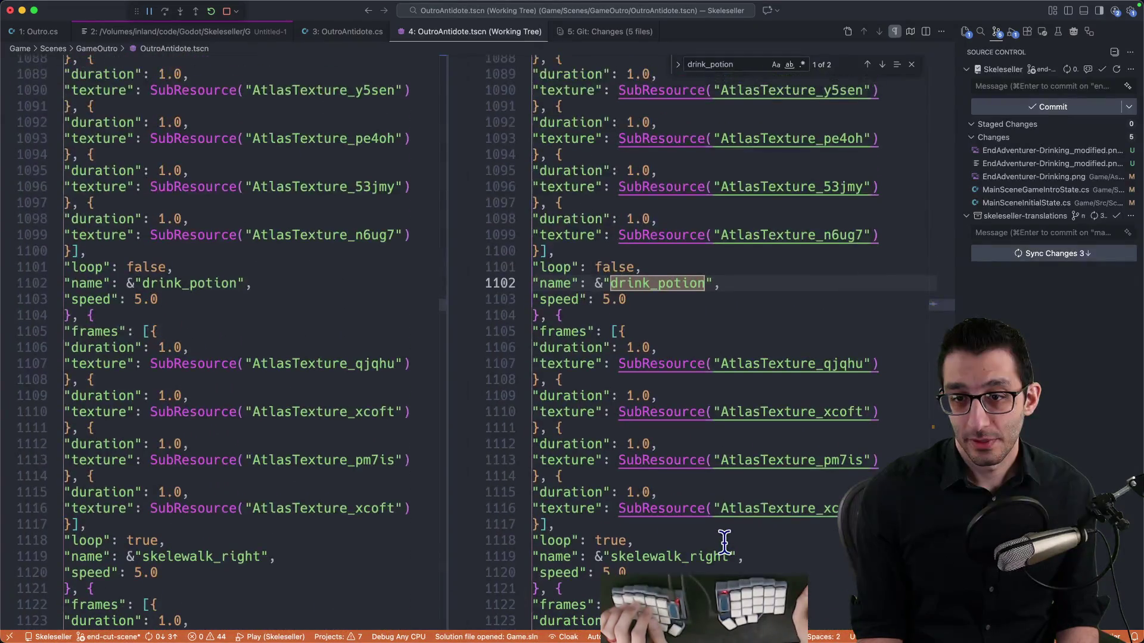
pyautogui.scroll(-3, 724, 541)
pyautogui.moveTo(822, 637)
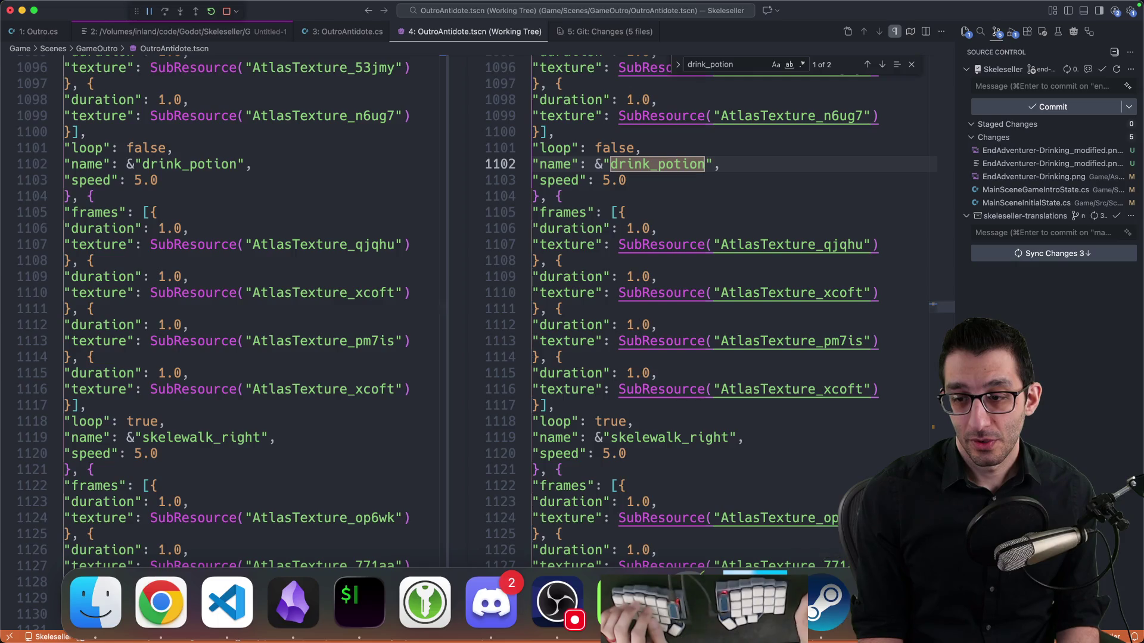
pyautogui.click(755, 602)
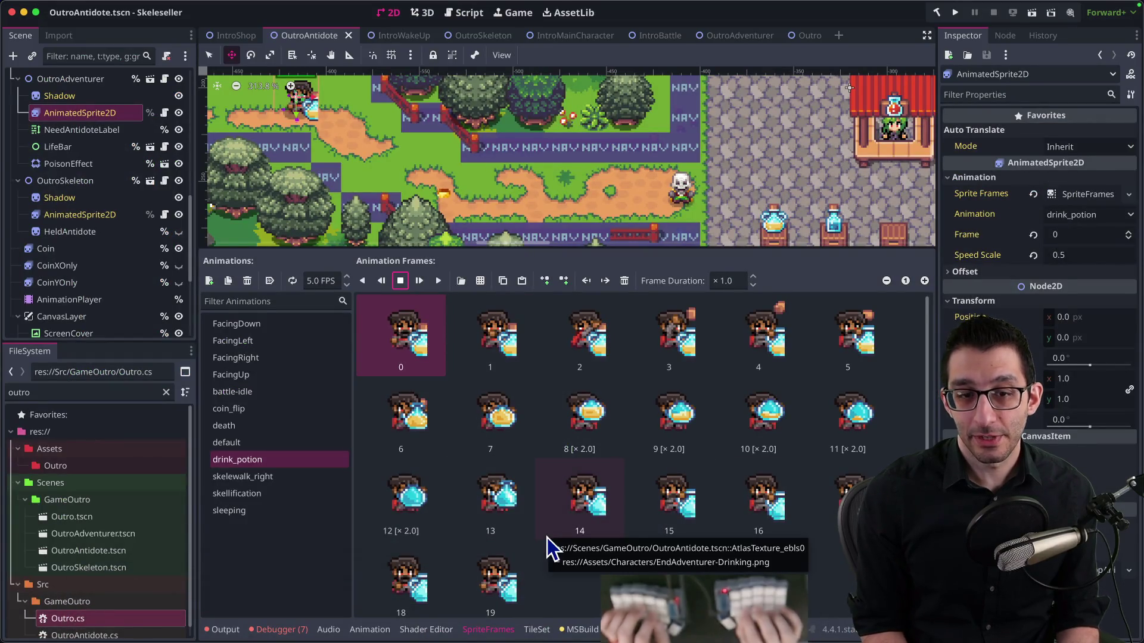
pyautogui.press('super+Tab')
# Go back to the first drink_potion match and jump to the AtlasTexture_yqkir definition
pyautogui.press('Return')
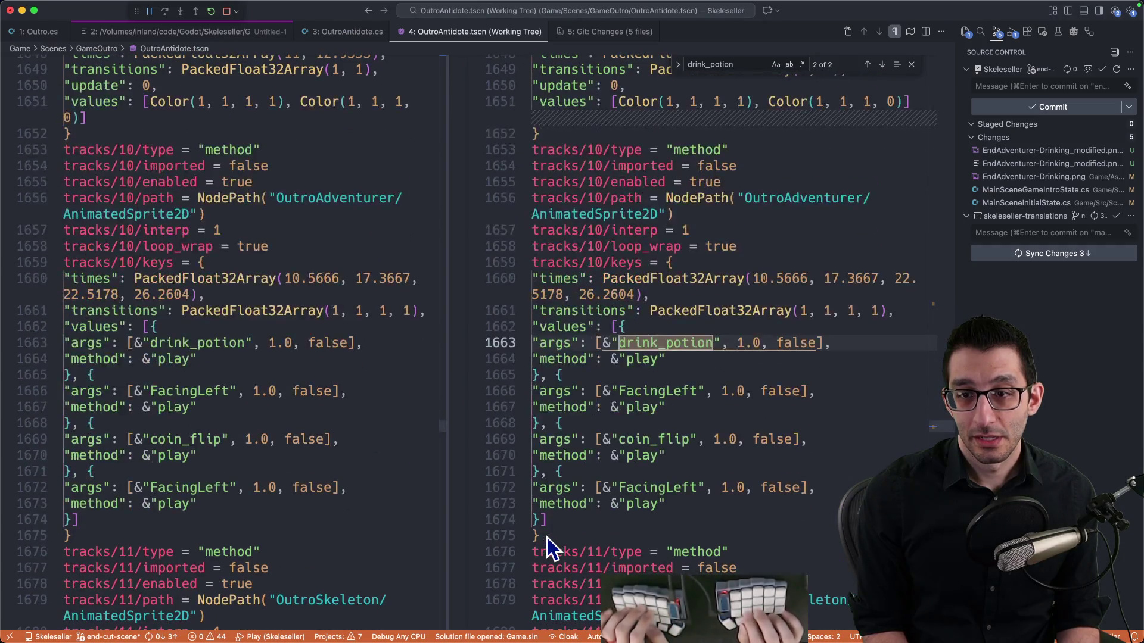
pyautogui.press('Return')
pyautogui.scroll(10, 638, 505)
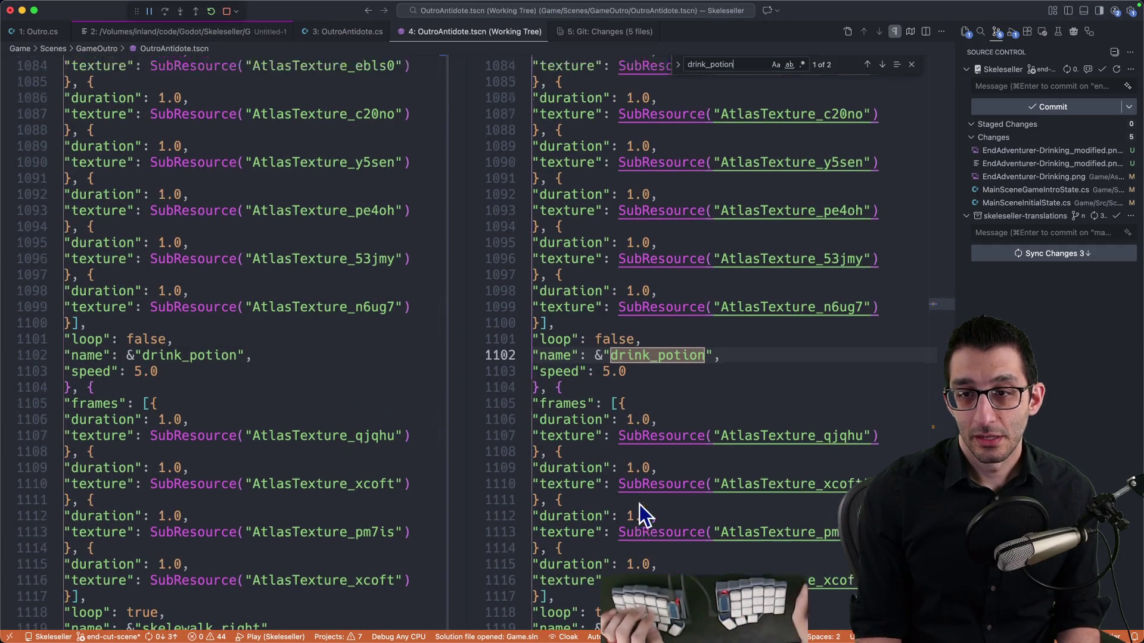
pyautogui.scroll(3, 653, 409)
pyautogui.doubleClick(794, 268)
pyautogui.press('super+f')
pyautogui.press('Return')
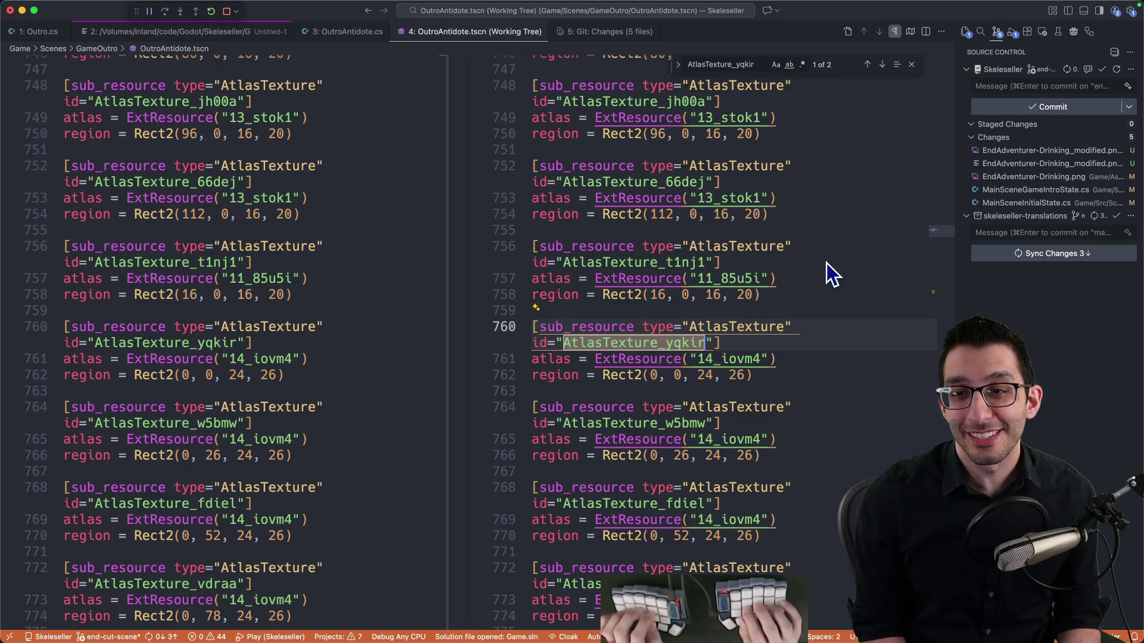
# Change every '24, 26' atlas region to '30, 26' with multi-cursor editing, then return to Godot
pyautogui.press('Return')
pyautogui.press('Return')
pyautogui.press('Return')
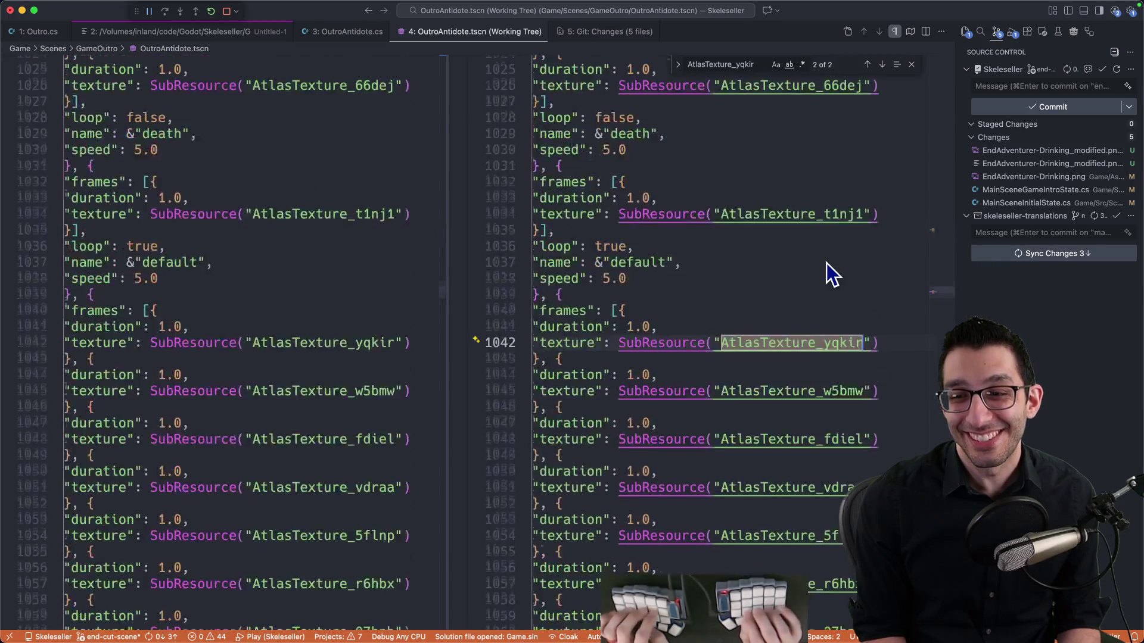
pyautogui.click(697, 375)
pyautogui.press('super+f')
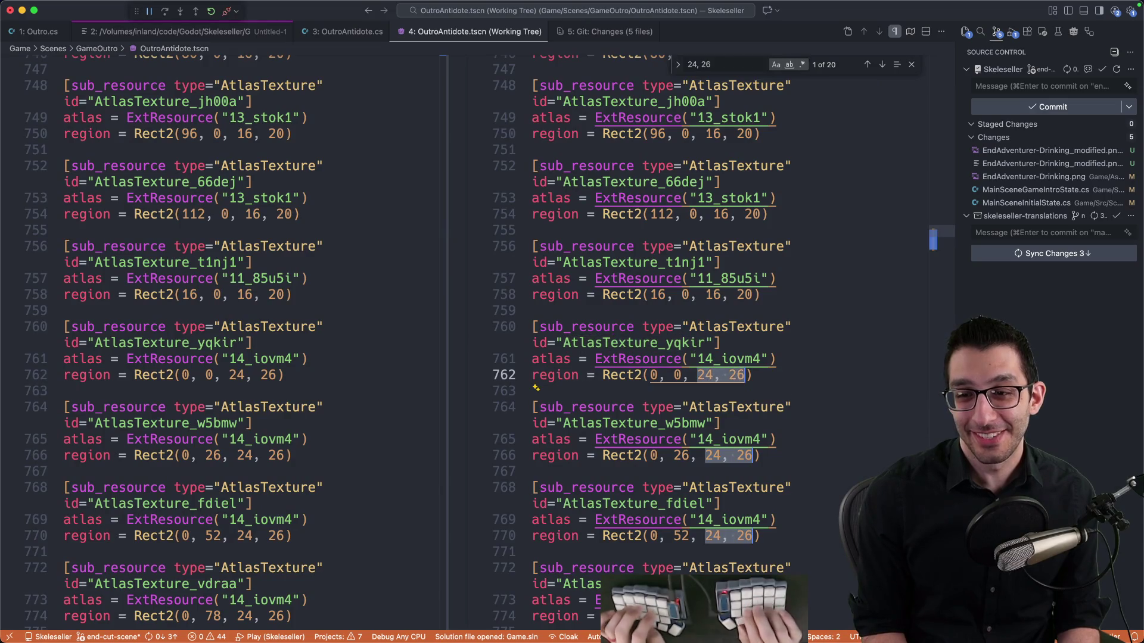
pyautogui.write('30, 26')
pyautogui.press('Escape')
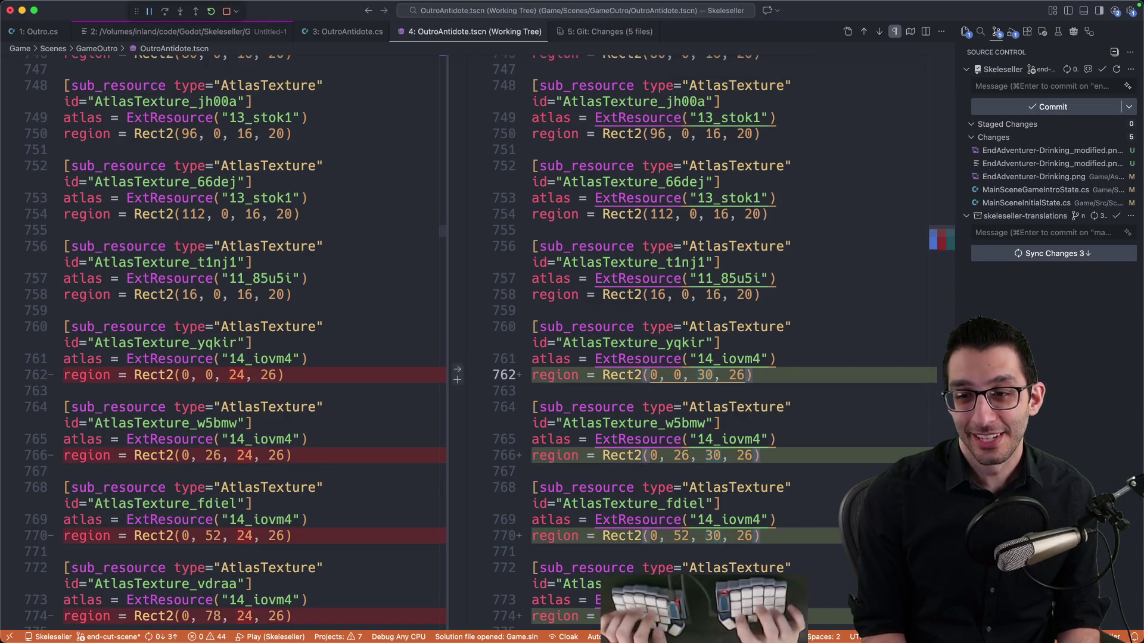
pyautogui.click(546, 601)
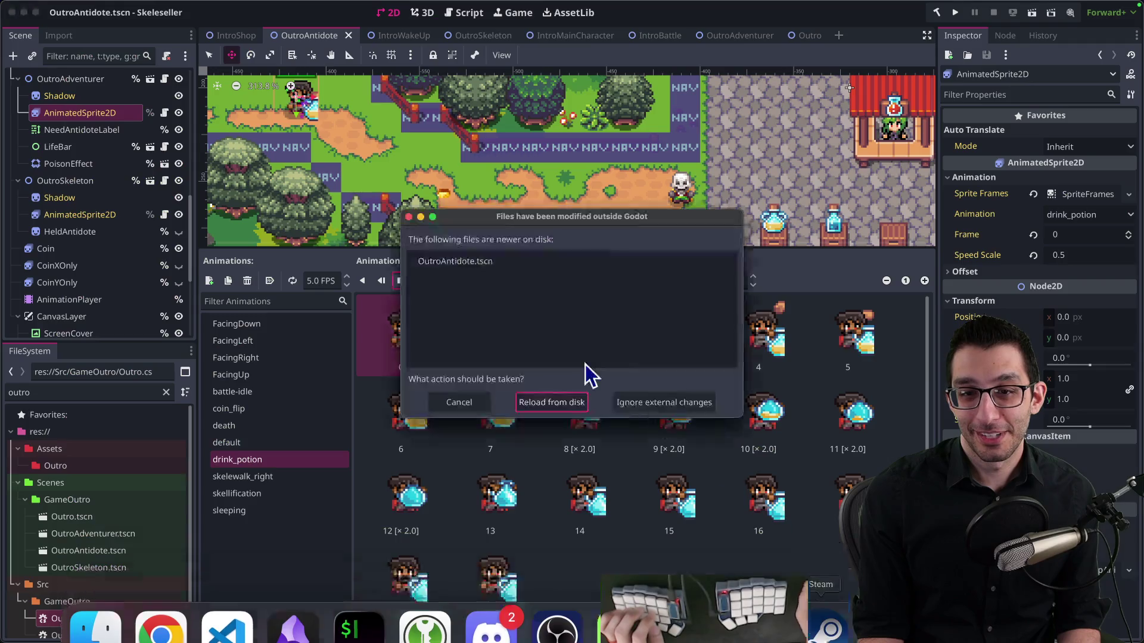
# Reload the externally modified OutroAntidote scene from disk
pyautogui.click(551, 403)
pyautogui.scroll(-5, 554, 405)
pyautogui.scroll(5, 476, 292)
pyautogui.scroll(2, 476, 292)
pyautogui.scroll(-2, 77, 276)
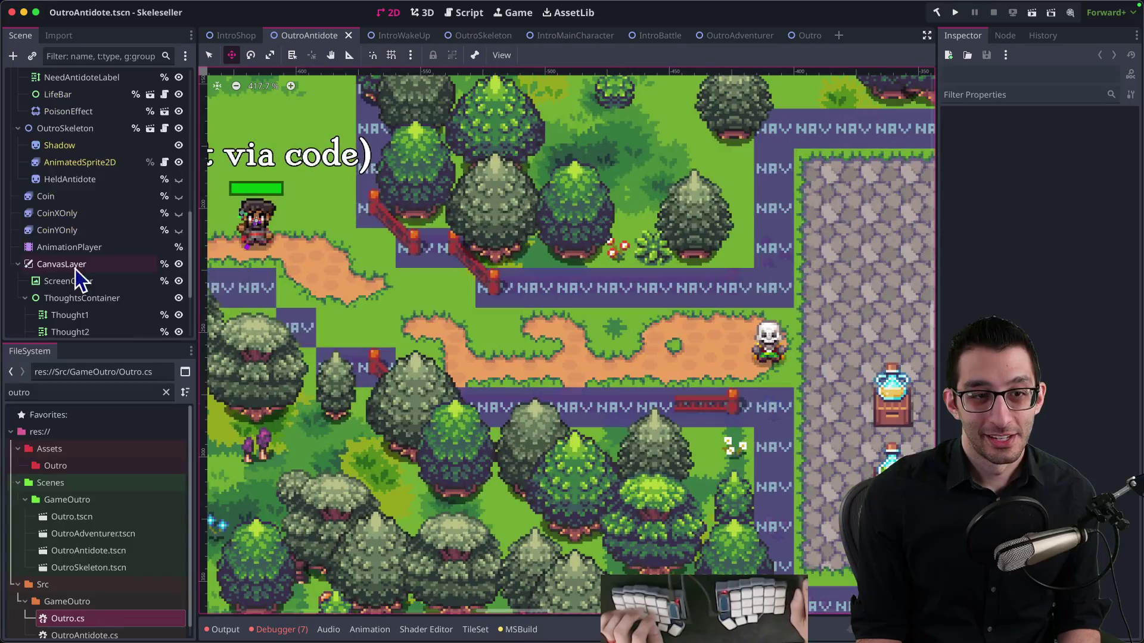
pyautogui.scroll(2, 89, 149)
# Preview drink_potion on the adventurer's AnimatedSprite2D with its 30-wide frames, then stop it
pyautogui.click(94, 119)
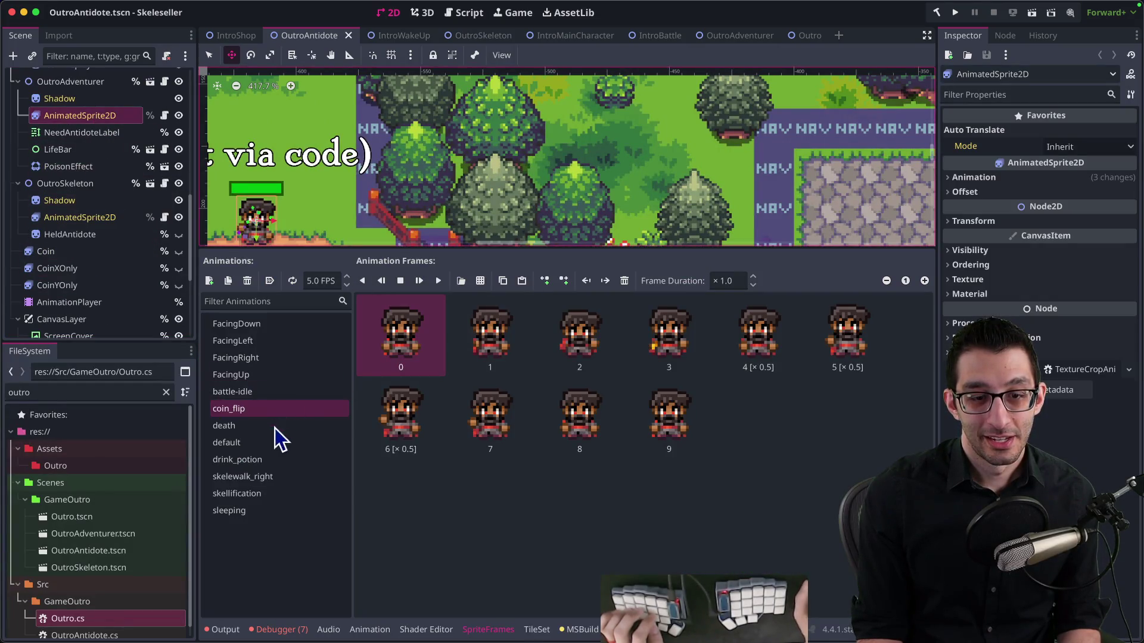
pyautogui.click(255, 462)
pyautogui.moveTo(351, 209); pyautogui.dragTo(399, 134)
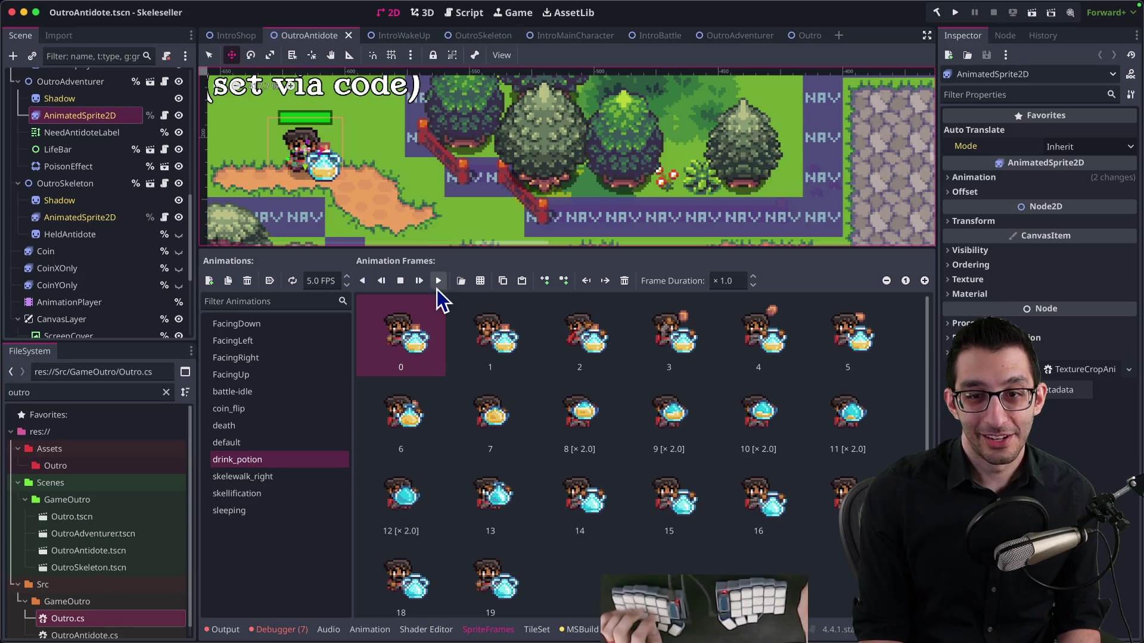
pyautogui.click(438, 286)
pyautogui.click(401, 283)
pyautogui.press('super+Tab')
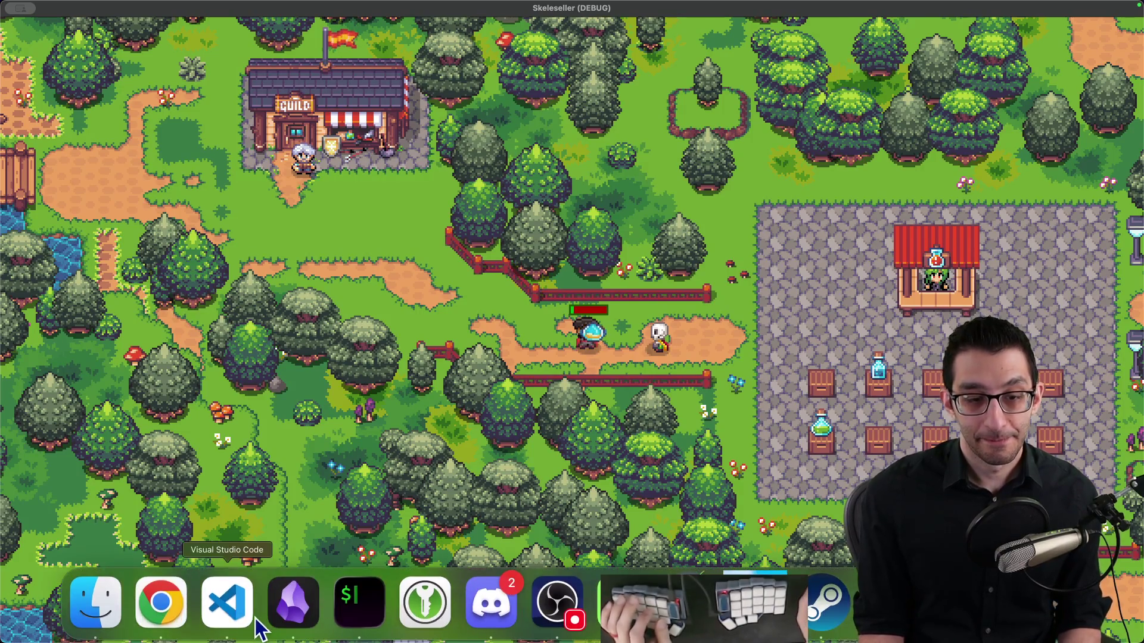
# Watch the debug outro as the adventurer drinks the potion beside the skeleton
pyautogui.click(159, 606)
# Reload the live stream tab and show the video fullscreen with the live chat hidden
pyautogui.click(442, 19)
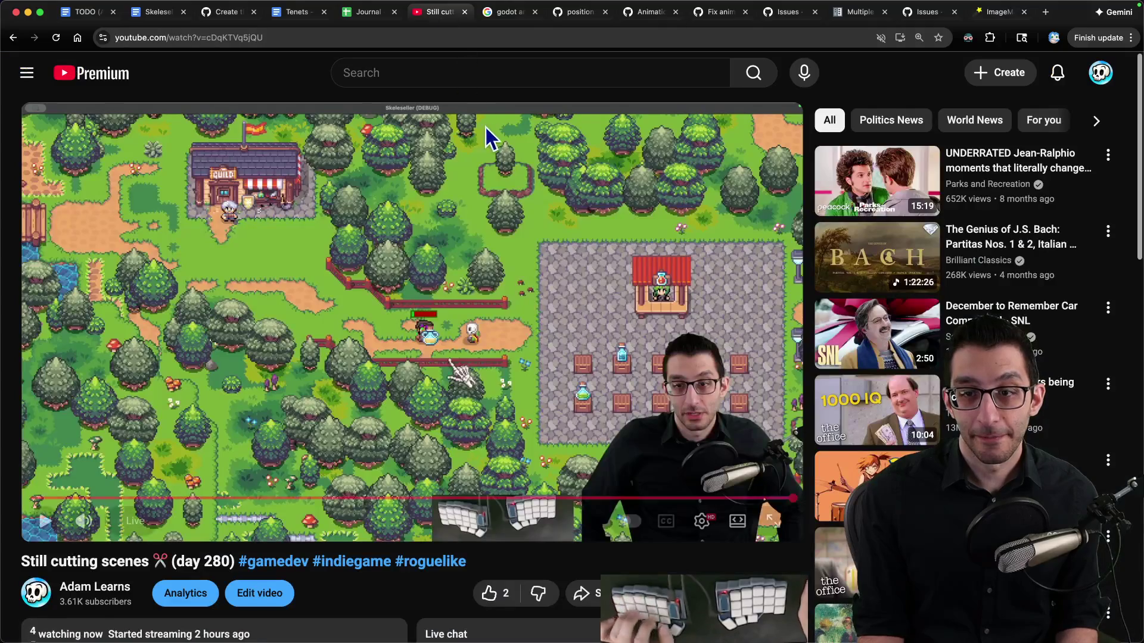
pyautogui.press('super+r')
pyautogui.click(773, 529)
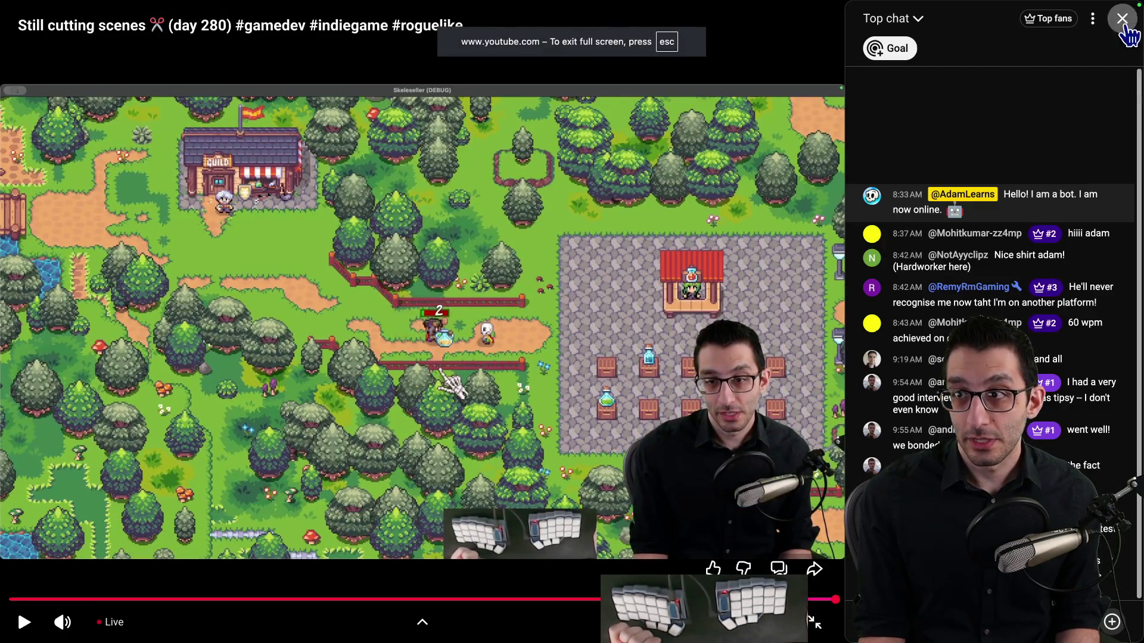
pyautogui.click(1122, 19)
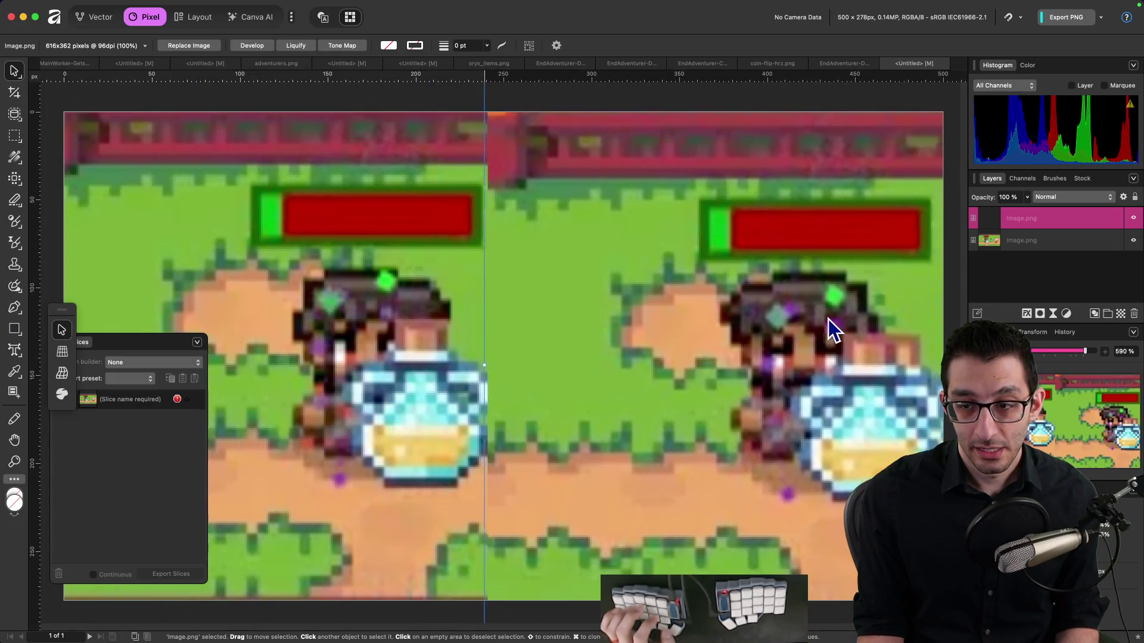
# Zoom out and lower the top capture's layer opacity to about 45%
pyautogui.moveTo(828, 317); pyautogui.dragTo(597, 312)
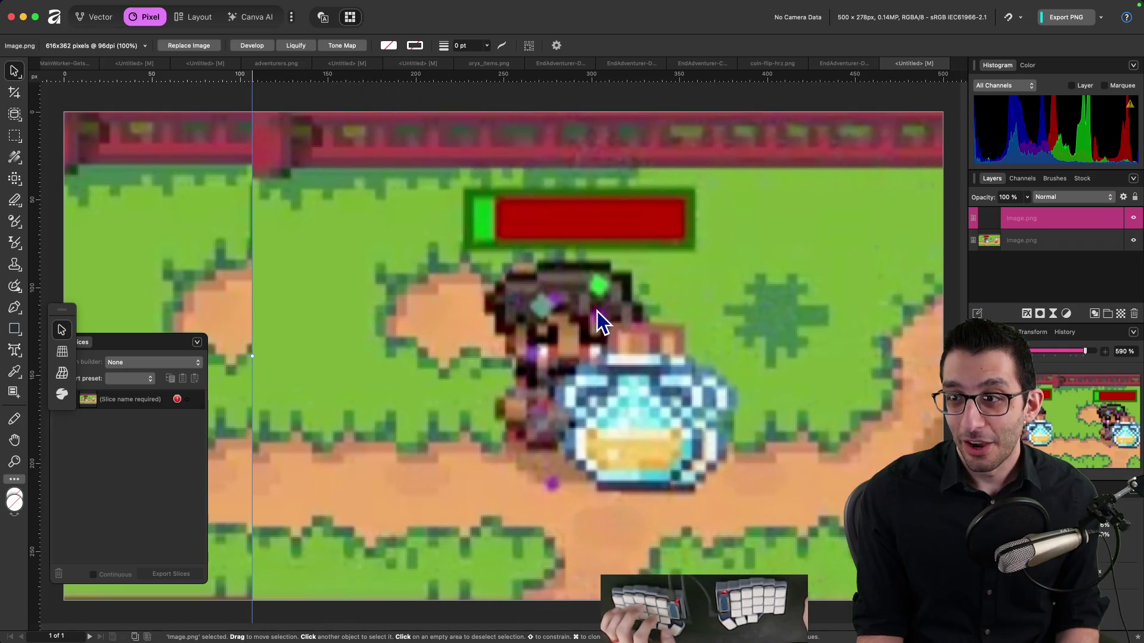
pyautogui.moveTo(1084, 352); pyautogui.dragTo(1078, 354)
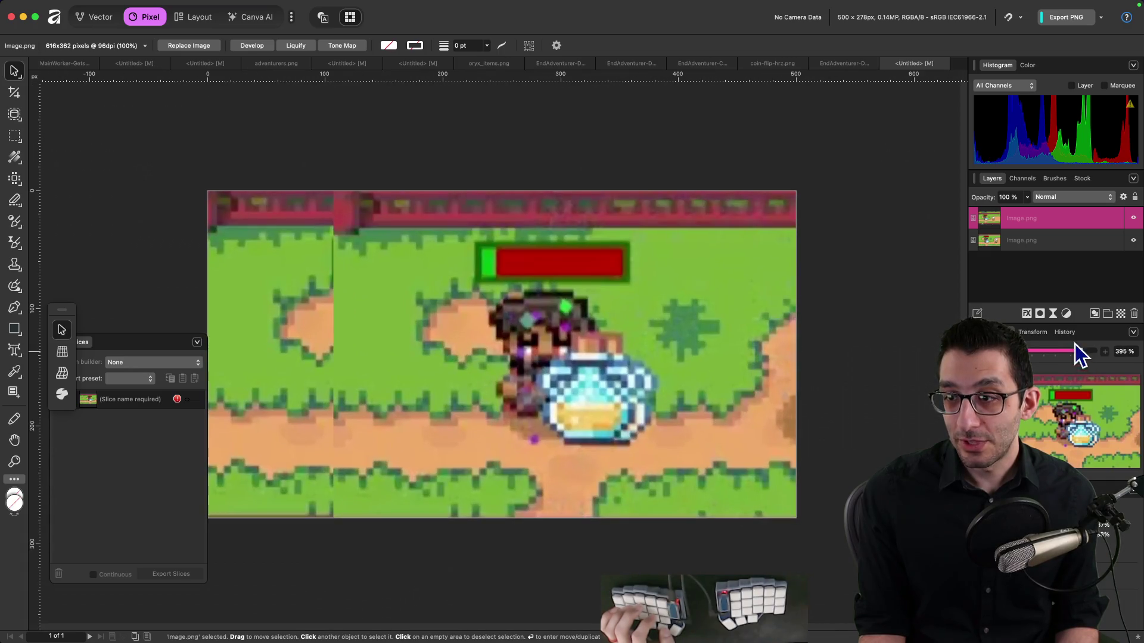
pyautogui.rightClick(1028, 221)
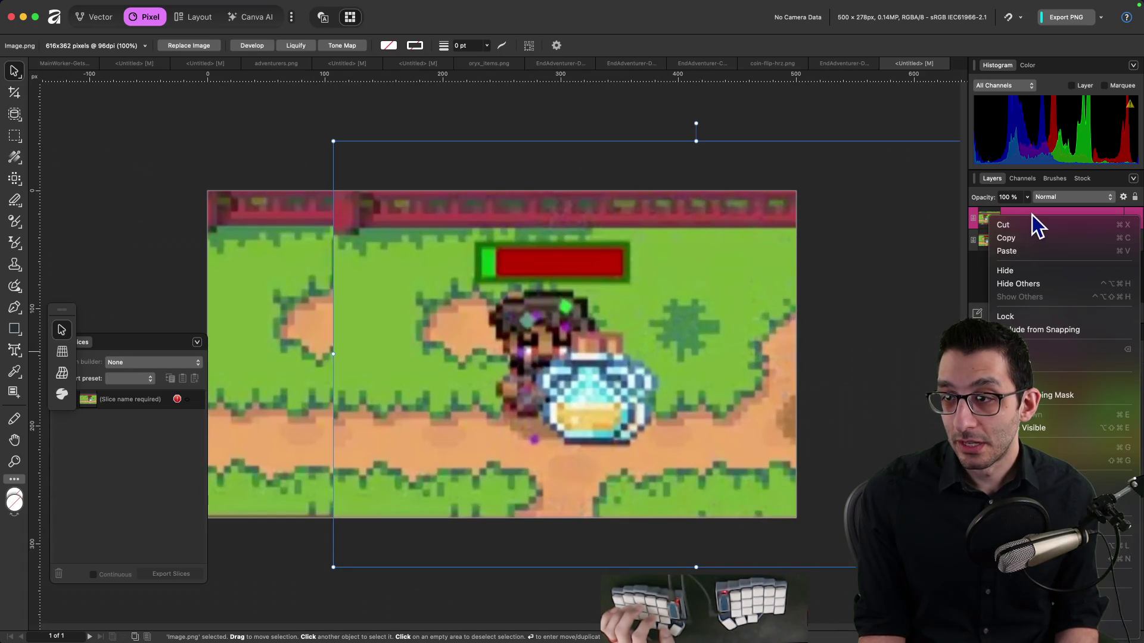
pyautogui.click(1014, 202)
pyautogui.moveTo(1026, 198)
pyautogui.mouseDown()
pyautogui.moveTo(999, 213)
pyautogui.moveTo(969, 210)
pyautogui.mouseUp()
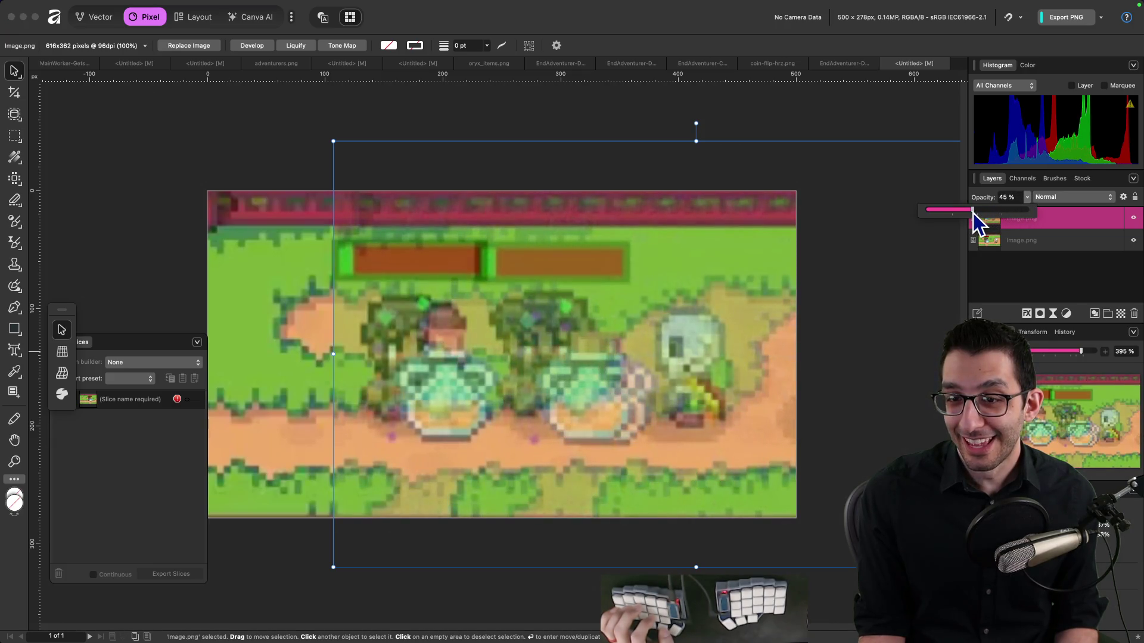
# Drag the top capture left until both captures line up on the potion
pyautogui.moveTo(633, 363)
pyautogui.mouseDown()
pyautogui.moveTo(550, 383)
pyautogui.moveTo(484, 377)
pyautogui.mouseUp()
pyautogui.scroll(1, 361, 424)
pyautogui.scroll(5, 361, 424)
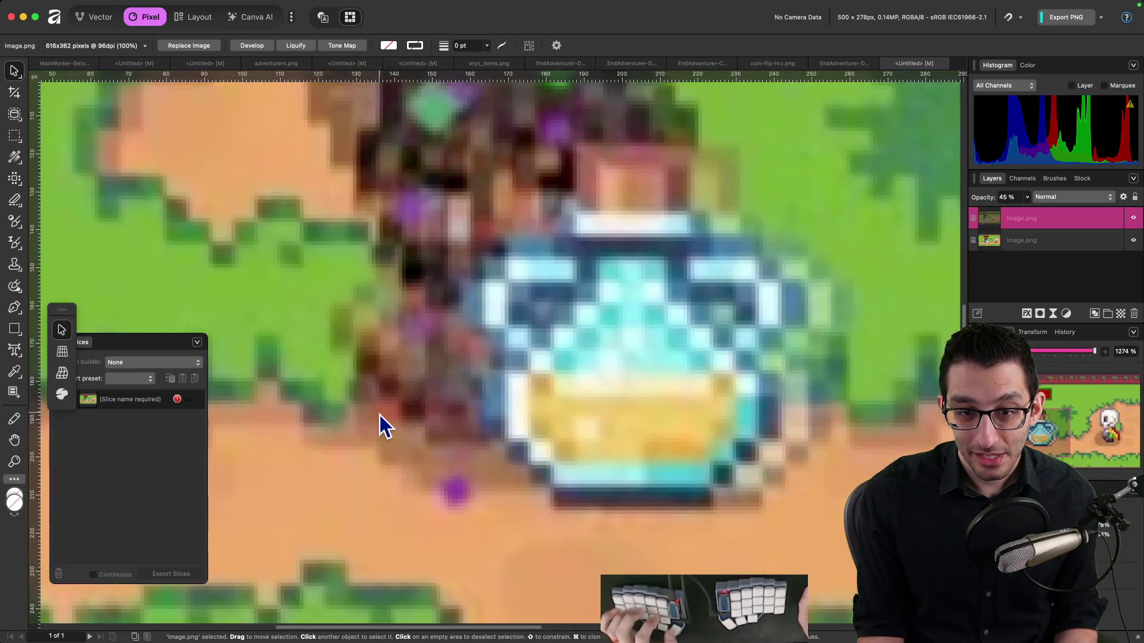
pyautogui.scroll(3, 702, 408)
pyautogui.moveTo(680, 410)
pyautogui.mouseDown()
pyautogui.moveTo(809, 412)
pyautogui.moveTo(721, 409)
pyautogui.moveTo(733, 409)
pyautogui.mouseUp()
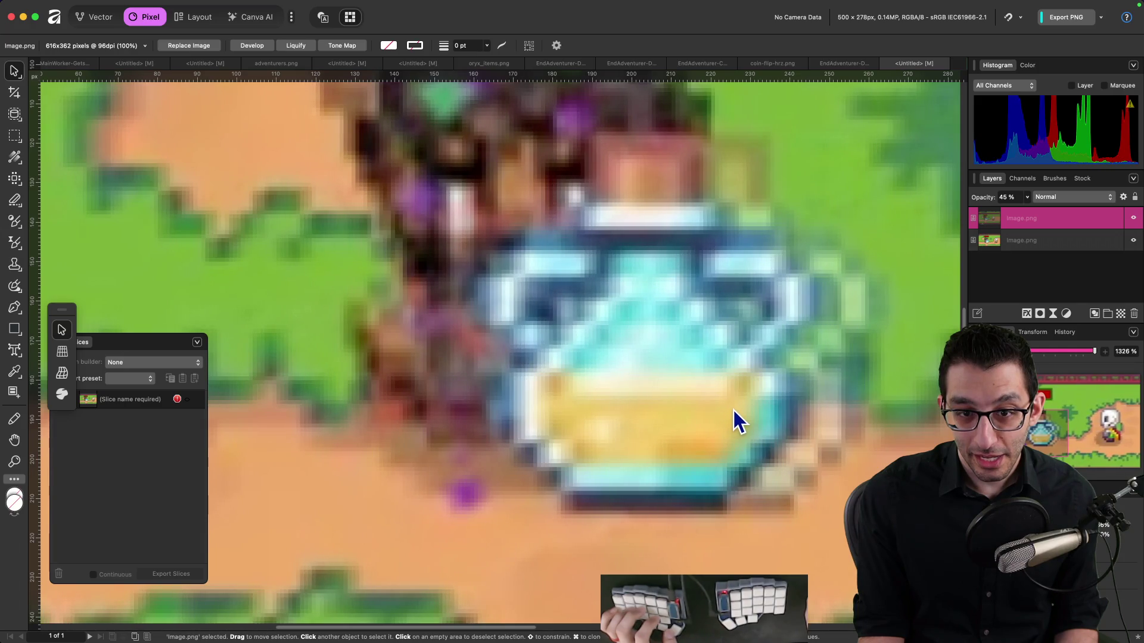
pyautogui.press('super+Tab')
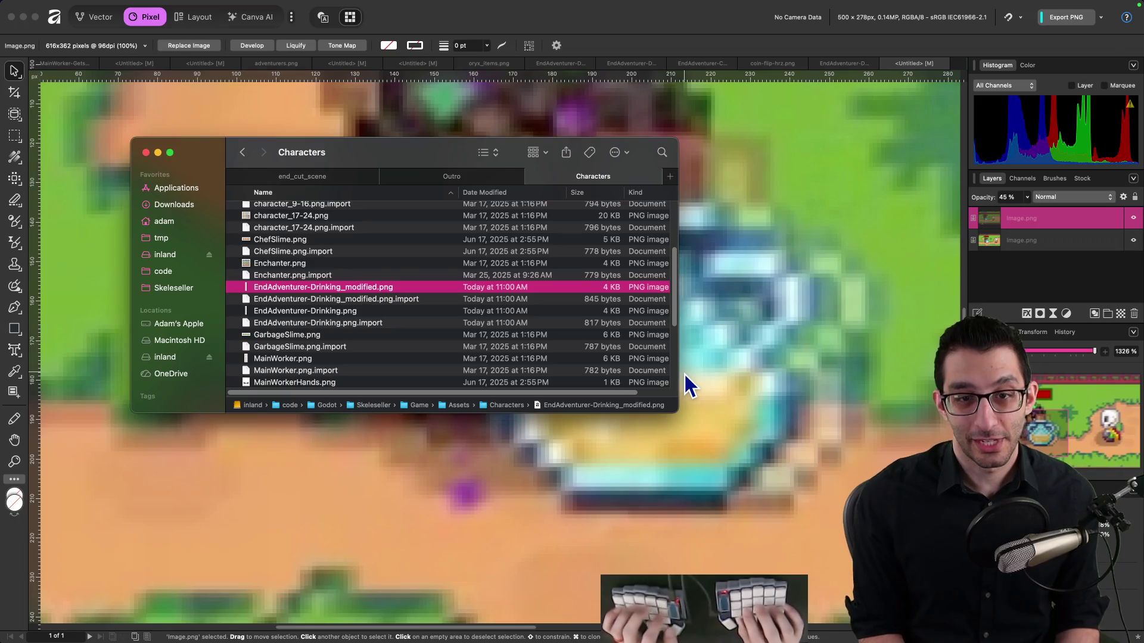
pyautogui.press('super+Tab')
pyautogui.press('Up')
pyautogui.hotkey('alt', 'Left')
pyautogui.hotkey('alt', 'Left')
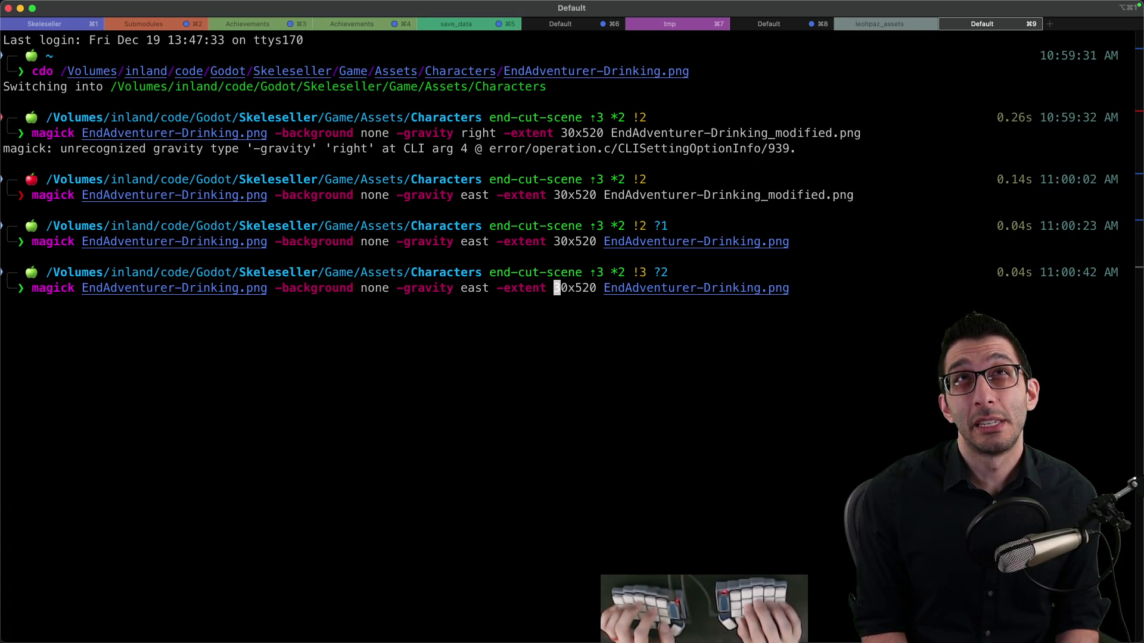
pyautogui.moveTo(731, 634)
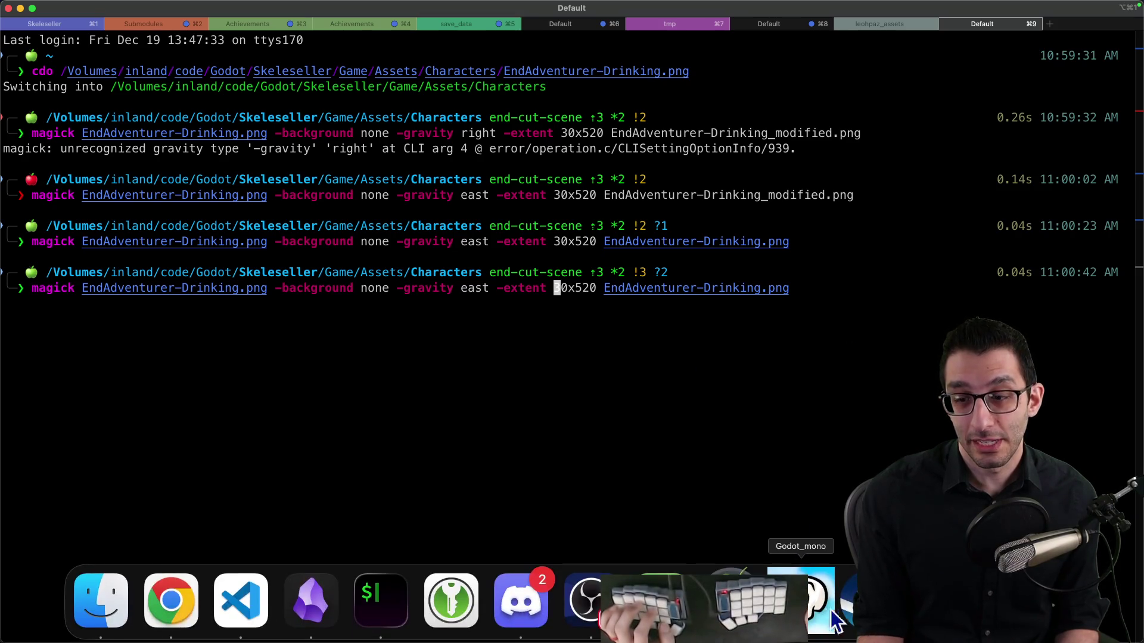
pyautogui.click(658, 602)
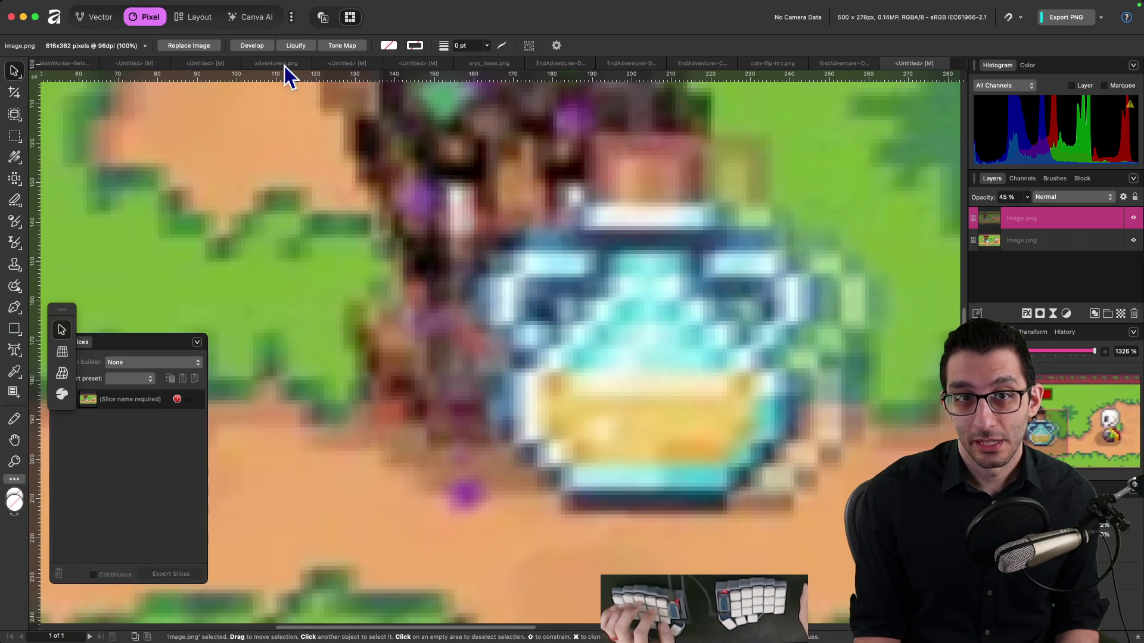
# Bring up the padded 30×520 drinking strip, then show all open windows in Mission Control
pyautogui.click(843, 64)
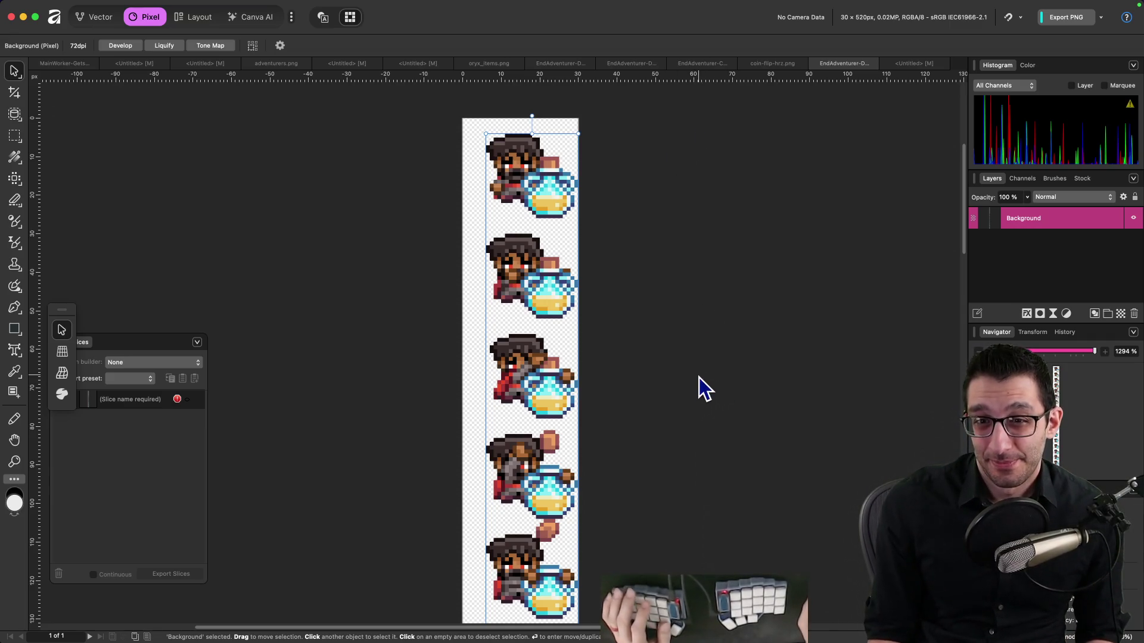
pyautogui.moveTo(816, 640)
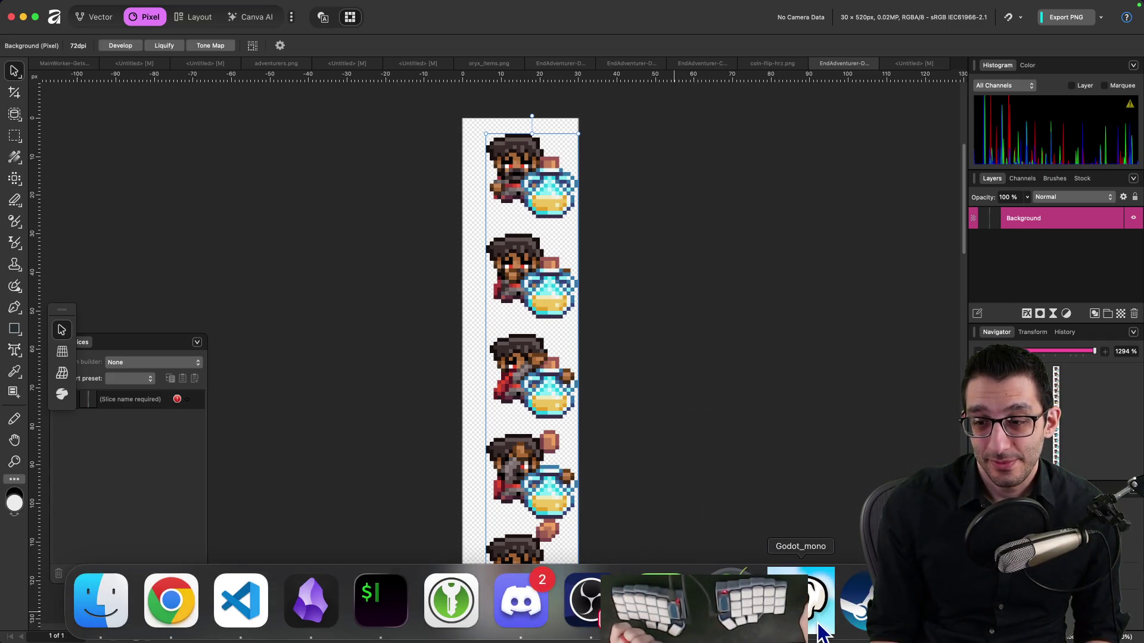
pyautogui.click(171, 602)
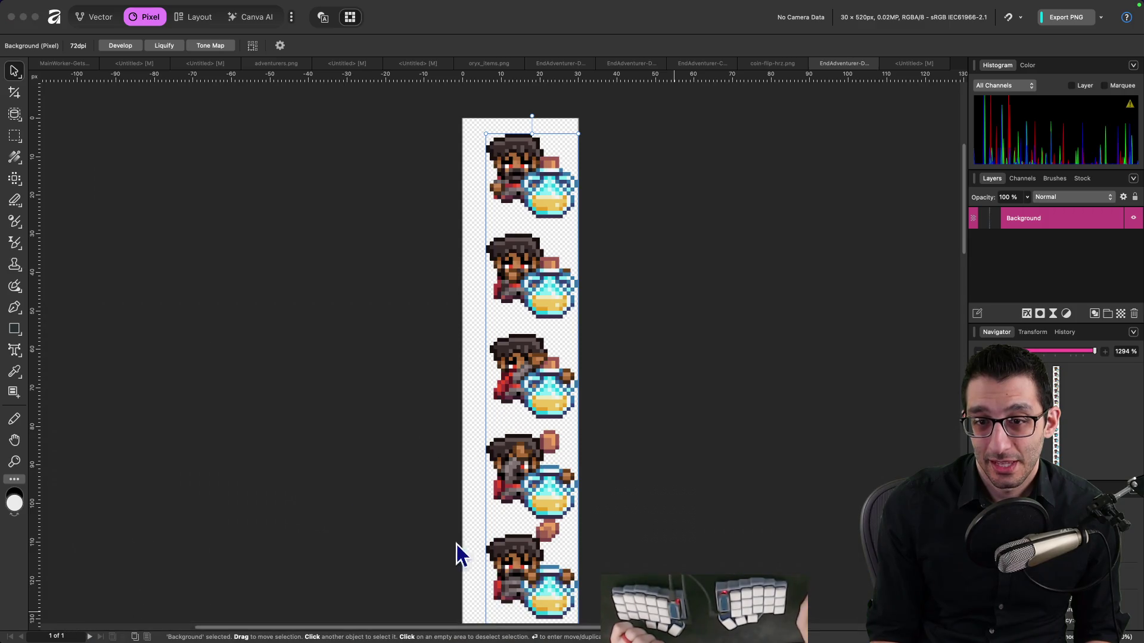
pyautogui.hotkey('ctrl', 'Up')
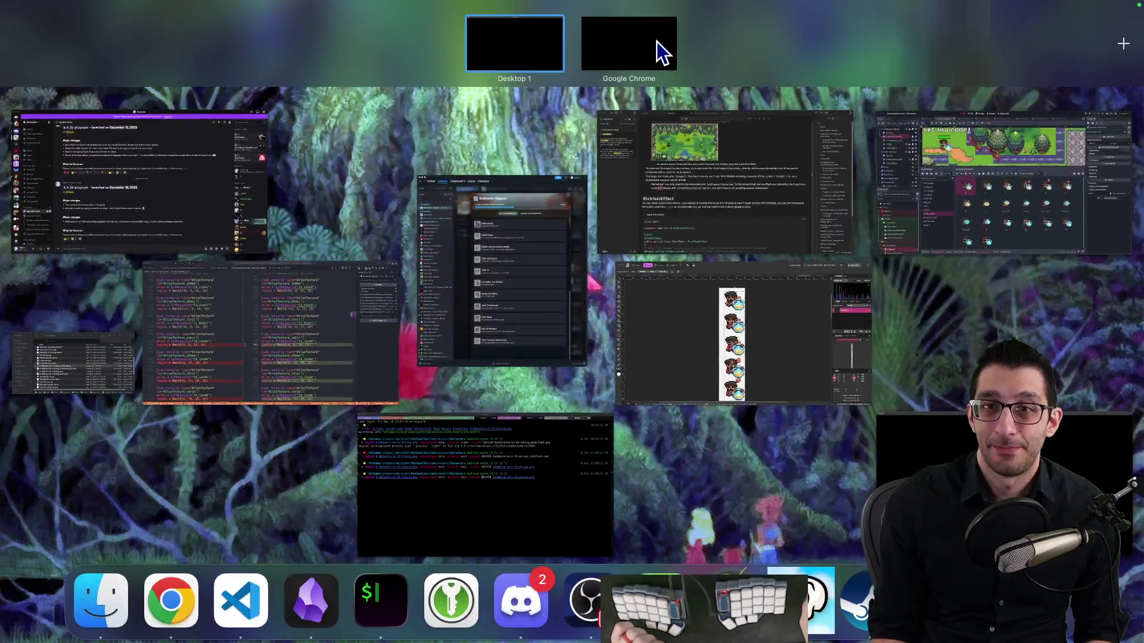
# Rerun the magick command on EndAdventurer-Drinking.png with -extent 32x520 instead of 30x520
pyautogui.click(656, 41)
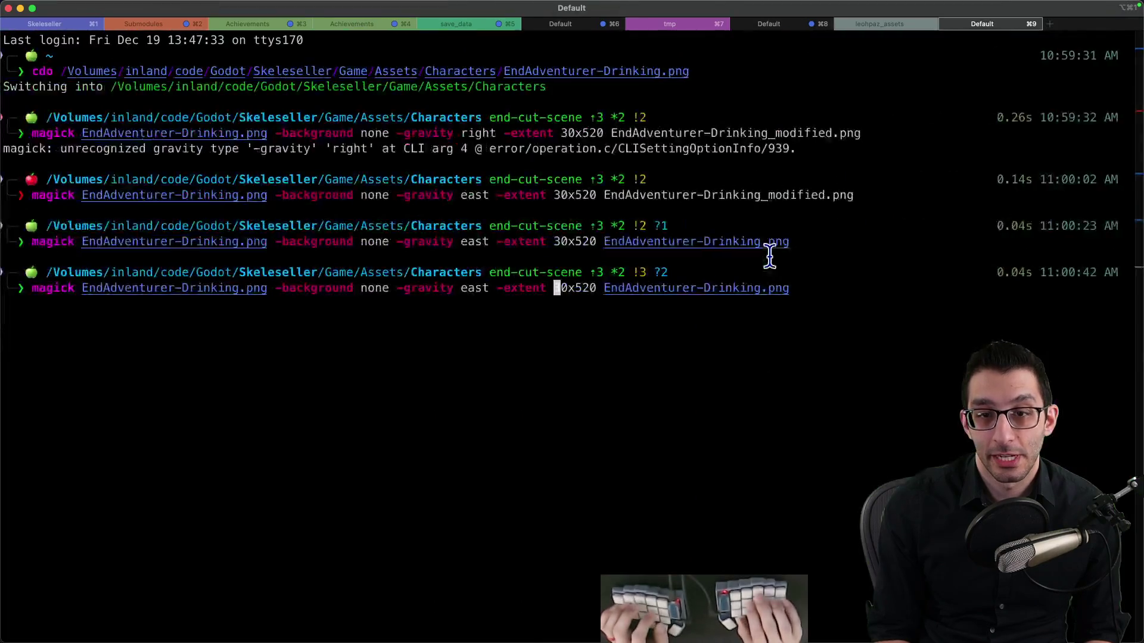
pyautogui.press('BackSpace')
pyautogui.write('2')
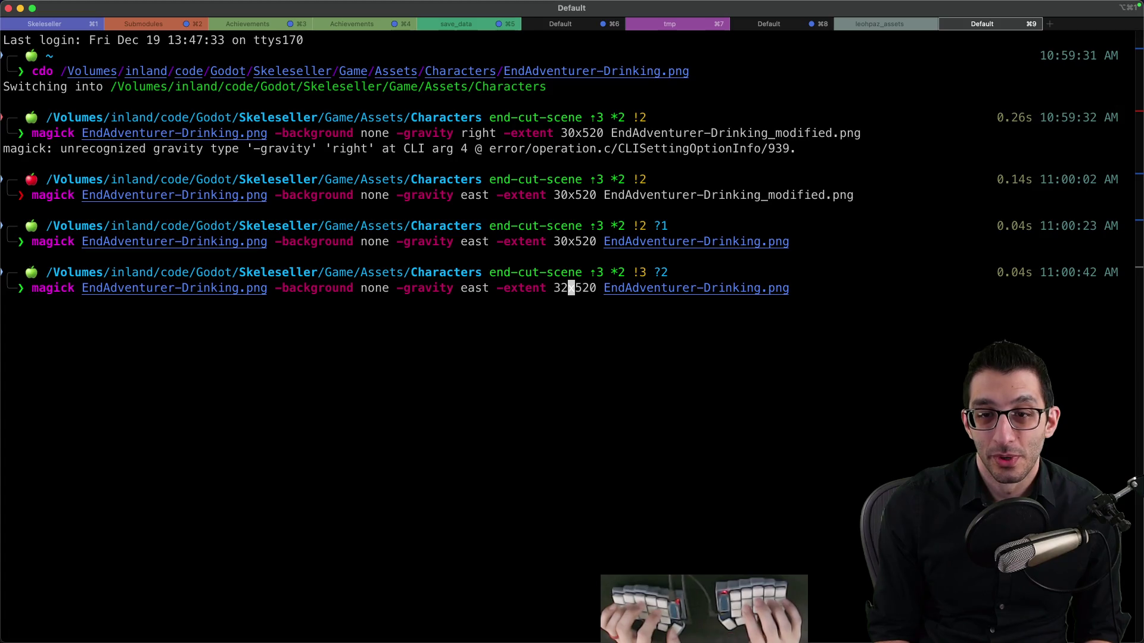
pyautogui.press('Return')
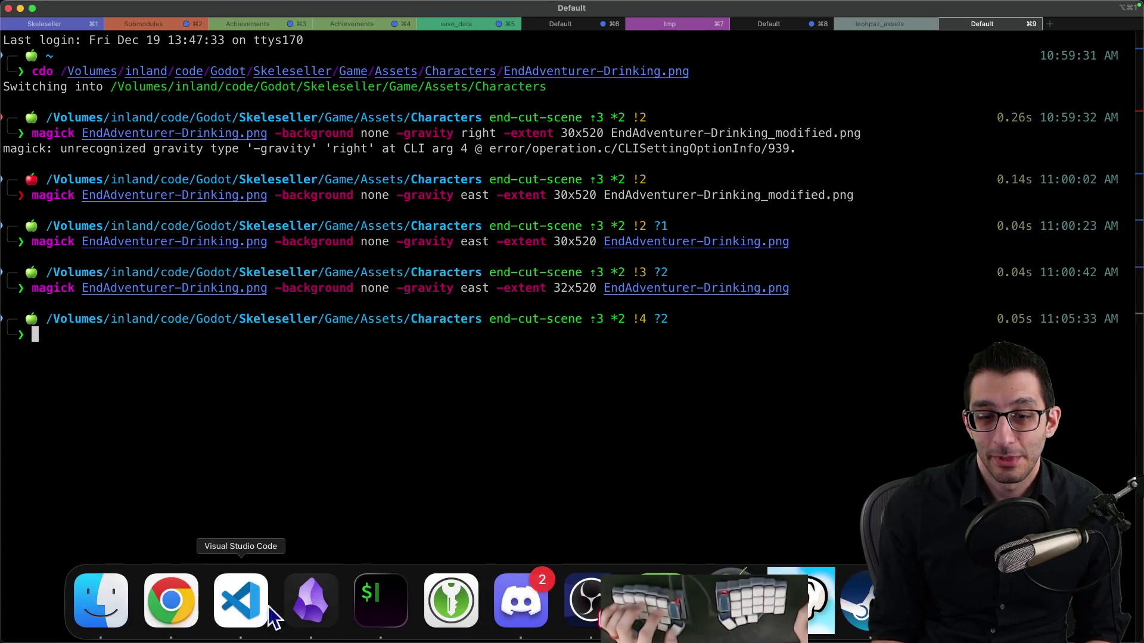
# Change the region widths on lines 762, 766 and 770 to 32 and save
pyautogui.click(240, 605)
pyautogui.press('BackSpace')
pyautogui.write('2')
pyautogui.press('cmd+s')
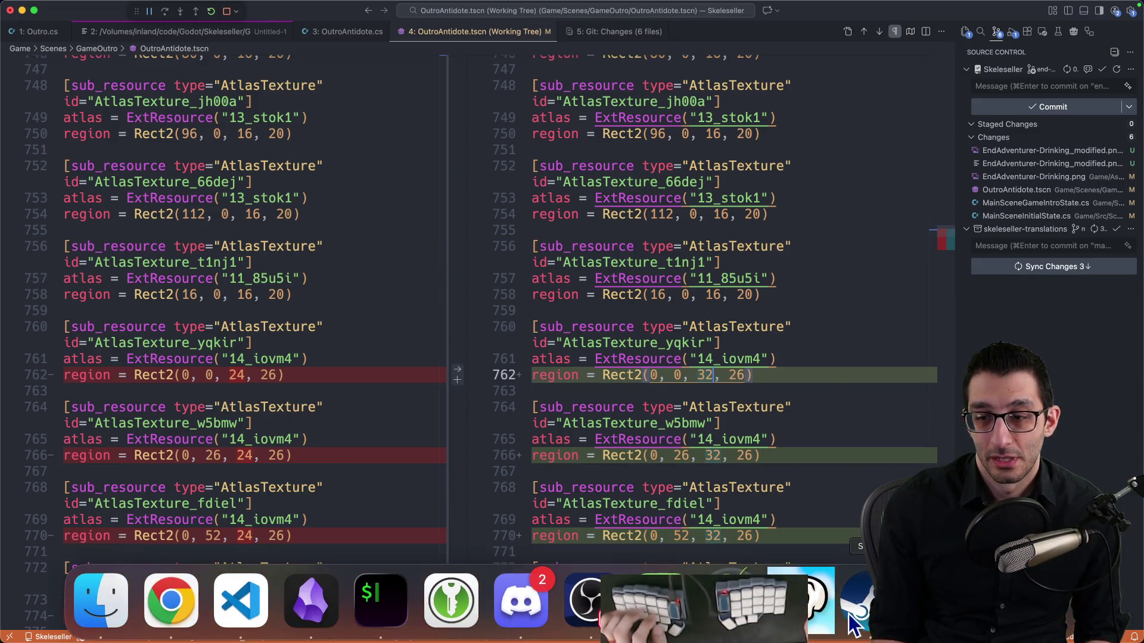
# Reload the changed scene in Godot and launch the game with F5
pyautogui.click(800, 623)
pyautogui.press('Return')
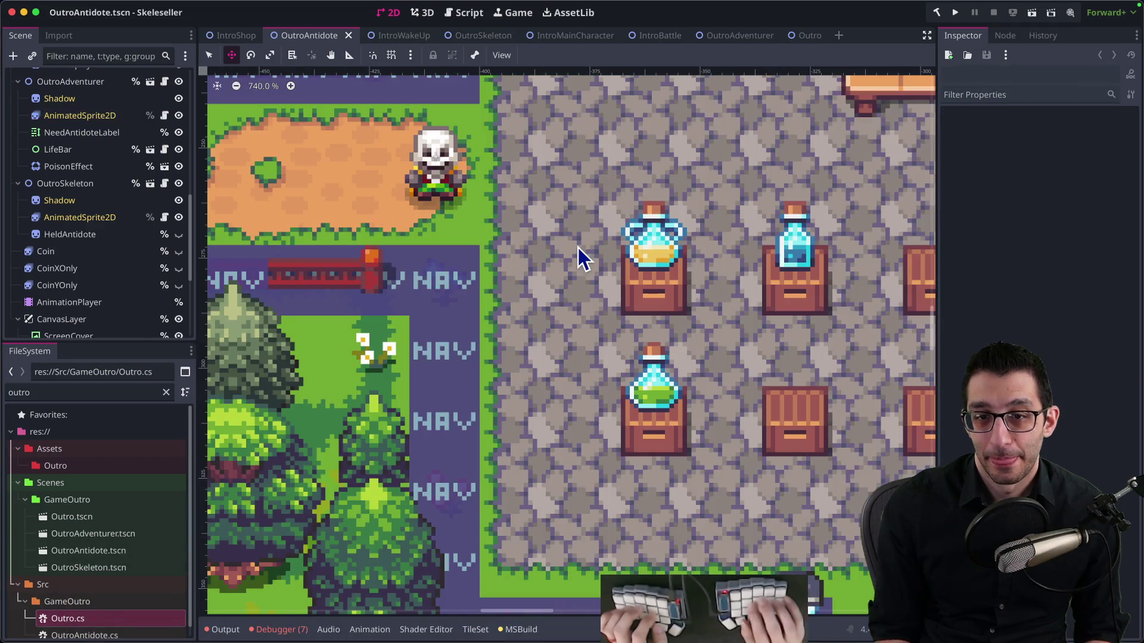
pyautogui.press('super+Tab')
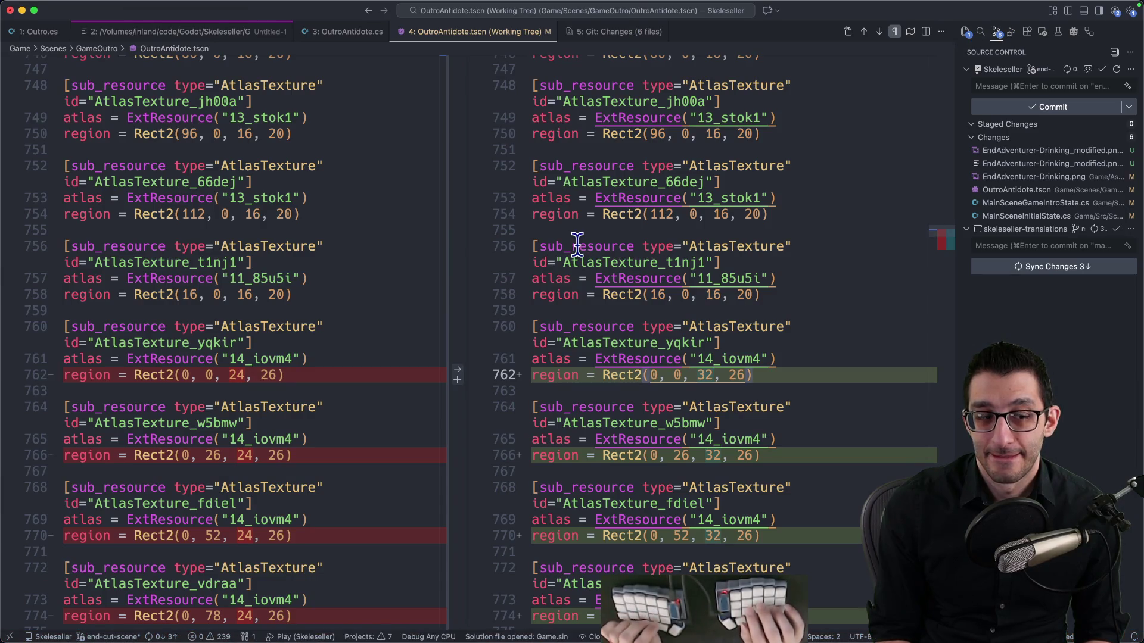
pyautogui.press('F5')
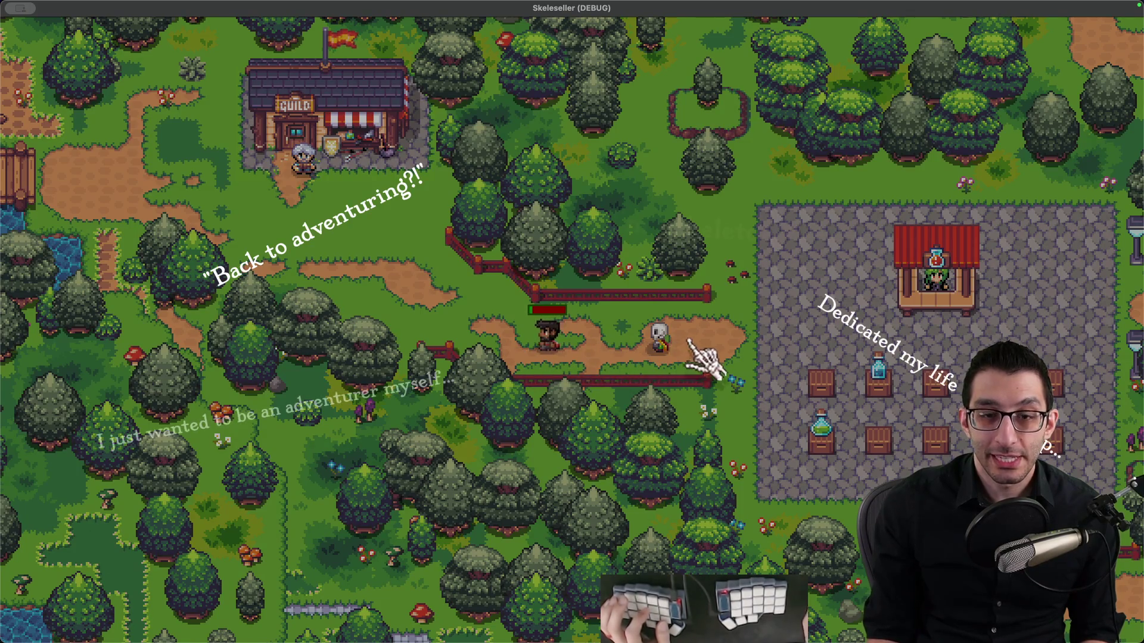
# Go back to VS Code at line 762, then switch to Chrome's space and exit the stream's fullscreen
pyautogui.press('super+Tab')
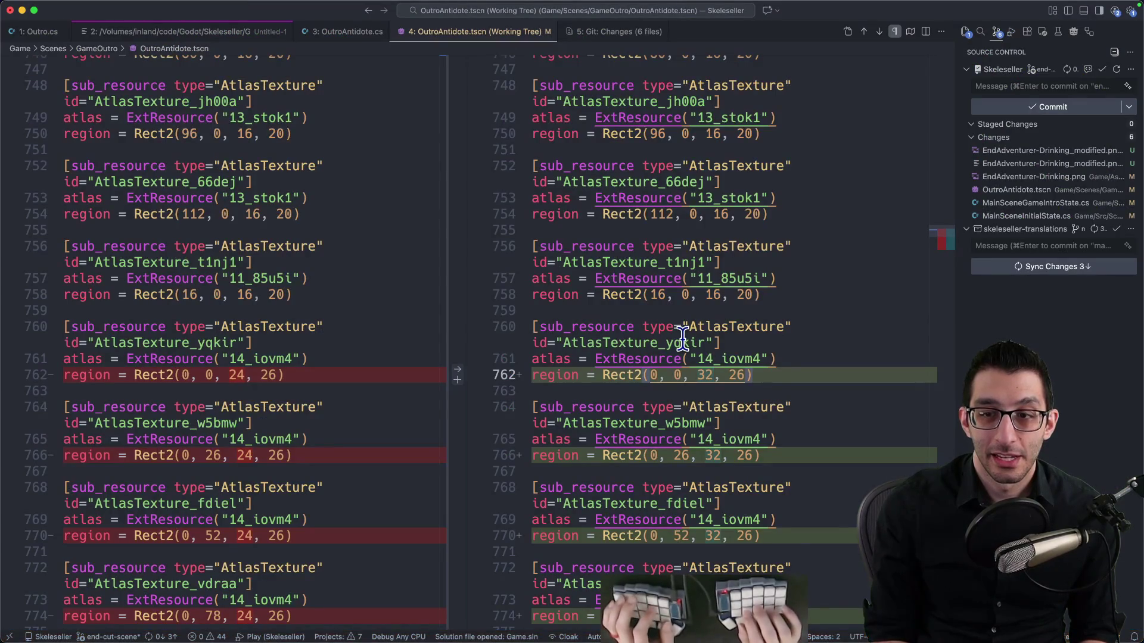
pyautogui.press('End')
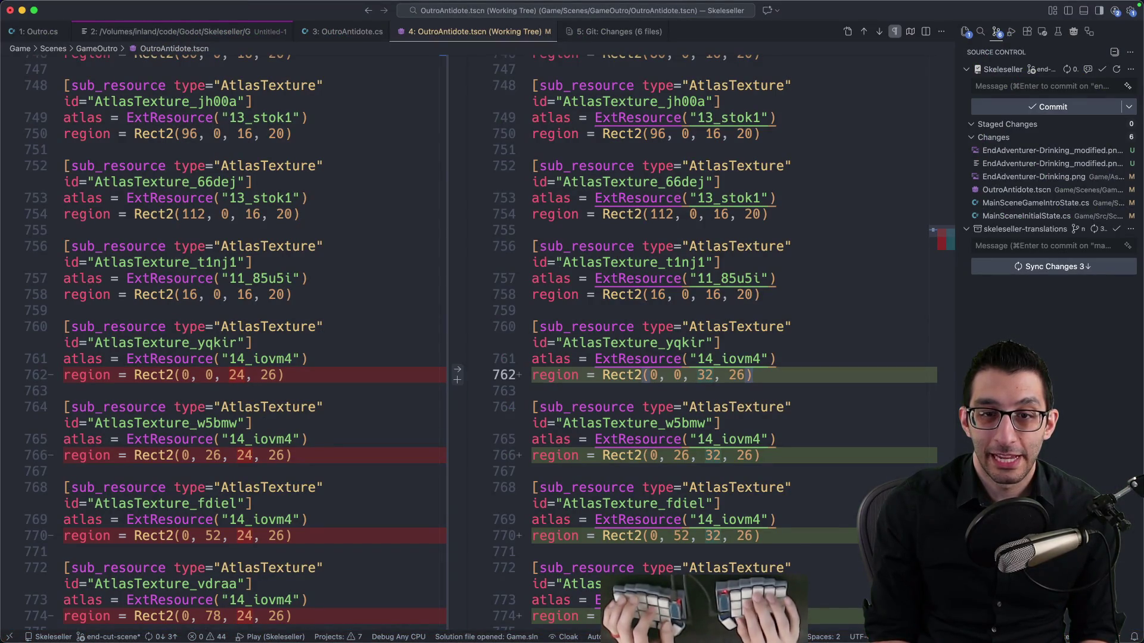
pyautogui.moveTo(855, 641)
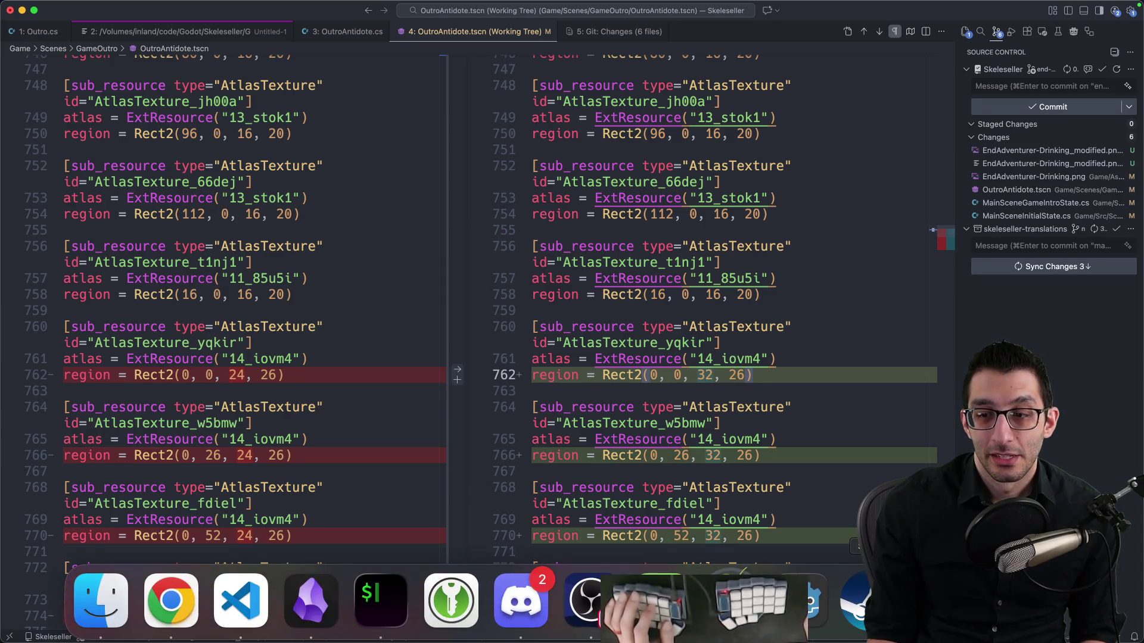
pyautogui.hotkey('ctrl', 'Up')
pyautogui.click(623, 51)
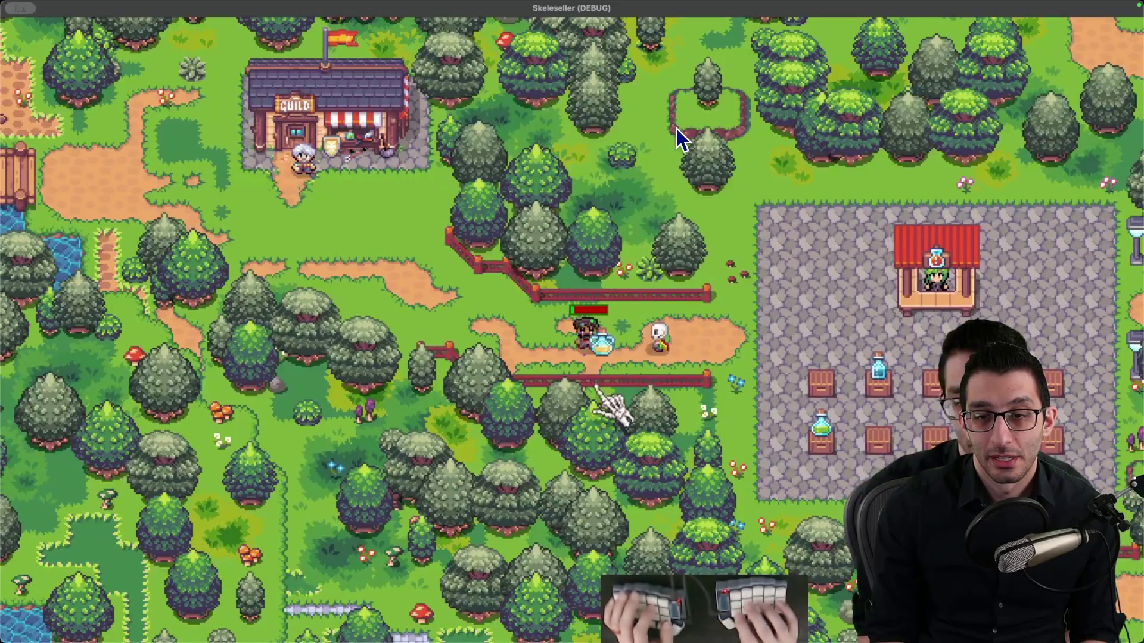
pyautogui.moveTo(619, 196)
pyautogui.press('Escape')
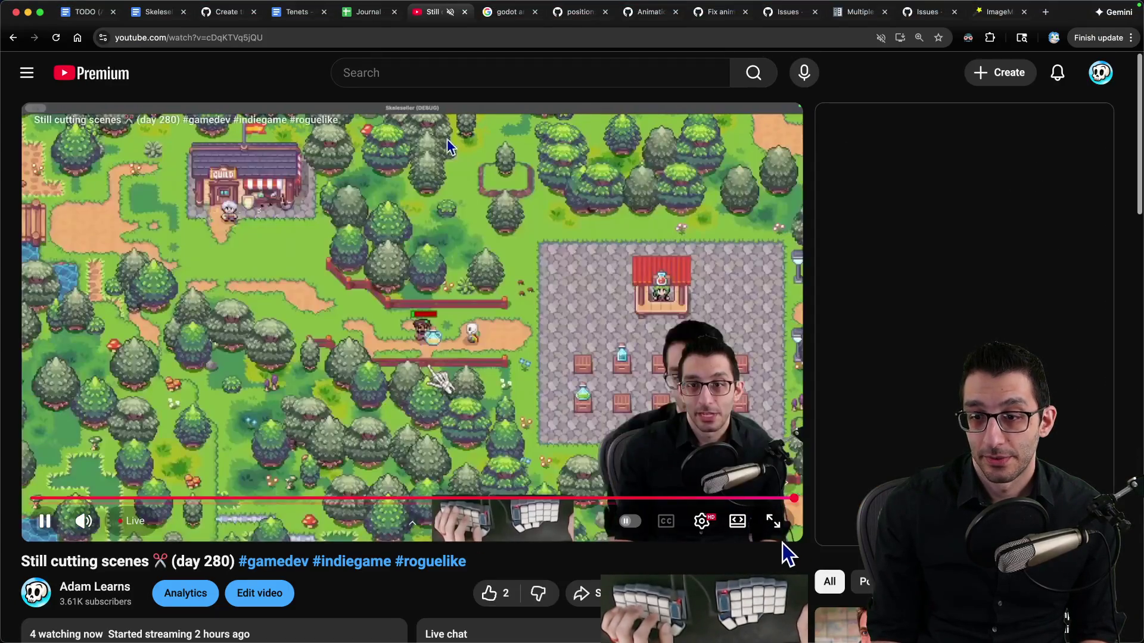
# Put the stream video back in fullscreen to review the cut-scene replay
pyautogui.click(782, 544)
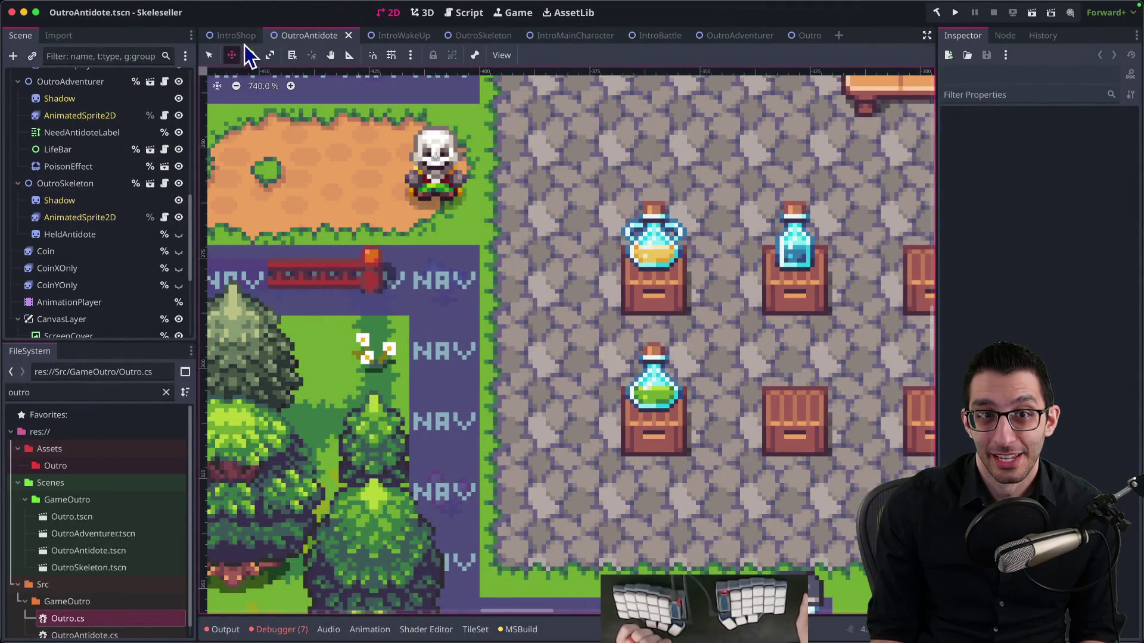
# Open the start_scene animation in the AnimationPlayer timeline
pyautogui.click(116, 302)
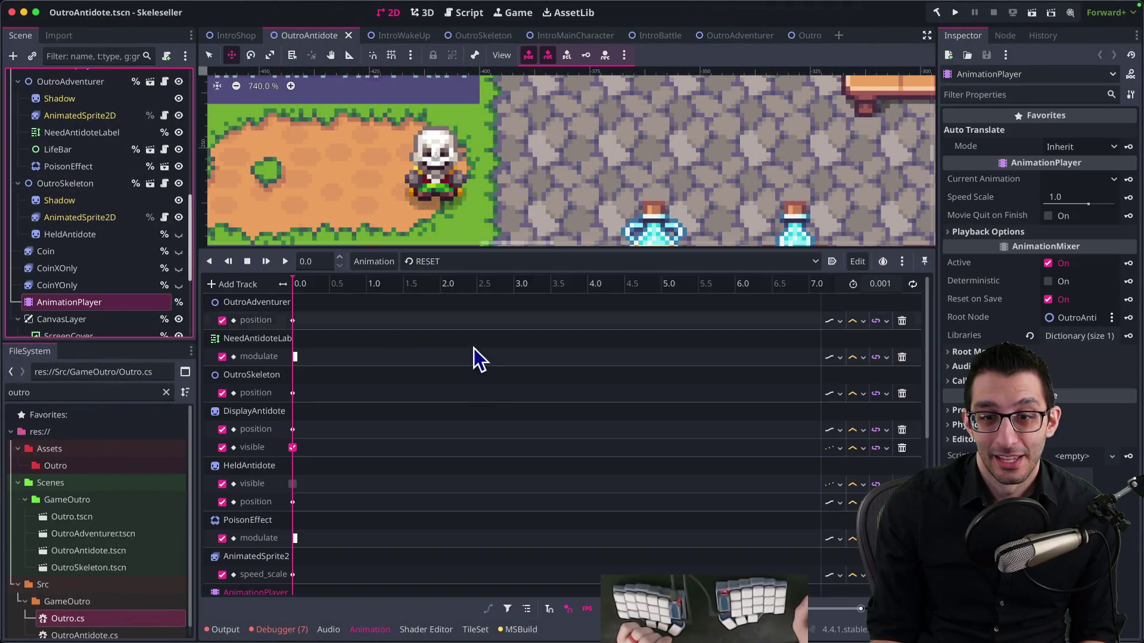
pyautogui.click(471, 261)
pyautogui.click(473, 292)
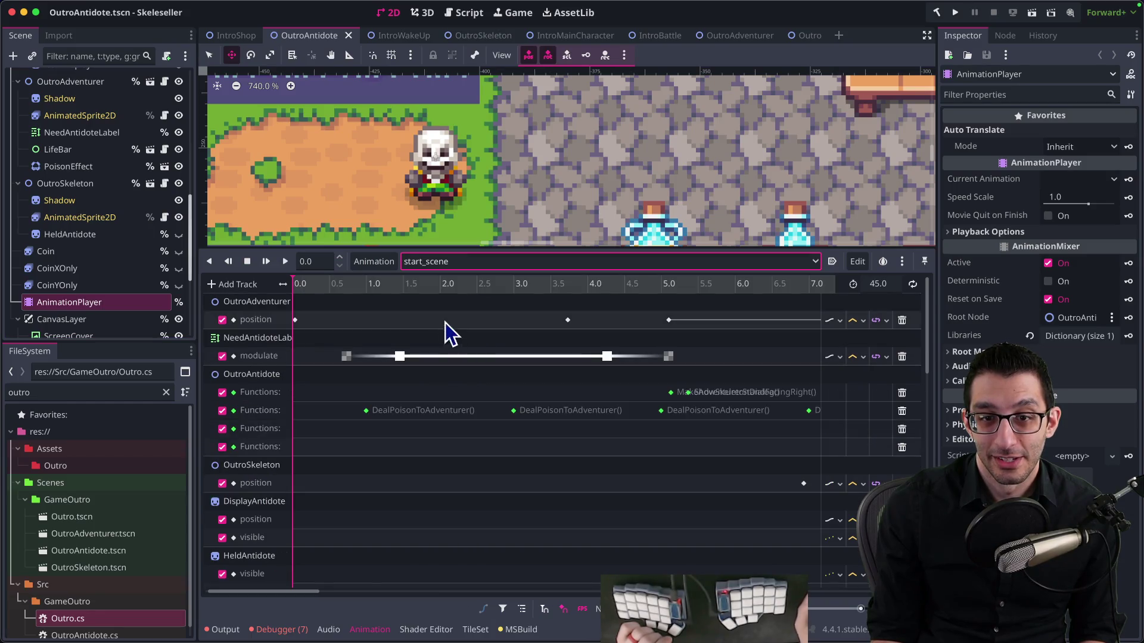
# Scrub the cut-scene preview through about 3.7, 5.5, 8.6 and 10.6 seconds
pyautogui.click(577, 286)
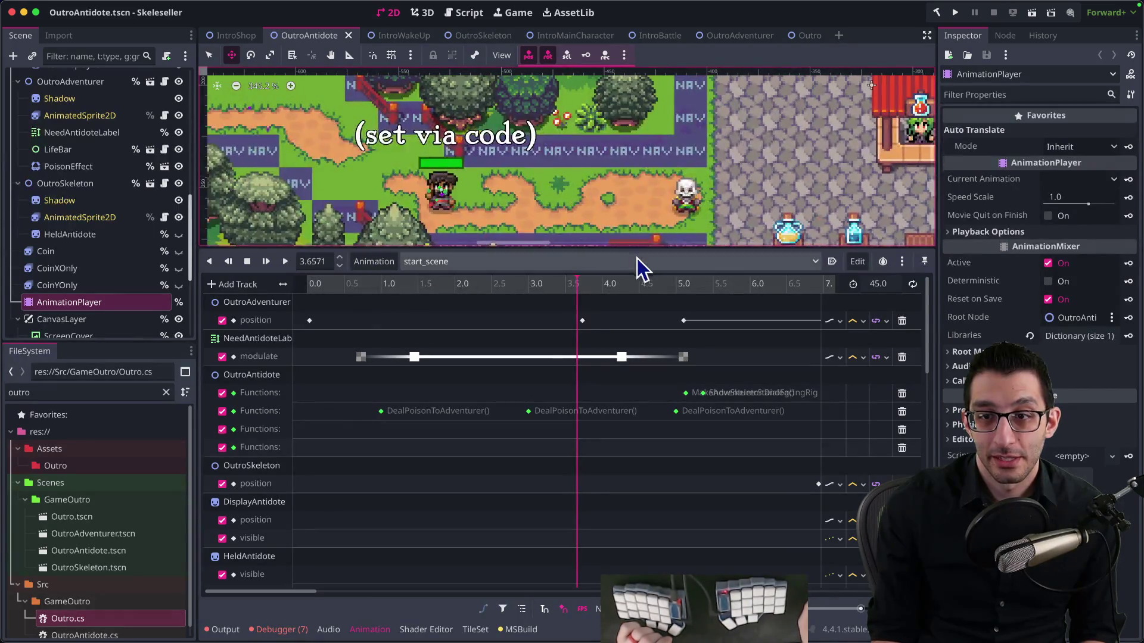
pyautogui.moveTo(703, 292); pyautogui.dragTo(735, 303)
pyautogui.hscroll(5, 444, 327)
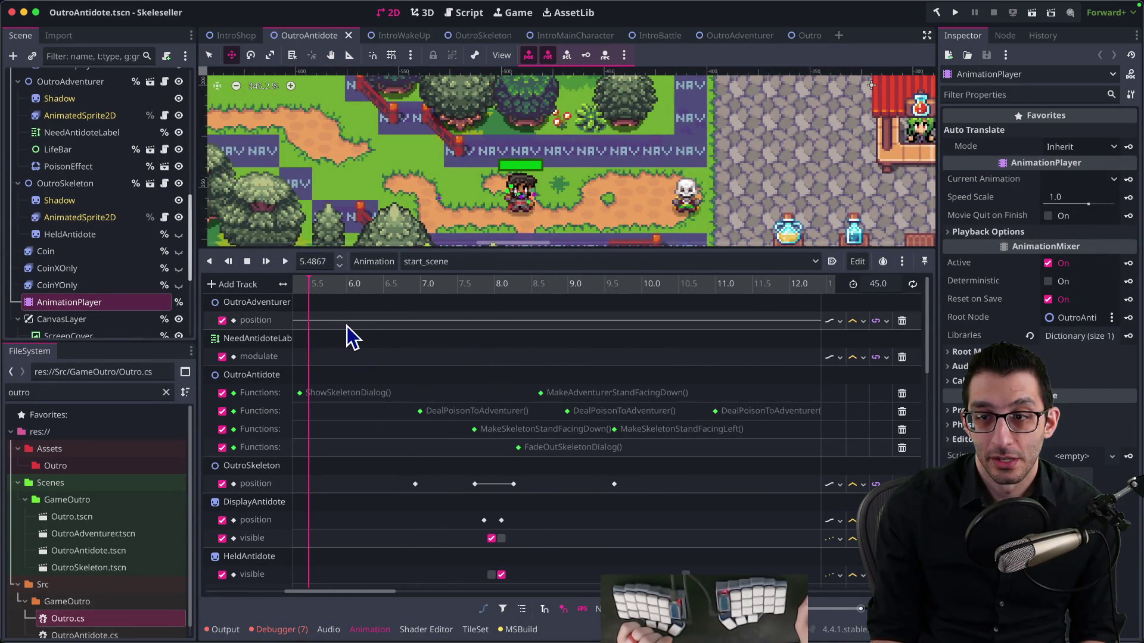
pyautogui.hscroll(-1, 503, 339)
pyautogui.moveTo(592, 291); pyautogui.dragTo(746, 305)
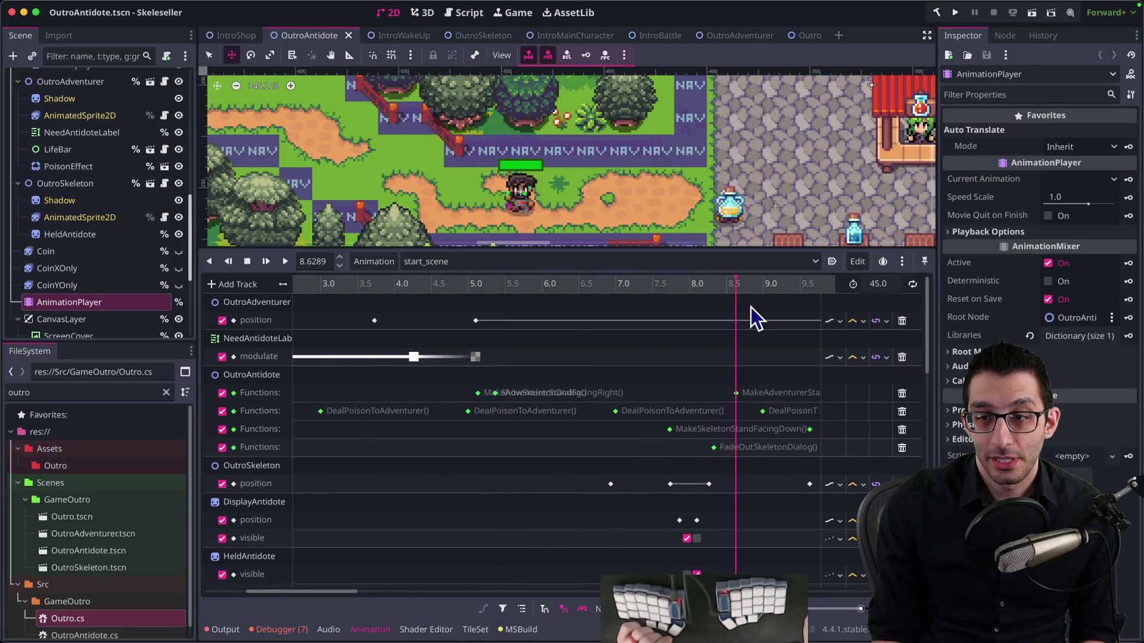
pyautogui.hscroll(5, 626, 348)
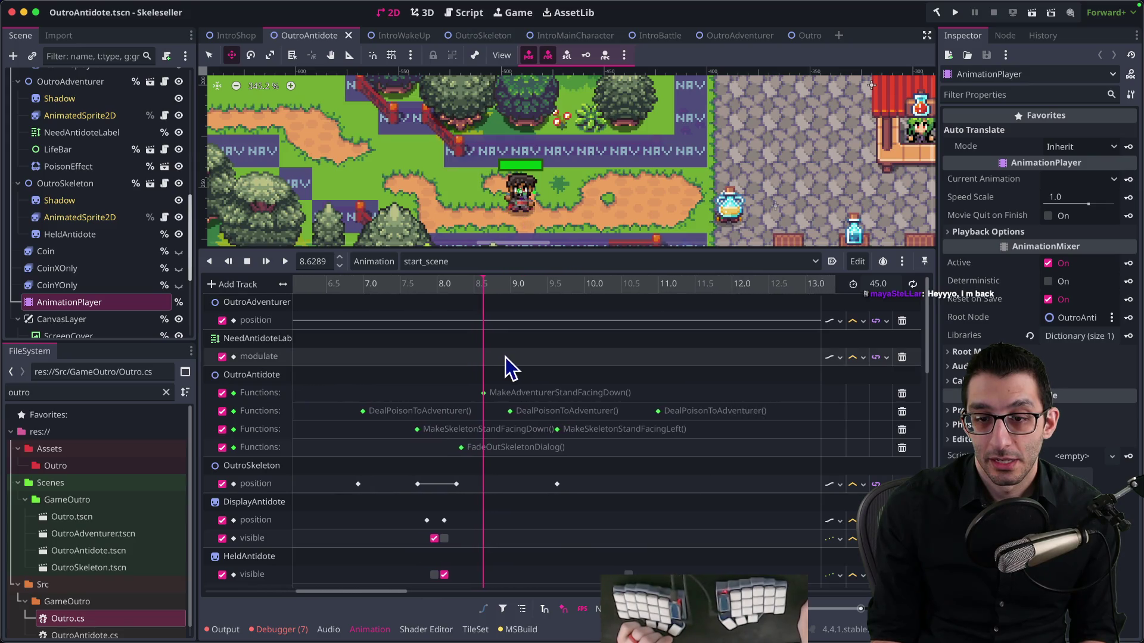
pyautogui.hscroll(-2, 499, 357)
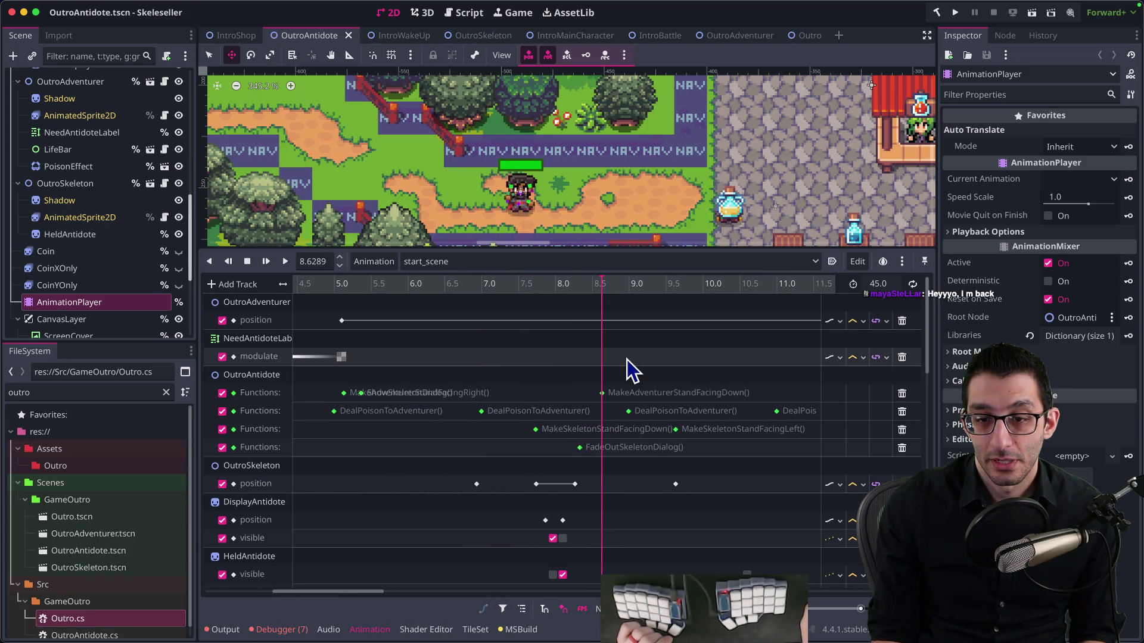
pyautogui.scroll(-5, 619, 357)
pyautogui.scroll(-2, 627, 536)
pyautogui.hscroll(3, 577, 541)
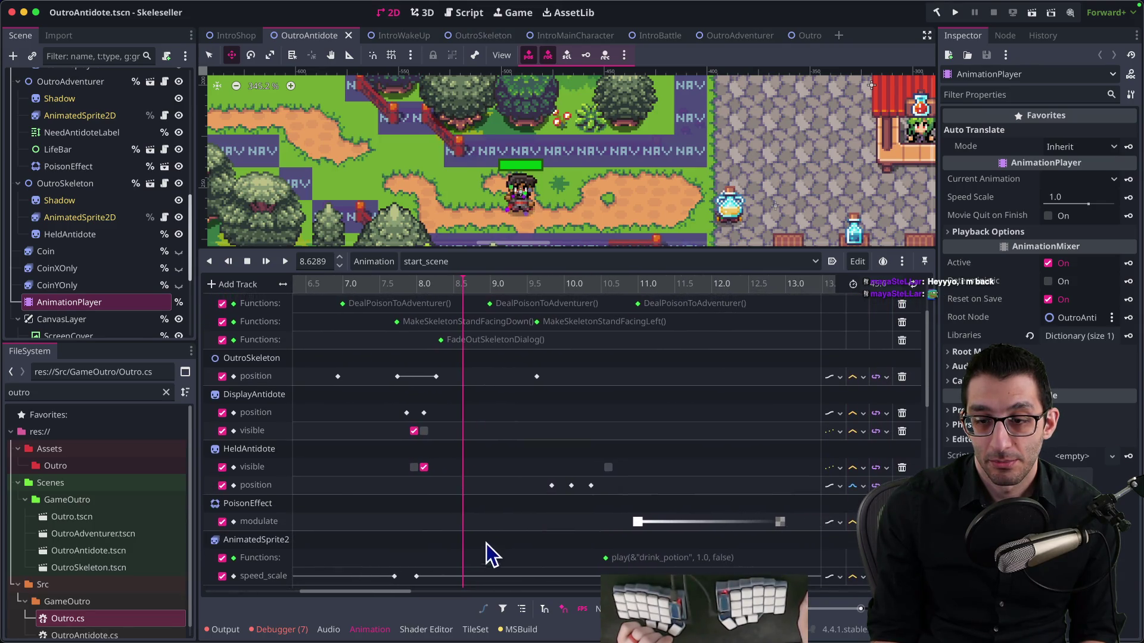
pyautogui.click(601, 286)
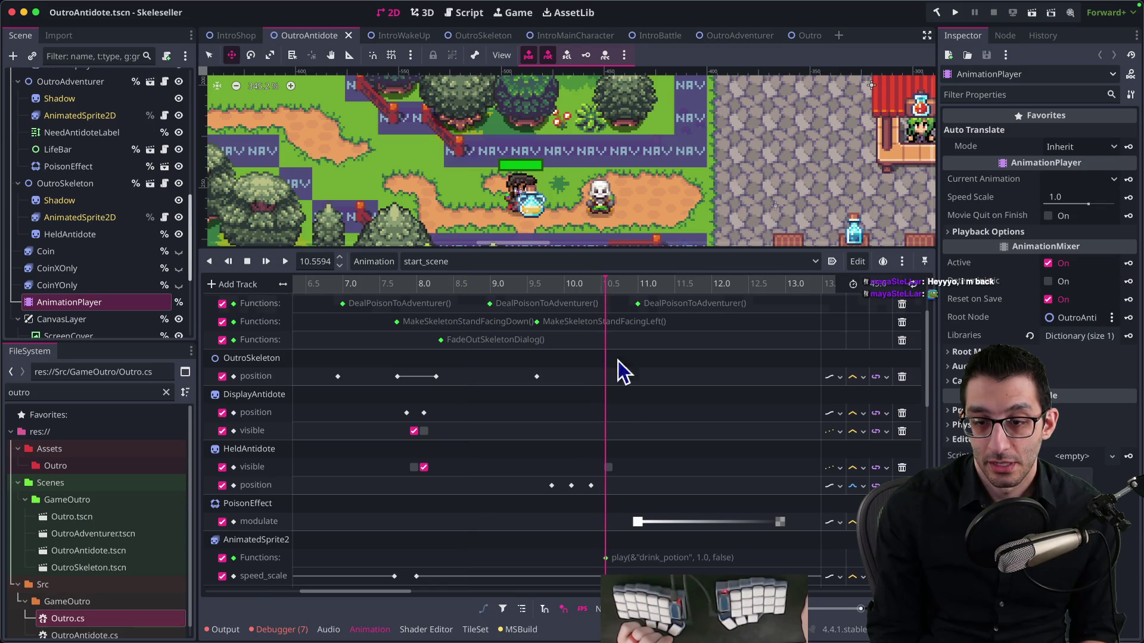
# Select the play("drink_potion") call key and read its 10.5666 s time in the Inspector
pyautogui.click(606, 558)
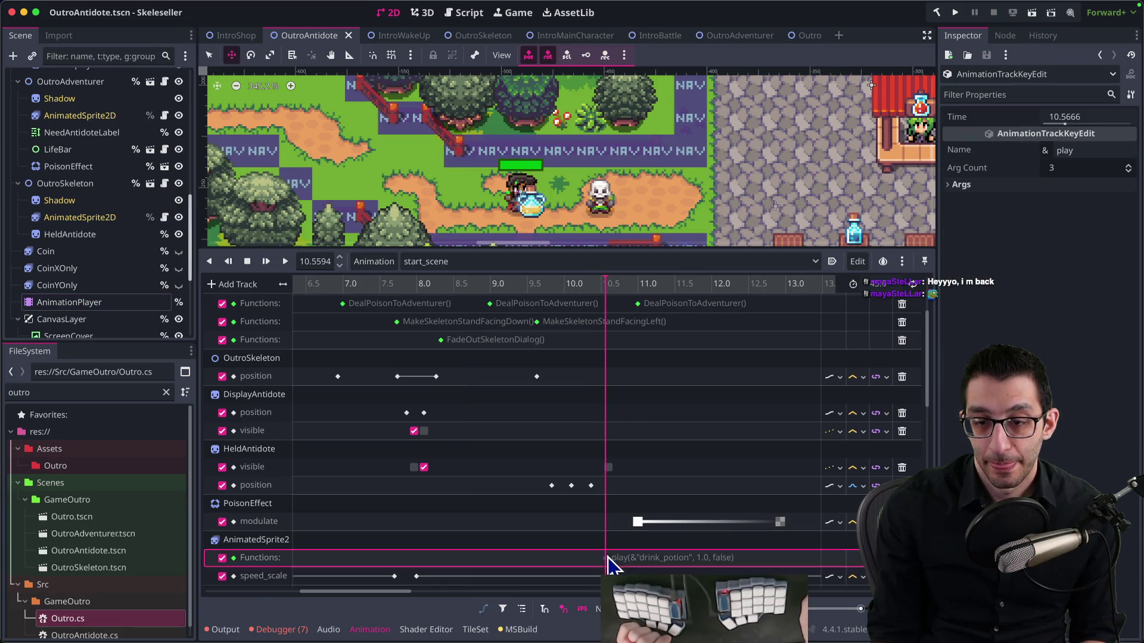
pyautogui.click(1067, 117)
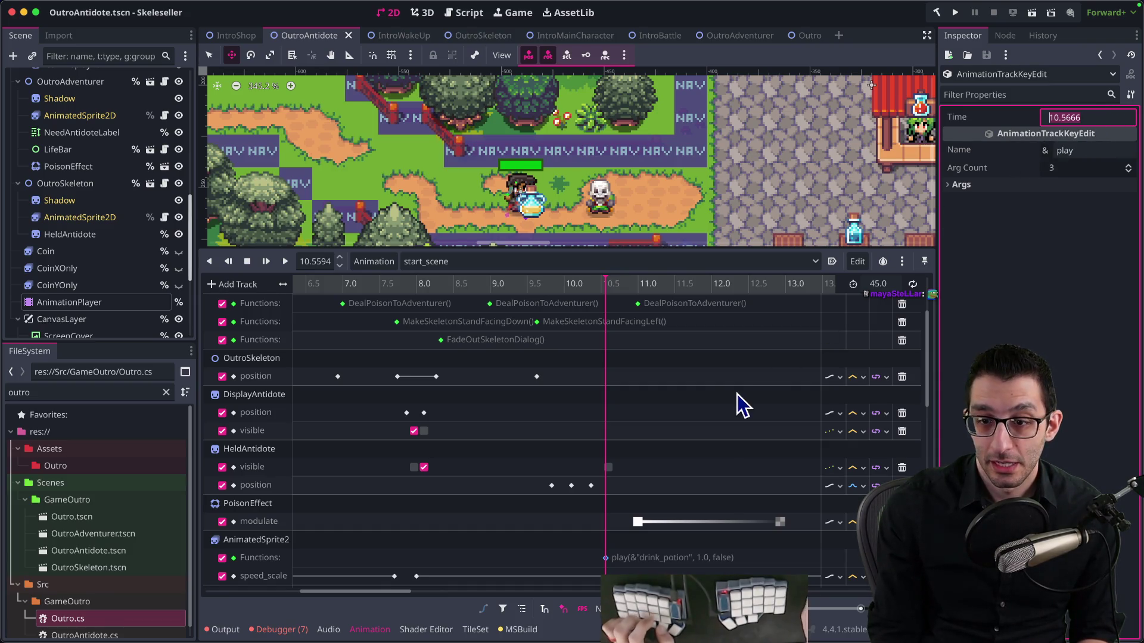
pyautogui.scroll(5, 741, 403)
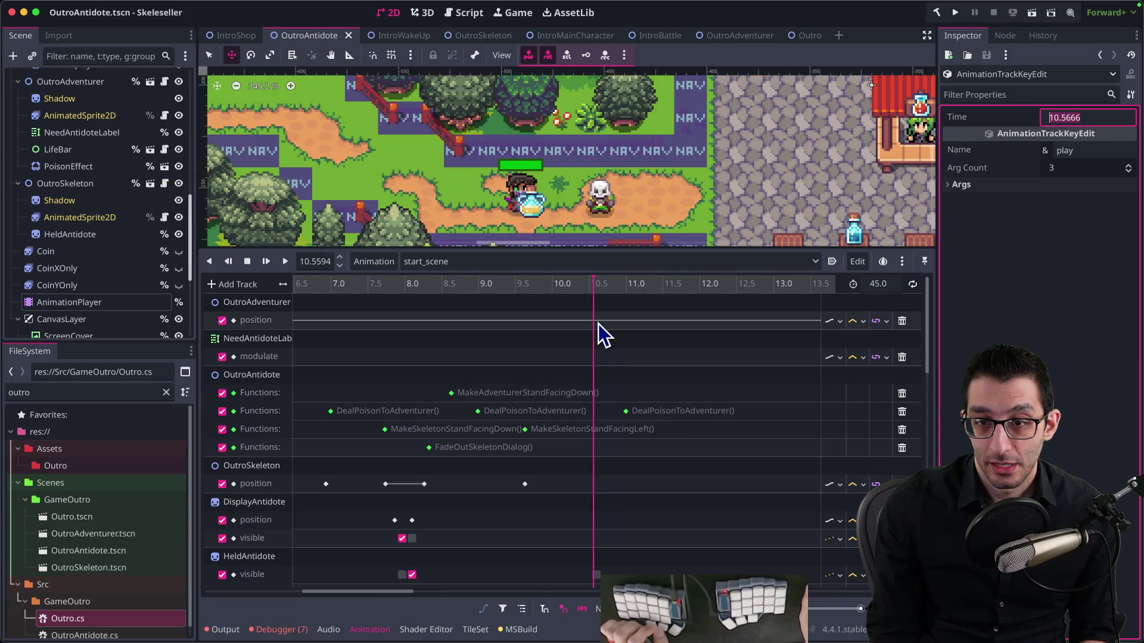
pyautogui.rightClick(581, 321)
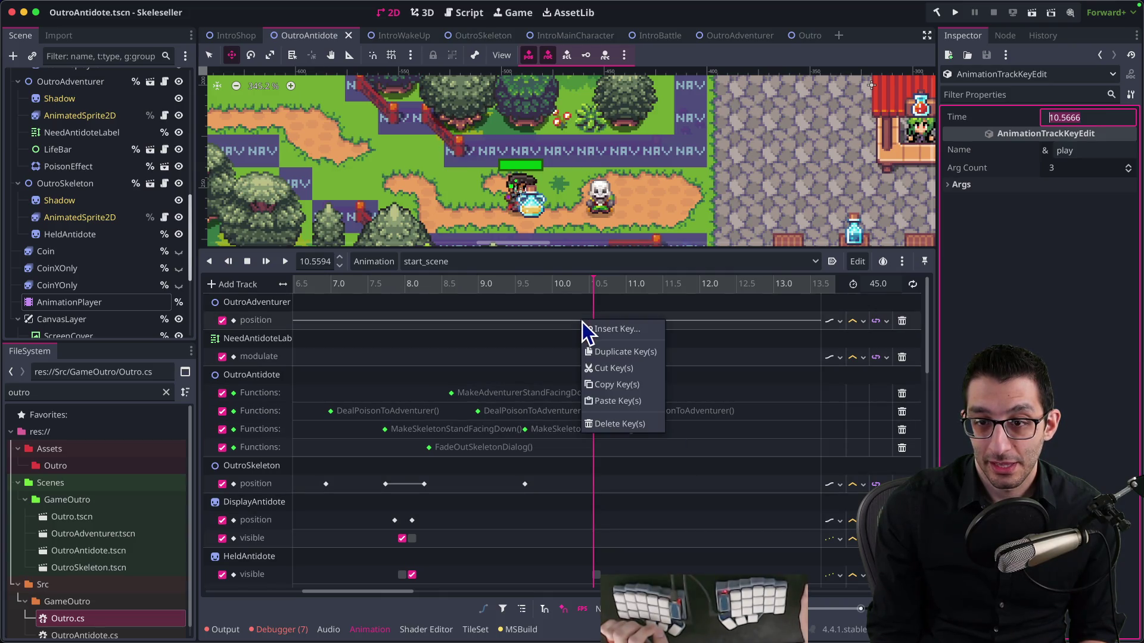
# Insert an adventurer position key and set its time to 10.5666 s
pyautogui.click(589, 326)
pyautogui.rightClick(596, 322)
pyautogui.click(604, 334)
pyautogui.click(1081, 118)
pyautogui.press('Return')
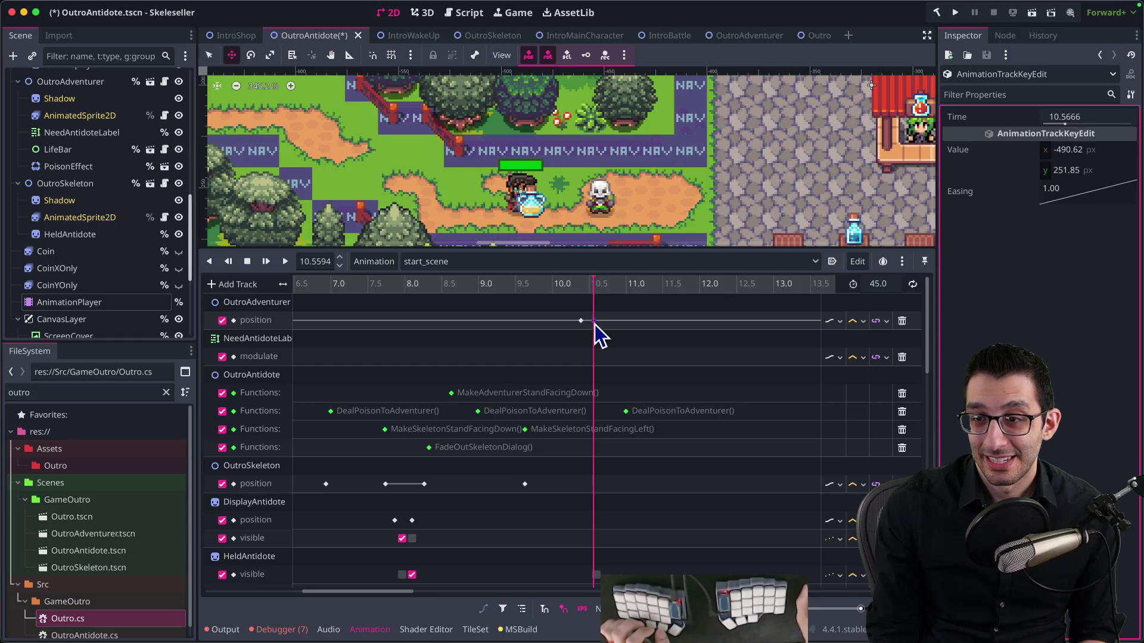
# Change that position key's y value to 252.85 px
pyautogui.scroll(3, 727, 155)
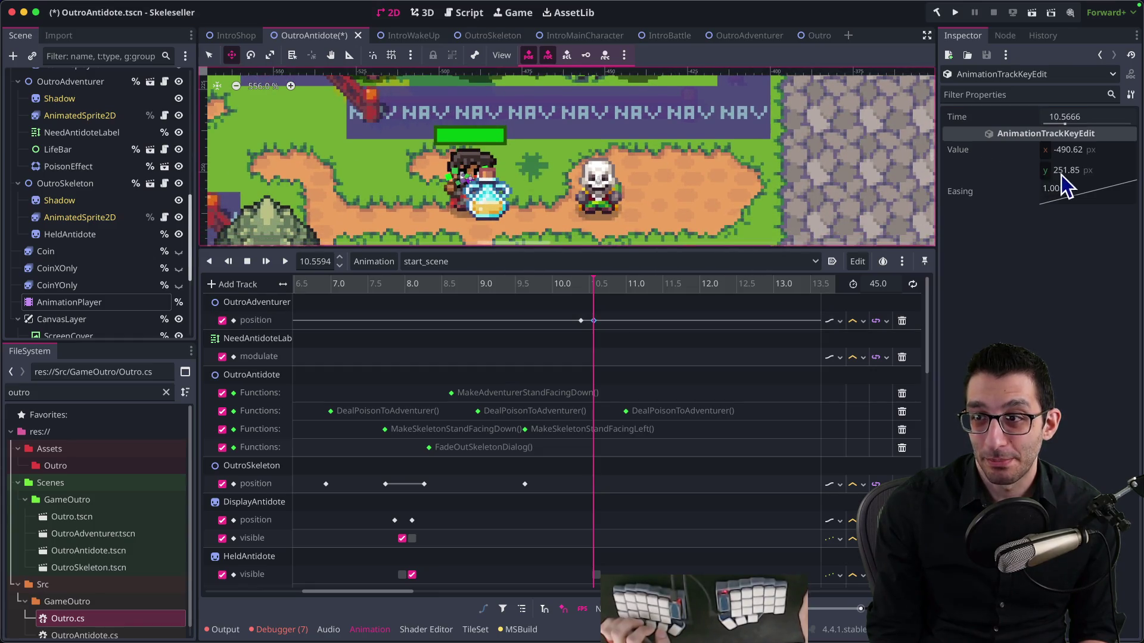
pyautogui.click(1060, 172)
pyautogui.press('Left')
pyautogui.press('Left')
pyautogui.press('BackSpace')
pyautogui.write('0')
pyautogui.press('Return')
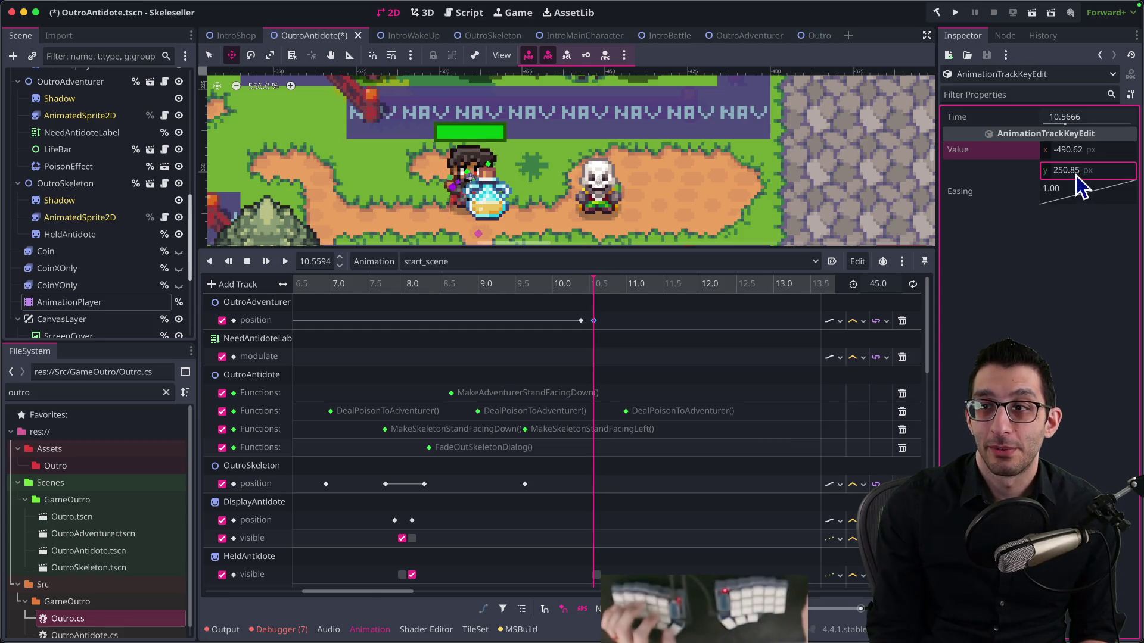
pyautogui.press('Return')
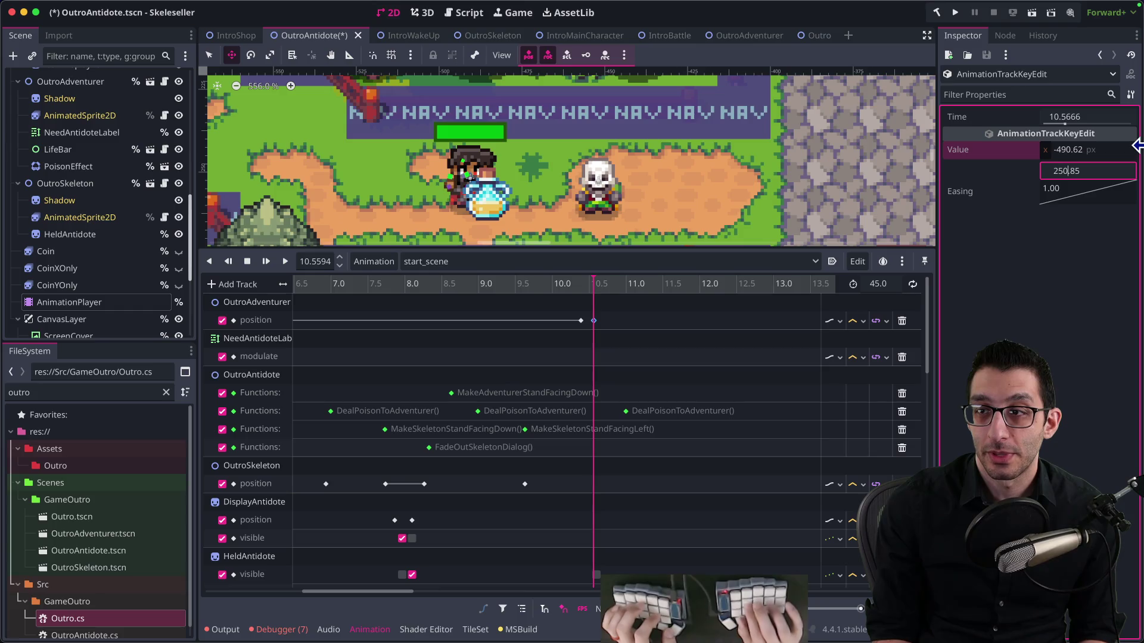
pyautogui.press('Return')
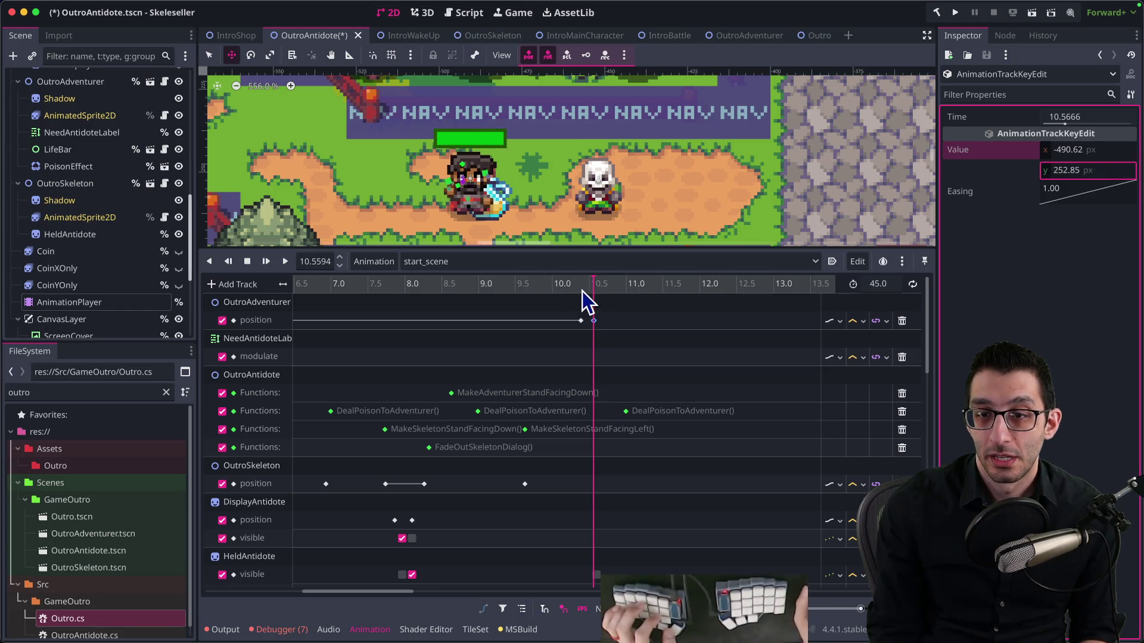
# Scroll along the timeline and select the FacingLeft play call key to check its time
pyautogui.hscroll(2, 580, 292)
pyautogui.hscroll(4, 547, 324)
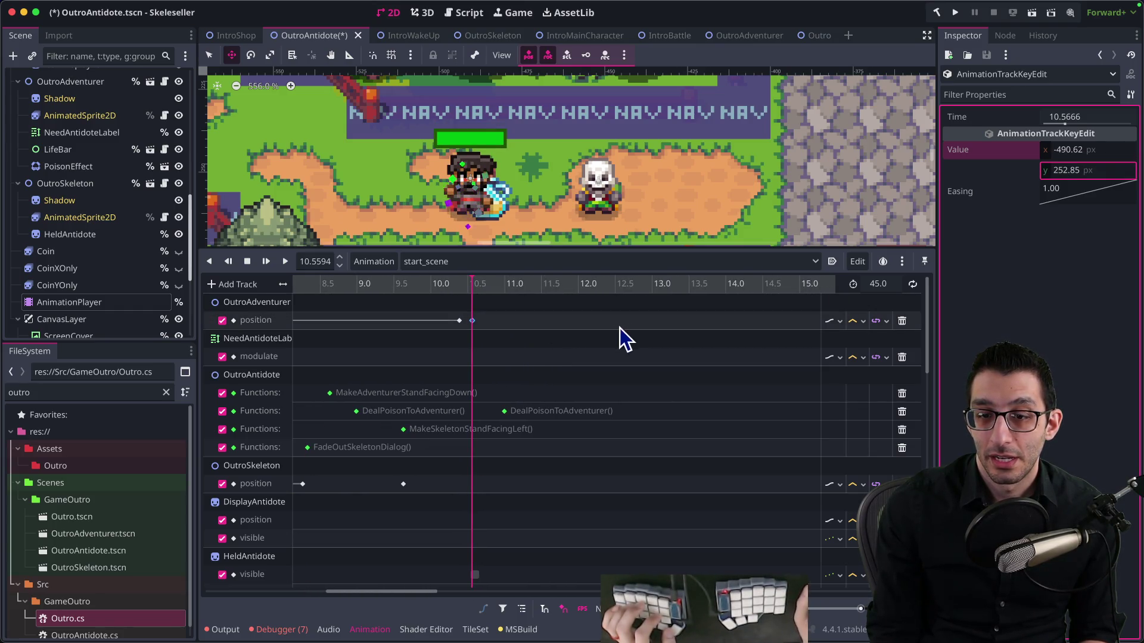
pyautogui.hscroll(2, 574, 375)
pyautogui.scroll(-4, 494, 327)
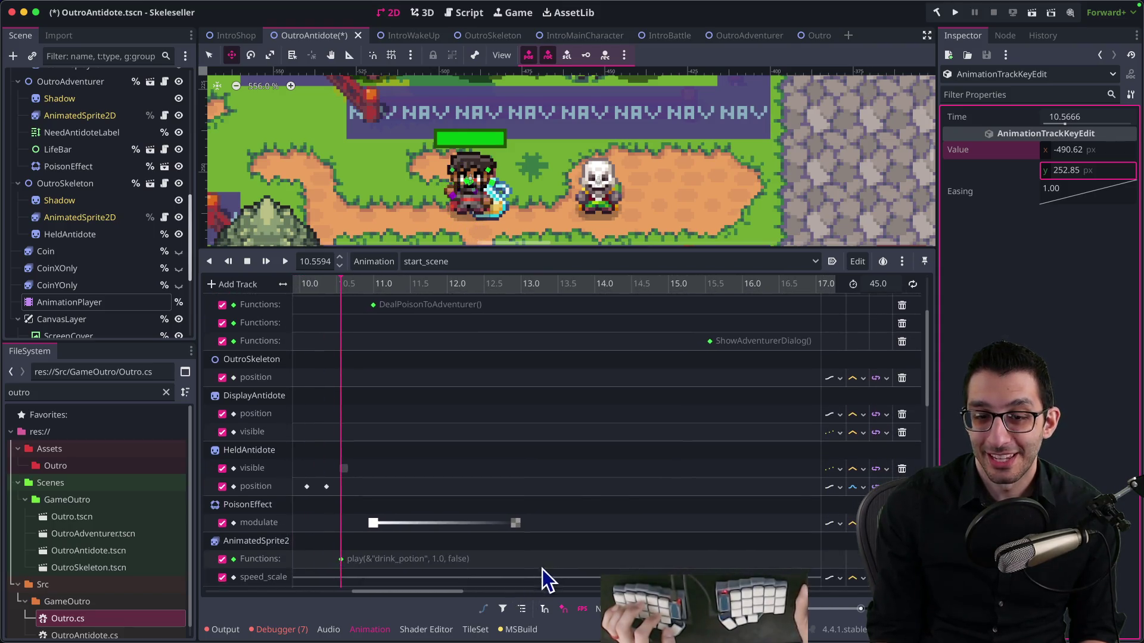
pyautogui.scroll(-3, 520, 502)
pyautogui.hscroll(5, 519, 503)
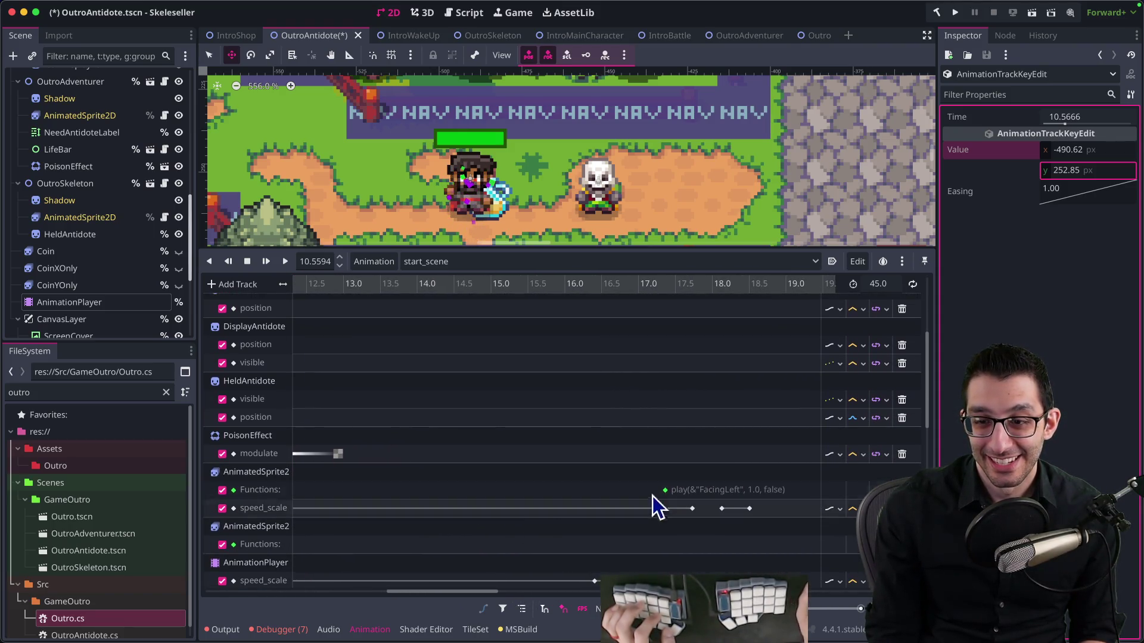
pyautogui.scroll(3, 663, 489)
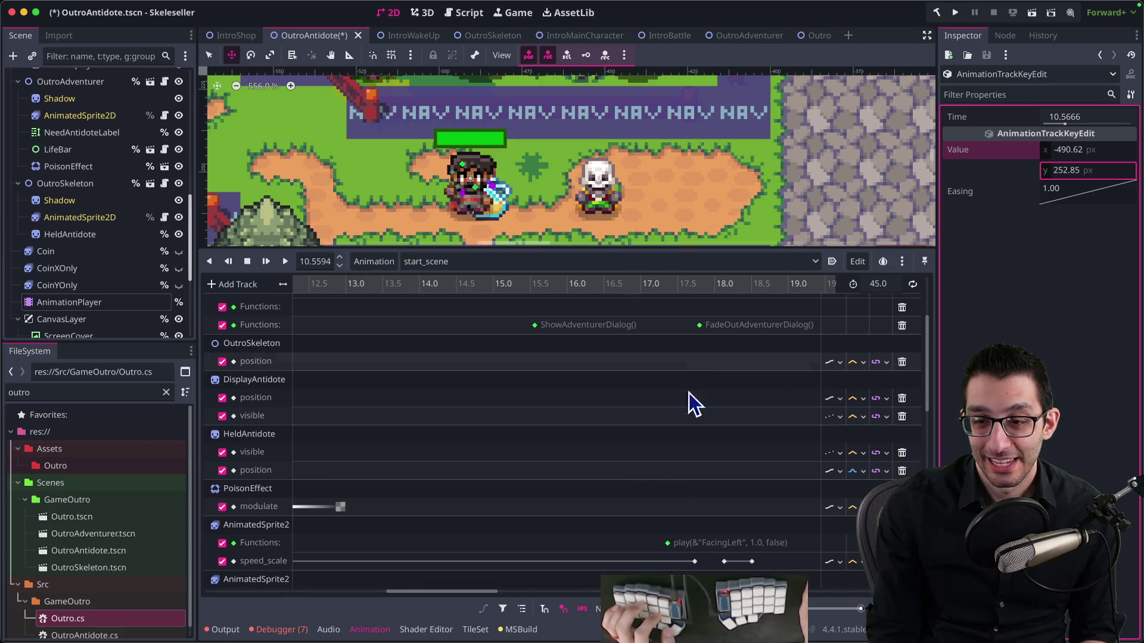
pyautogui.click(667, 542)
# Read the FacingLeft call key's 17.3667 s time and select the adventurer position key beside it
pyautogui.click(1075, 118)
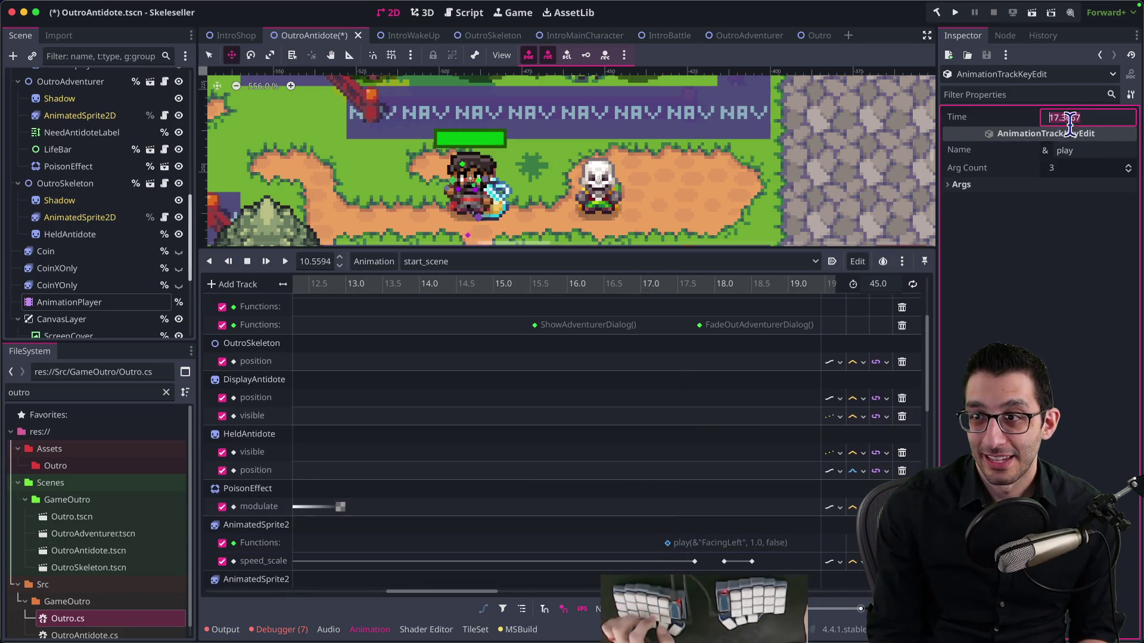
pyautogui.scroll(7, 696, 489)
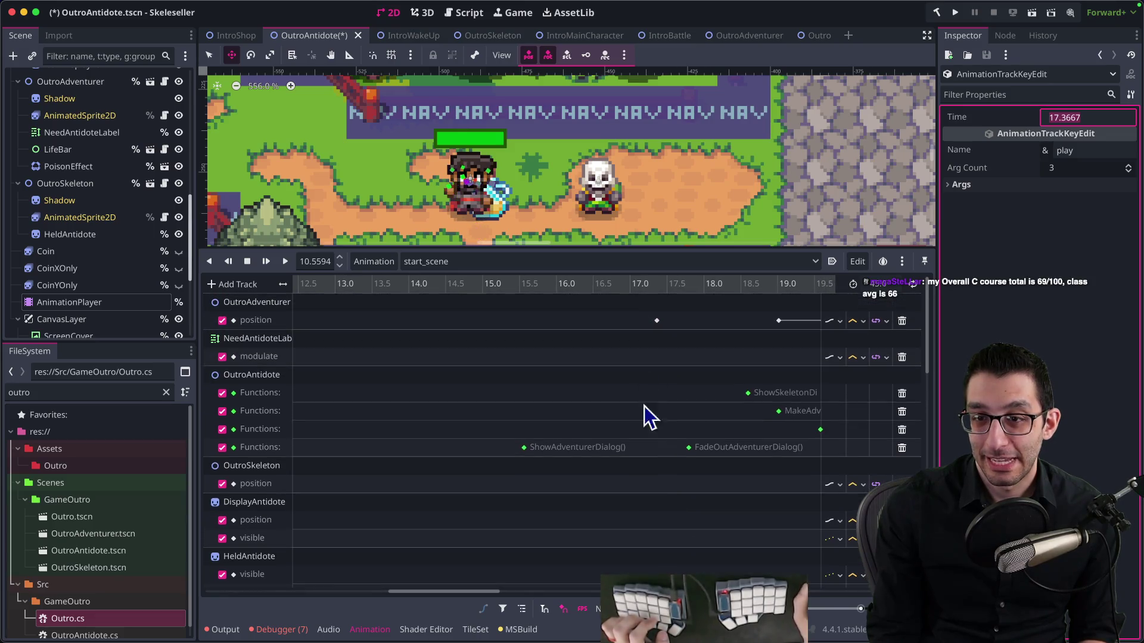
pyautogui.scroll(-8, 651, 330)
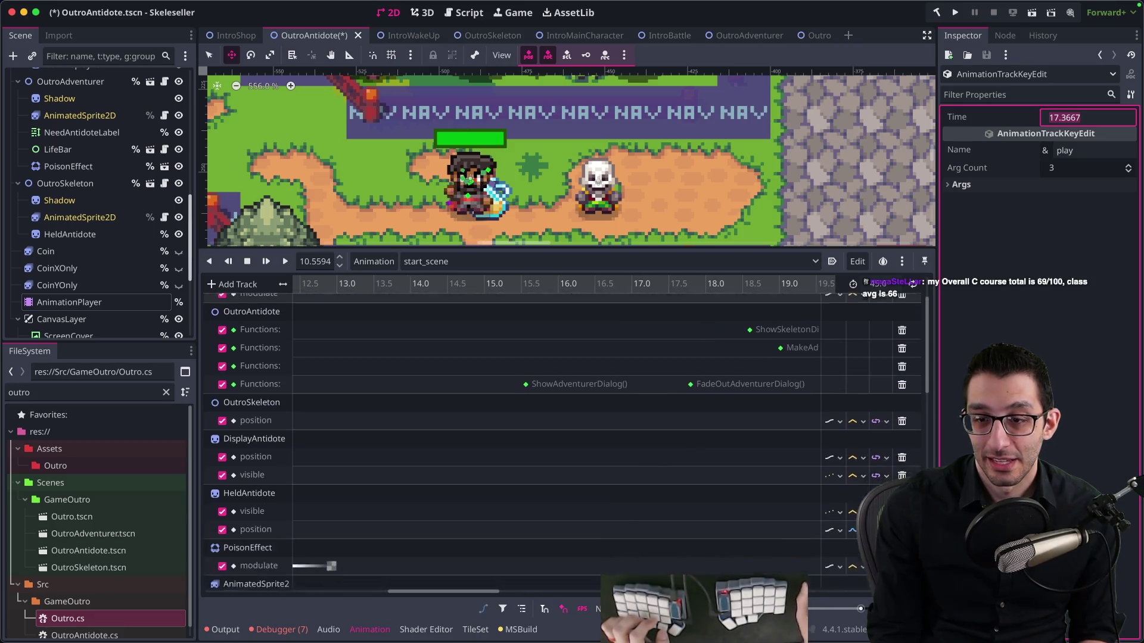
pyautogui.scroll(5, 654, 502)
pyautogui.scroll(3, 664, 401)
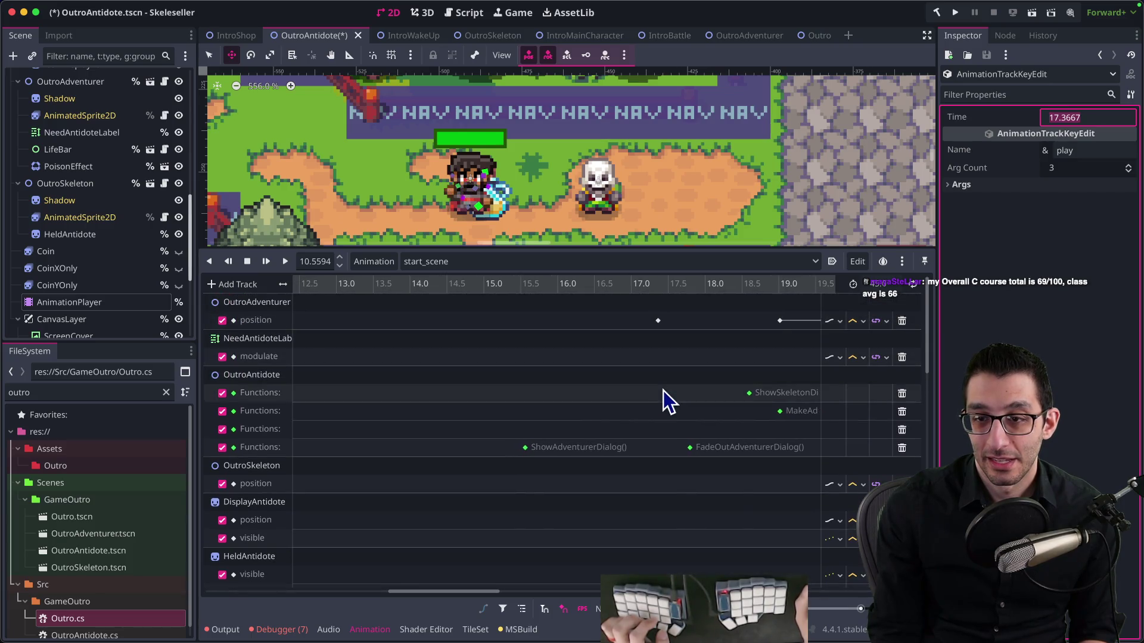
pyautogui.click(657, 321)
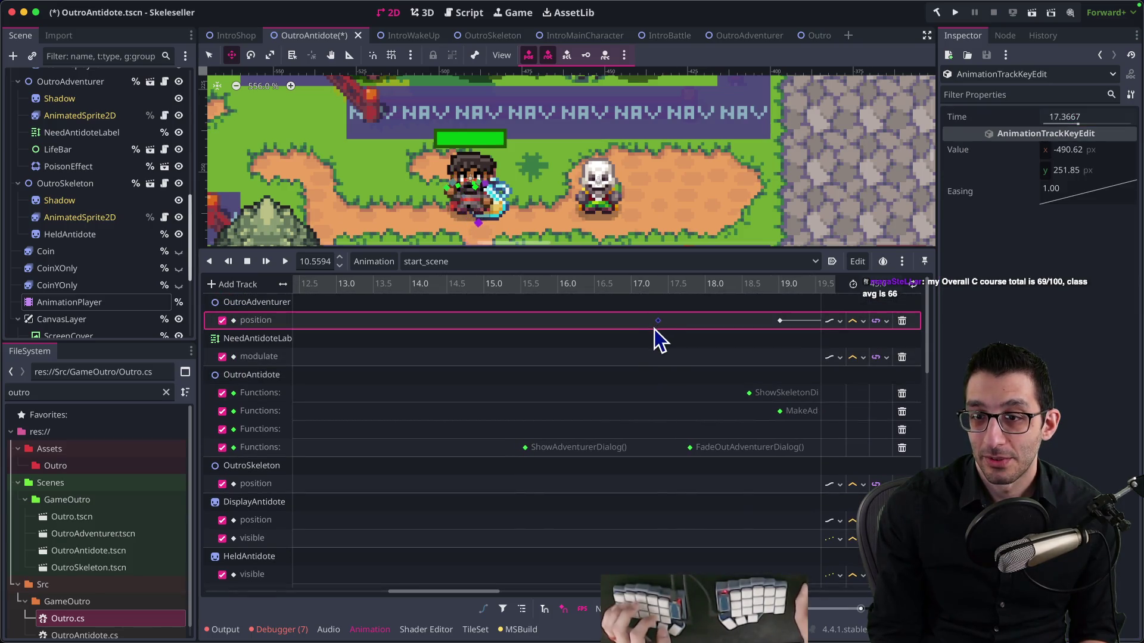
# Duplicate the 252.85 px position key from 10.57 s and drag the copy to about 17.3 s
pyautogui.hscroll(-5, 544, 345)
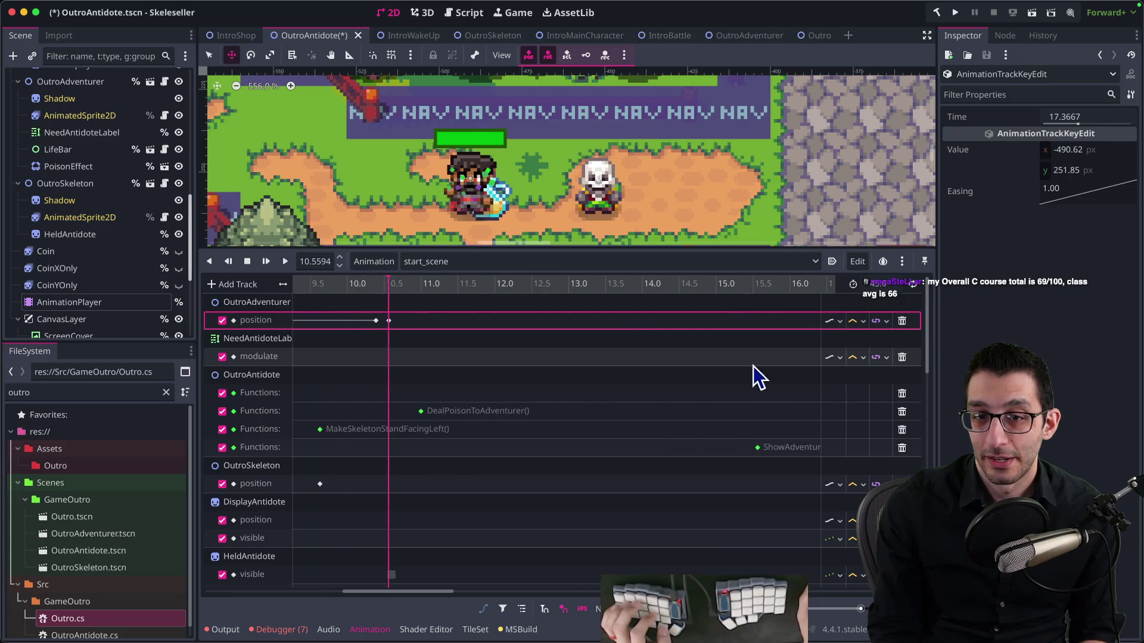
pyautogui.rightClick(390, 322)
pyautogui.click(402, 342)
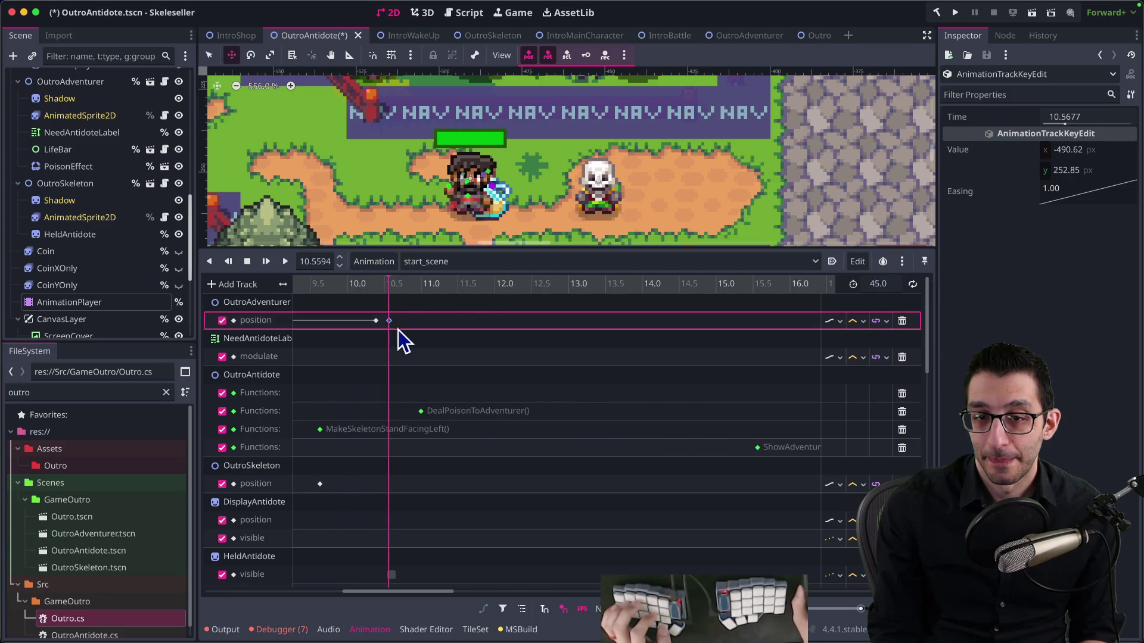
pyautogui.hotkey('ctrl', 'v')
pyautogui.hscroll(6, 775, 358)
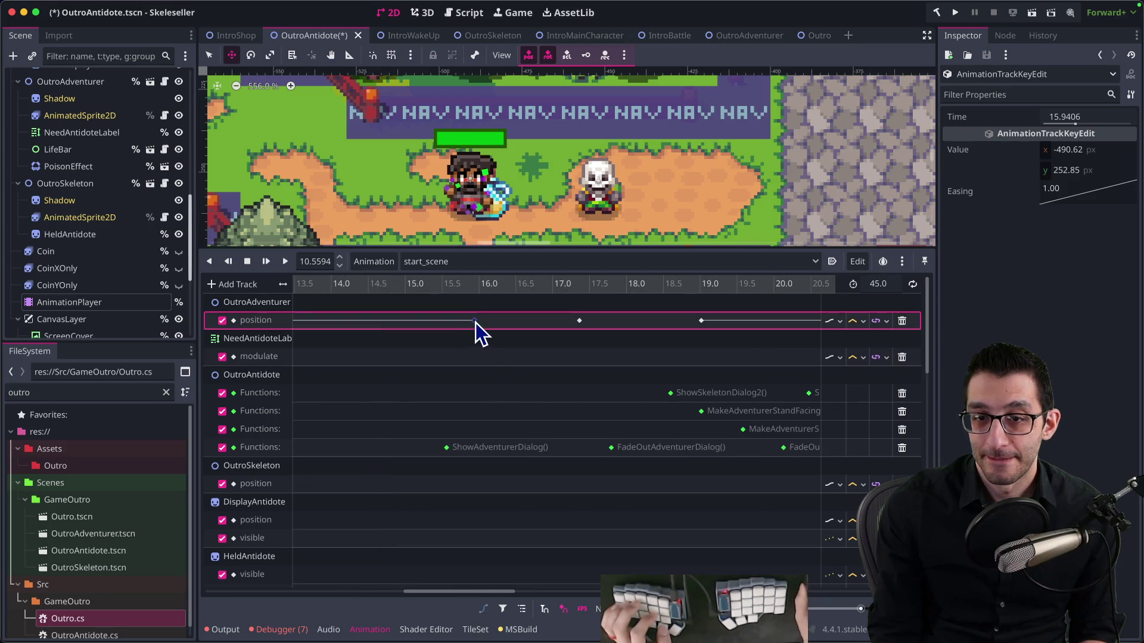
pyautogui.moveTo(576, 337); pyautogui.dragTo(524, 325)
pyautogui.hscroll(-9, 596, 369)
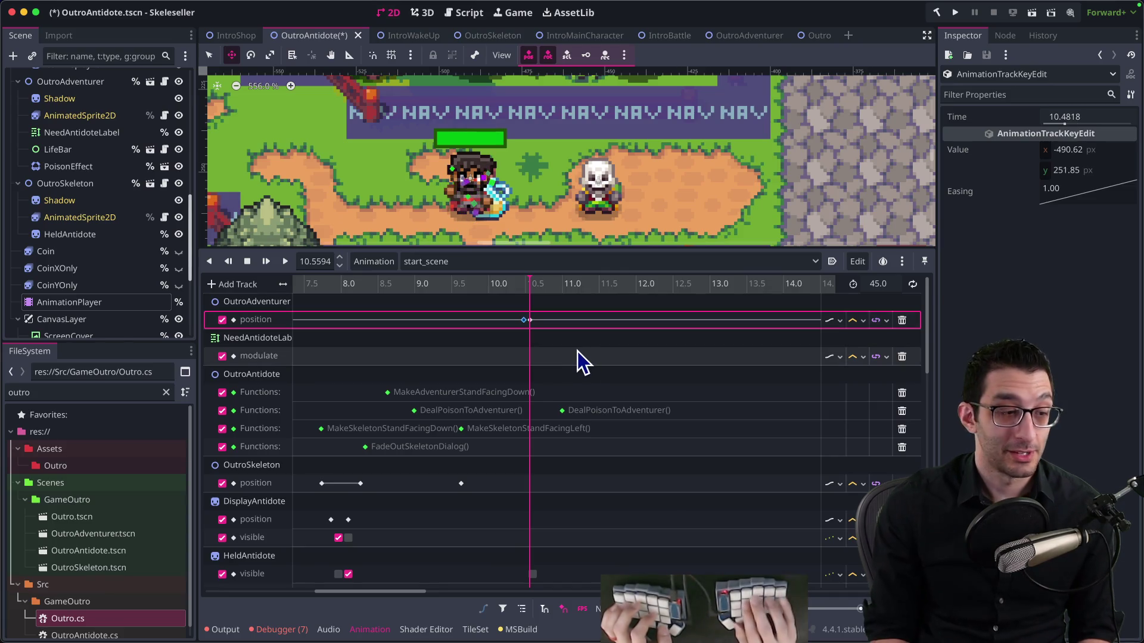
# From VS Code's OutroAntidote.tscn diff, run the Skeleseller debug build with F5 to test the cut-scene
pyautogui.press('super+Tab')
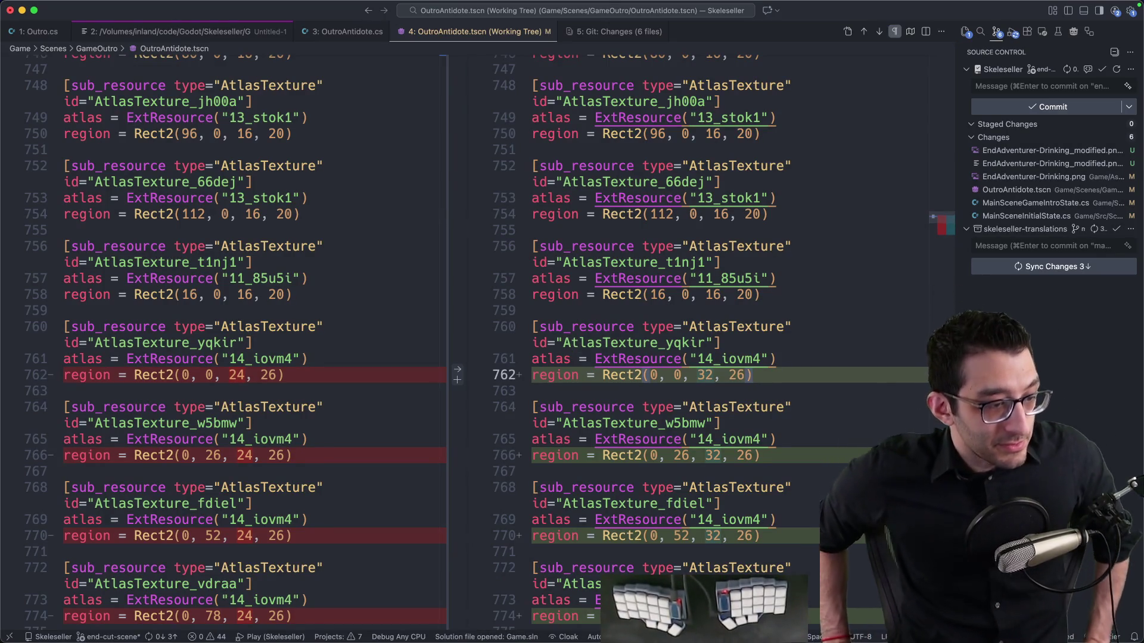
pyautogui.press('F5')
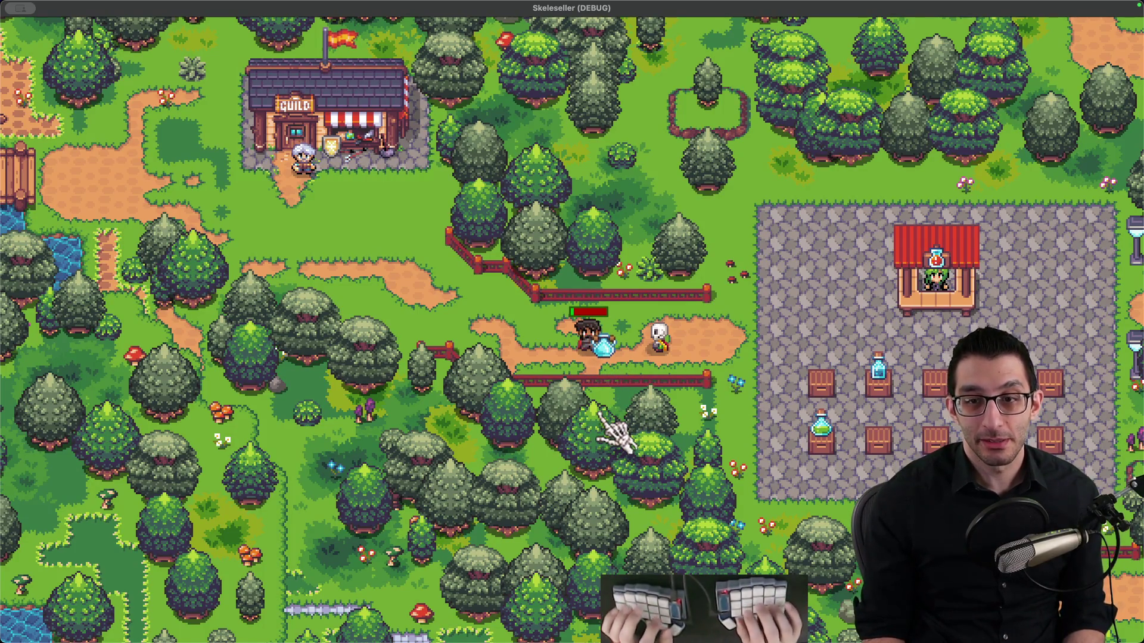
pyautogui.hotkey('ctrl', 'Up')
# Bring Chrome forward, make the stream video fullscreen and close the live chat
pyautogui.click(609, 167)
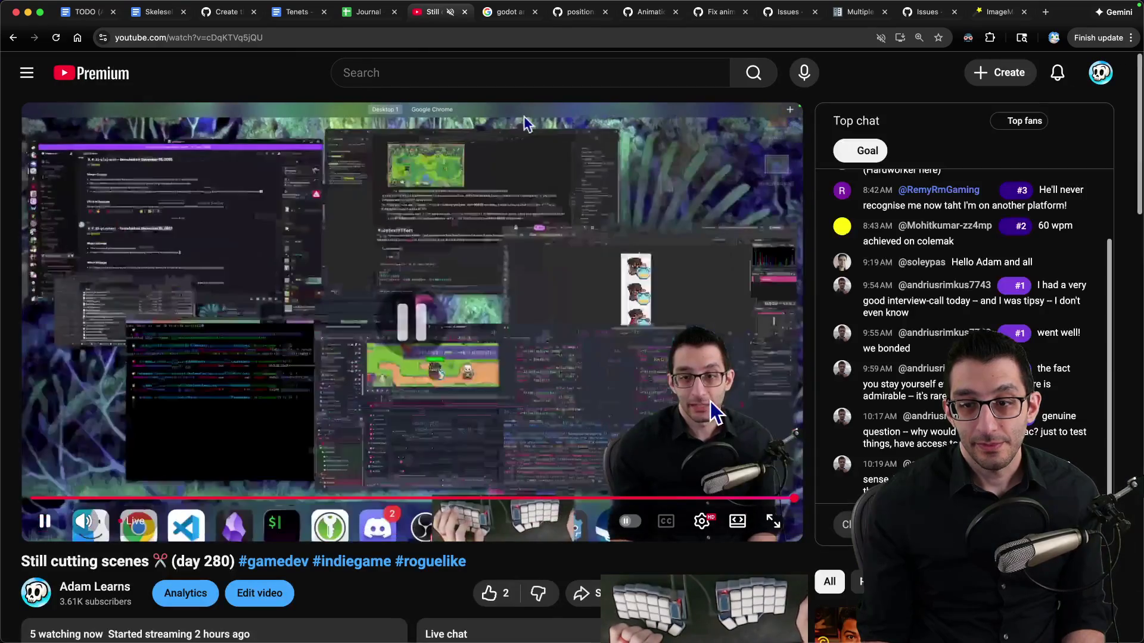
pyautogui.doubleClick(523, 117)
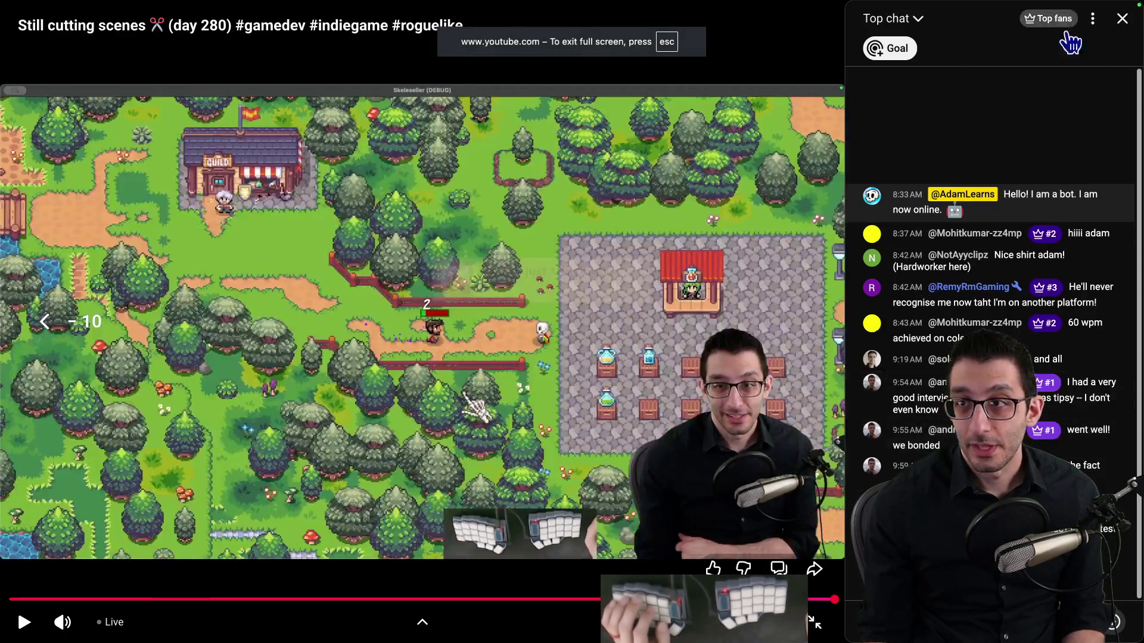
pyautogui.click(1120, 19)
# Seek the replay with J/L, pause and step frame by frame through the drinking moment, then exit fullscreen
pyautogui.press('k')
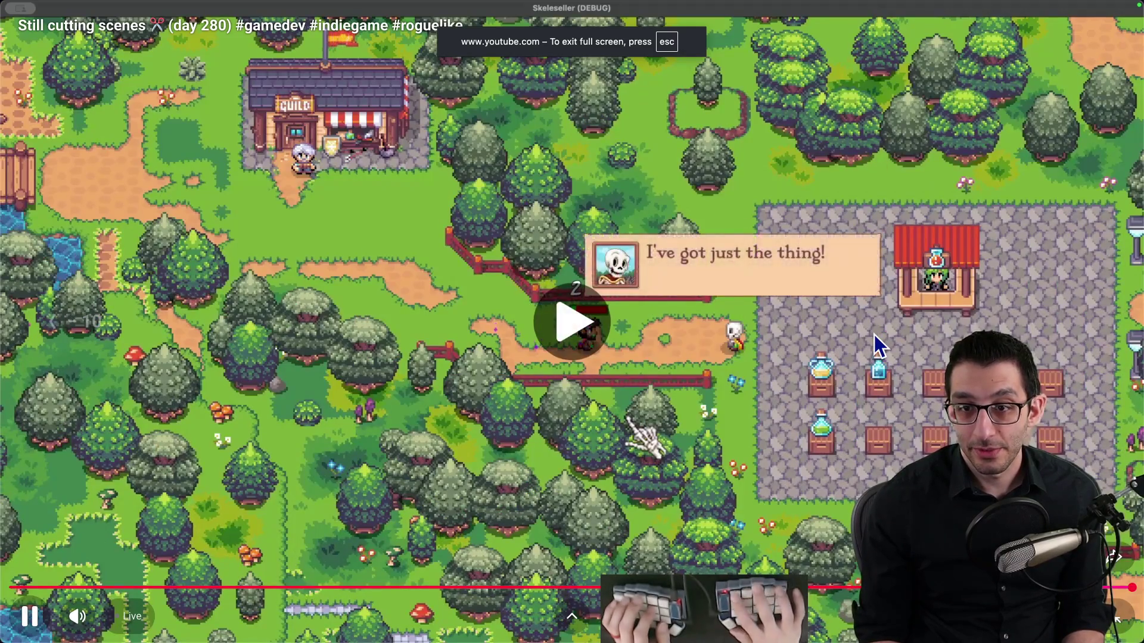
pyautogui.press('j')
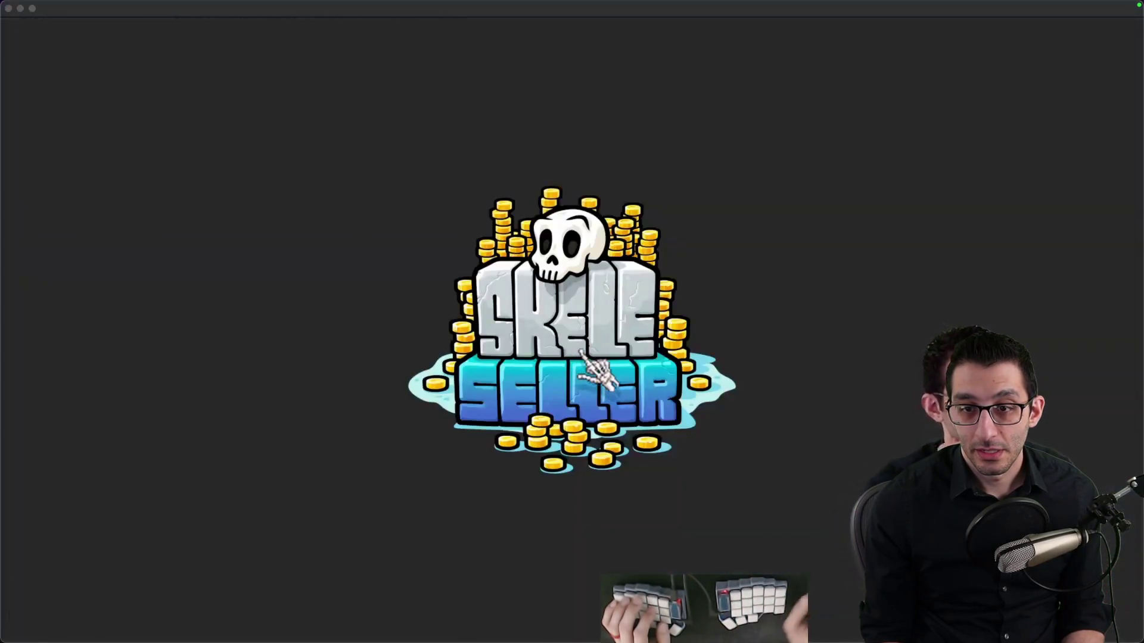
pyautogui.press('l')
pyautogui.press('k')
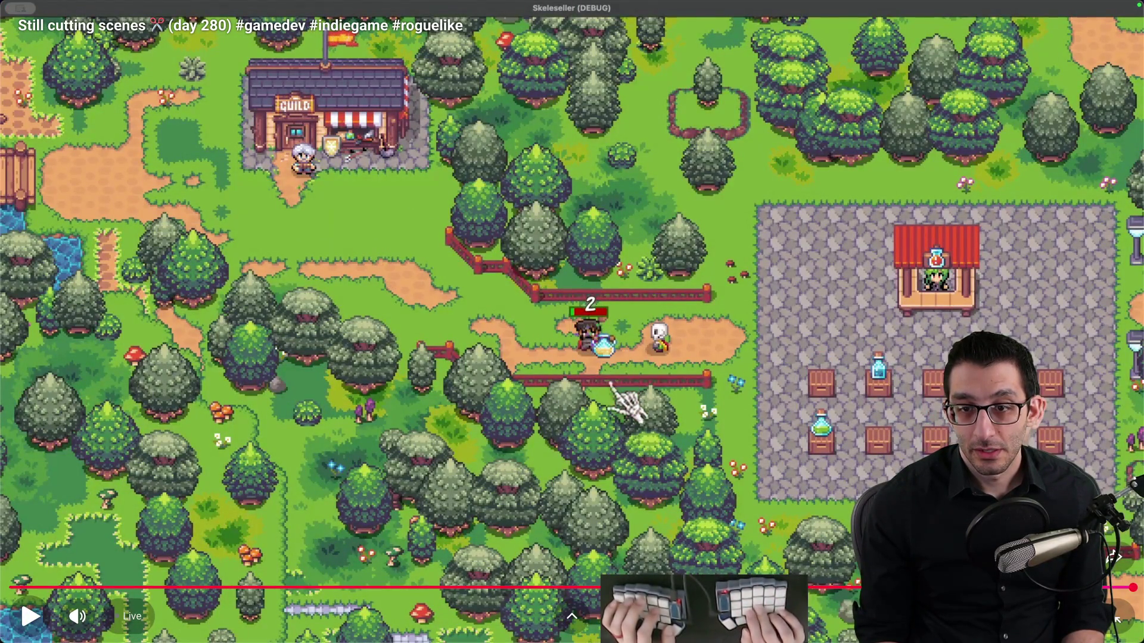
pyautogui.press('.')
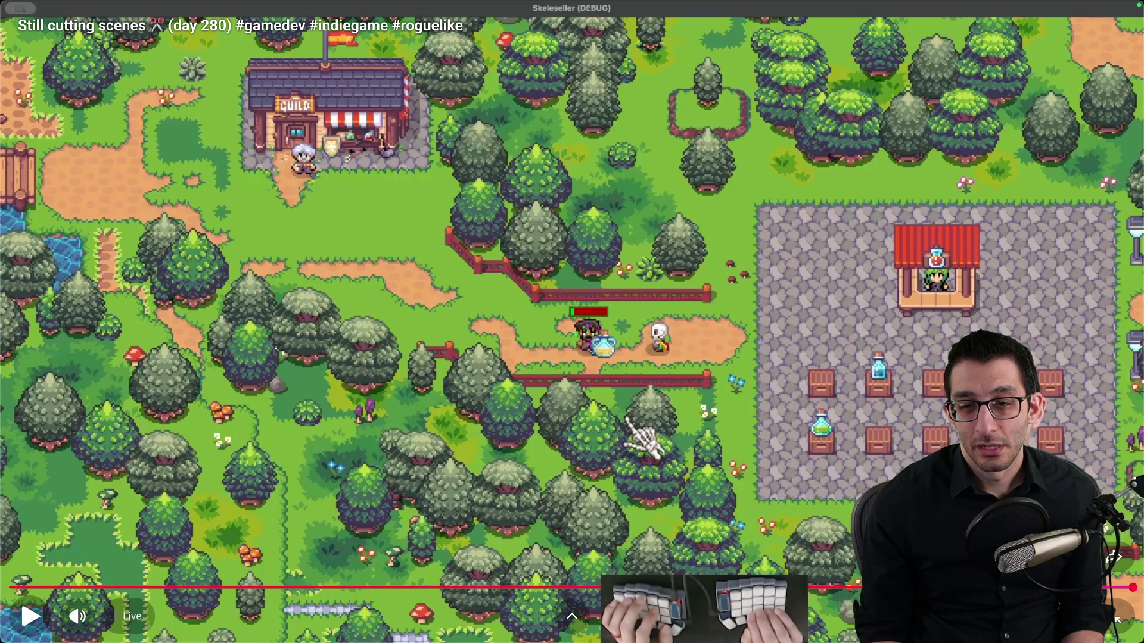
pyautogui.press('Escape')
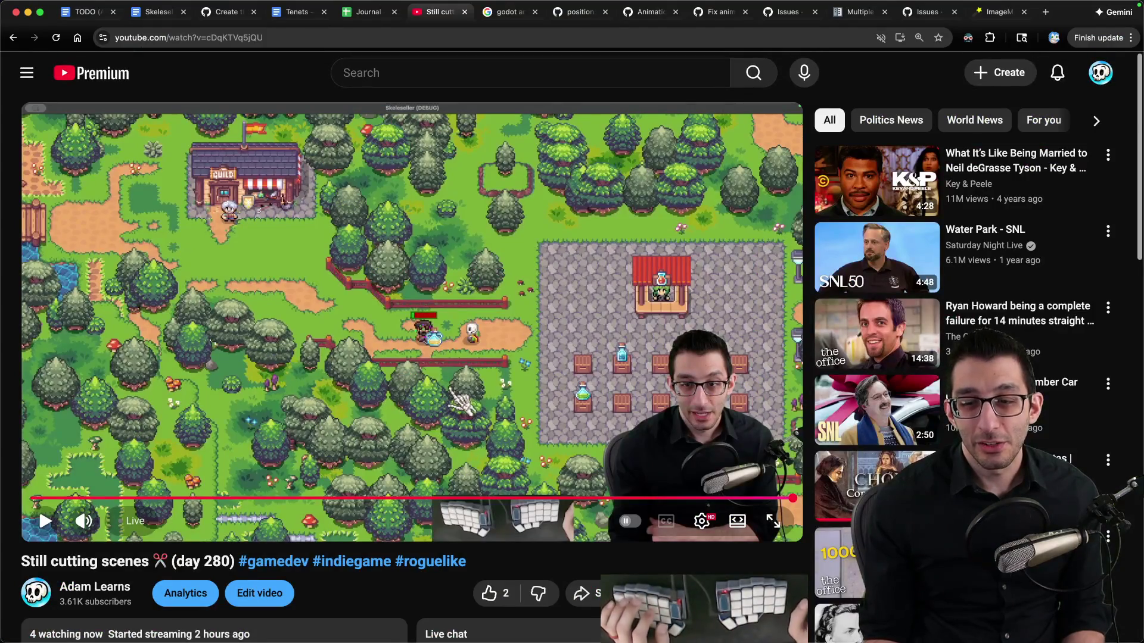
pyautogui.hotkey('ctrl', 'Up')
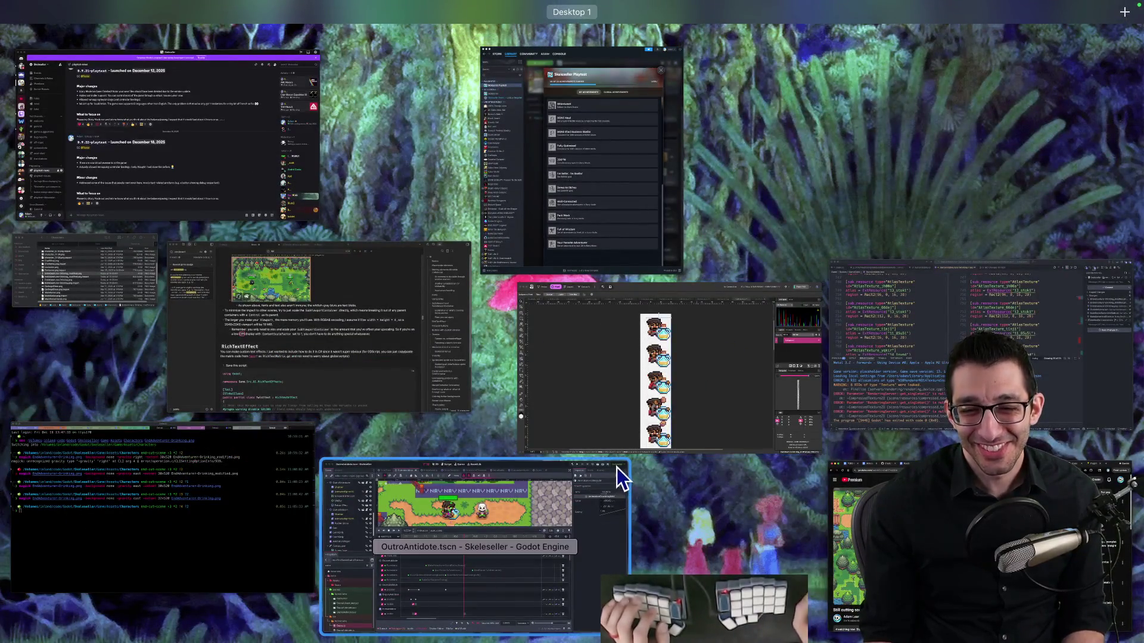
# Set both adventurer position keys, at 10.57 s and 17.3 s, to y 252.35 px
pyautogui.click(617, 467)
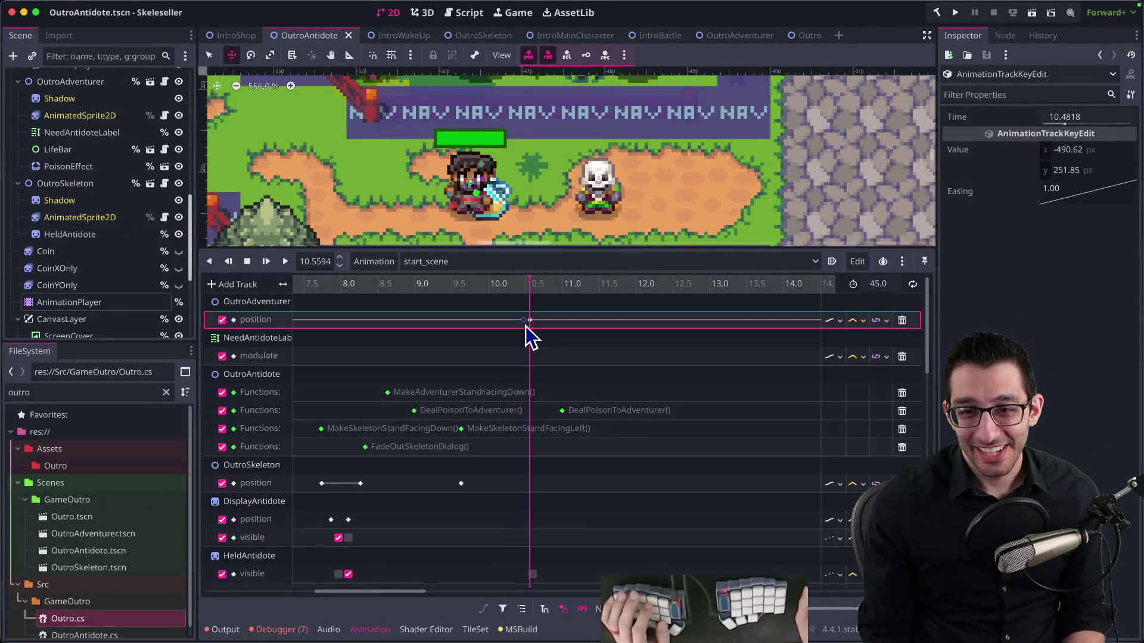
pyautogui.click(530, 322)
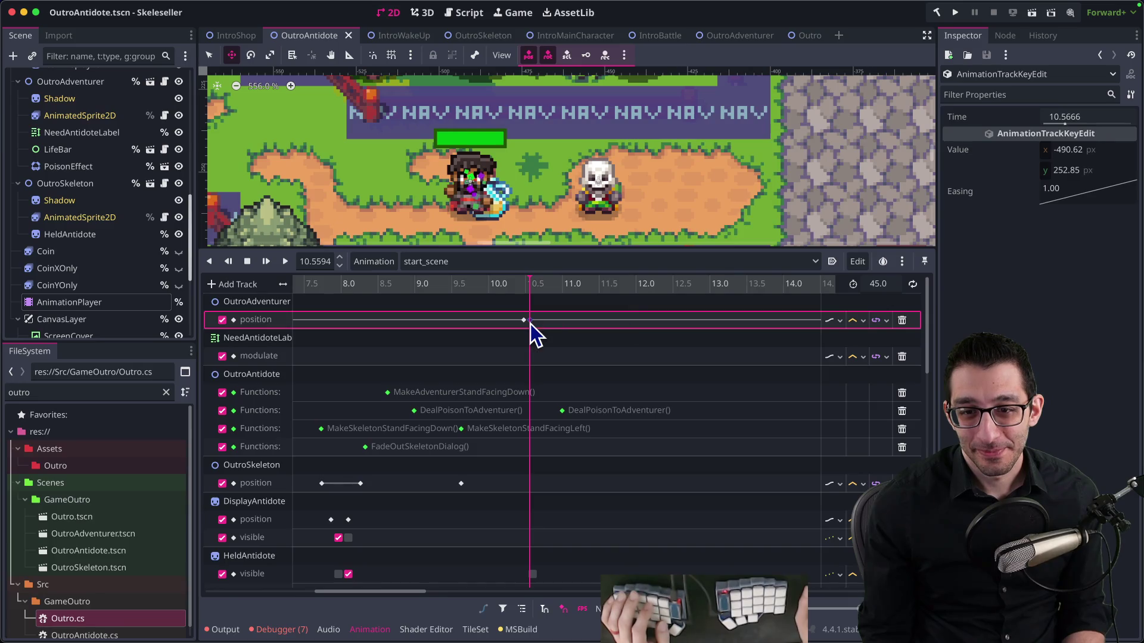
pyautogui.click(1082, 173)
pyautogui.press('BackSpace')
pyautogui.write('3')
pyautogui.press('Return')
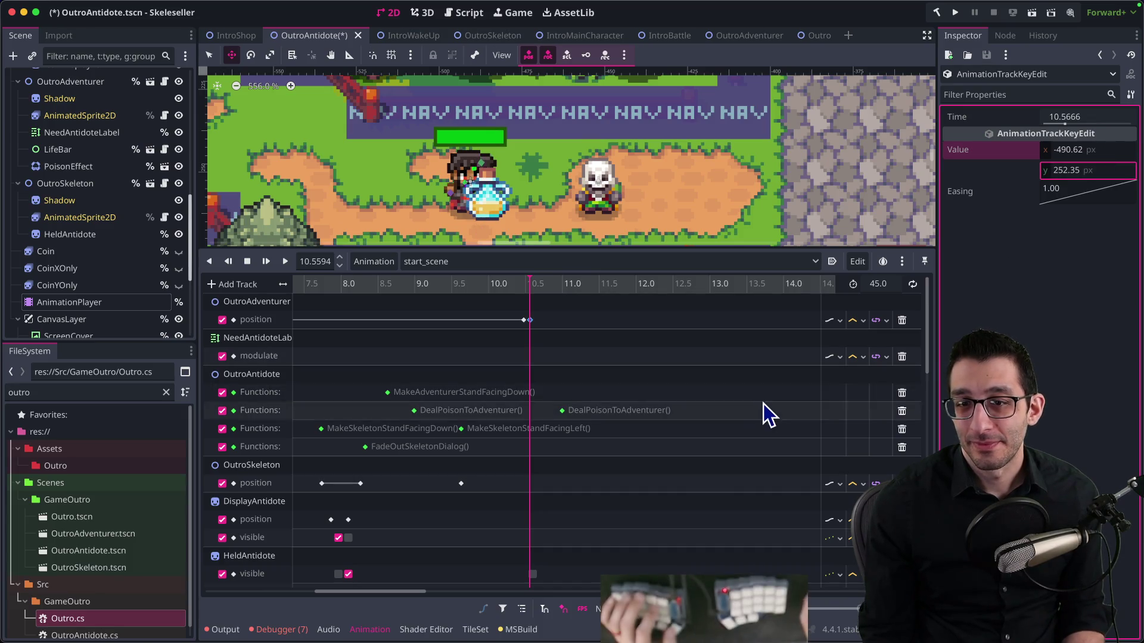
pyautogui.hscroll(5, 596, 375)
pyautogui.click(660, 320)
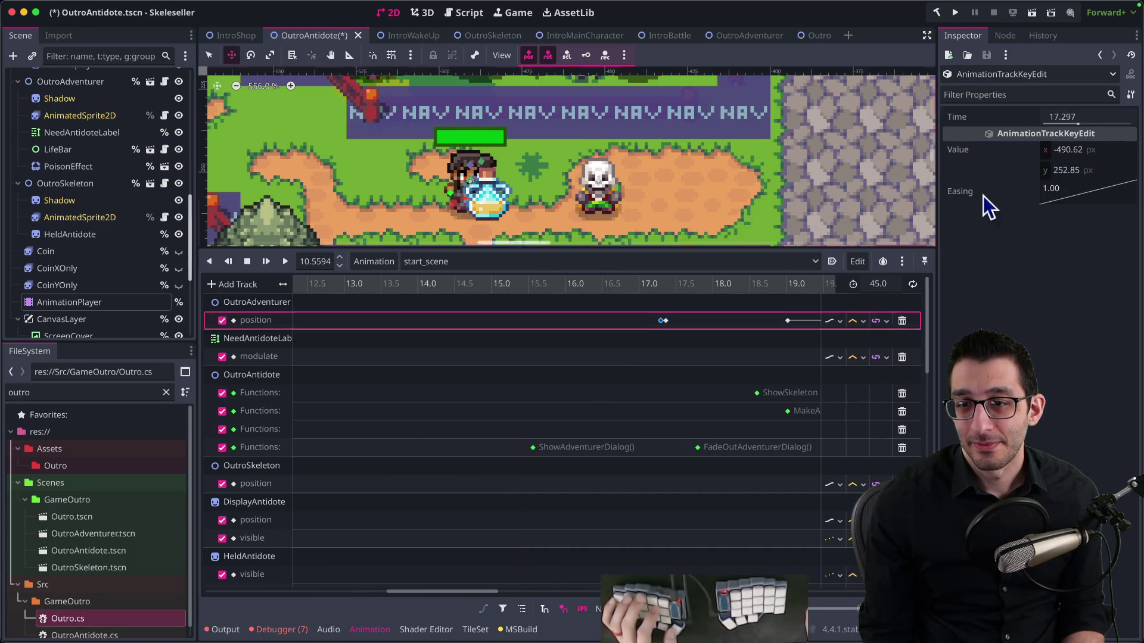
pyautogui.click(1066, 171)
pyautogui.write('3')
pyautogui.press('Return')
# Scrub around the potion appearing and move the first position key to about 10.56 s
pyautogui.hscroll(-5, 615, 454)
pyautogui.click(448, 286)
pyautogui.moveTo(448, 290)
pyautogui.mouseDown()
pyautogui.moveTo(480, 299)
pyautogui.moveTo(462, 312)
pyautogui.mouseUp()
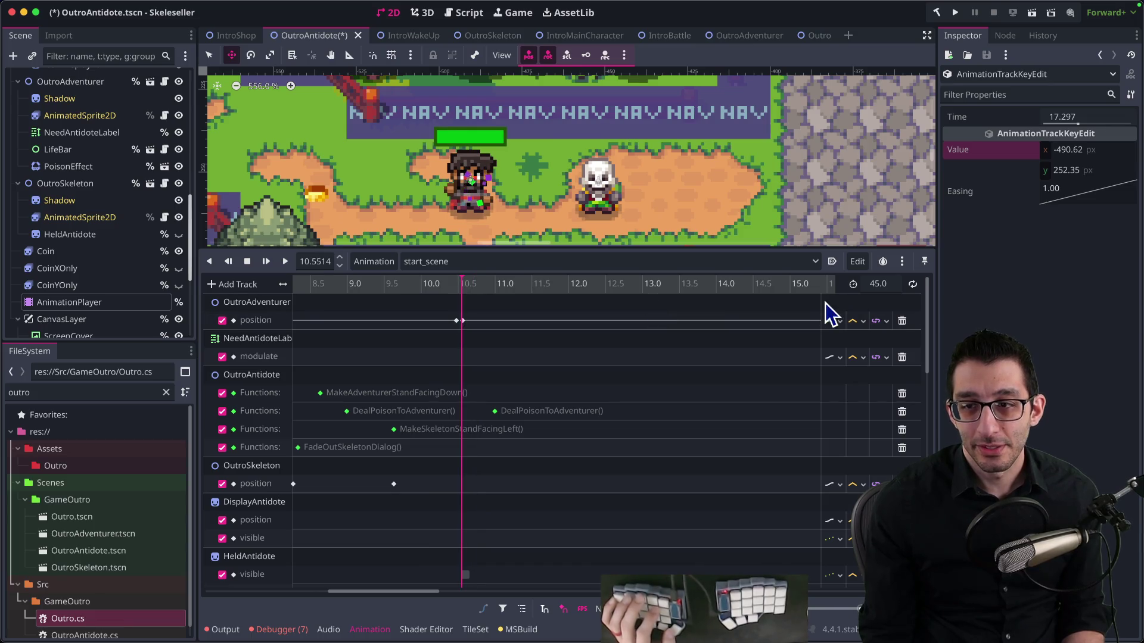
pyautogui.scroll(5, 653, 435)
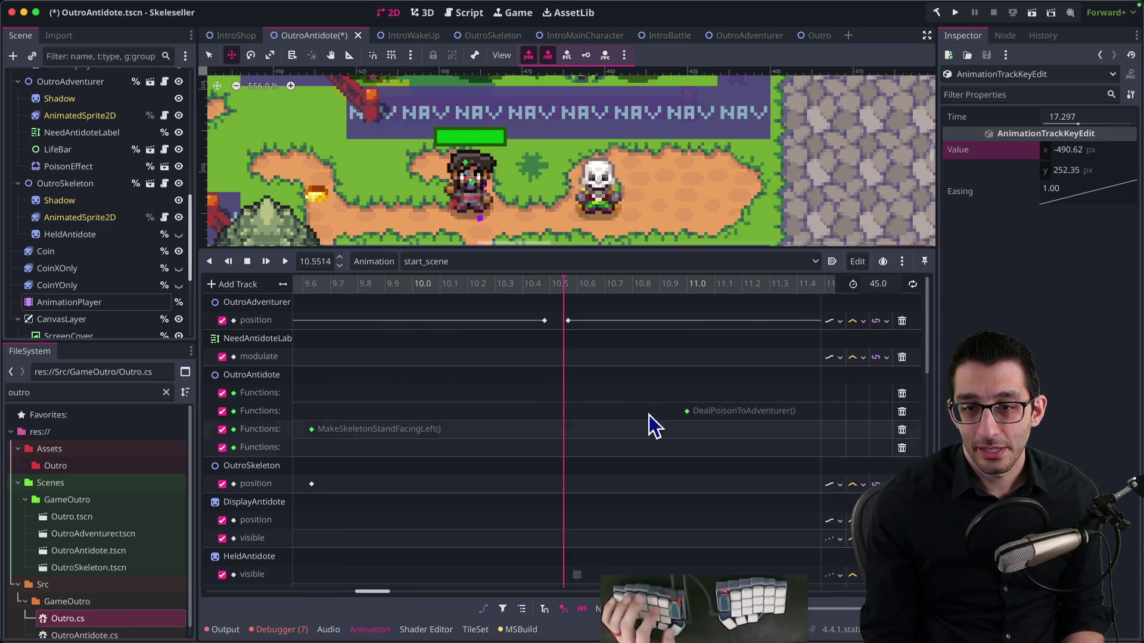
pyautogui.click(553, 320)
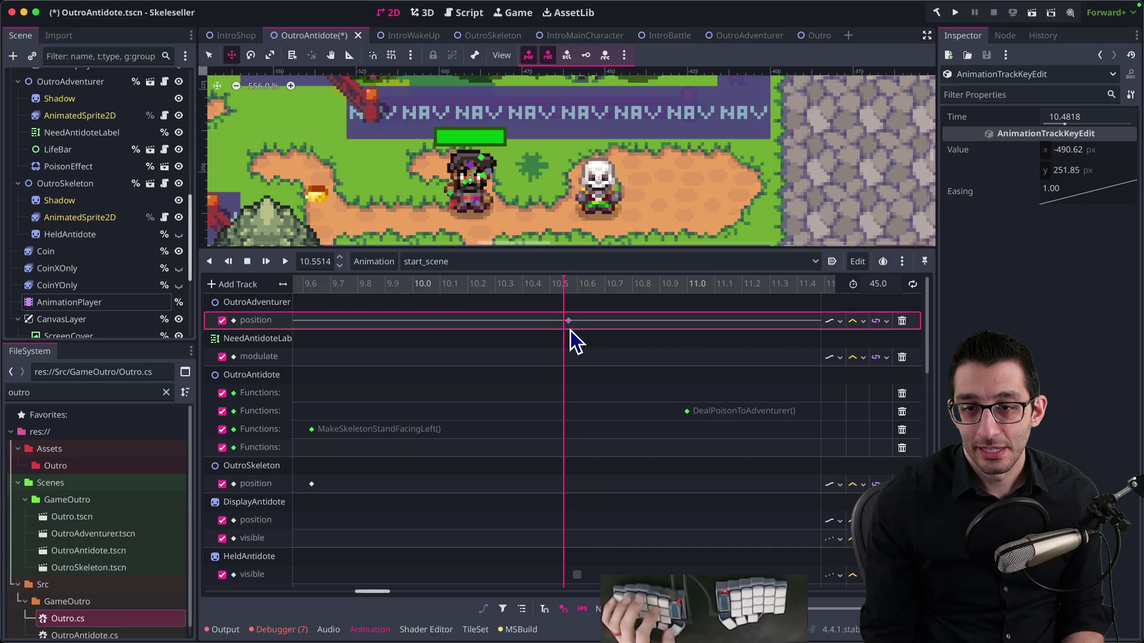
pyautogui.moveTo(569, 329); pyautogui.dragTo(570, 330)
# Move the later position key to about 17.36 s and preview the animation just past 10.6 s
pyautogui.hscroll(10, 417, 357)
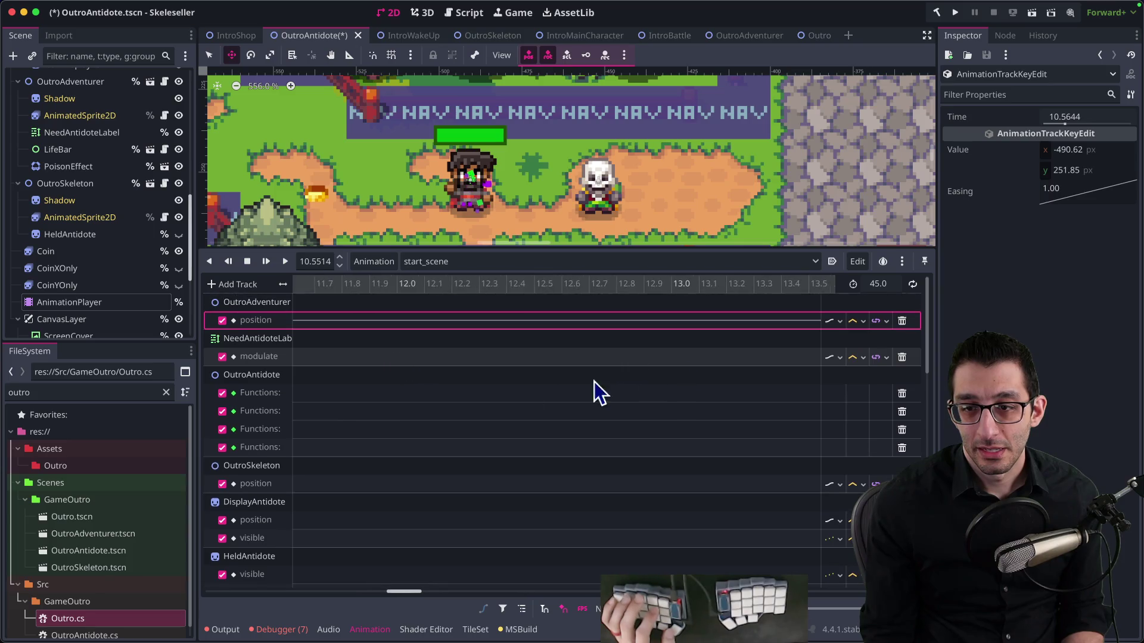
pyautogui.hscroll(2, 424, 428)
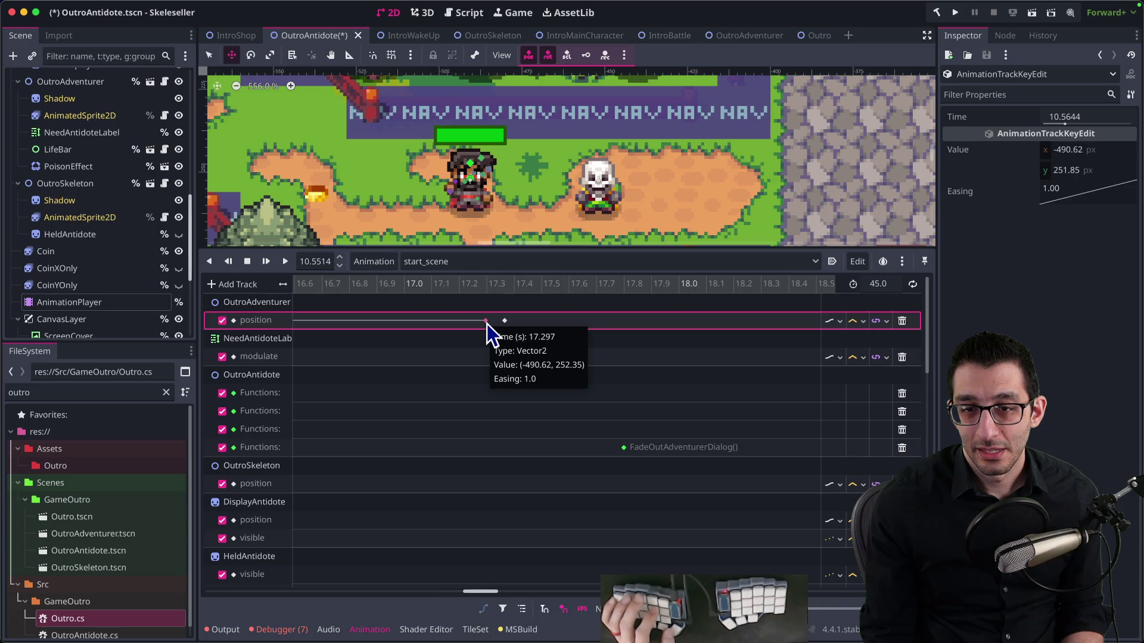
pyautogui.moveTo(487, 324); pyautogui.dragTo(513, 326)
pyautogui.hscroll(-8, 495, 416)
pyautogui.hscroll(-3, 531, 412)
pyautogui.click(514, 290)
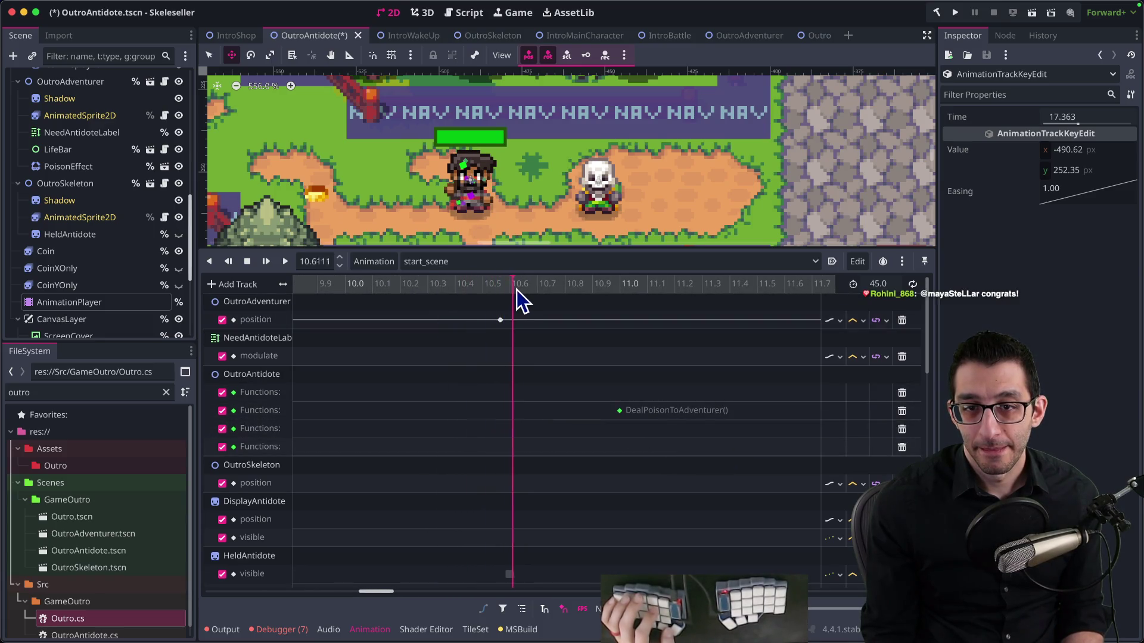
pyautogui.moveTo(498, 289)
pyautogui.mouseDown()
pyautogui.moveTo(517, 292)
pyautogui.moveTo(488, 294)
pyautogui.mouseUp()
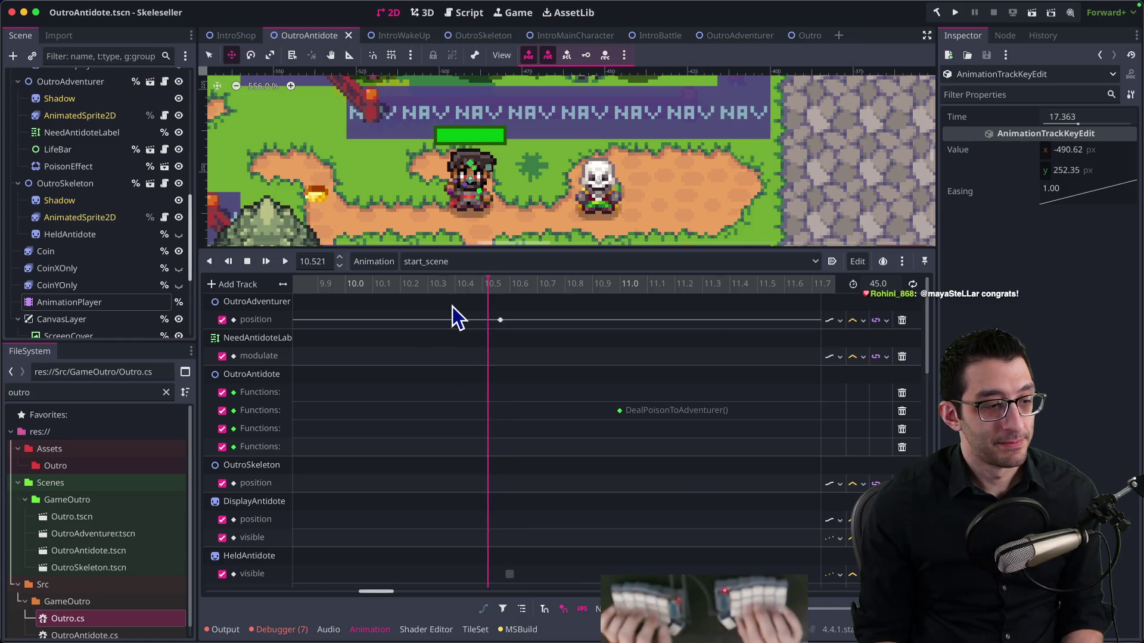
pyautogui.press('super+Tab')
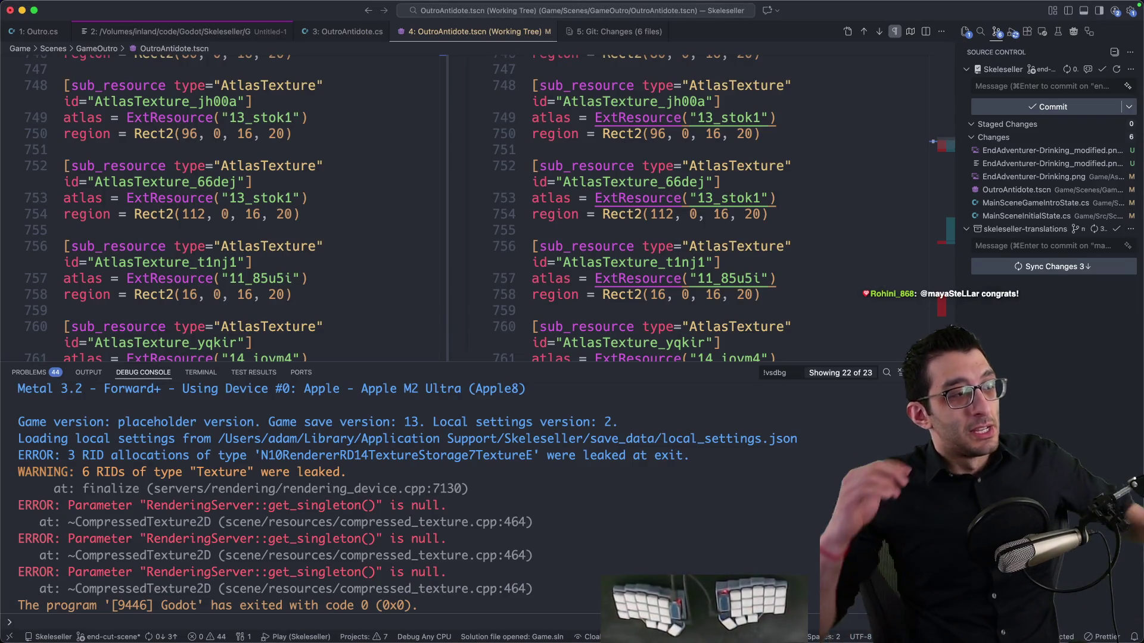
# Run the game with F5, watch the outro up to the skeleton's bitter thoughts, then quit it
pyautogui.press('F5')
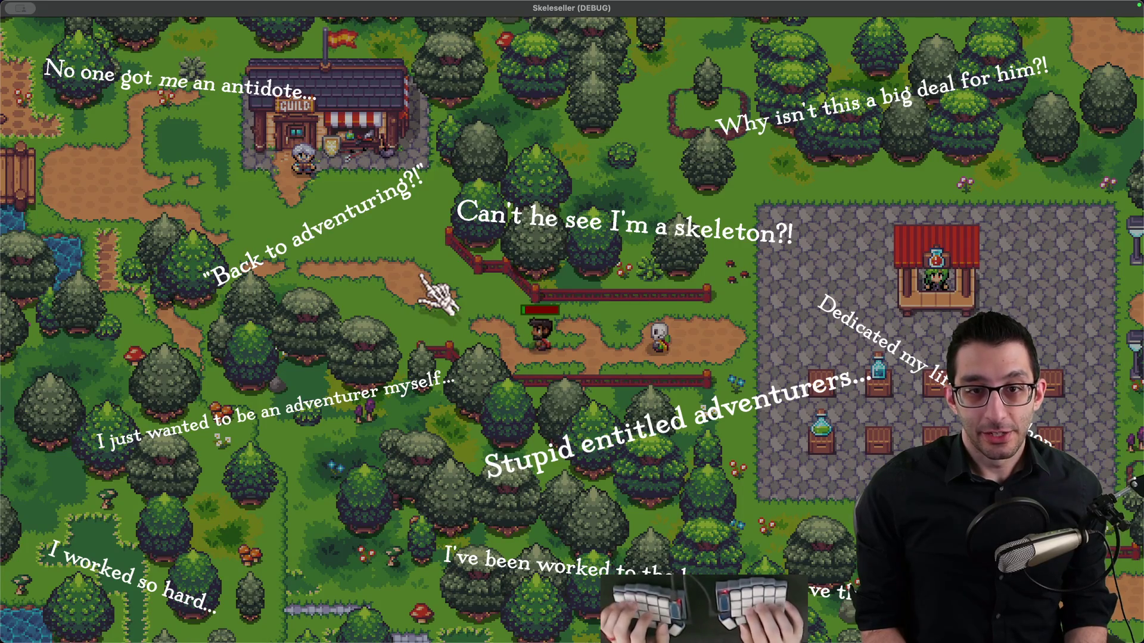
pyautogui.press('super+q')
pyautogui.hotkey('ctrl', 'Up')
pyautogui.hotkey('ctrl', 'Up')
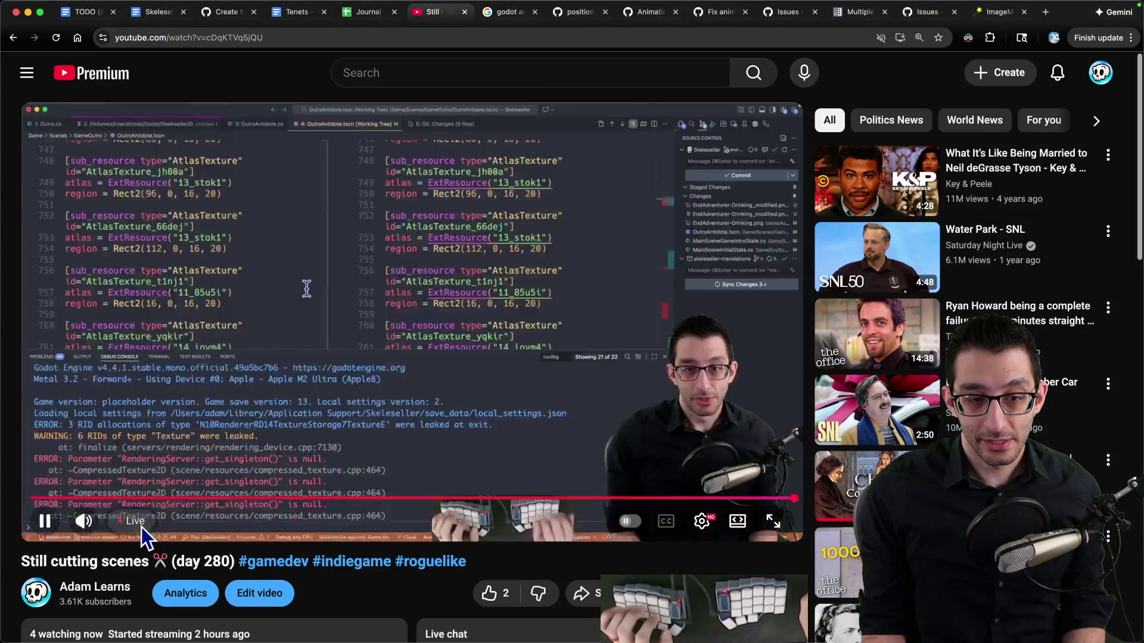
# Rewind the stream 10 seconds and replay the potion cut-scene fullscreen, then bring Godot back
pyautogui.click(470, 398)
pyautogui.press('j')
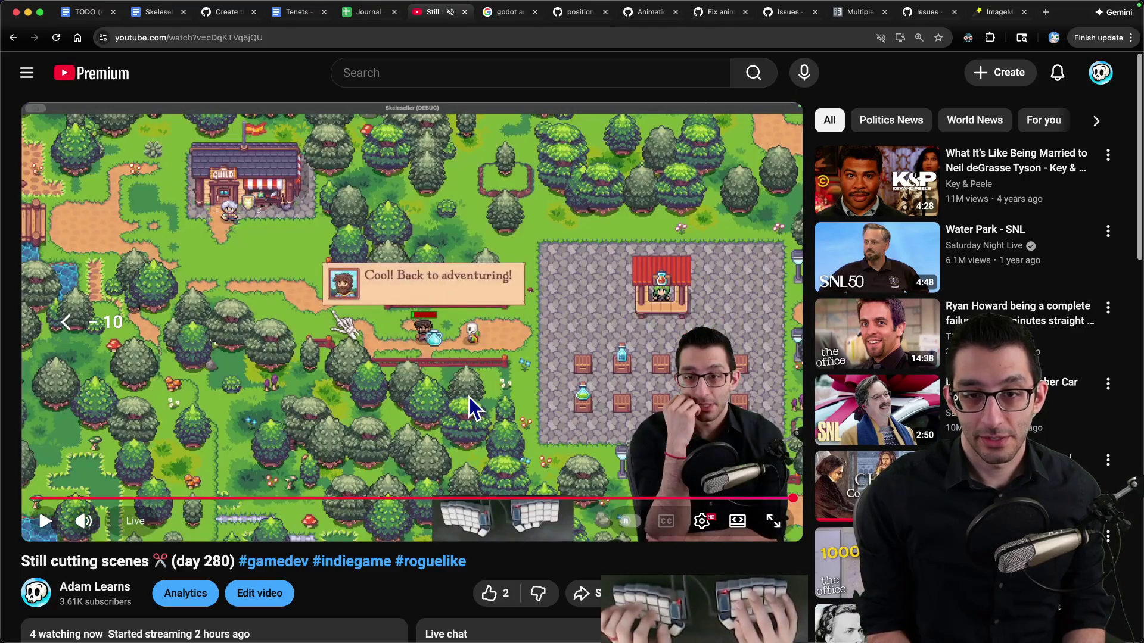
pyautogui.press('f')
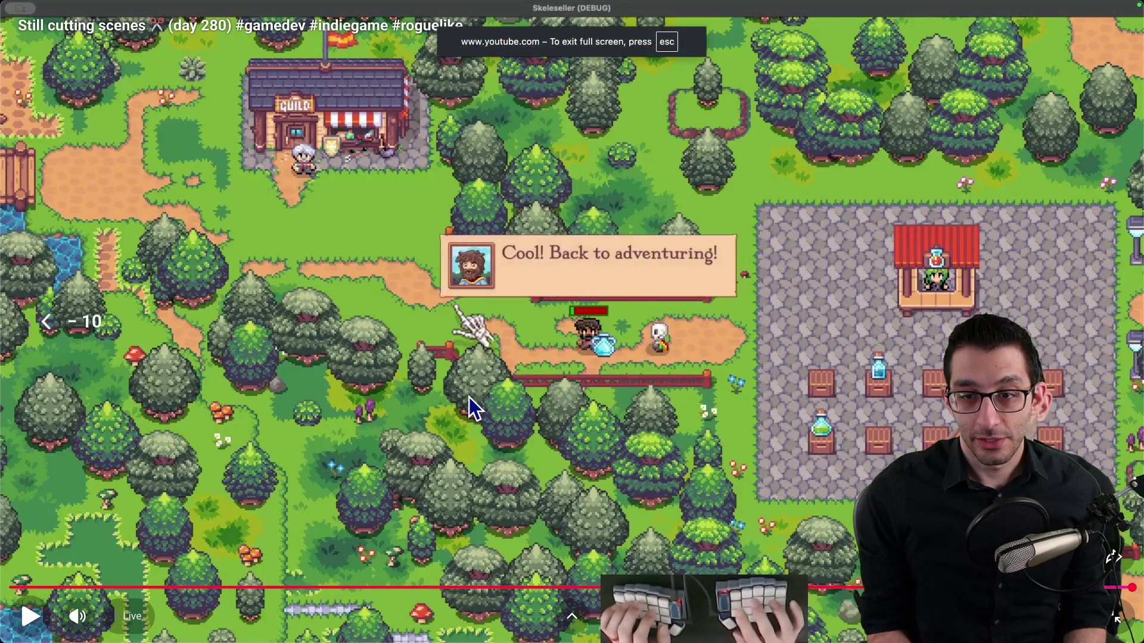
pyautogui.press('k')
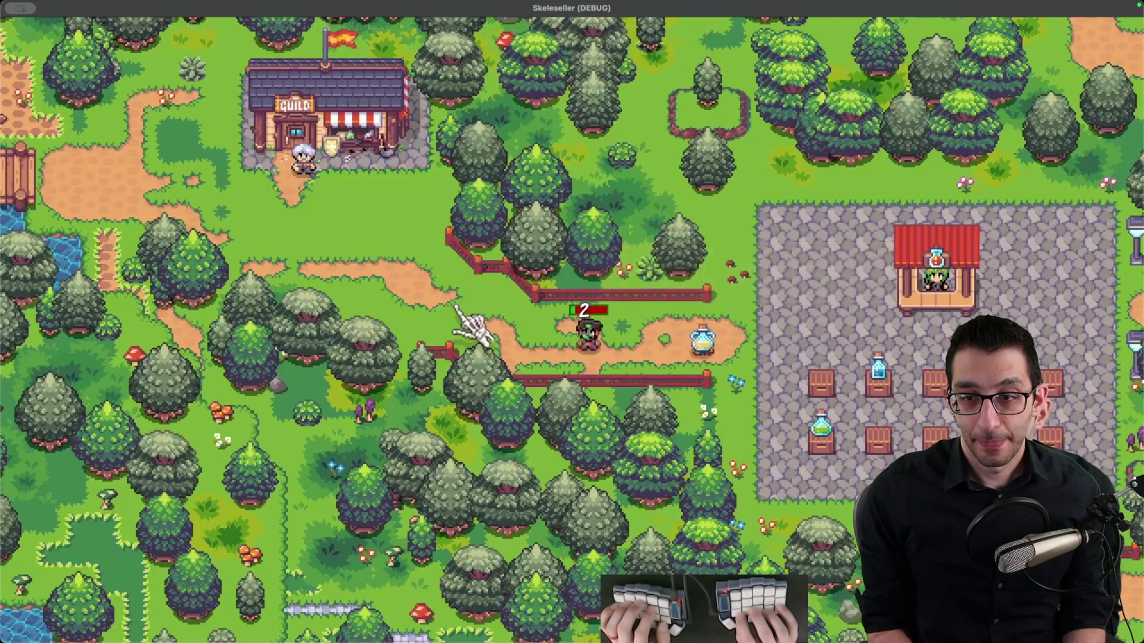
pyautogui.press('k')
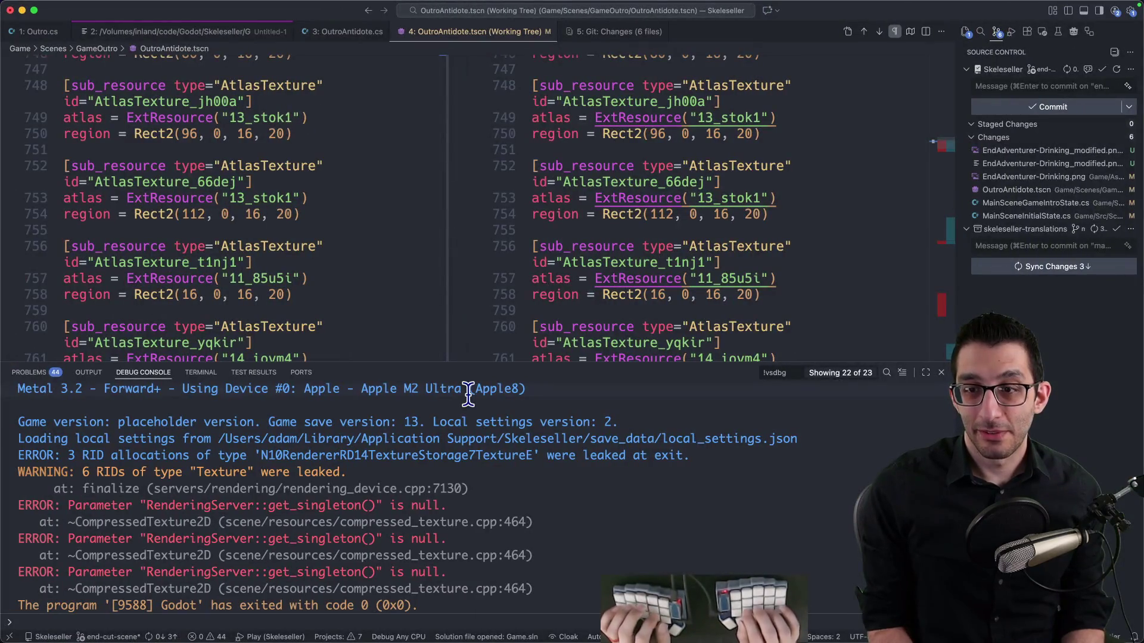
pyautogui.scroll(-5, 630, 263)
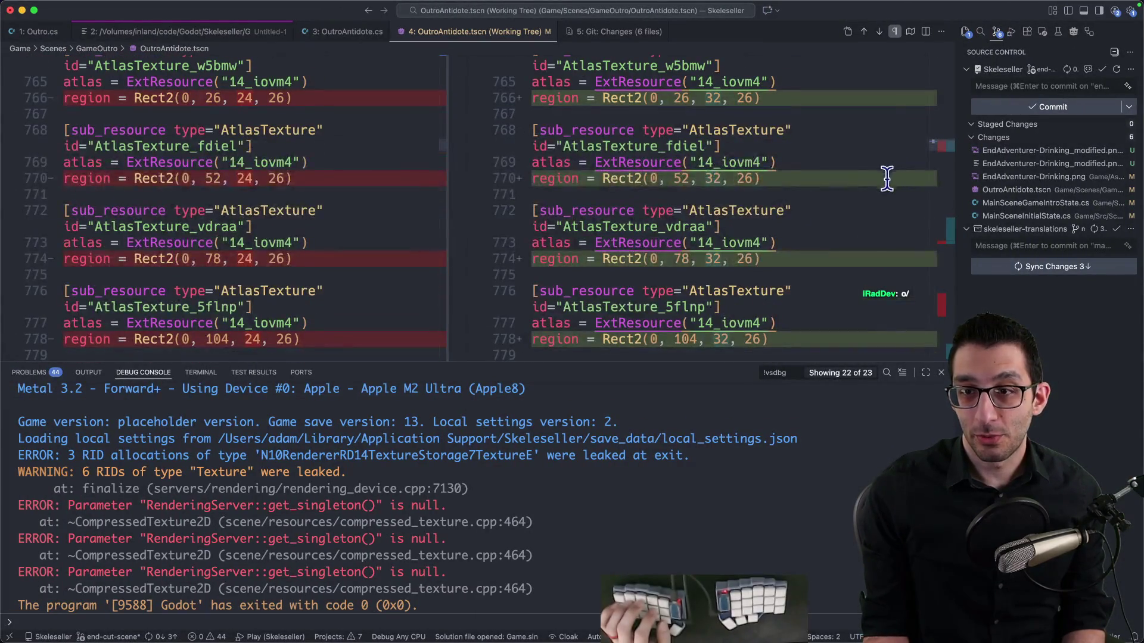
pyautogui.scroll(2, 733, 188)
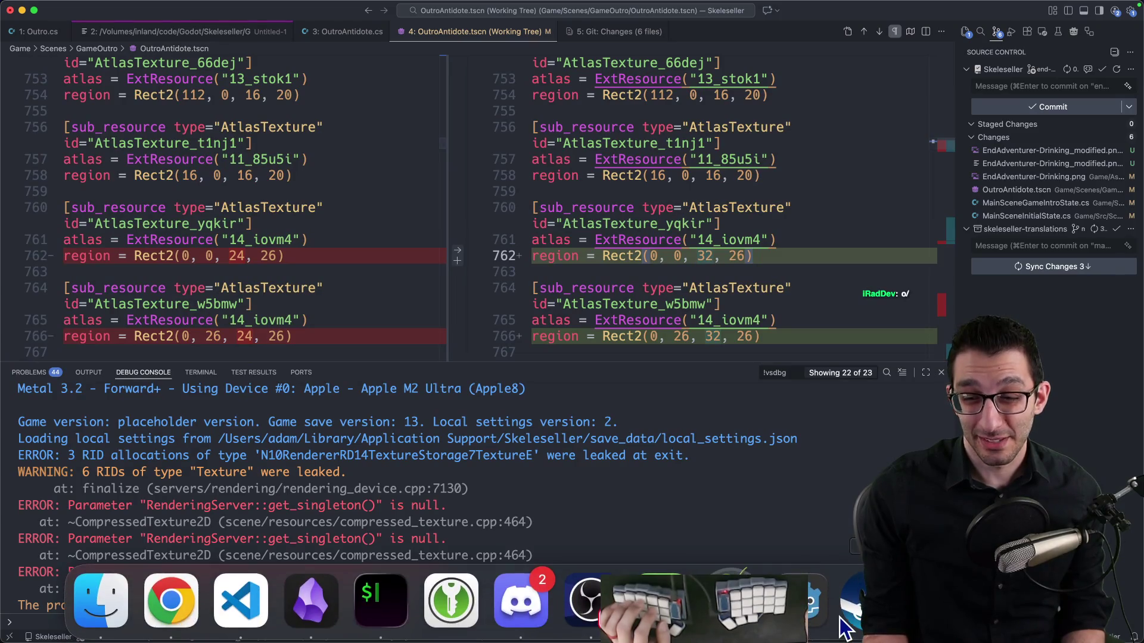
pyautogui.click(857, 602)
pyautogui.scroll(-5, 554, 393)
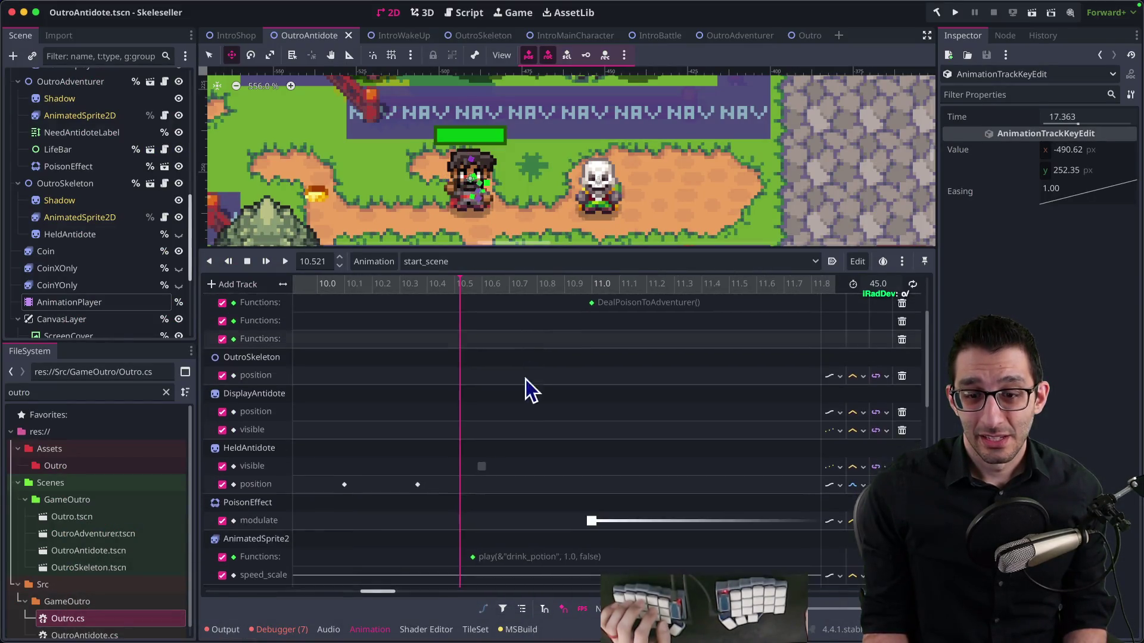
pyautogui.scroll(-5, 503, 556)
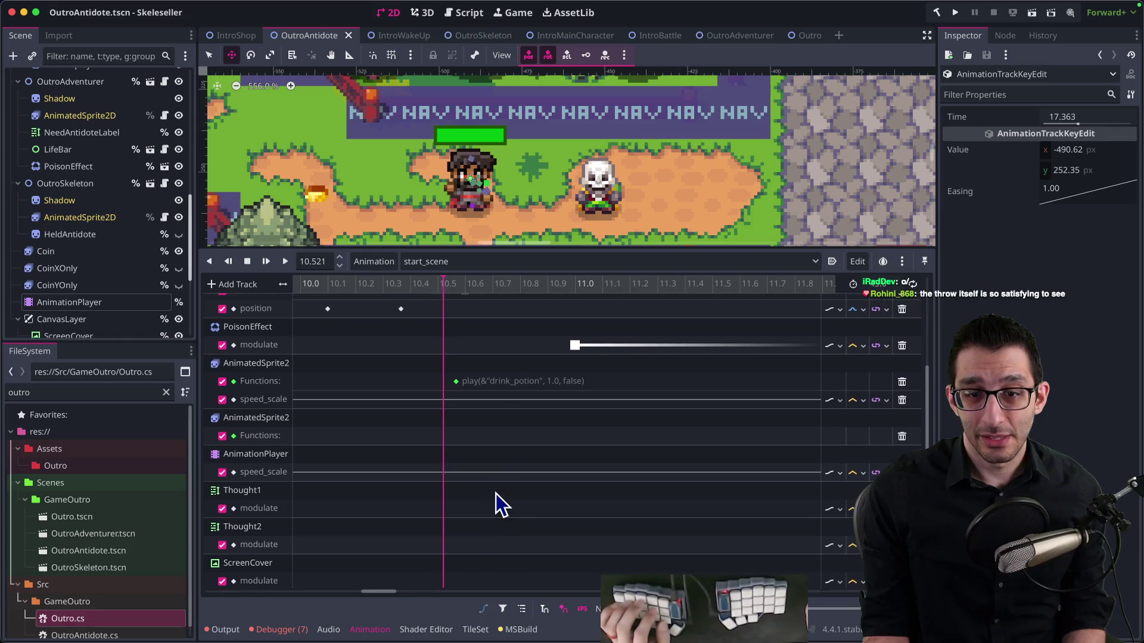
pyautogui.scroll(8, 523, 456)
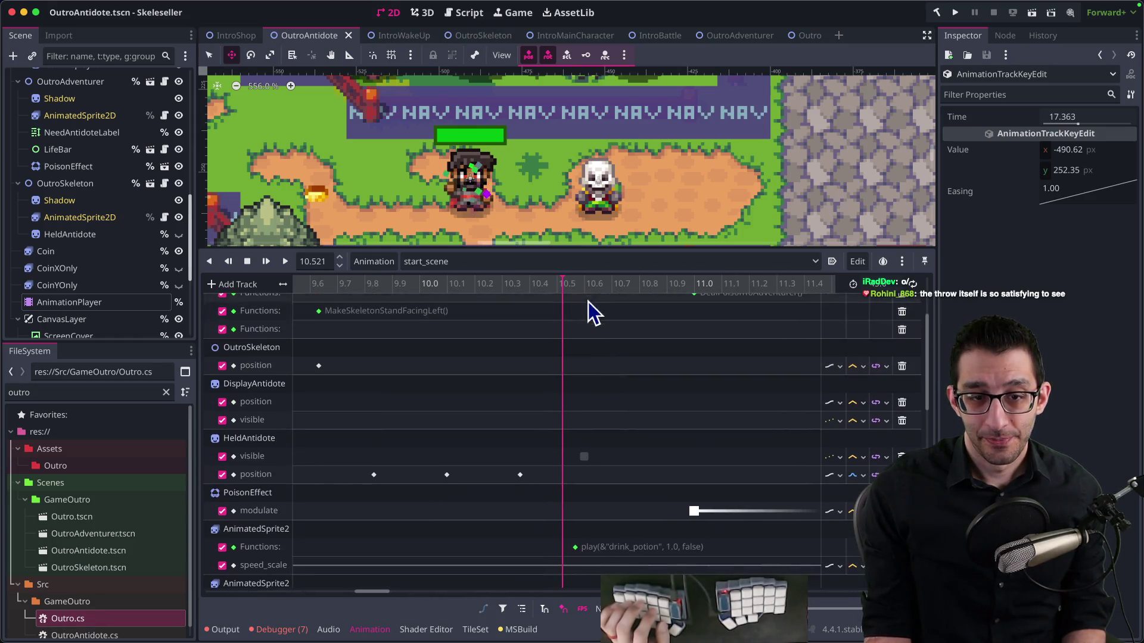
pyautogui.scroll(2, 570, 340)
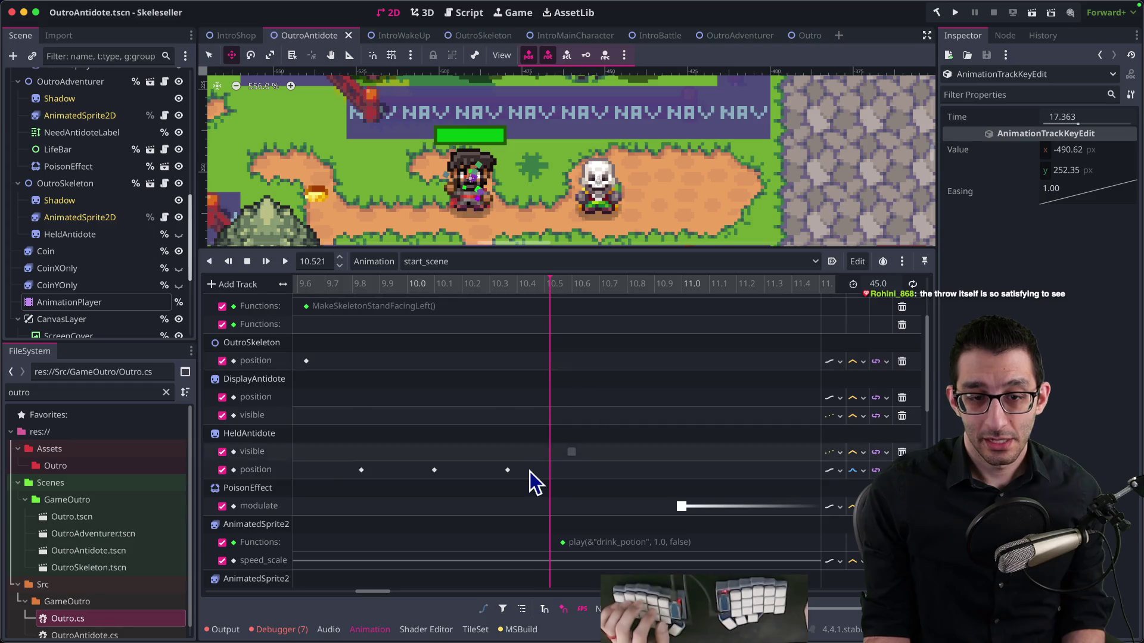
pyautogui.moveTo(487, 290)
pyautogui.mouseDown()
pyautogui.moveTo(513, 293)
pyautogui.moveTo(359, 294)
pyautogui.moveTo(516, 306)
pyautogui.moveTo(345, 315)
pyautogui.mouseUp()
pyautogui.click(286, 262)
pyautogui.click(247, 263)
pyautogui.moveTo(335, 283); pyautogui.dragTo(317, 284)
pyautogui.hscroll(-5, 385, 347)
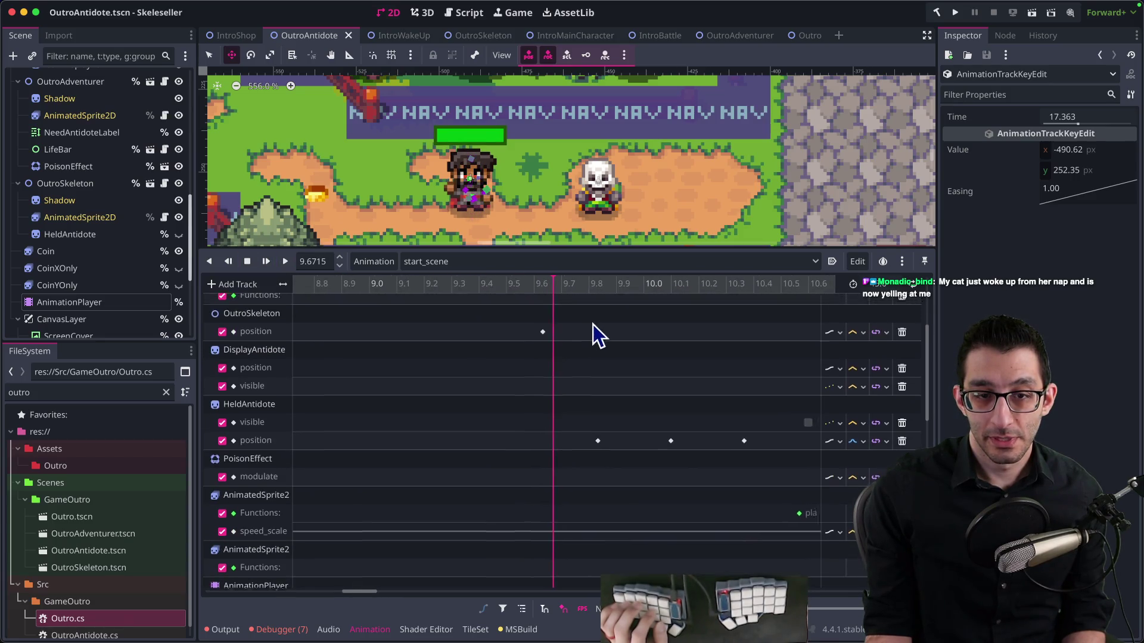
pyautogui.click(284, 262)
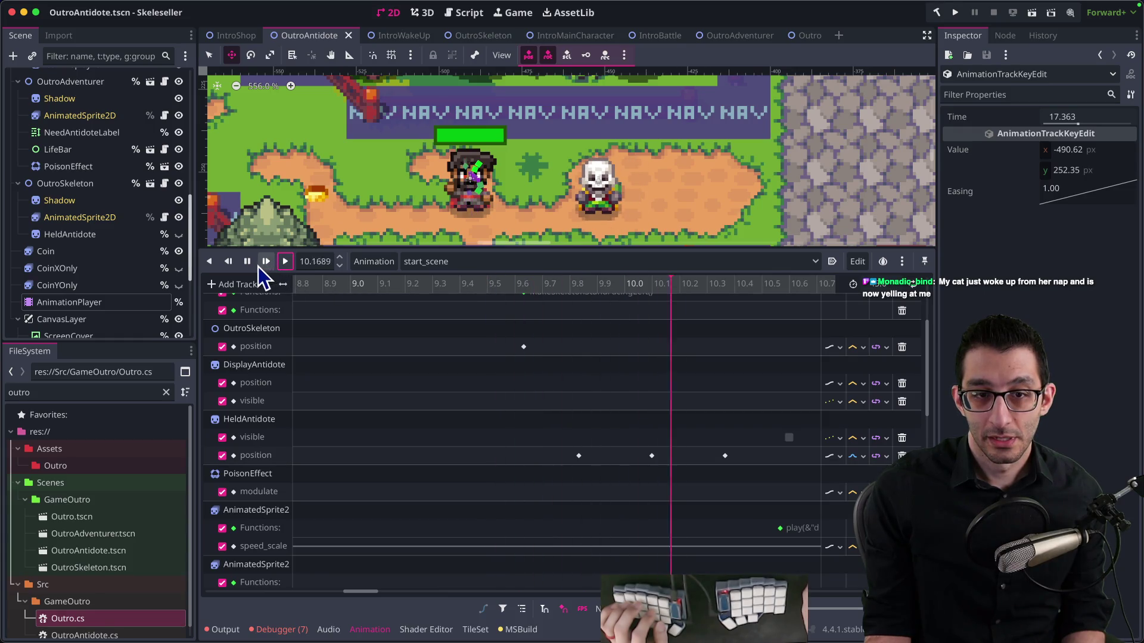
pyautogui.scroll(-6, 541, 322)
pyautogui.scroll(10, 587, 456)
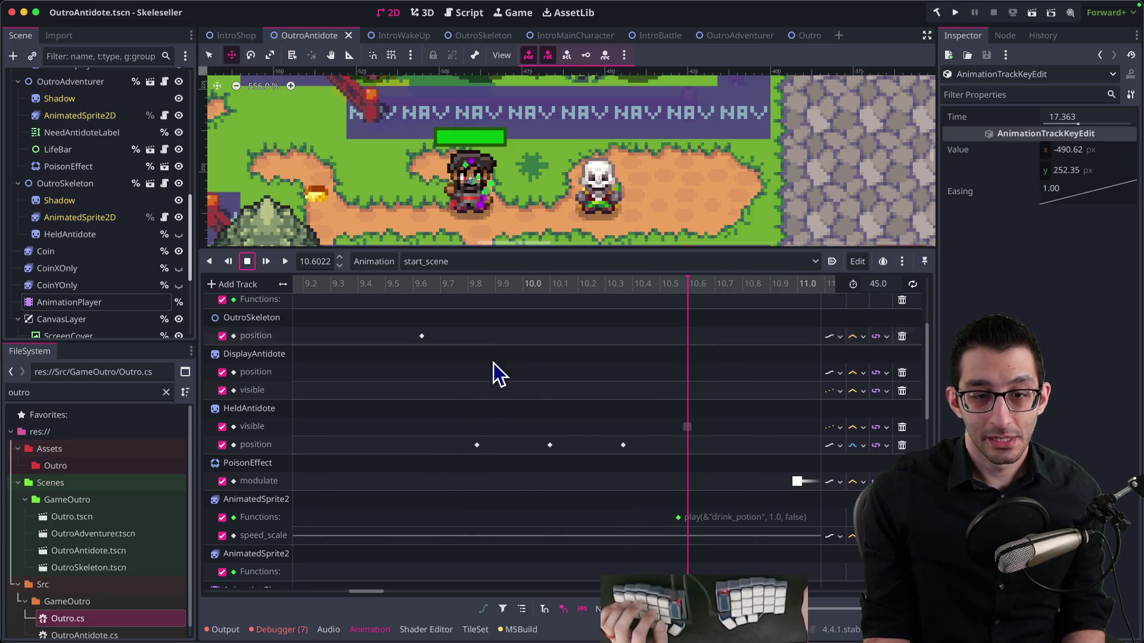
pyautogui.hscroll(-5, 525, 394)
pyautogui.hscroll(-3, 406, 373)
pyautogui.click(409, 287)
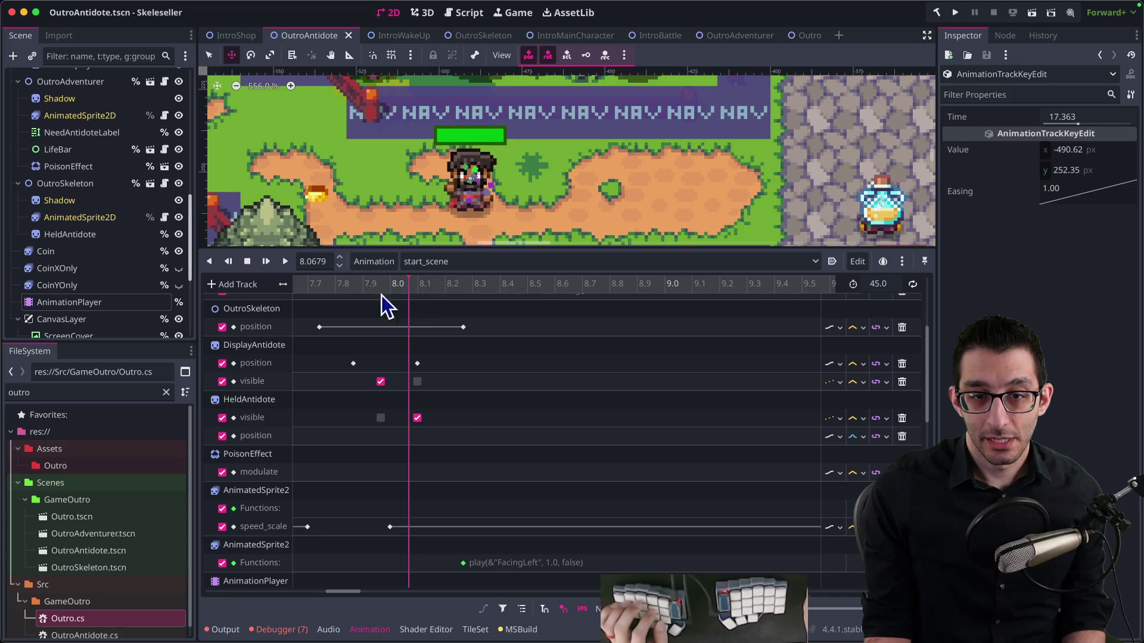
pyautogui.click(286, 262)
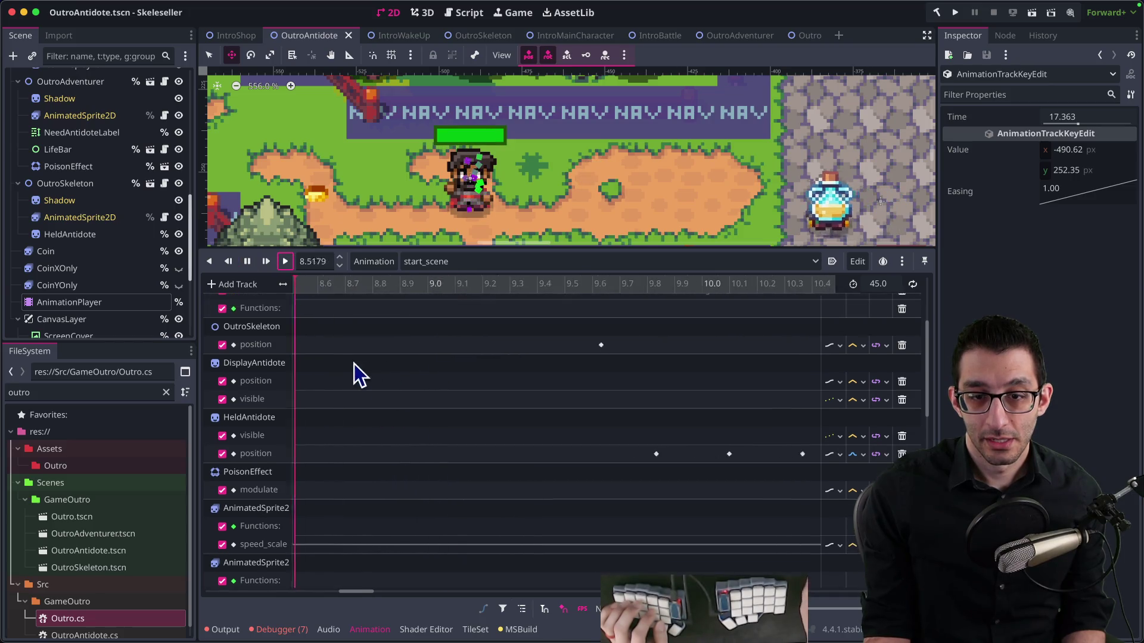
pyautogui.click(248, 262)
pyautogui.click(390, 285)
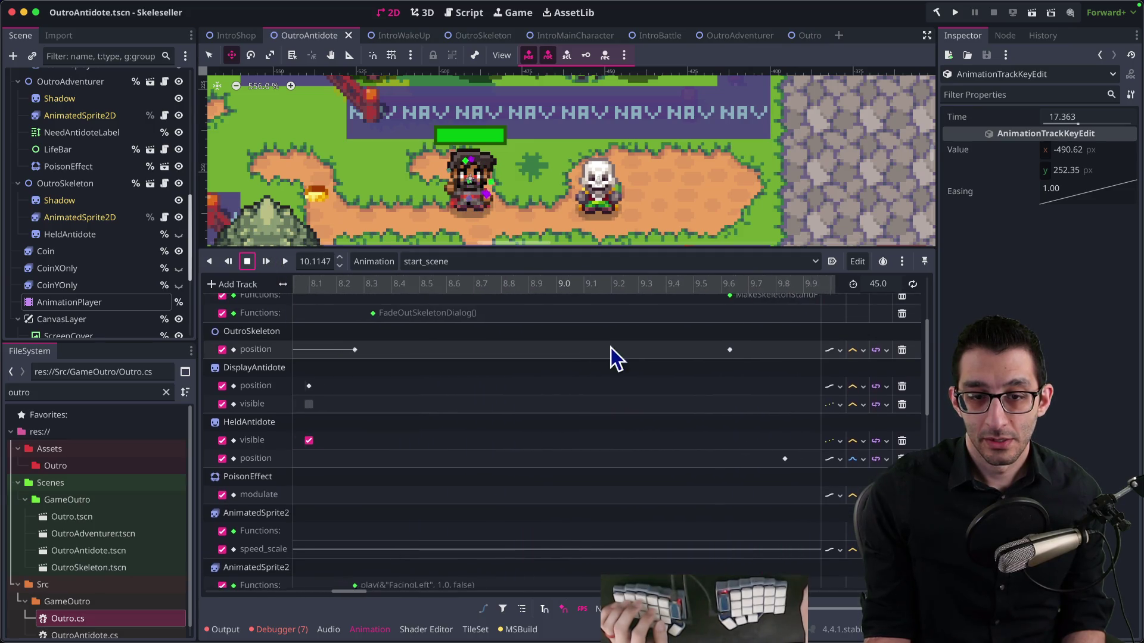
pyautogui.moveTo(337, 285); pyautogui.dragTo(296, 281)
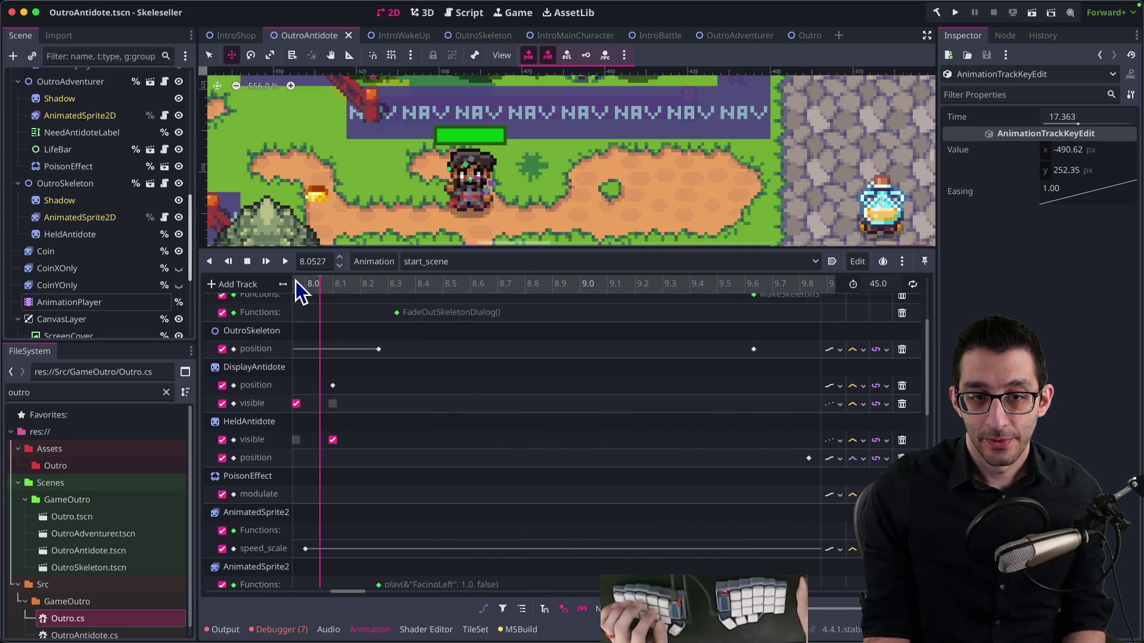
pyautogui.click(248, 262)
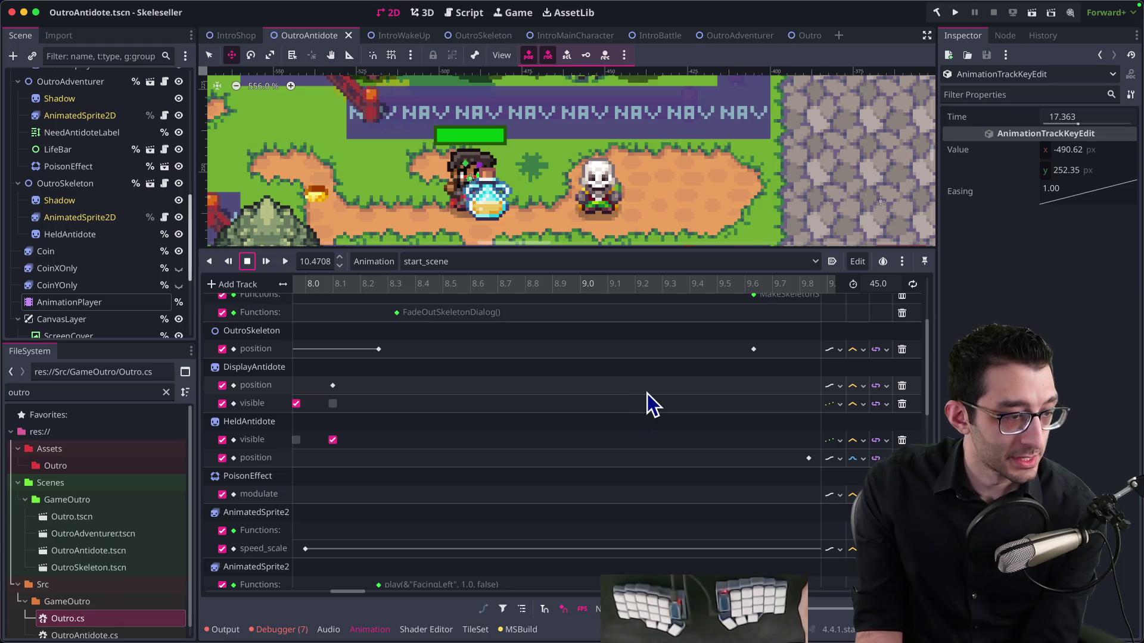
pyautogui.hscroll(10, 646, 395)
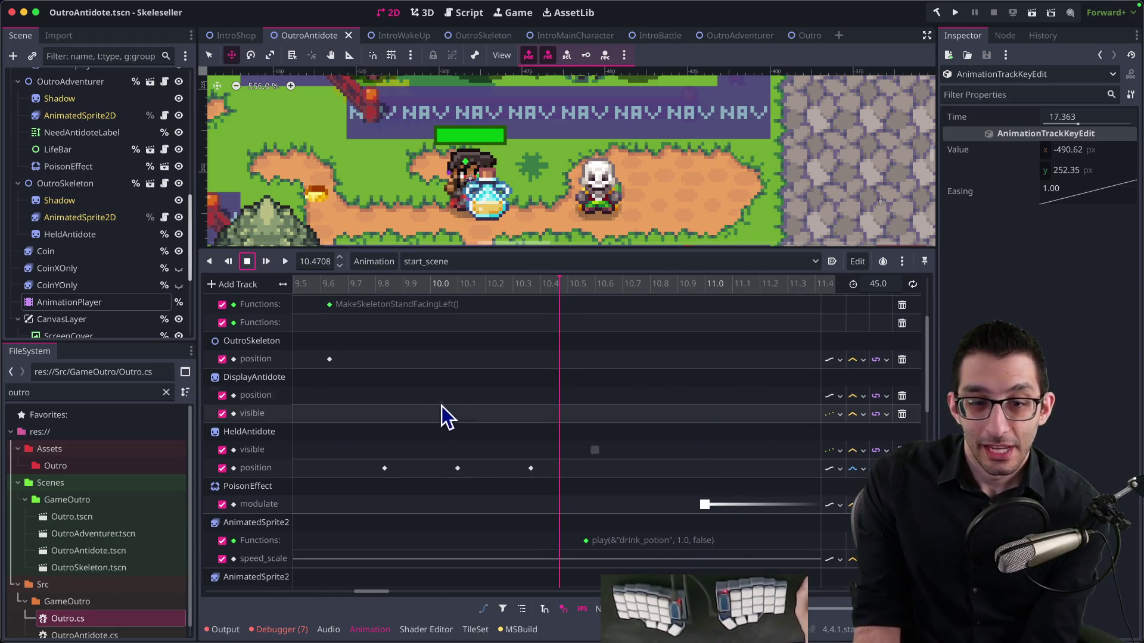
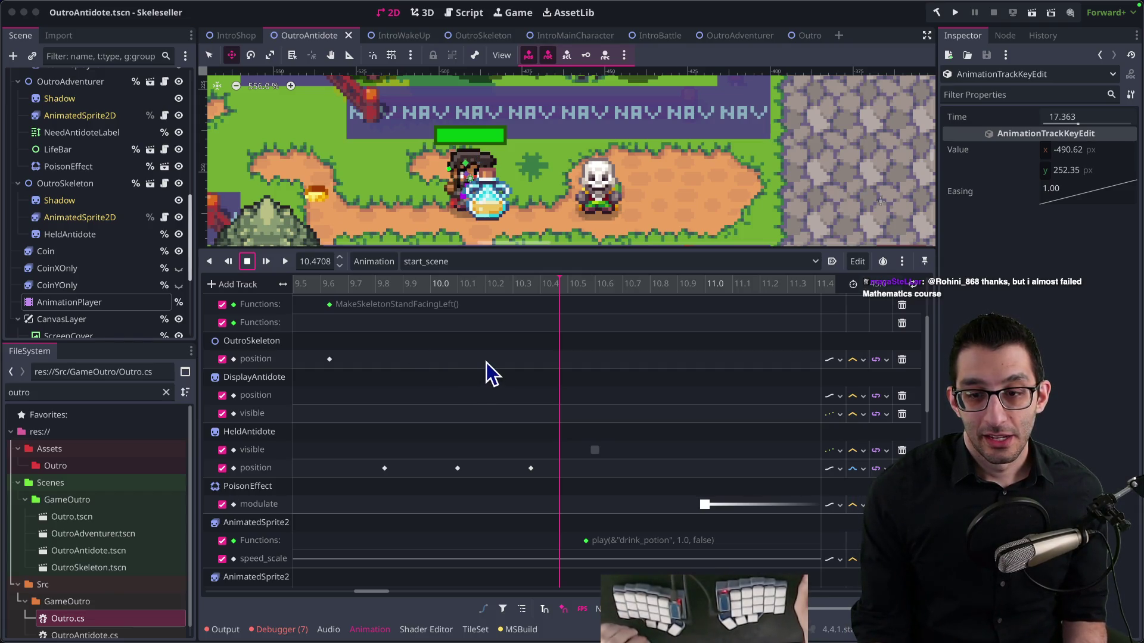
# Select the HeldAntidote position key at 10.37 s and set its x value to -26
pyautogui.hscroll(2, 535, 388)
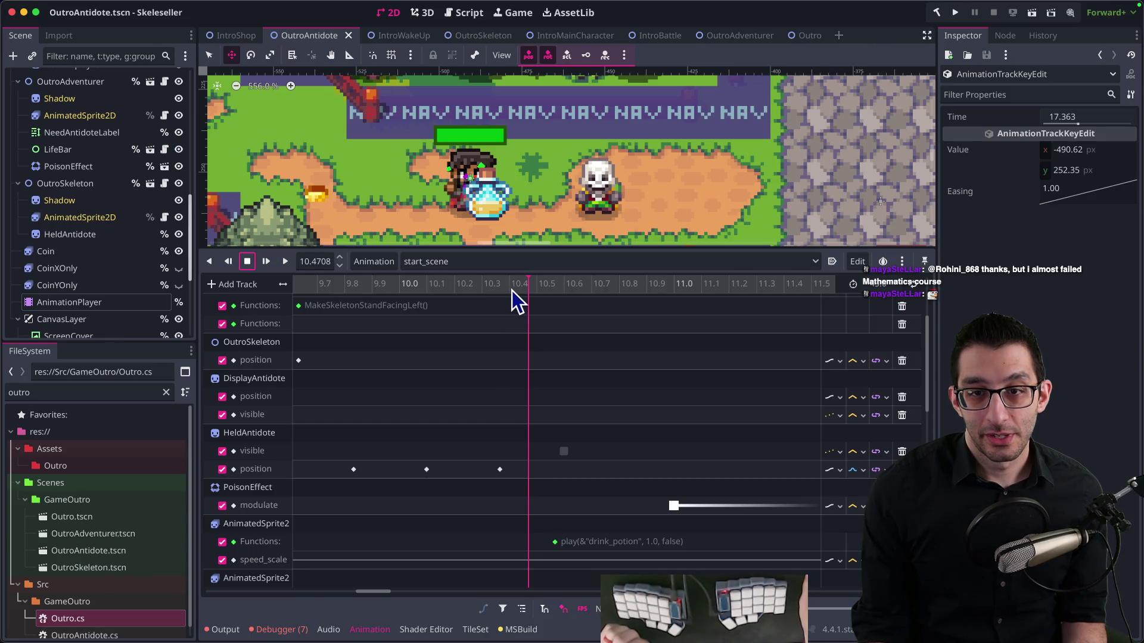
pyautogui.moveTo(512, 291); pyautogui.dragTo(426, 291)
pyautogui.moveTo(341, 288); pyautogui.dragTo(367, 316)
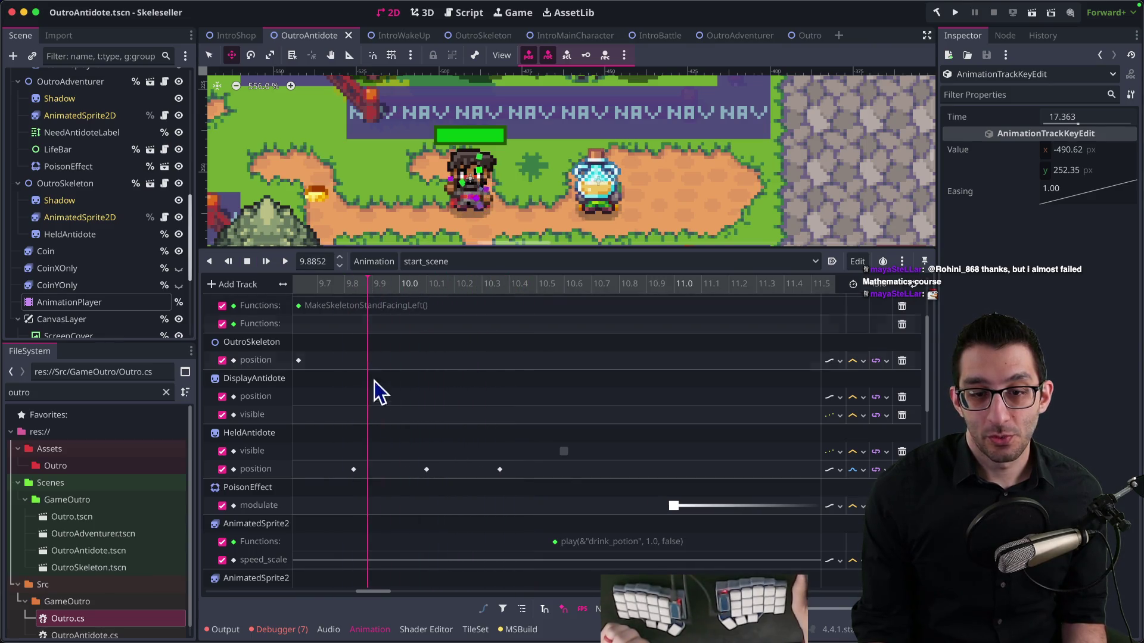
pyautogui.click(354, 469)
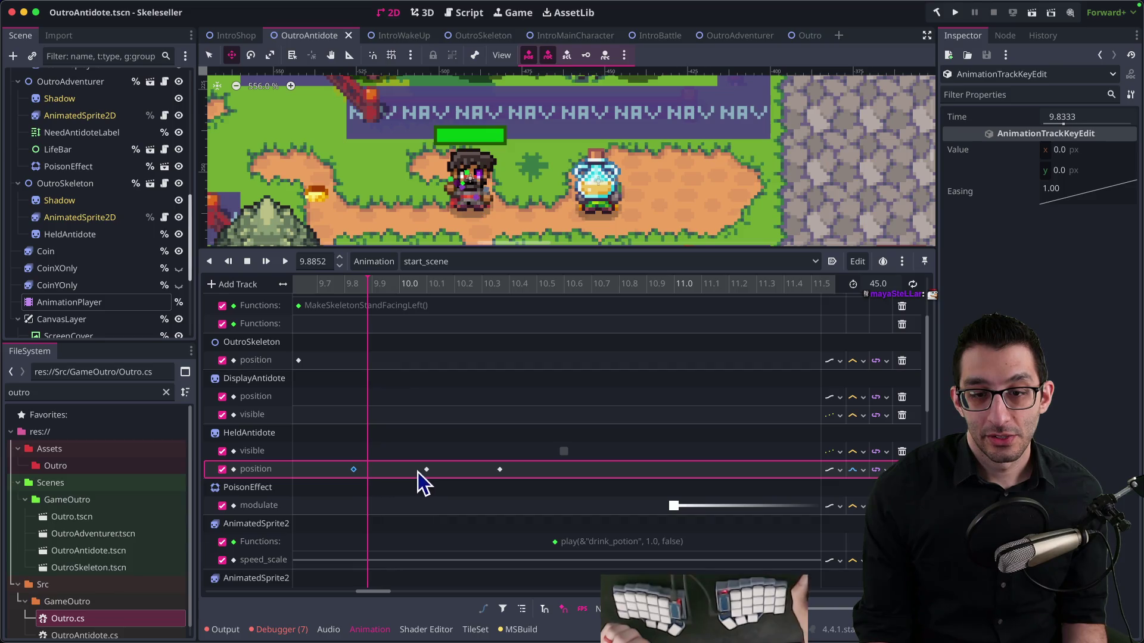
pyautogui.moveTo(509, 284); pyautogui.dragTo(501, 286)
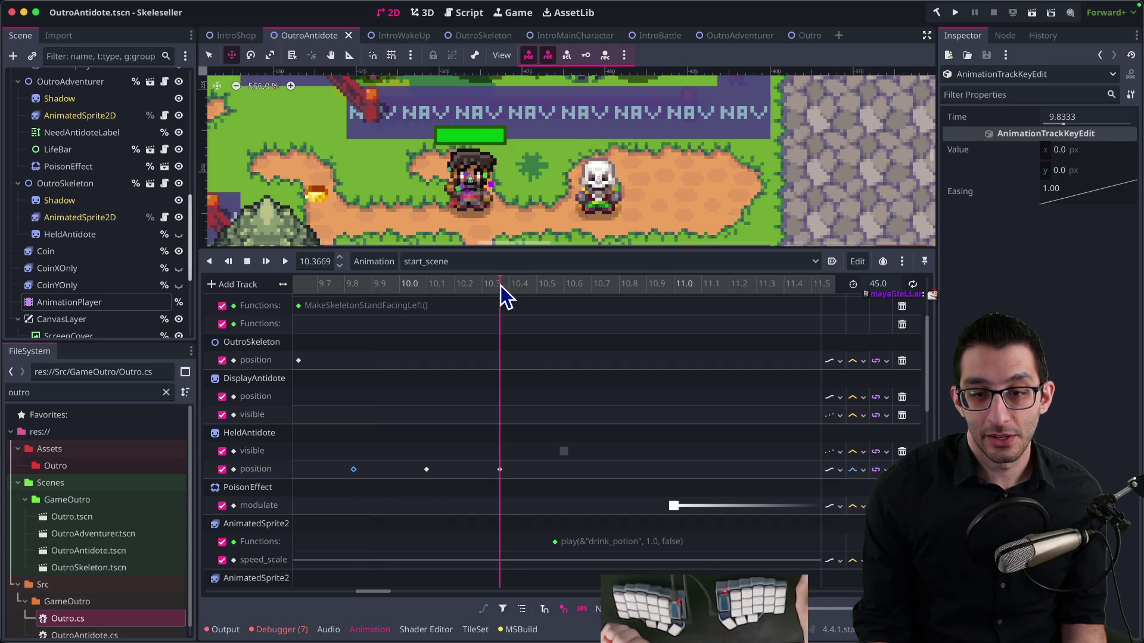
pyautogui.click(500, 469)
pyautogui.click(947, 213)
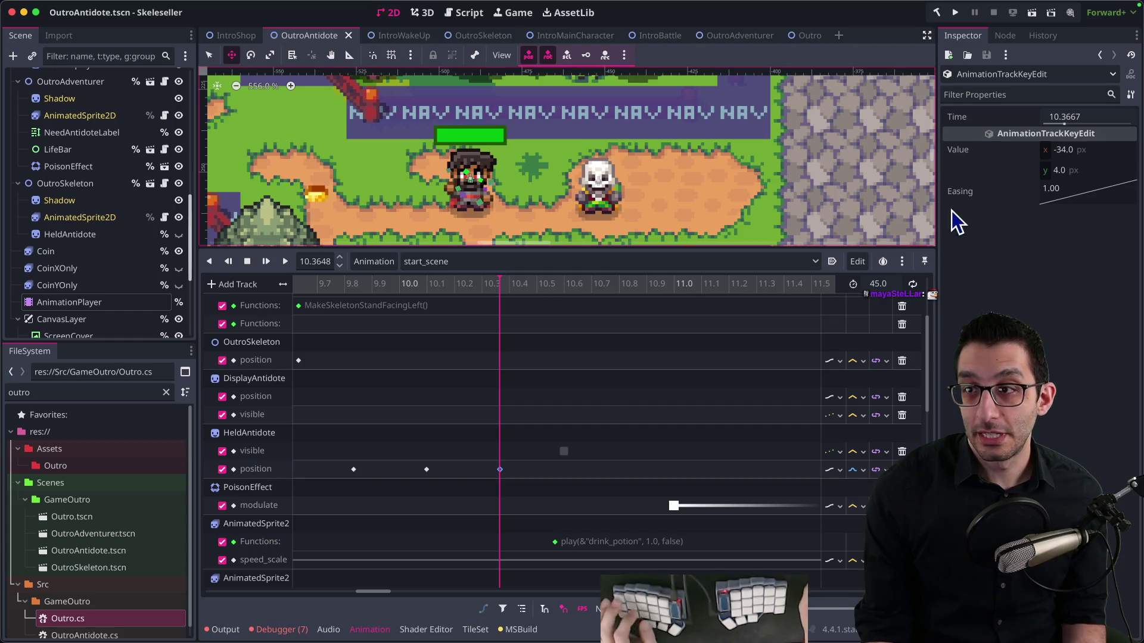
pyautogui.click(1063, 150)
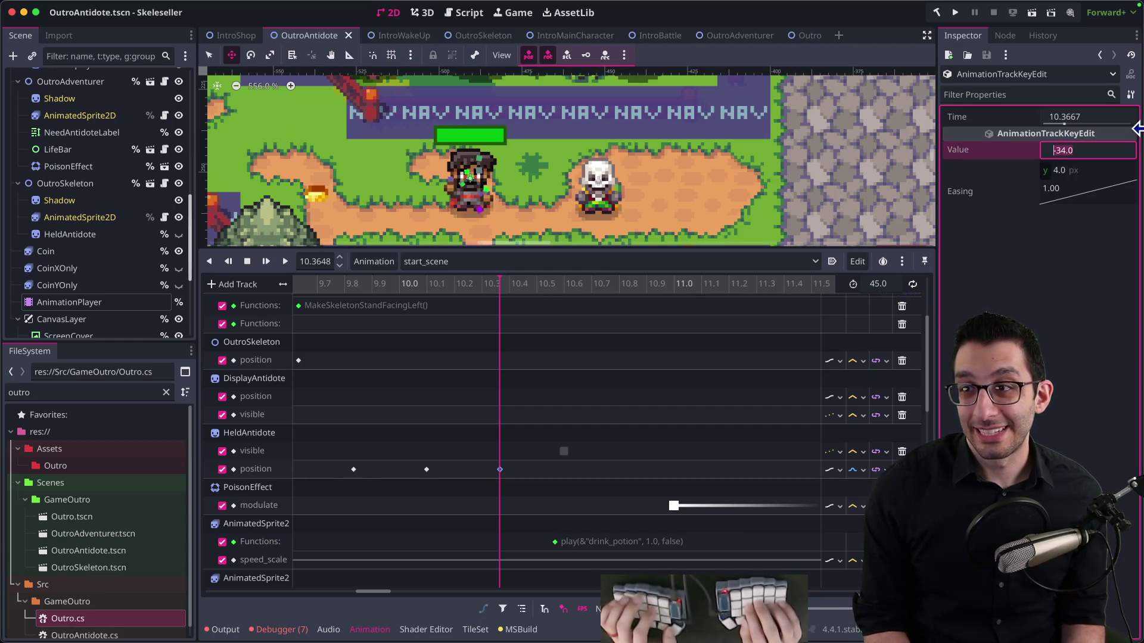
pyautogui.write('-26')
pyautogui.press('Return')
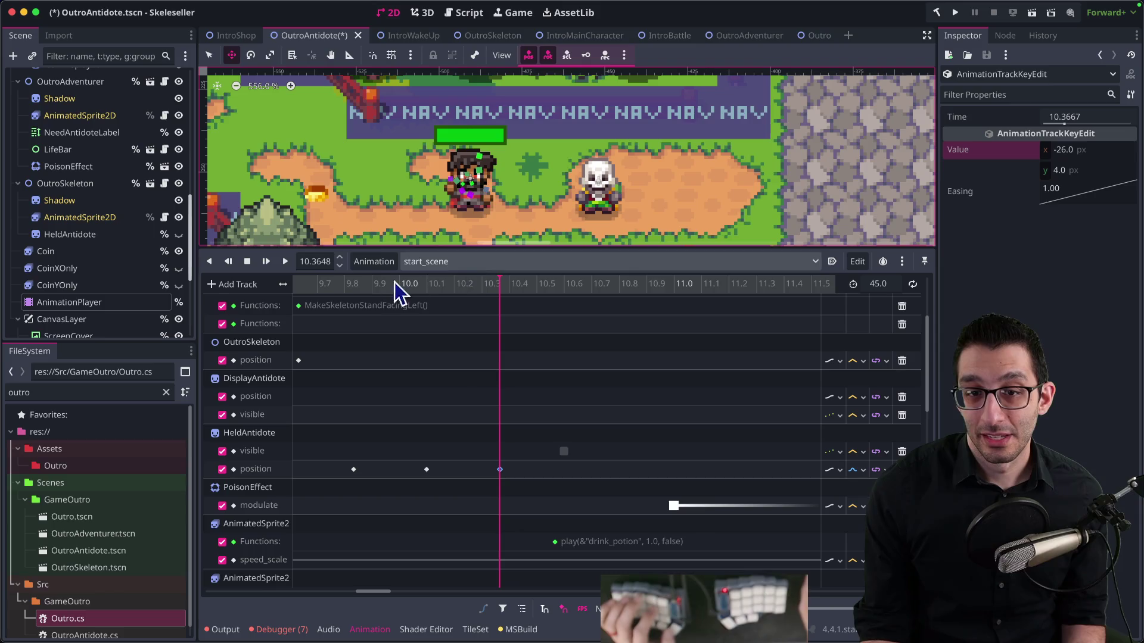
# Scrub the preview until the antidote bottle shows, then bring the running game forward
pyautogui.hscroll(-3, 382, 322)
pyautogui.scroll(1, 381, 322)
pyautogui.hscroll(-1, 382, 321)
pyautogui.scroll(1, 359, 306)
pyautogui.moveTo(652, 291)
pyautogui.mouseDown()
pyautogui.moveTo(712, 293)
pyautogui.moveTo(695, 299)
pyautogui.mouseUp()
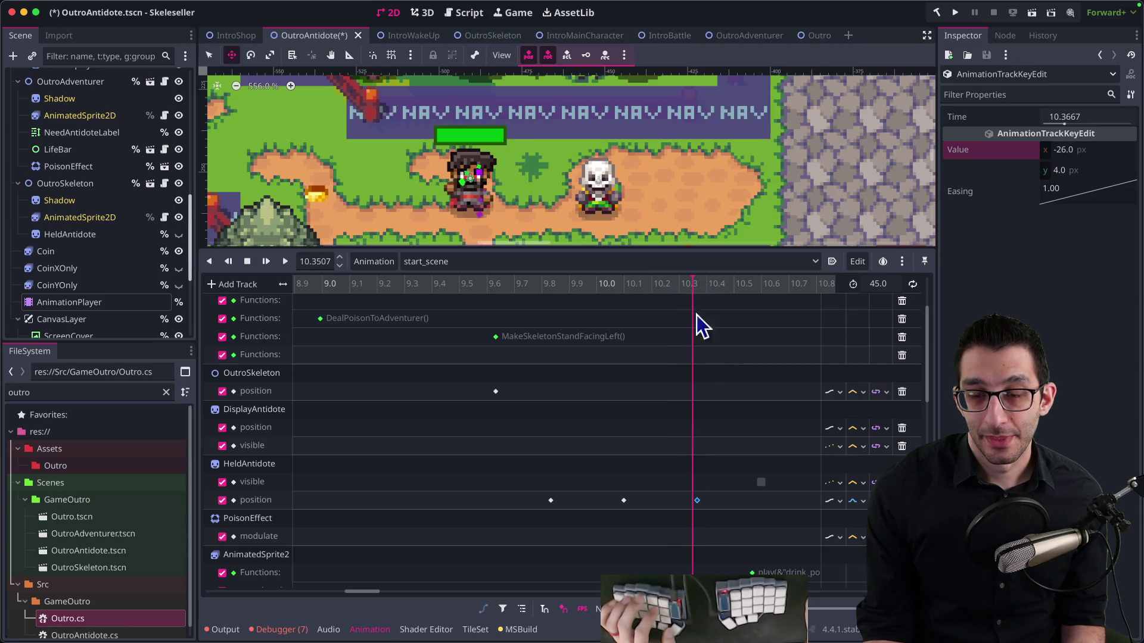
pyautogui.hotkey('ctrl', 'Up')
pyautogui.click(595, 46)
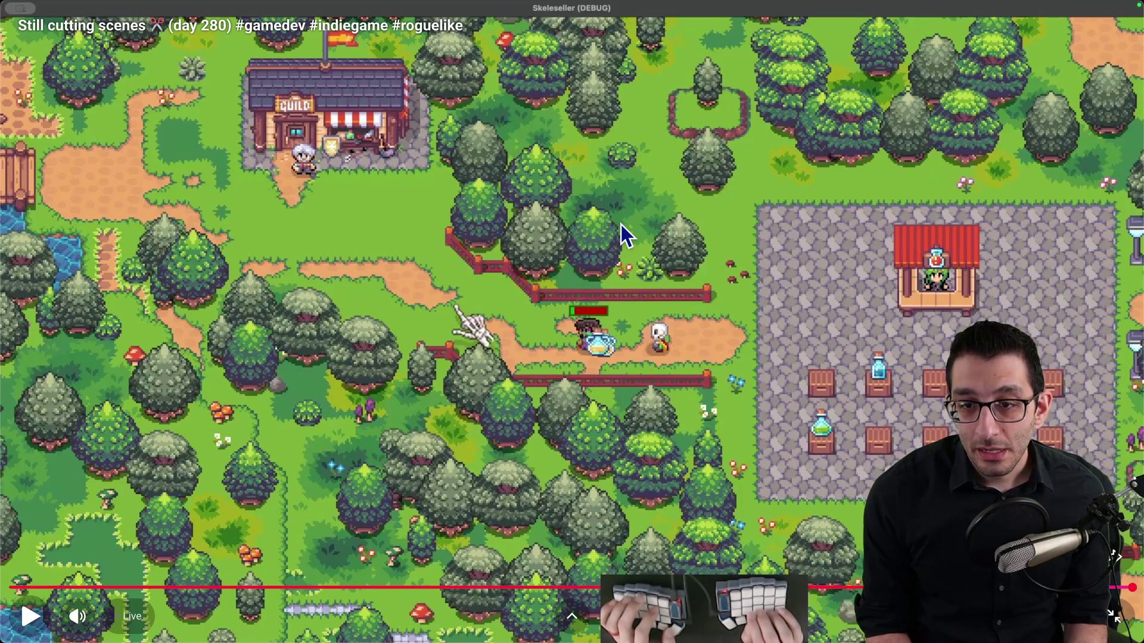
# Set the key's y value to 5, save the scene, and launch the game from VS Code
pyautogui.hotkey('alt', 'Tab')
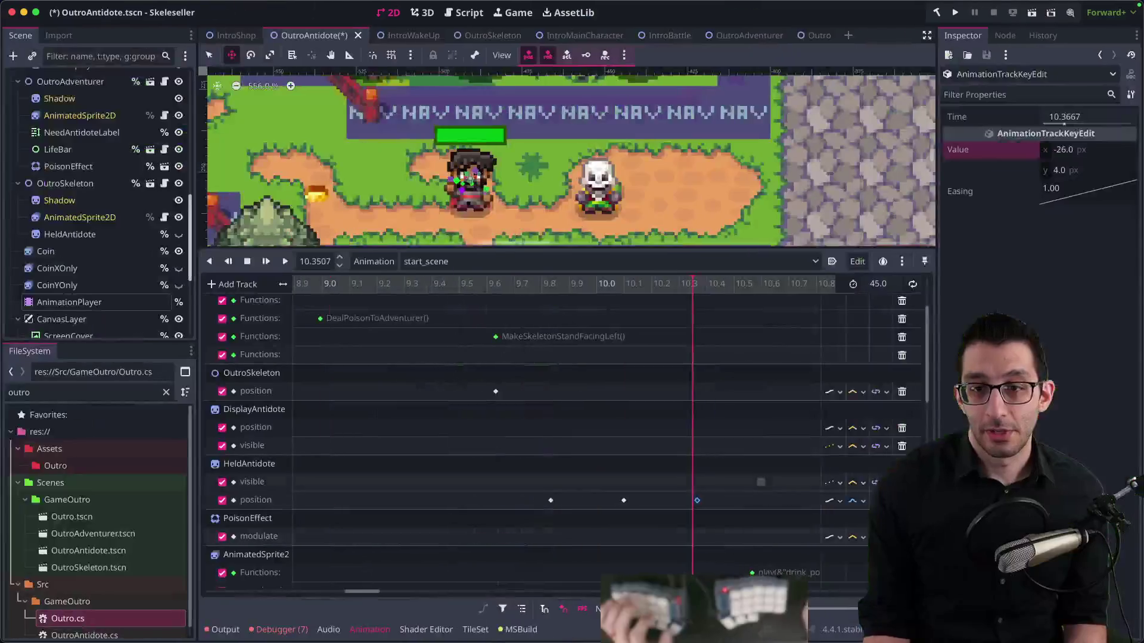
pyautogui.click(1104, 167)
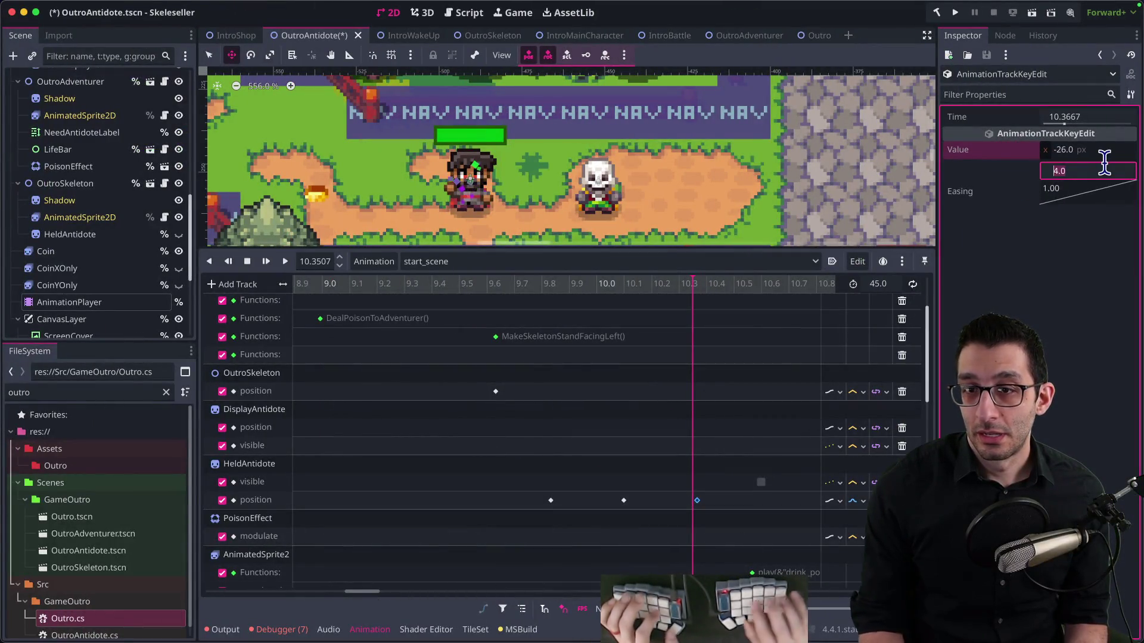
pyautogui.press('Return')
pyautogui.hotkey('ctrl', 's')
pyautogui.hotkey('alt', 'Tab')
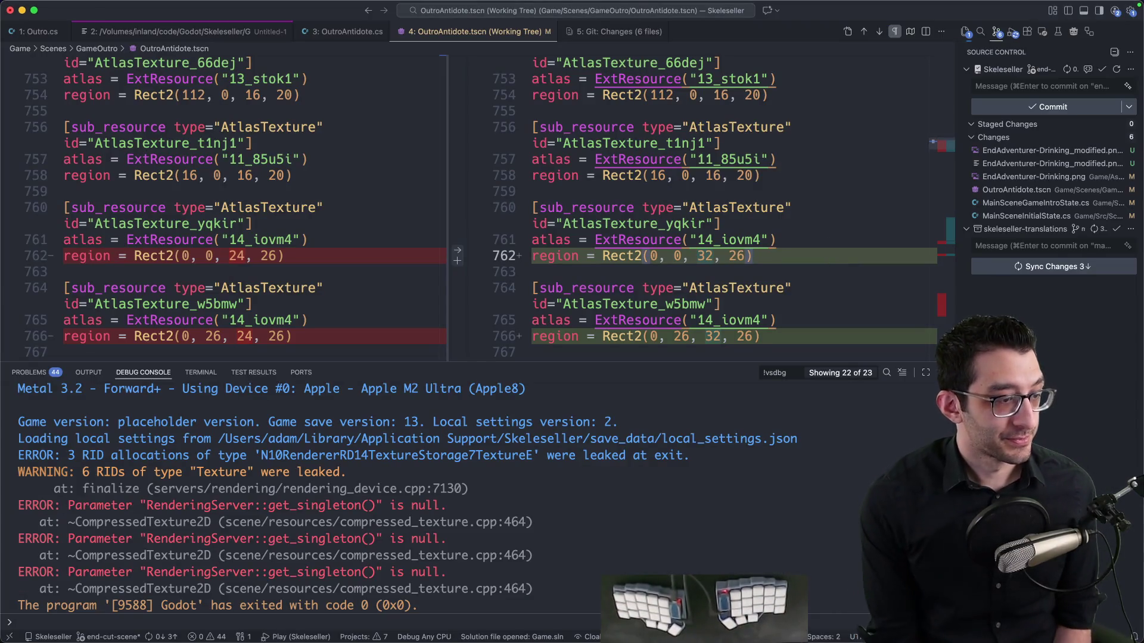
pyautogui.press('F5')
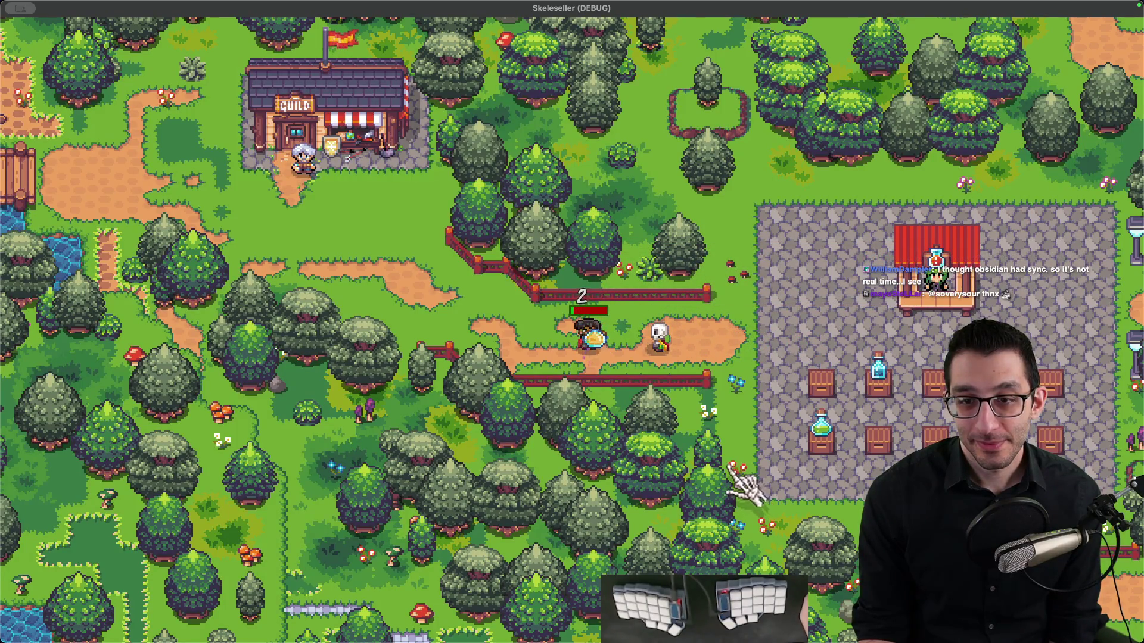
# Change the key's x value to -28 and relaunch the game to test it
pyautogui.moveTo(745, 640)
pyautogui.click(733, 602)
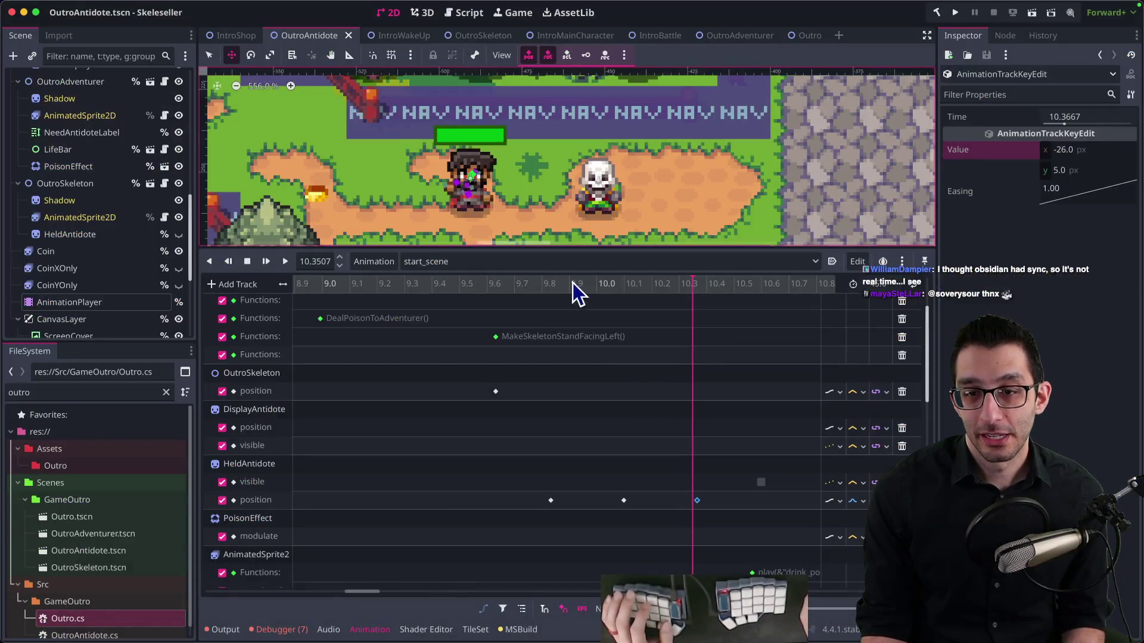
pyautogui.click(1092, 152)
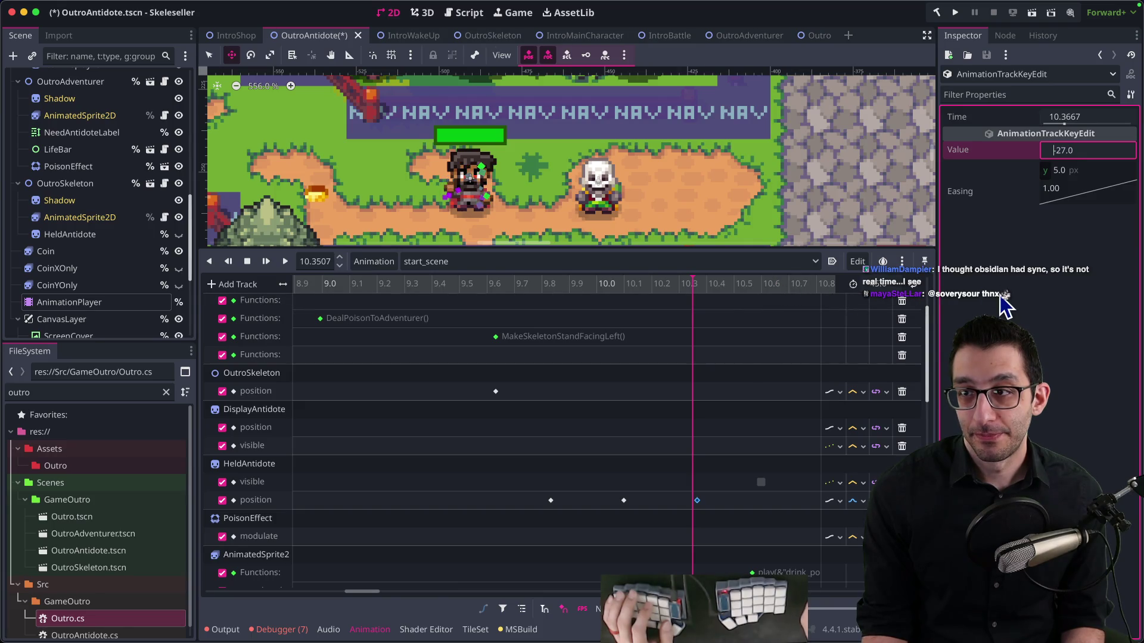
pyautogui.write('-28')
pyautogui.press('Return')
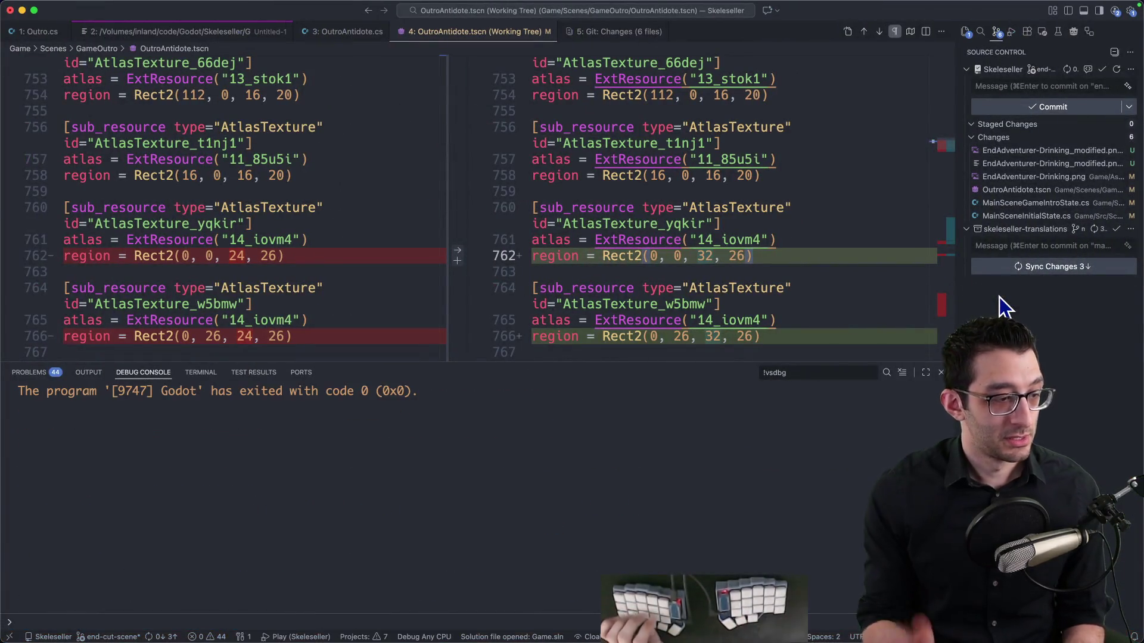
pyautogui.press('F5')
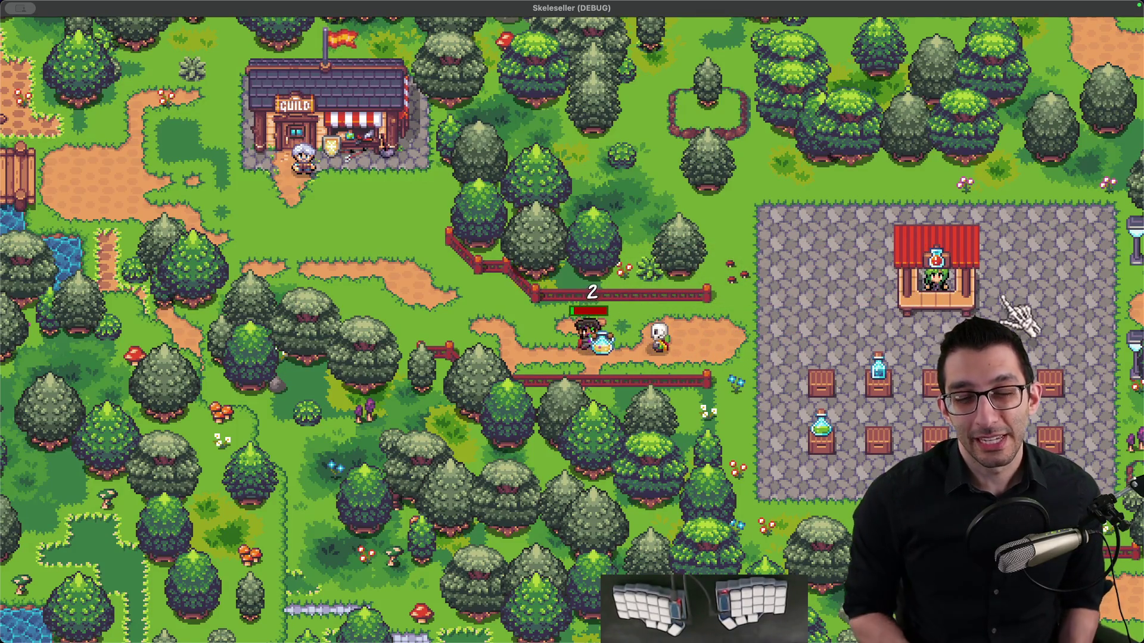
# Close the game, set the x value to -30, and stop the VS Code debug session
pyautogui.press('super+q')
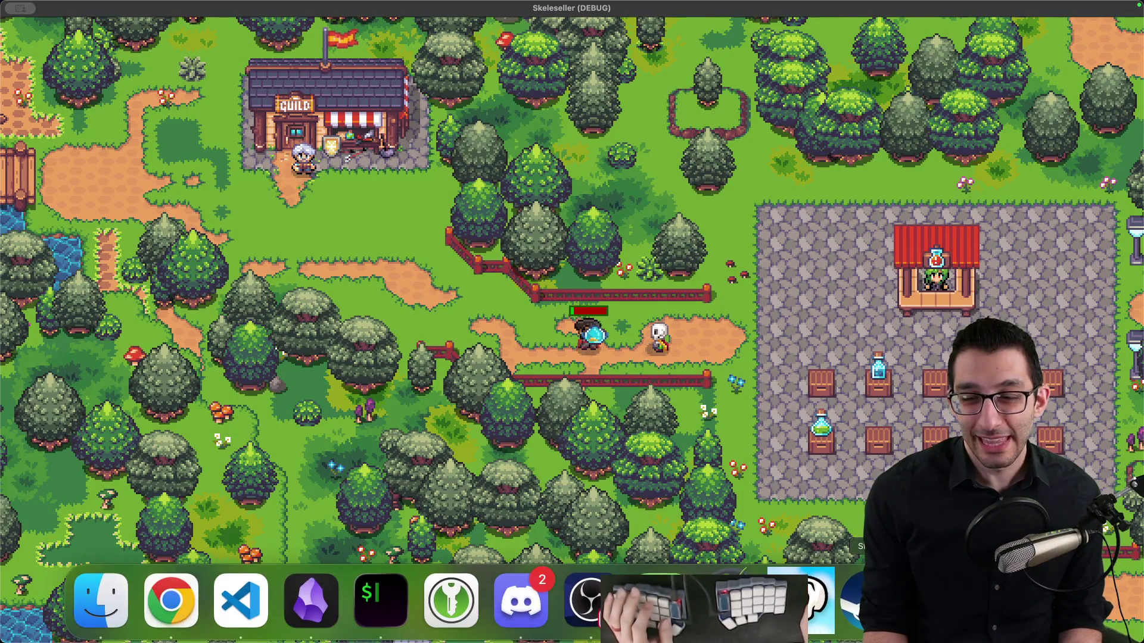
pyautogui.hotkey('ctrl', 'a')
pyautogui.write('-30')
pyautogui.press('Return')
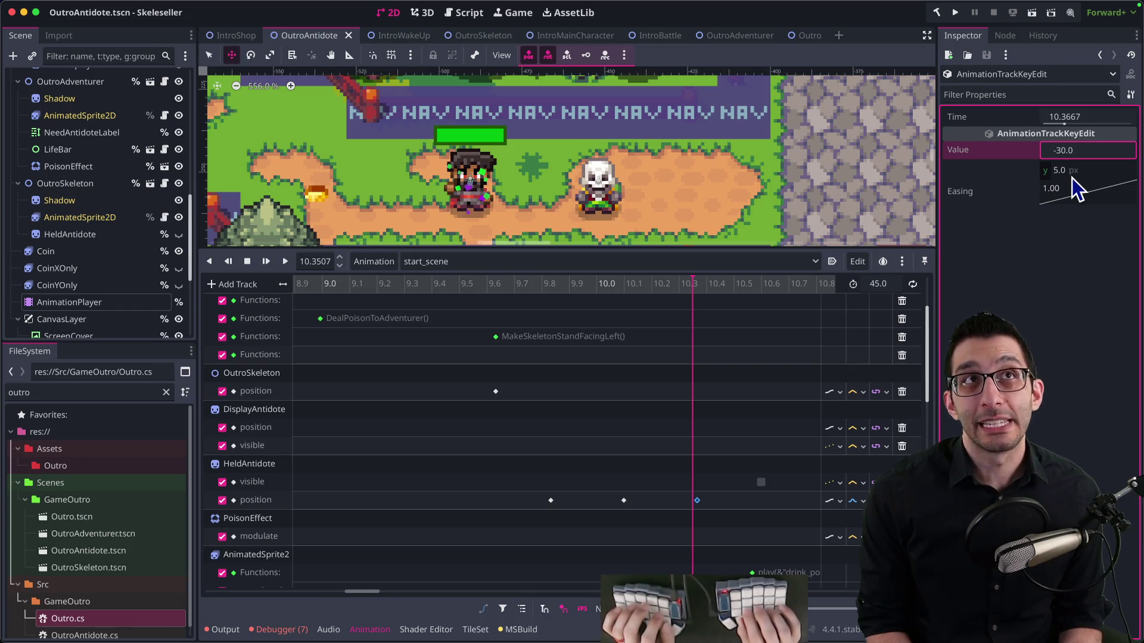
pyautogui.press('super+Tab')
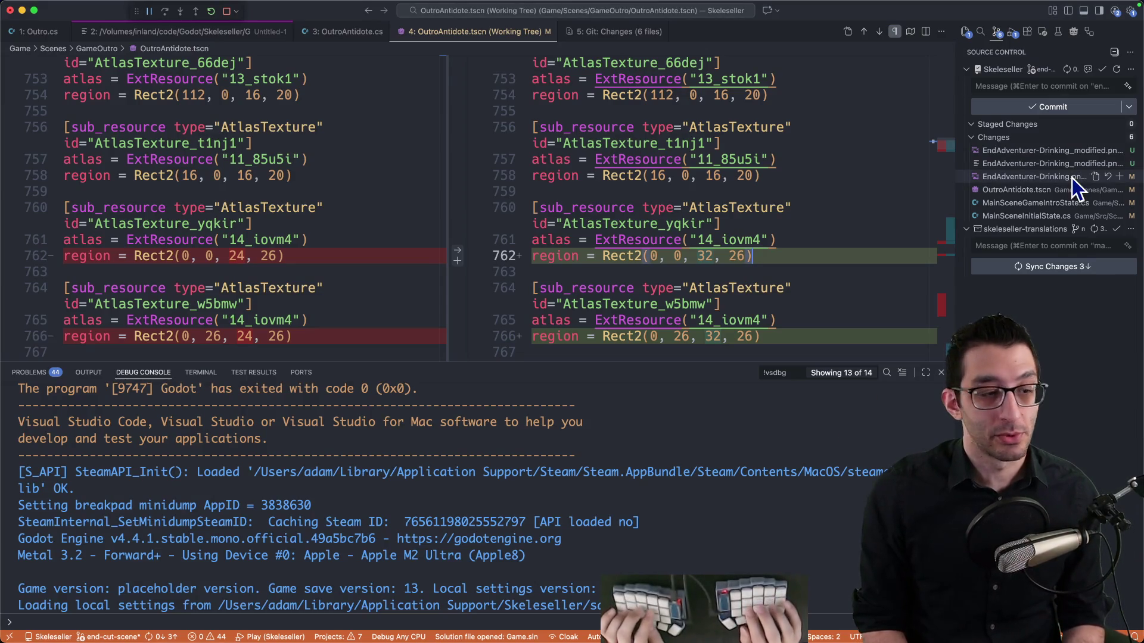
pyautogui.hotkey('shift', 'F5')
# Launch Skeleseller from VS Code, watch the outro cutscene, and pause the stream video
pyautogui.press('F5')
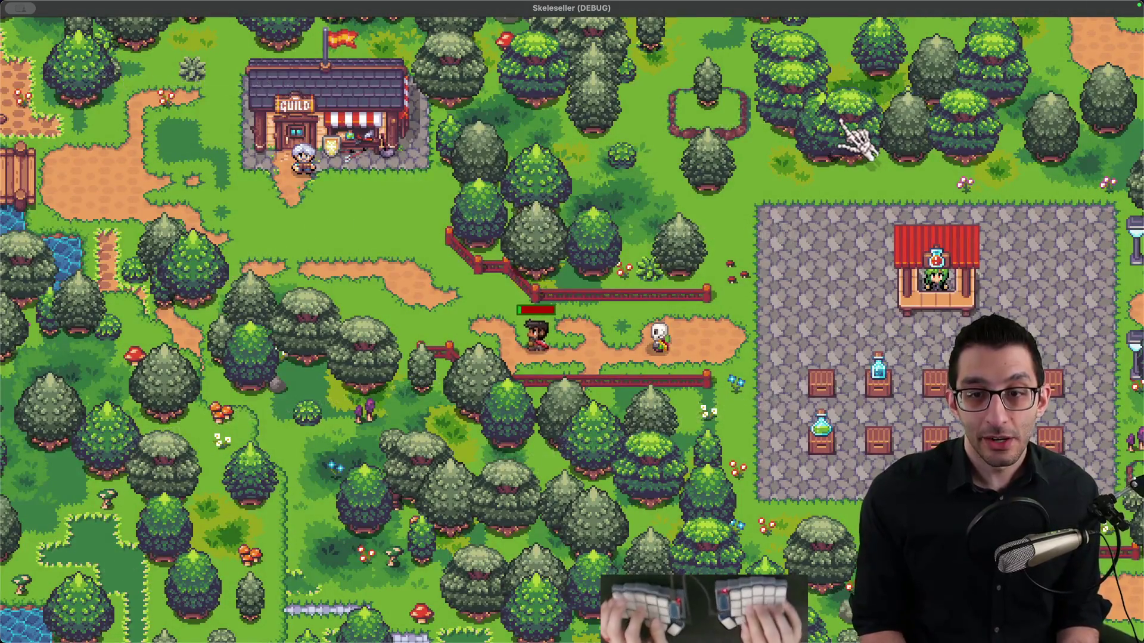
pyautogui.click(851, 141)
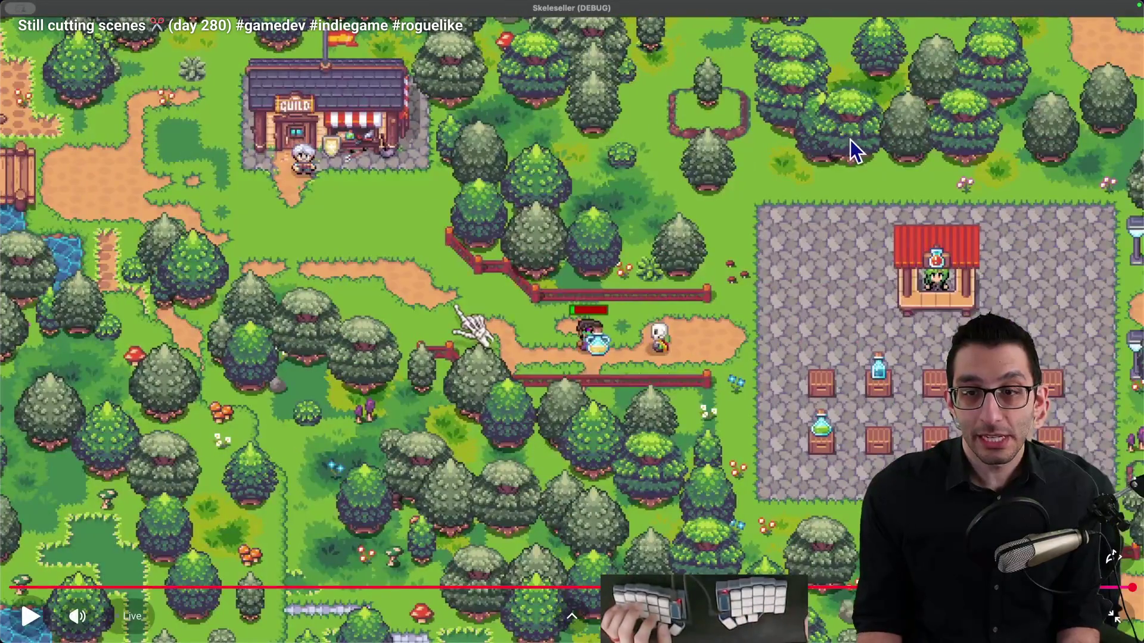
# Replay the stream video, pause on the drinking moment, exit fullscreen, and switch to Affinity Photo
pyautogui.click(715, 184)
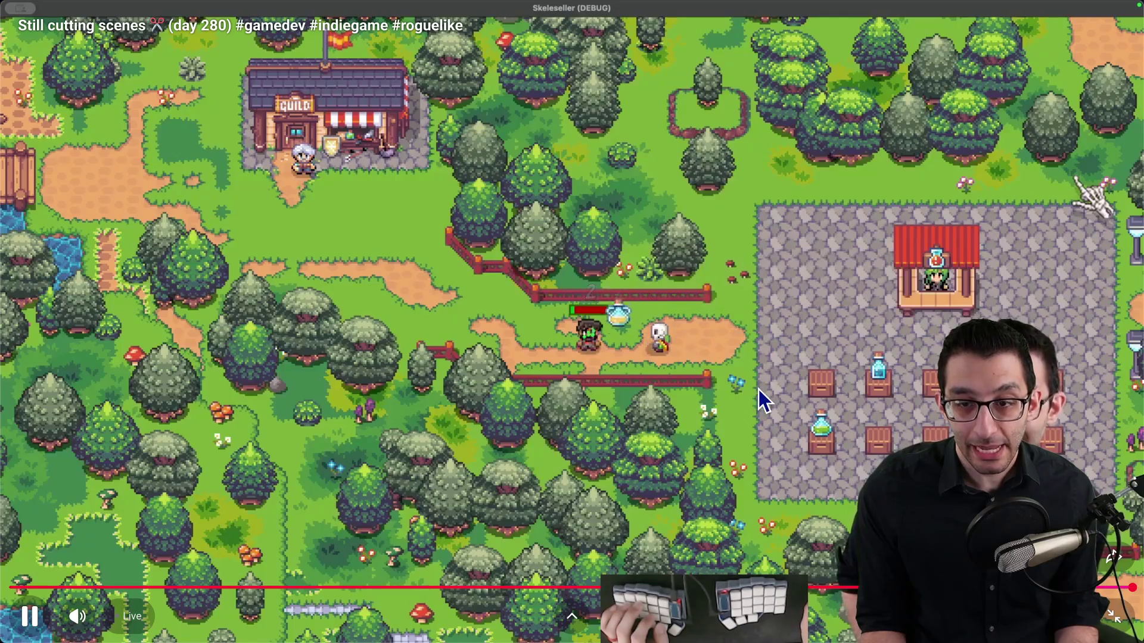
pyautogui.click(817, 370)
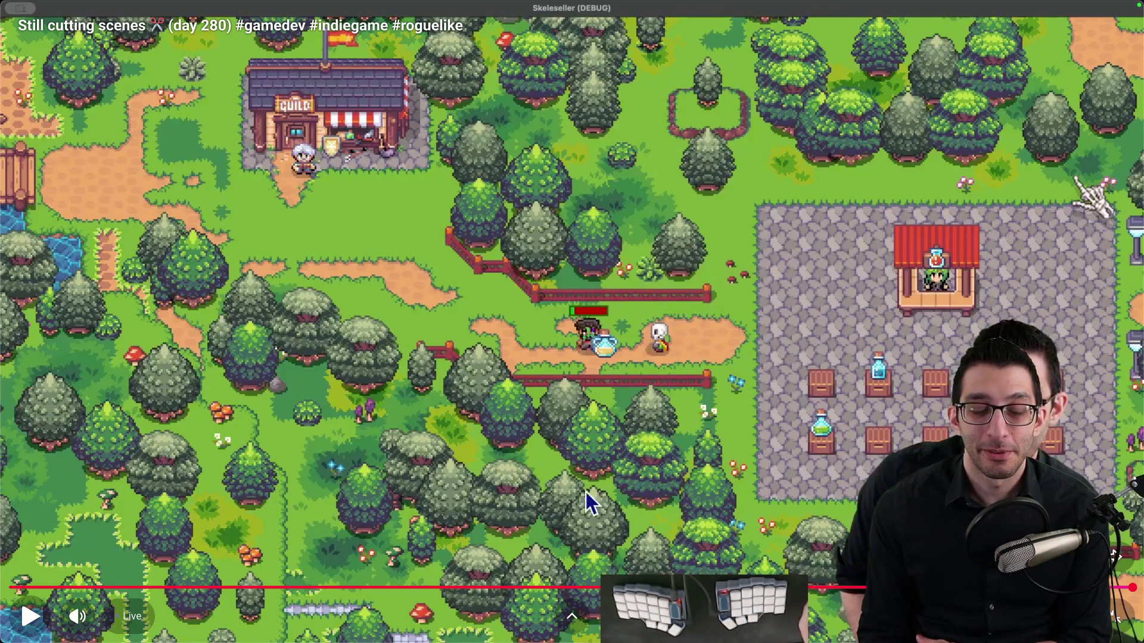
pyautogui.press('Escape')
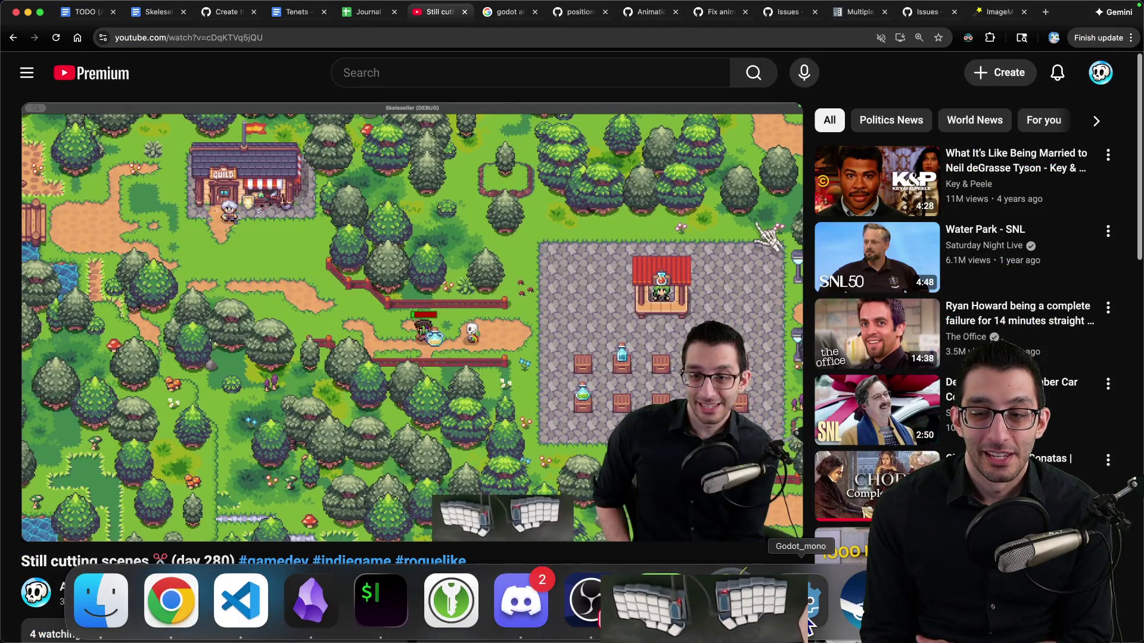
pyautogui.click(660, 601)
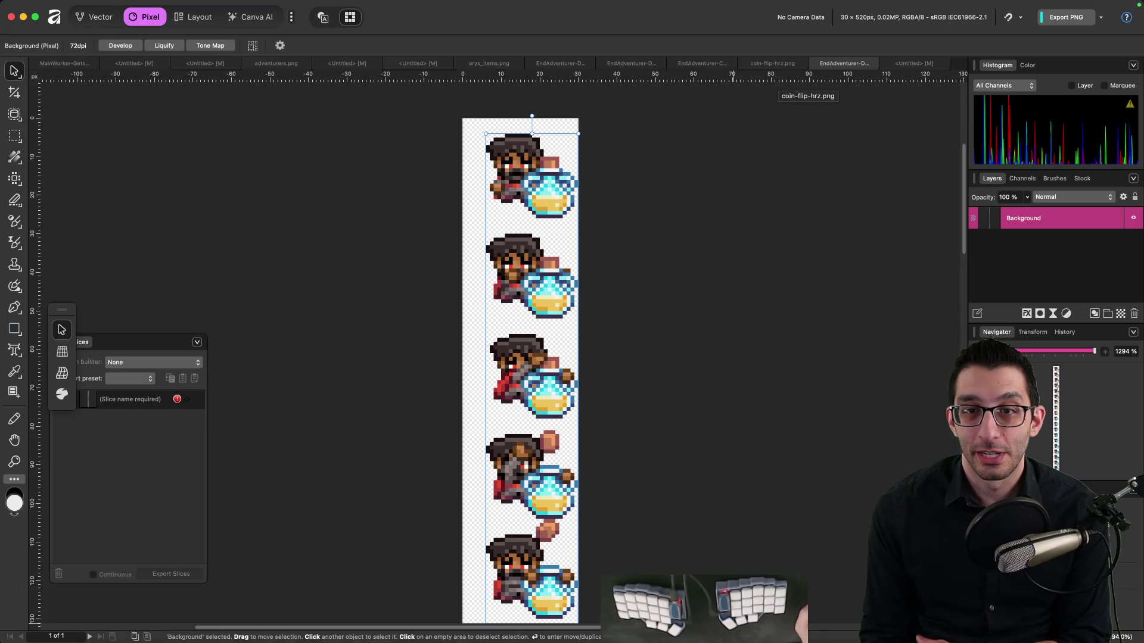
# Check Chrome, then marquee-select one adventurer sprite's full frame and return to the EndAdventurer strip
pyautogui.moveTo(587, 601)
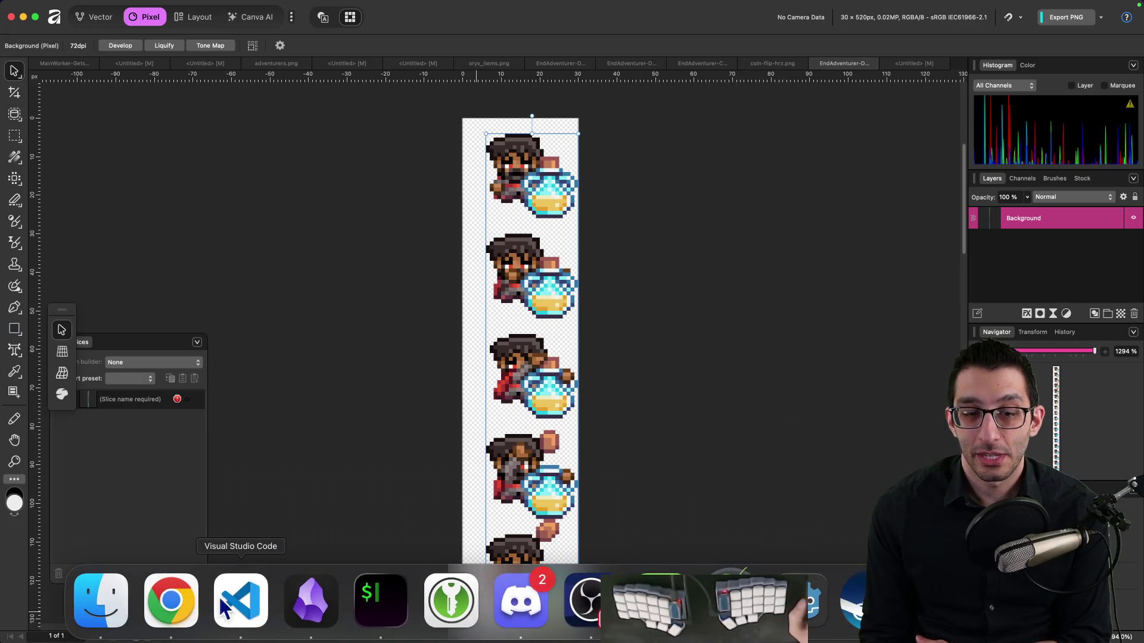
pyautogui.click(168, 603)
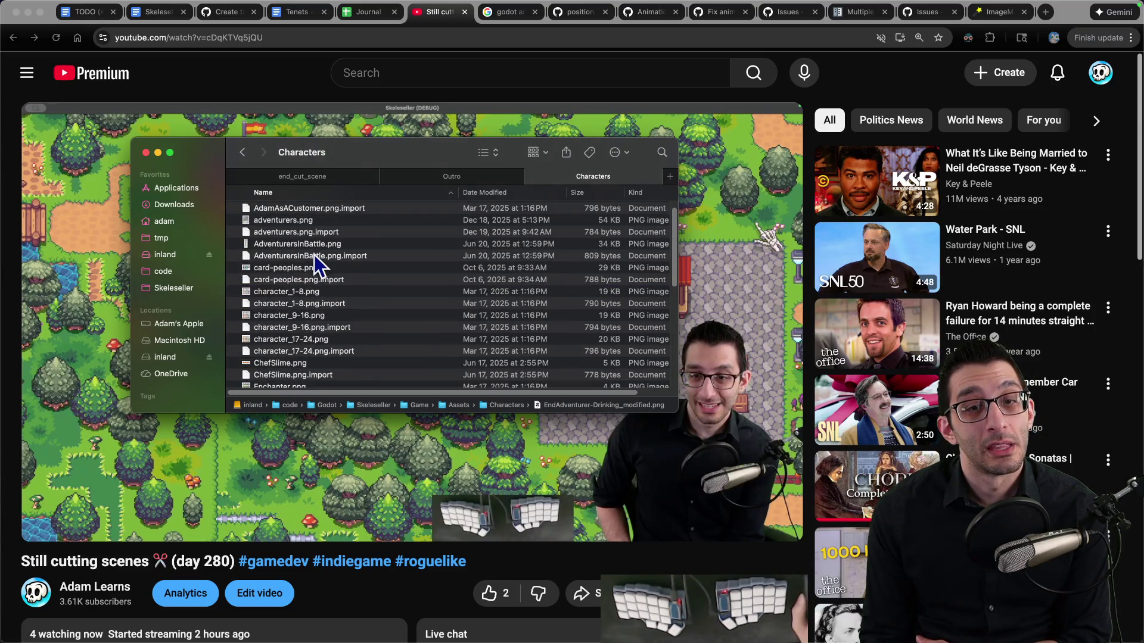
pyautogui.press('super+Tab')
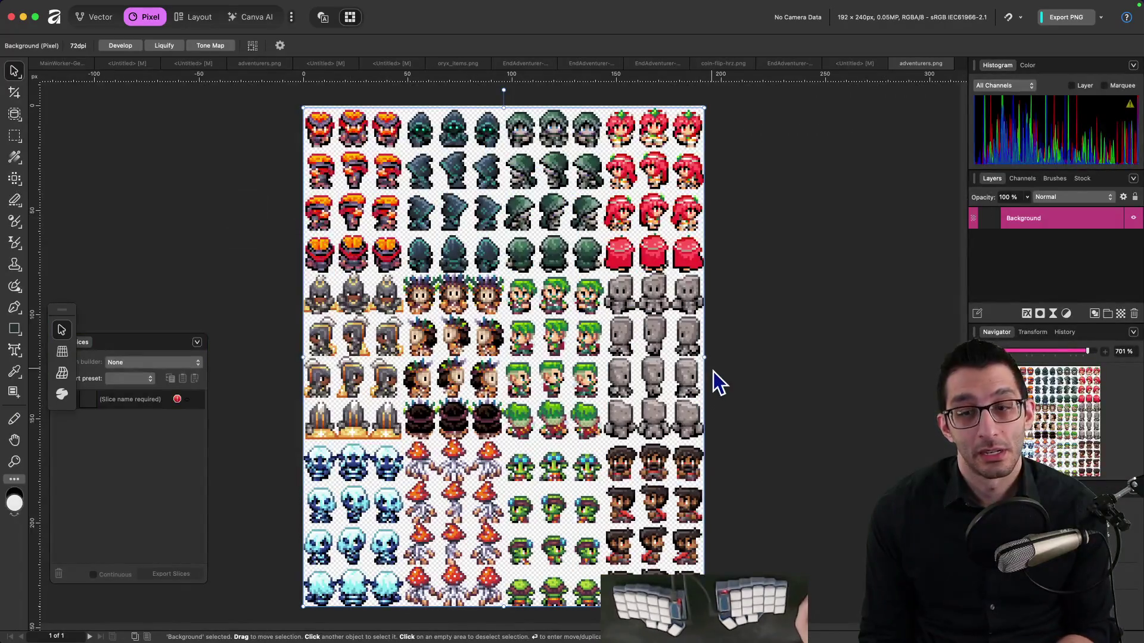
pyautogui.scroll(10, 664, 469)
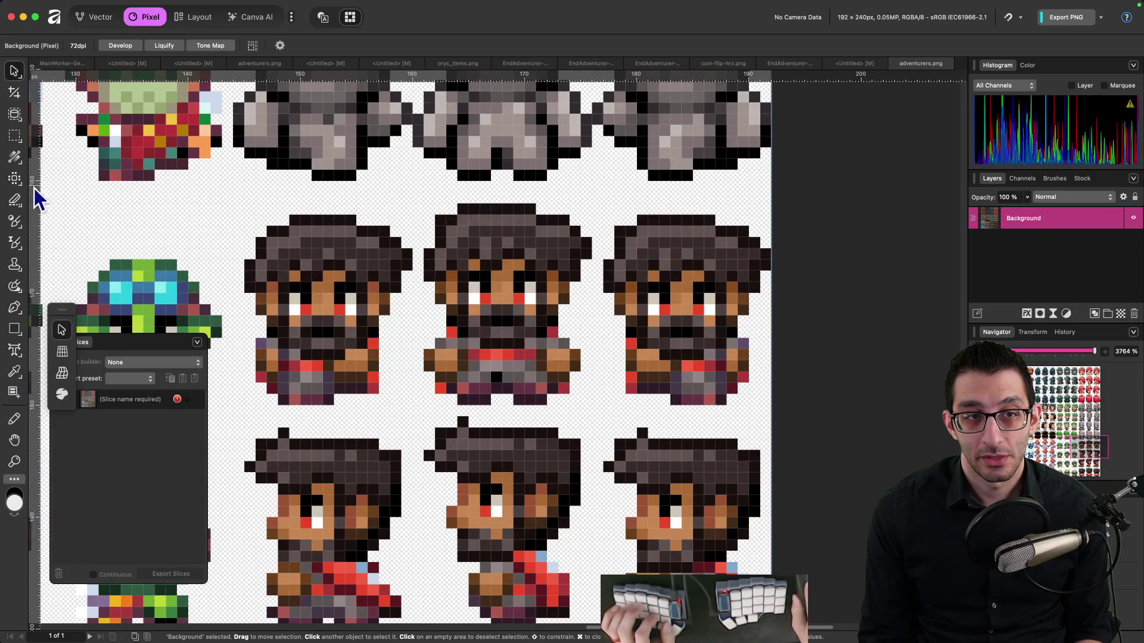
pyautogui.click(14, 136)
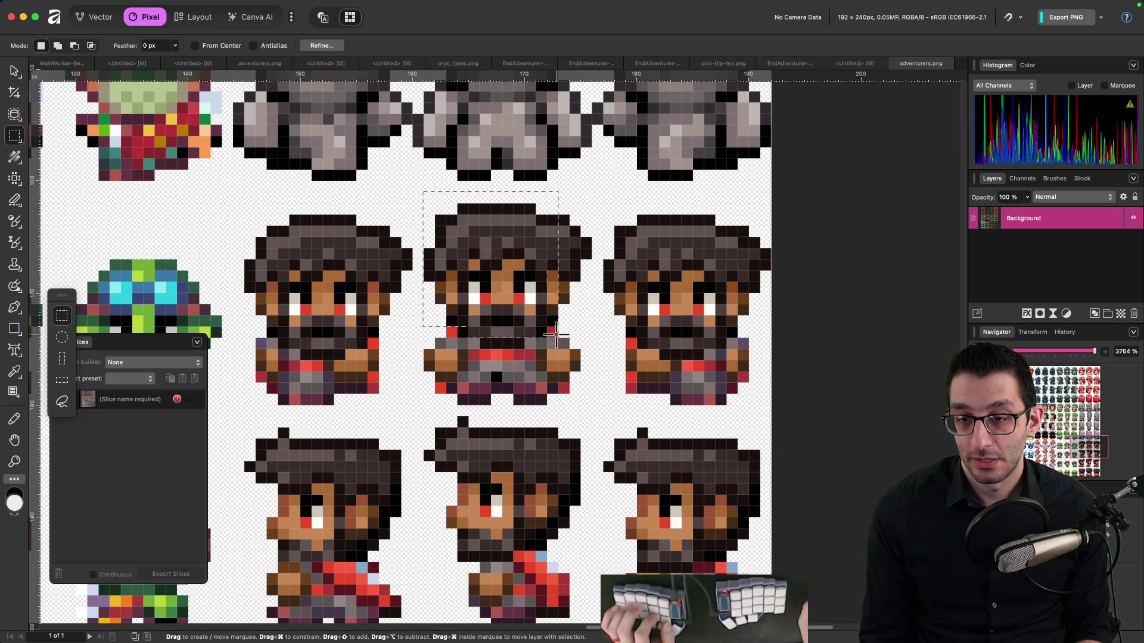
pyautogui.moveTo(592, 394)
pyautogui.mouseDown()
pyautogui.moveTo(596, 412)
pyautogui.moveTo(589, 401)
pyautogui.mouseUp()
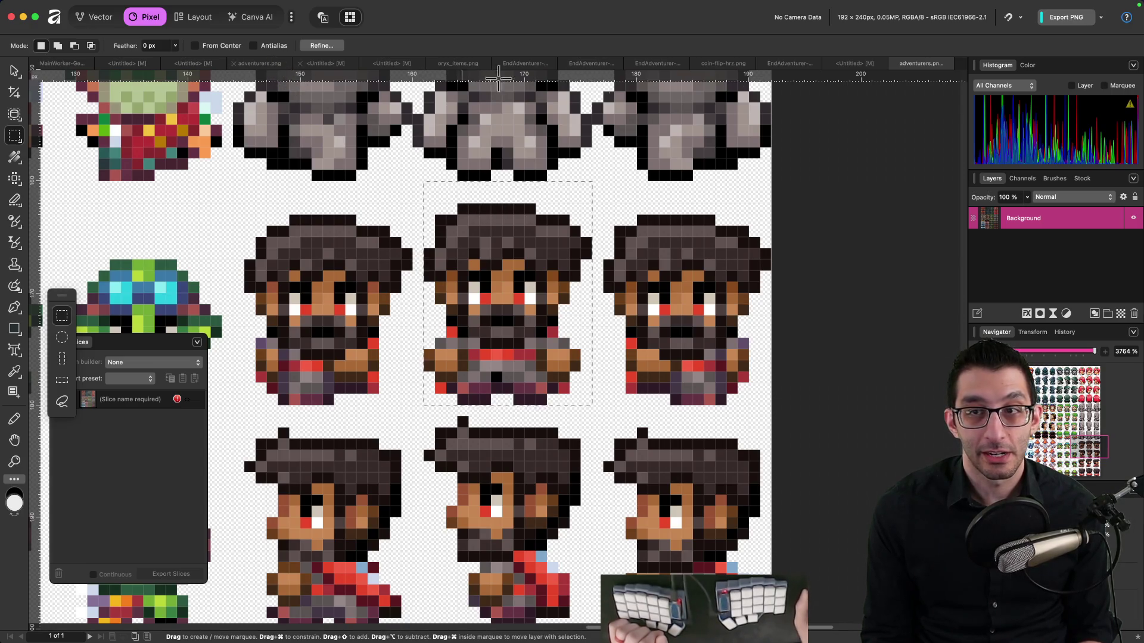
pyautogui.click(791, 64)
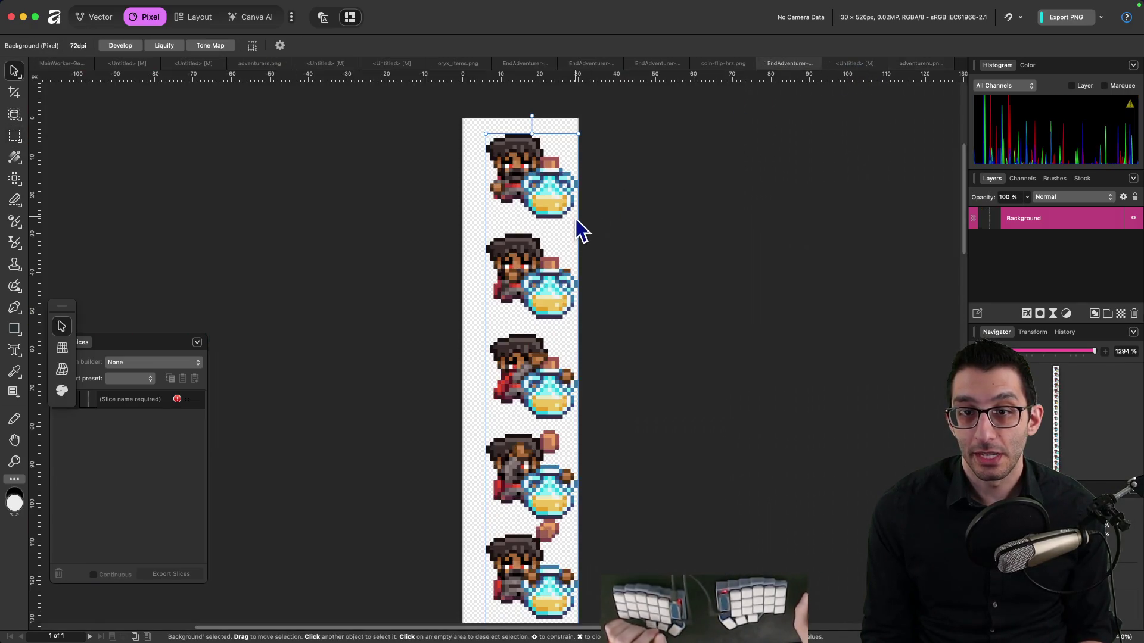
# Zoom into the drinking strip and pick the Rectangular Marquee tool to measure a frame
pyautogui.scroll(5, 515, 127)
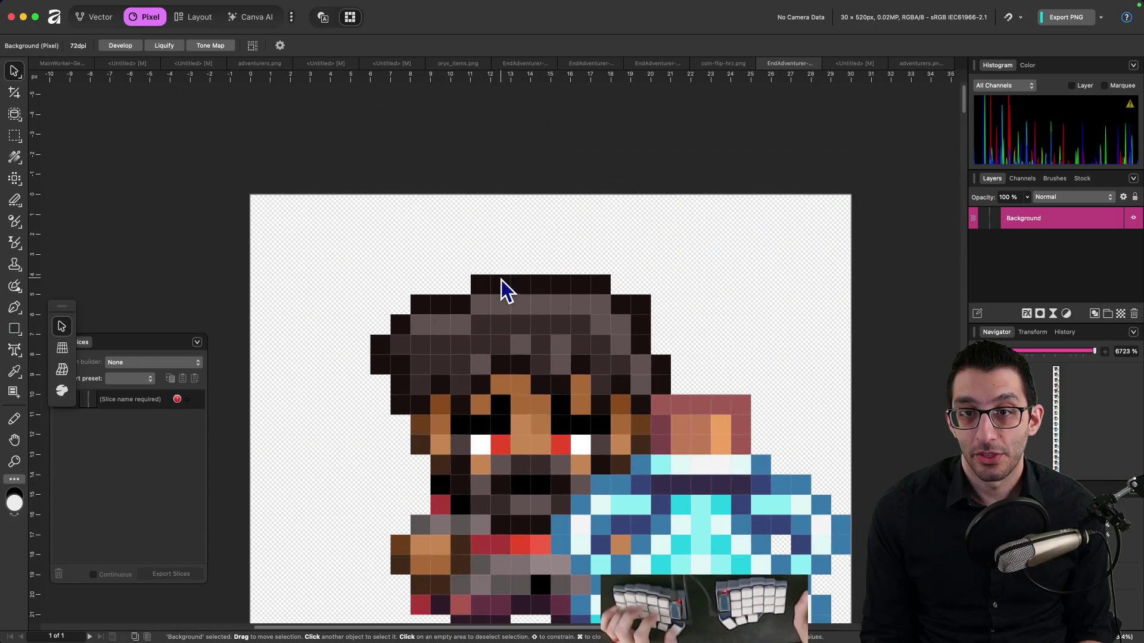
pyautogui.moveTo(490, 195); pyautogui.dragTo(515, 234)
pyautogui.moveTo(518, 275); pyautogui.dragTo(529, 274)
pyautogui.click(14, 135)
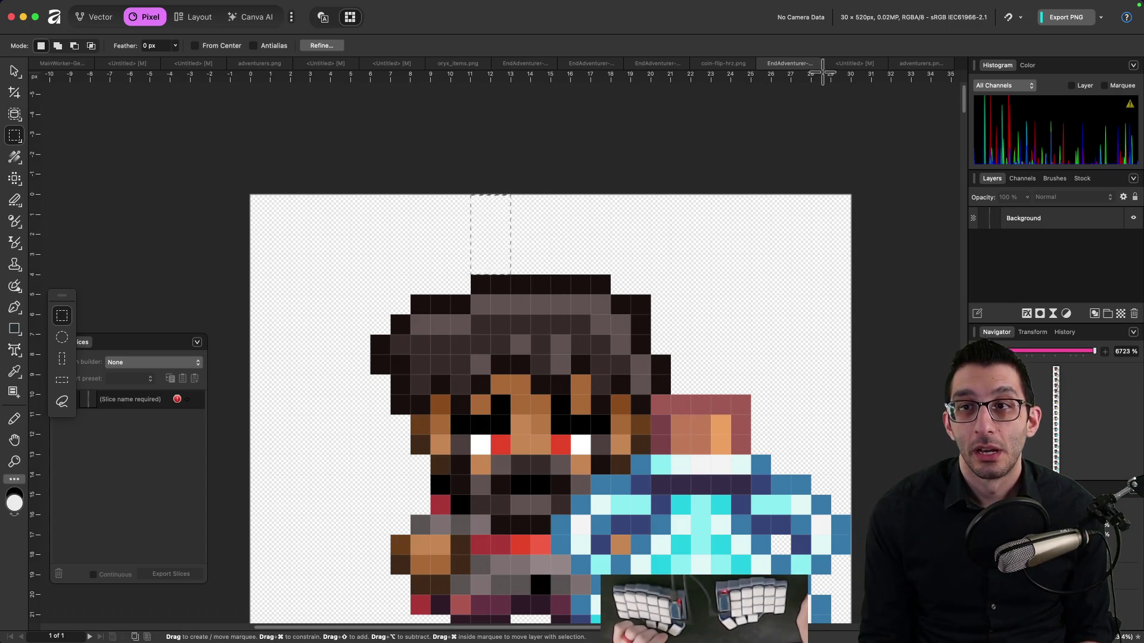
pyautogui.scroll(-10, 705, 145)
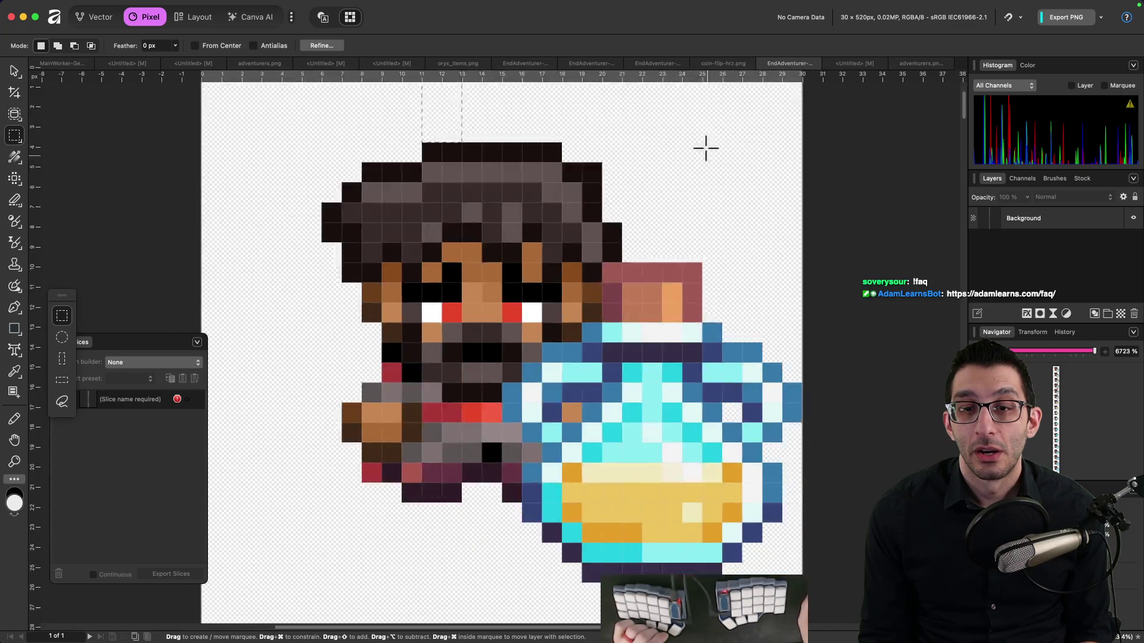
pyautogui.scroll(-2, 646, 253)
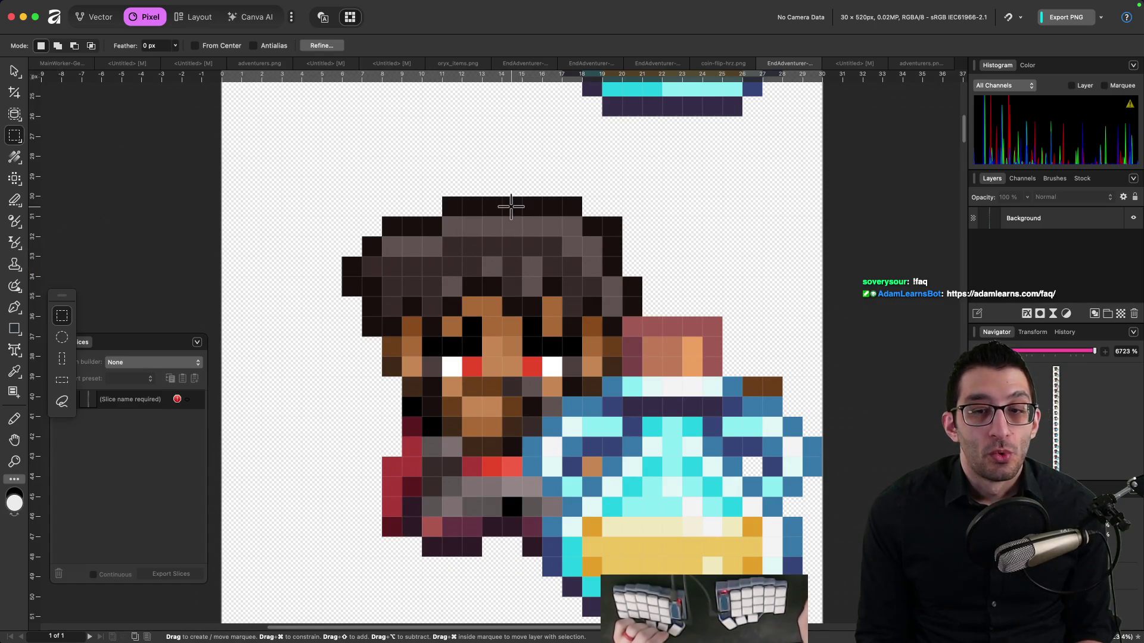
# Compare adventurers.png with the drinking frames' headroom by scrolling the strip, then return to Godot
pyautogui.click(900, 64)
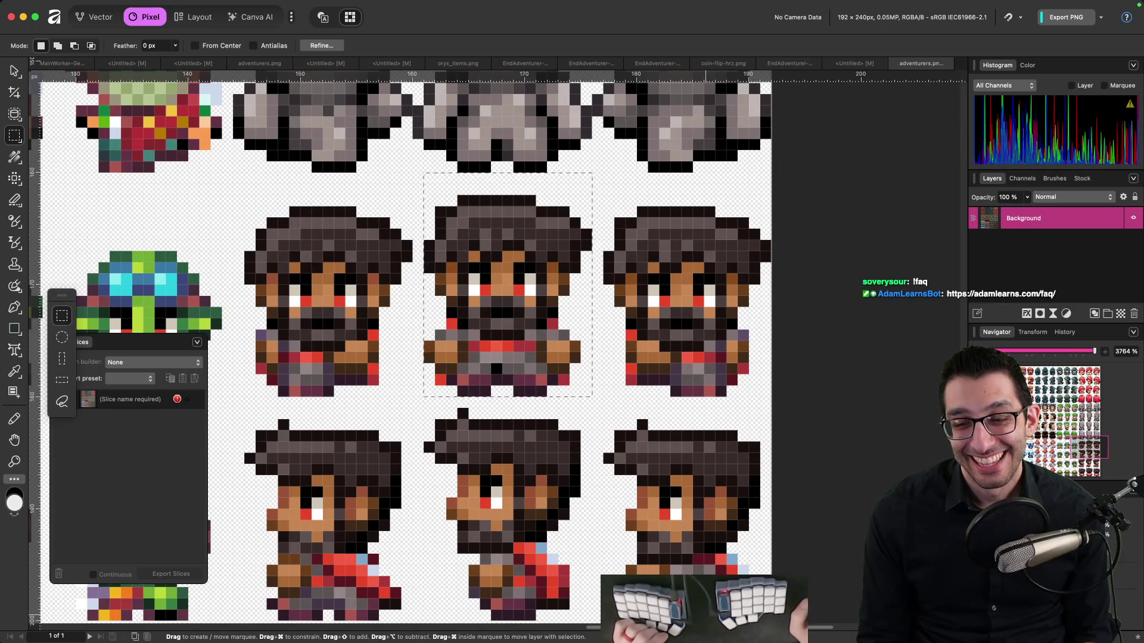
pyautogui.moveTo(834, 632)
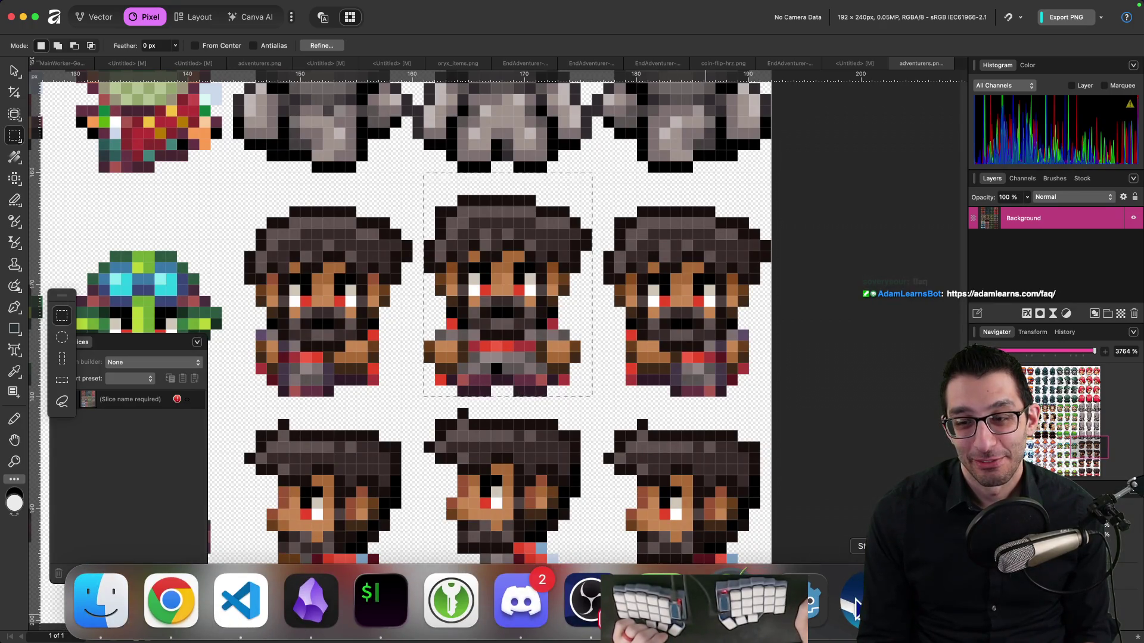
pyautogui.click(791, 64)
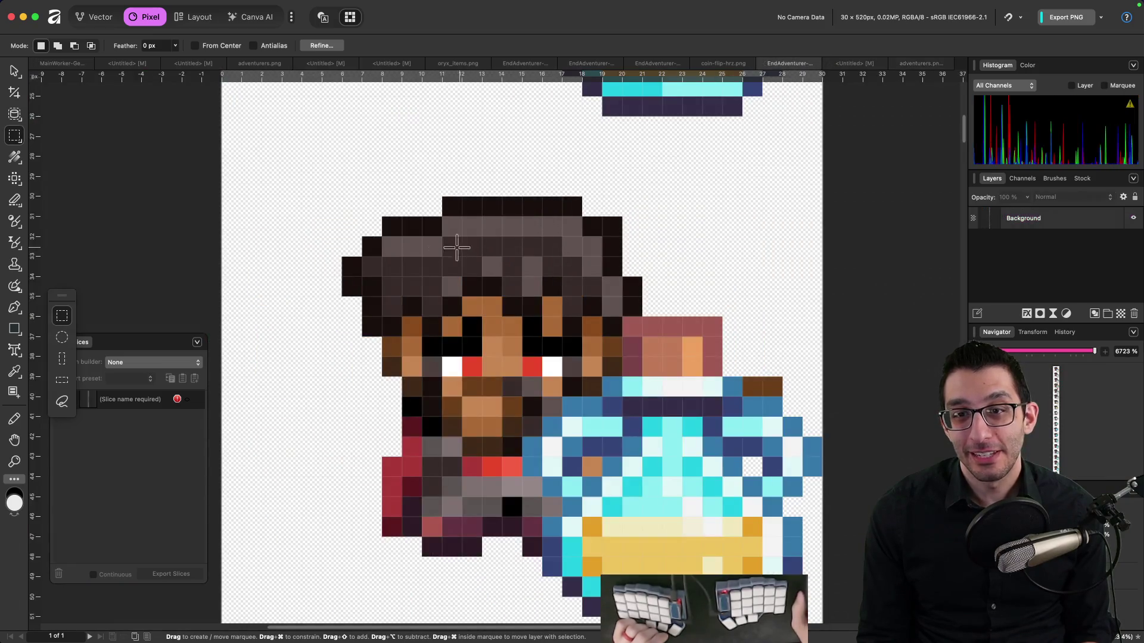
pyautogui.scroll(-5, 441, 249)
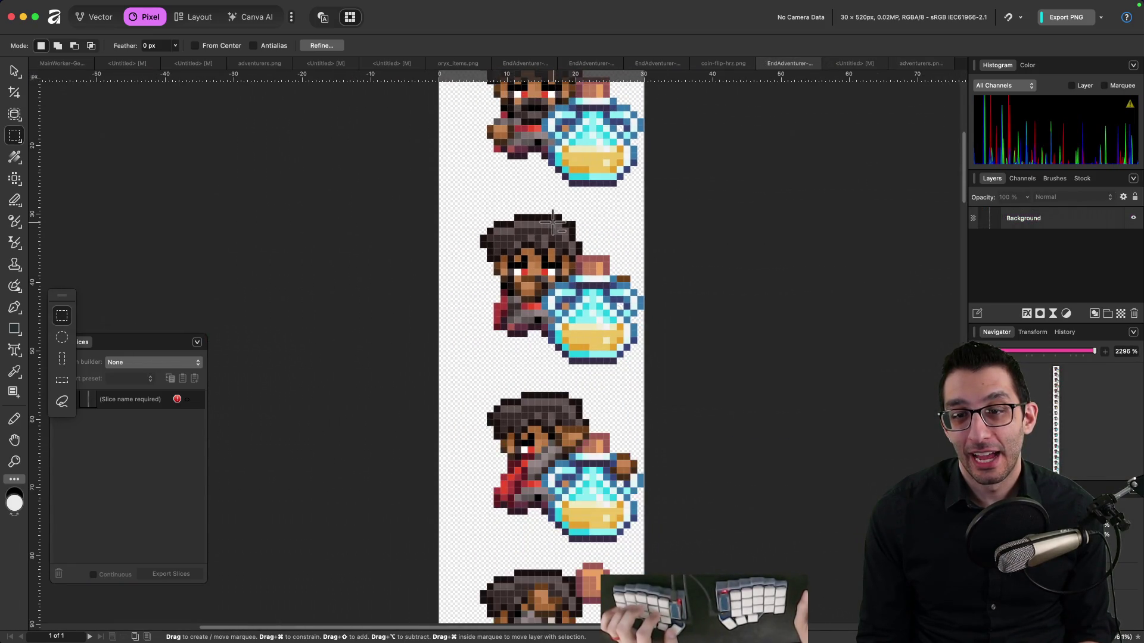
pyautogui.scroll(5, 580, 243)
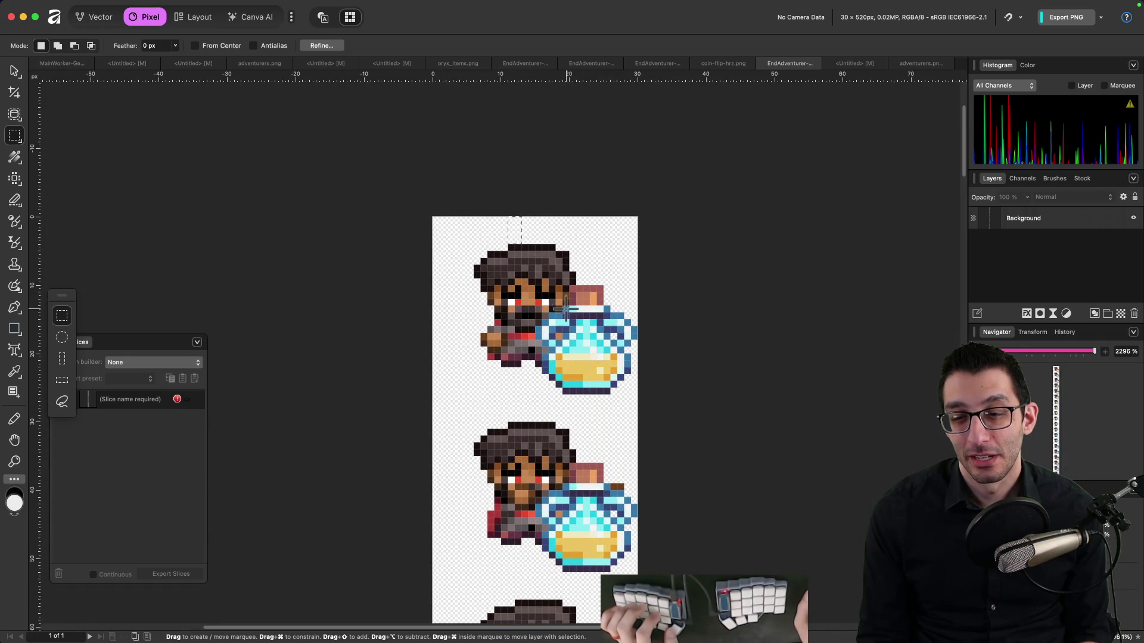
pyautogui.scroll(-10, 564, 308)
pyautogui.scroll(-8, 568, 234)
pyautogui.scroll(-12, 574, 234)
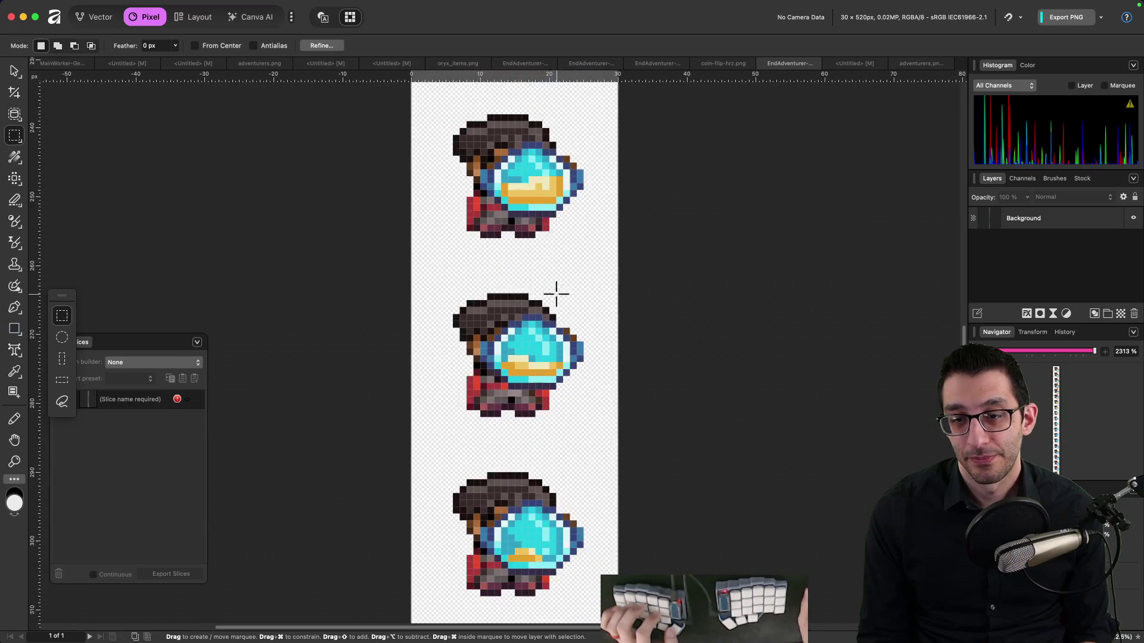
pyautogui.scroll(-12, 556, 286)
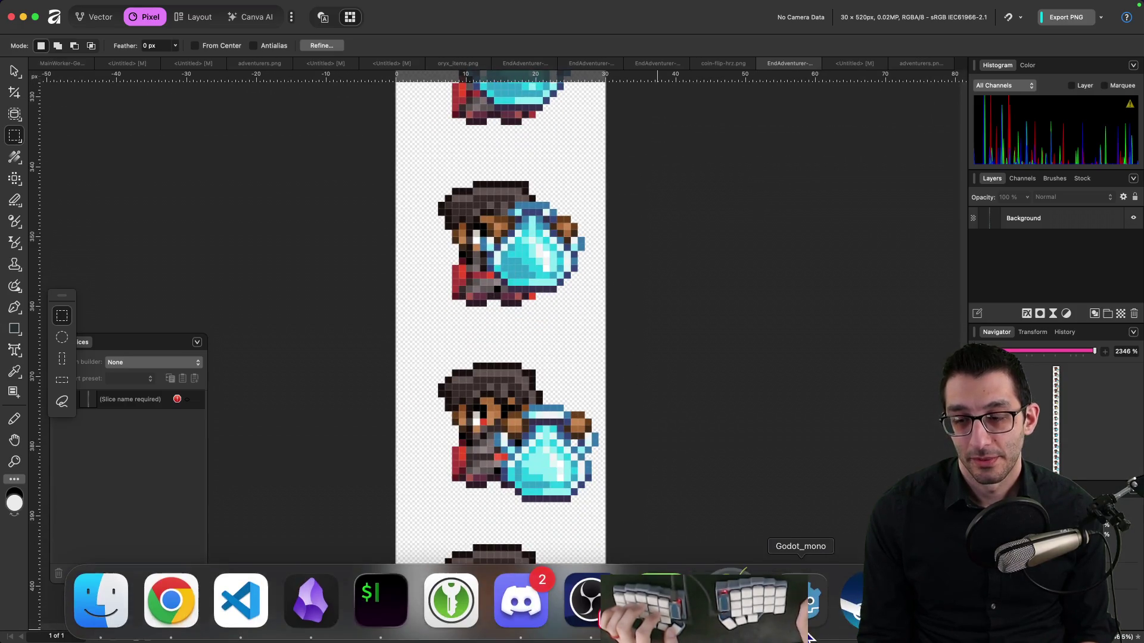
pyautogui.click(808, 636)
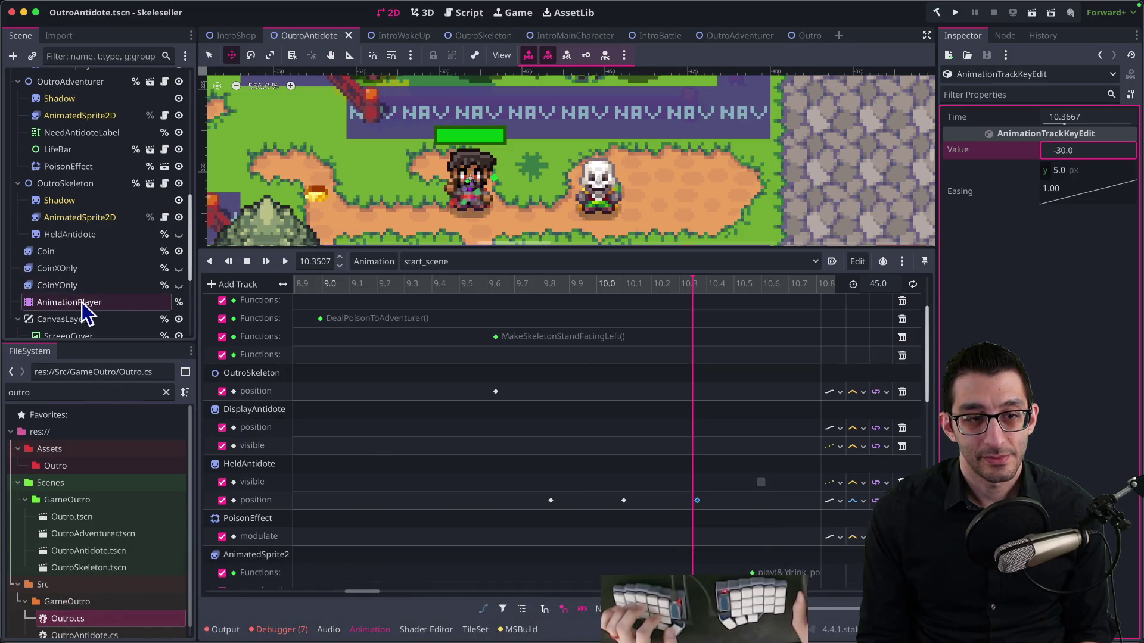
# Create a new scene with an AnimatedSprite2D root and a new SpriteFrames resource
pyautogui.click(838, 35)
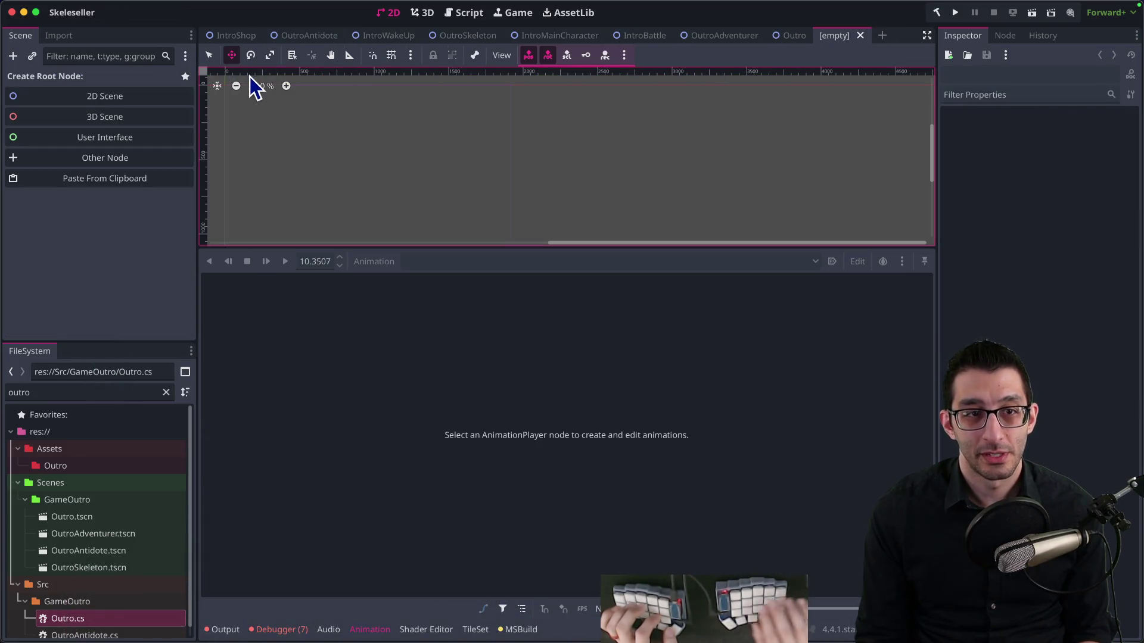
pyautogui.press('super+a')
pyautogui.press('Return')
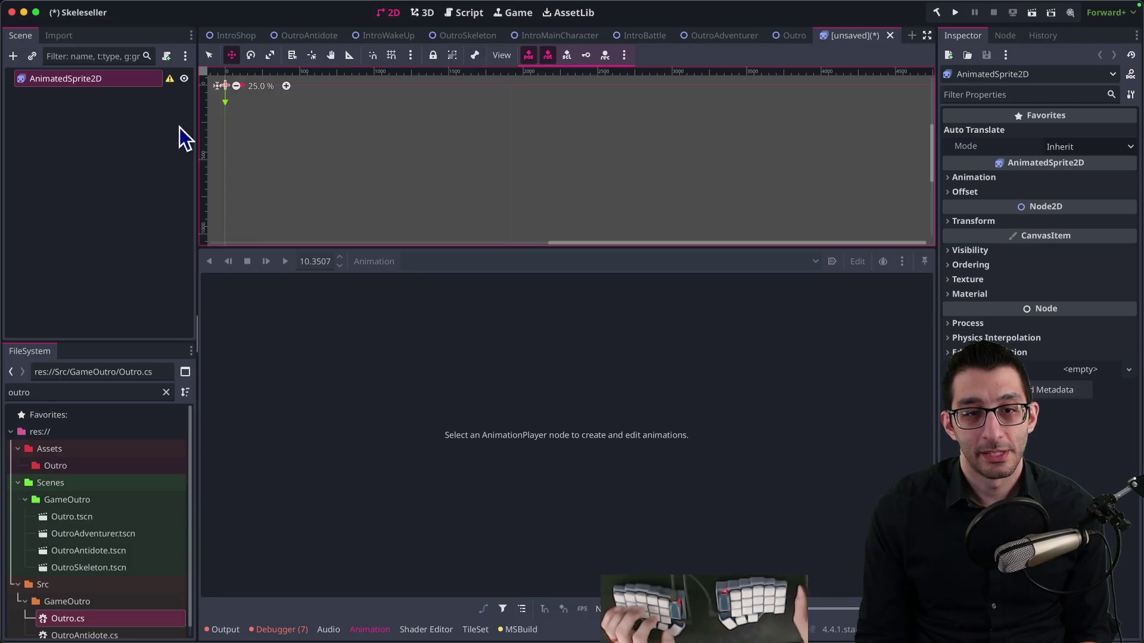
pyautogui.click(1057, 177)
pyautogui.click(1083, 194)
pyautogui.click(1086, 210)
# Add frames from a sprite sheet, loading the drinking PNG from Assets/Characters
pyautogui.press('super+o')
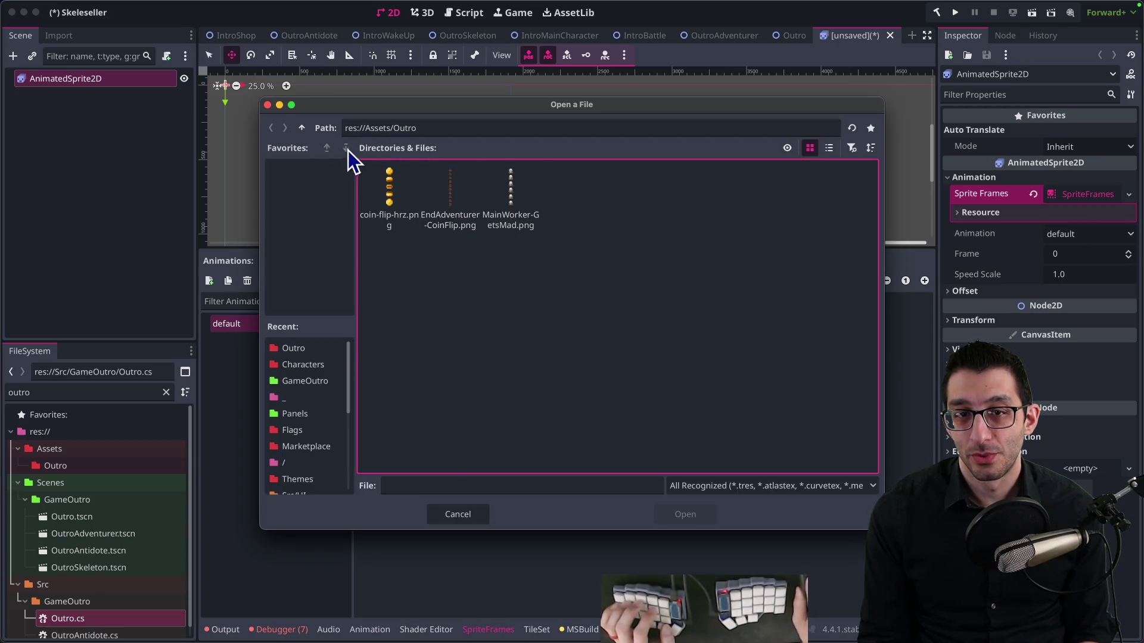
pyautogui.click(302, 127)
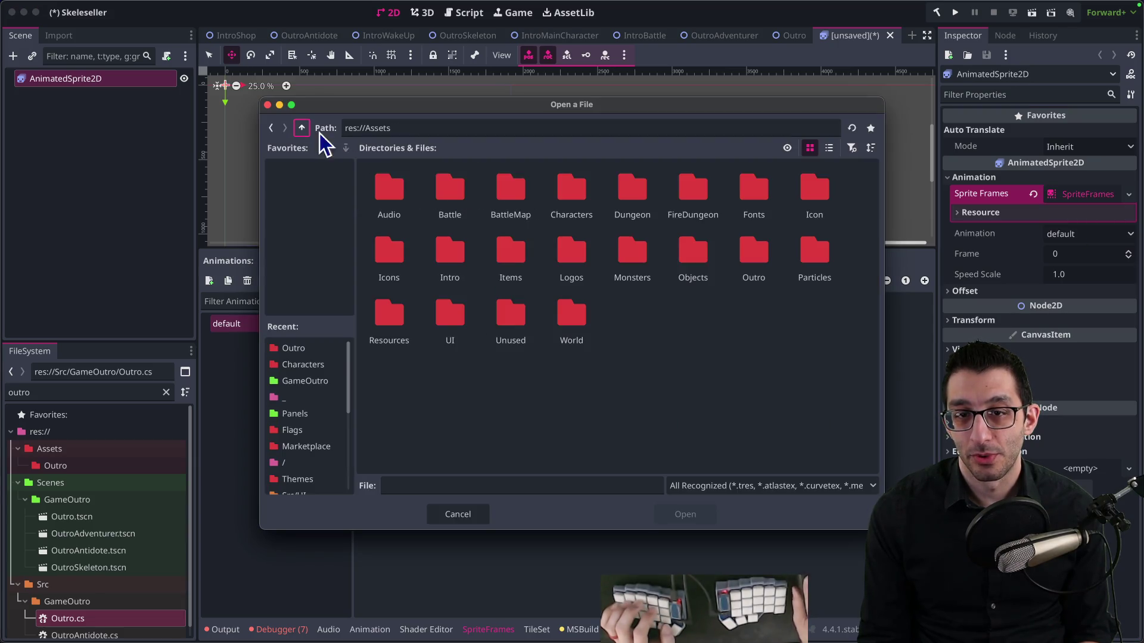
pyautogui.doubleClick(584, 194)
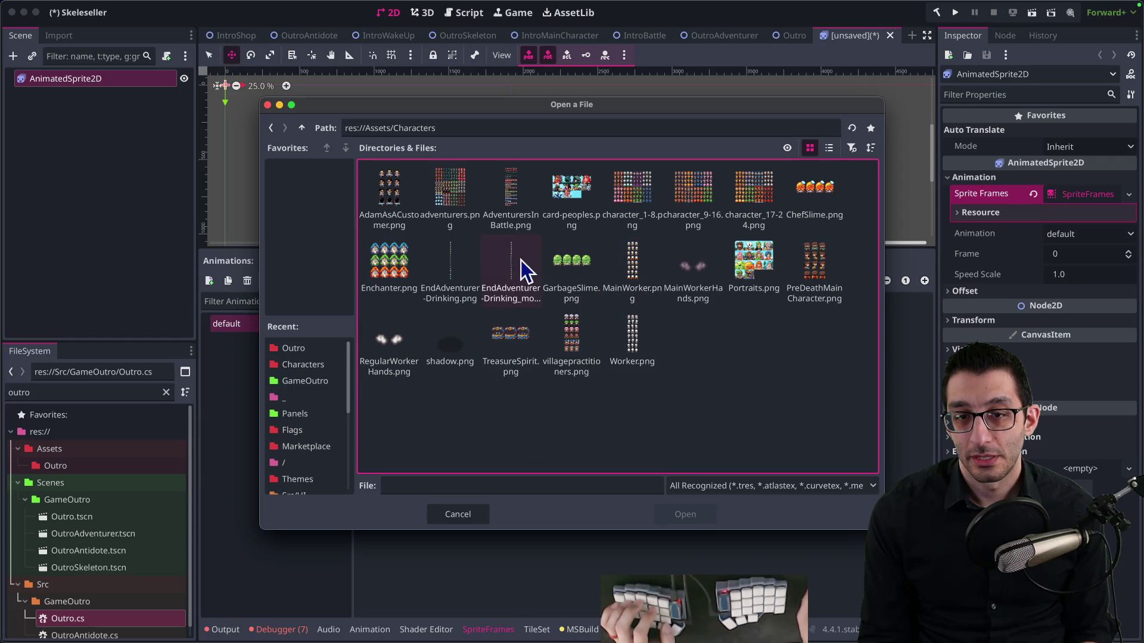
pyautogui.doubleClick(463, 271)
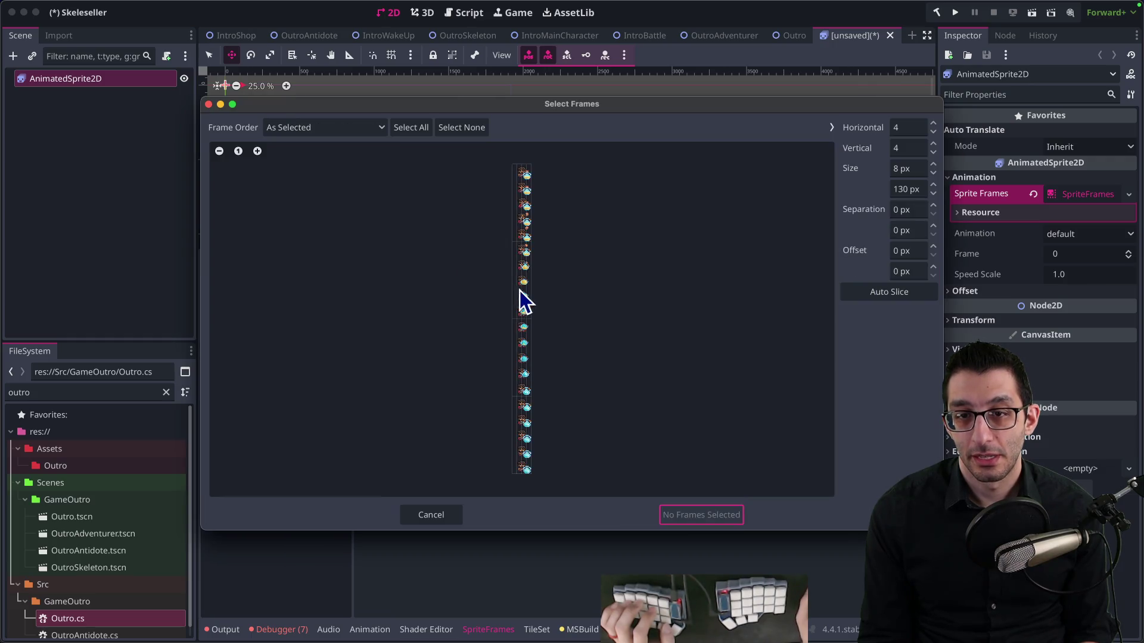
# Set the Select Frames size to 32 x 24 and enlarge the spritesheet preview
pyautogui.click(906, 168)
pyautogui.write('55')
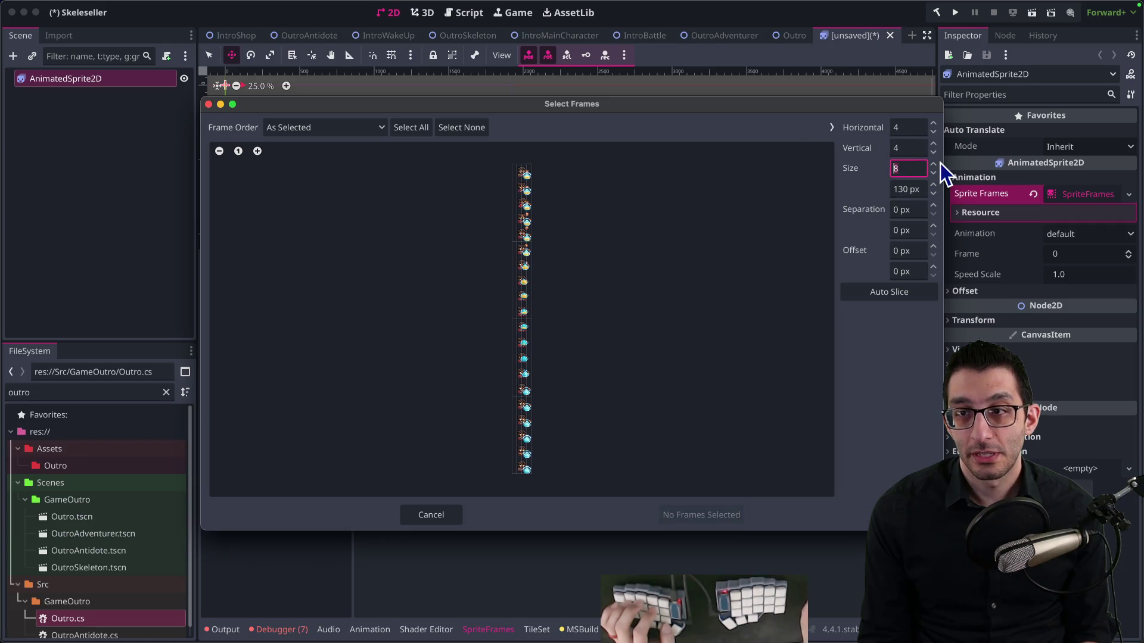
pyautogui.press('Tab')
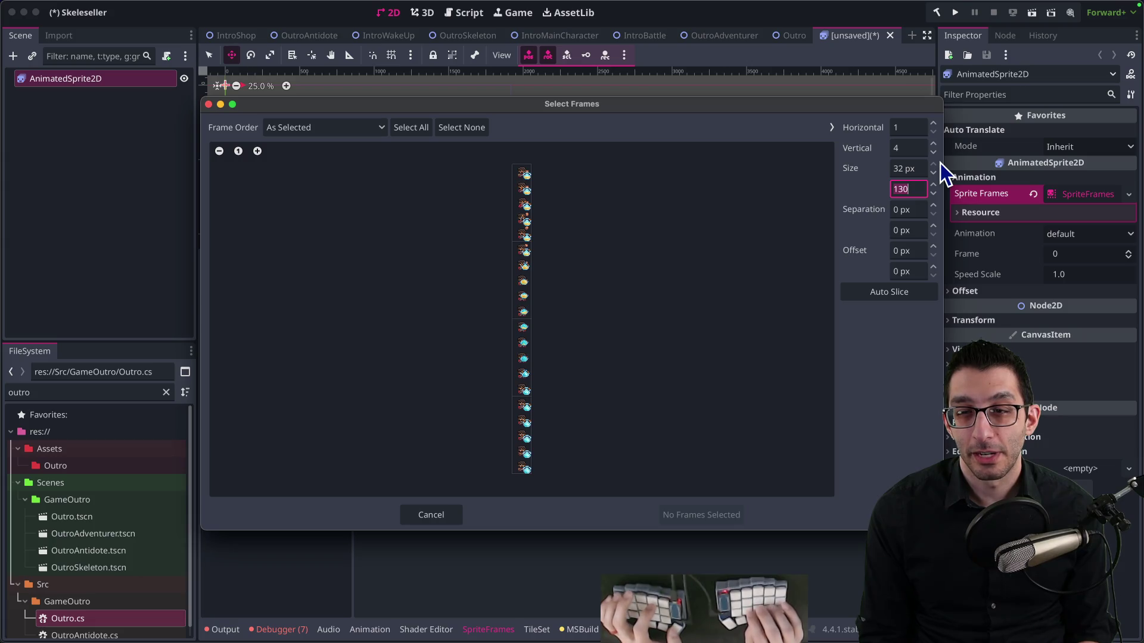
pyautogui.write('24')
pyautogui.press('Tab')
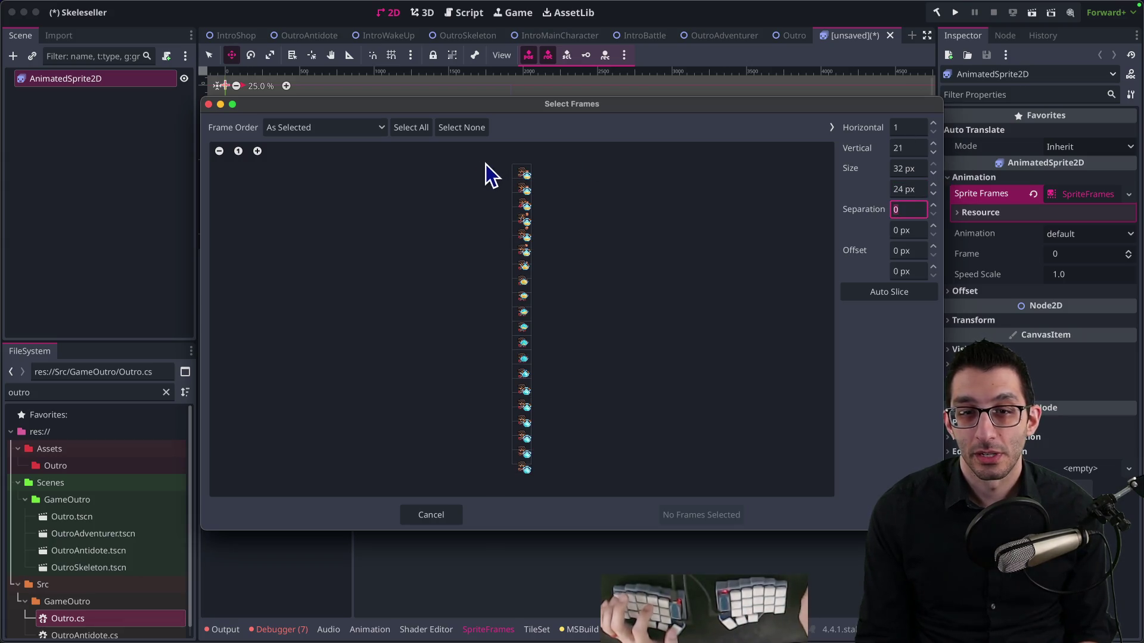
pyautogui.click(258, 151)
pyautogui.click(258, 151)
pyautogui.click(258, 151)
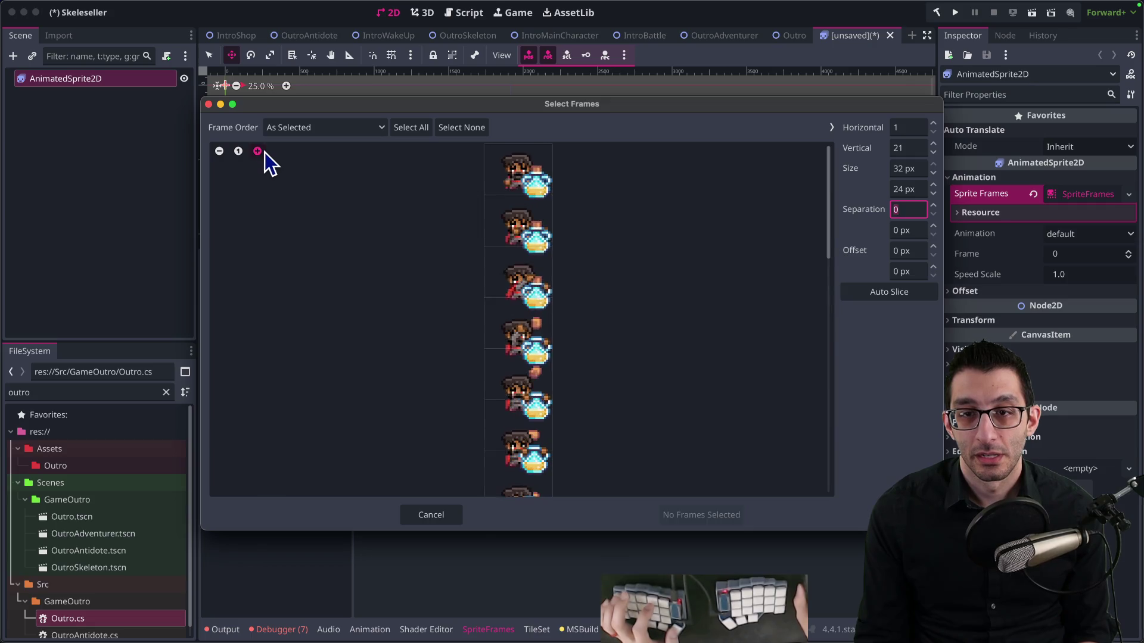
pyautogui.click(258, 151)
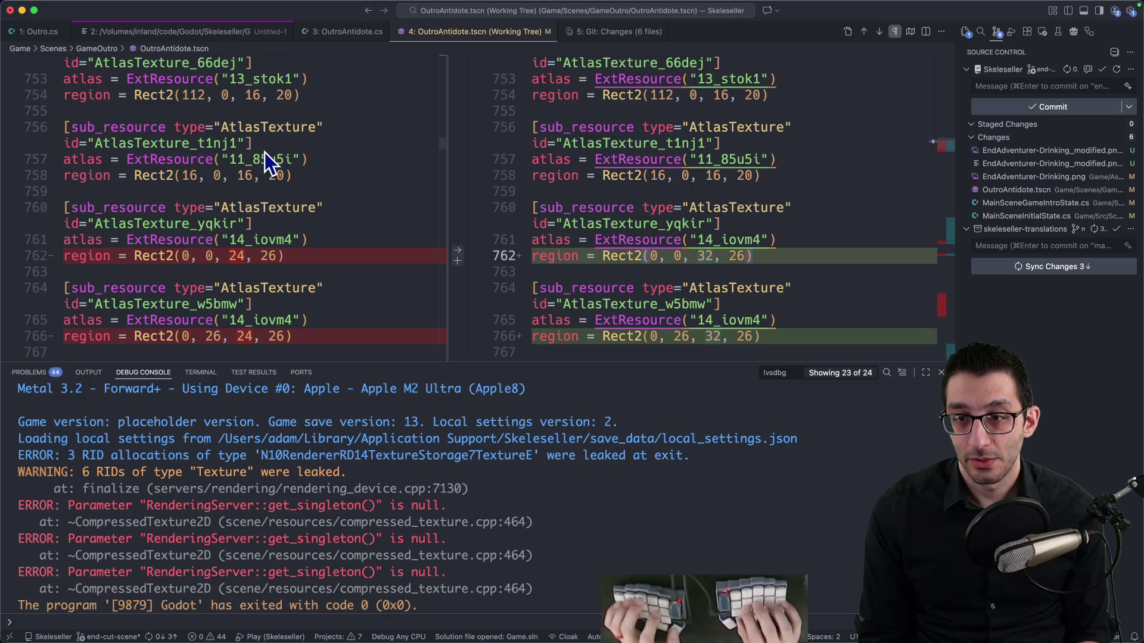
# Scroll through the sliced frames, cancel without adding any, and close the unsaved empty scene
pyautogui.press('super+Tab')
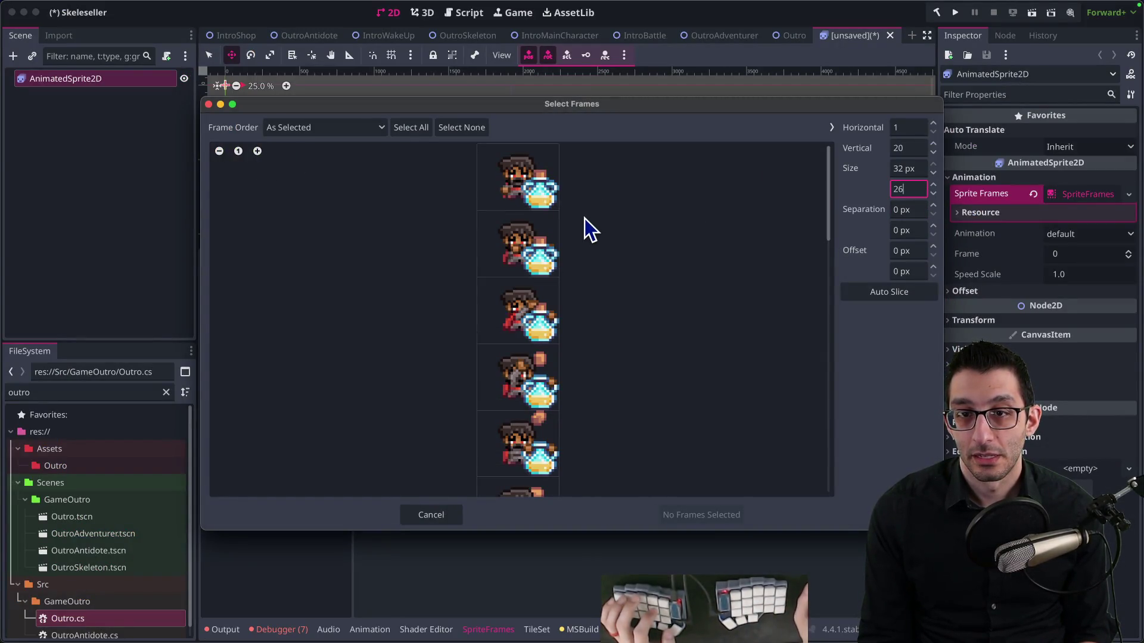
pyautogui.scroll(-5, 613, 323)
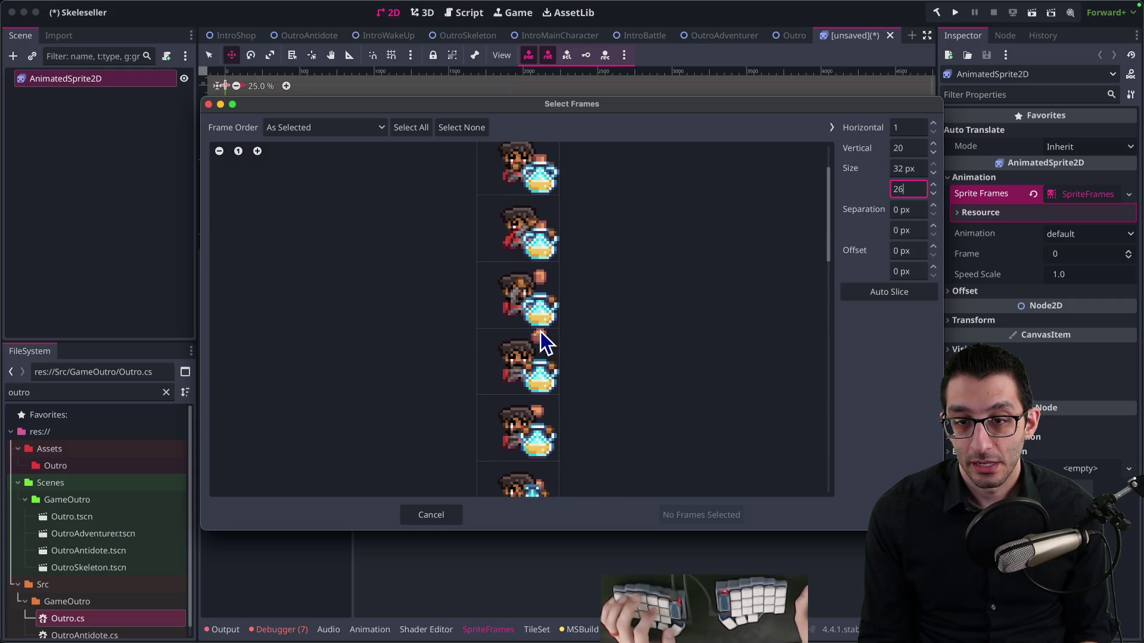
pyautogui.scroll(-3, 565, 281)
pyautogui.scroll(-3, 614, 262)
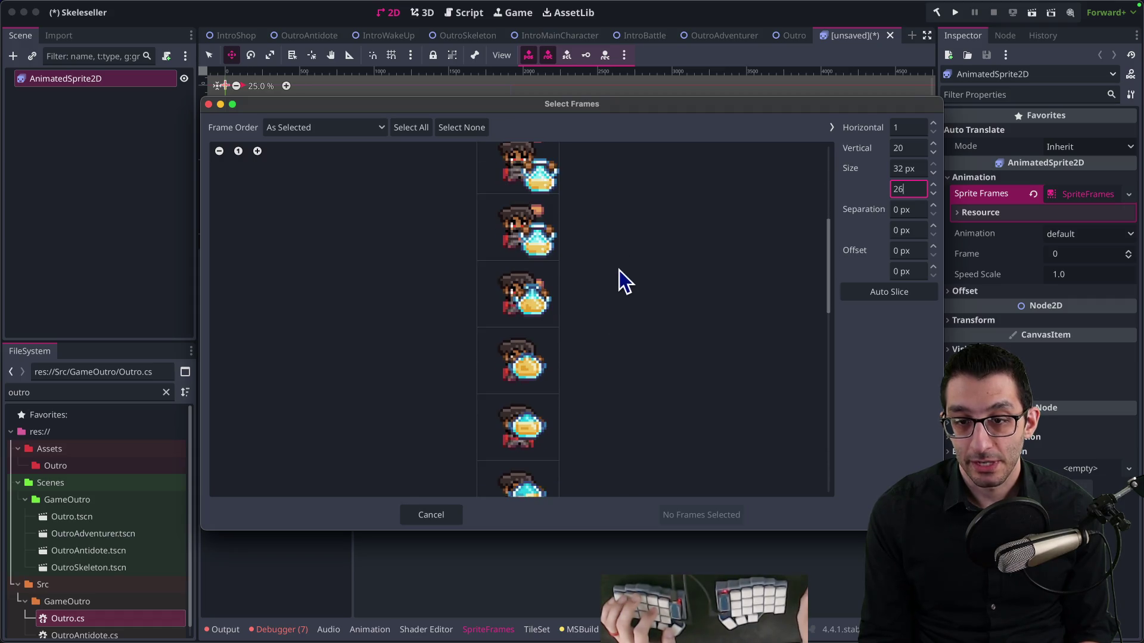
pyautogui.moveTo(828, 285)
pyautogui.mouseDown()
pyautogui.moveTo(809, 450)
pyautogui.moveTo(830, 3)
pyautogui.mouseUp()
pyautogui.moveTo(830, 2)
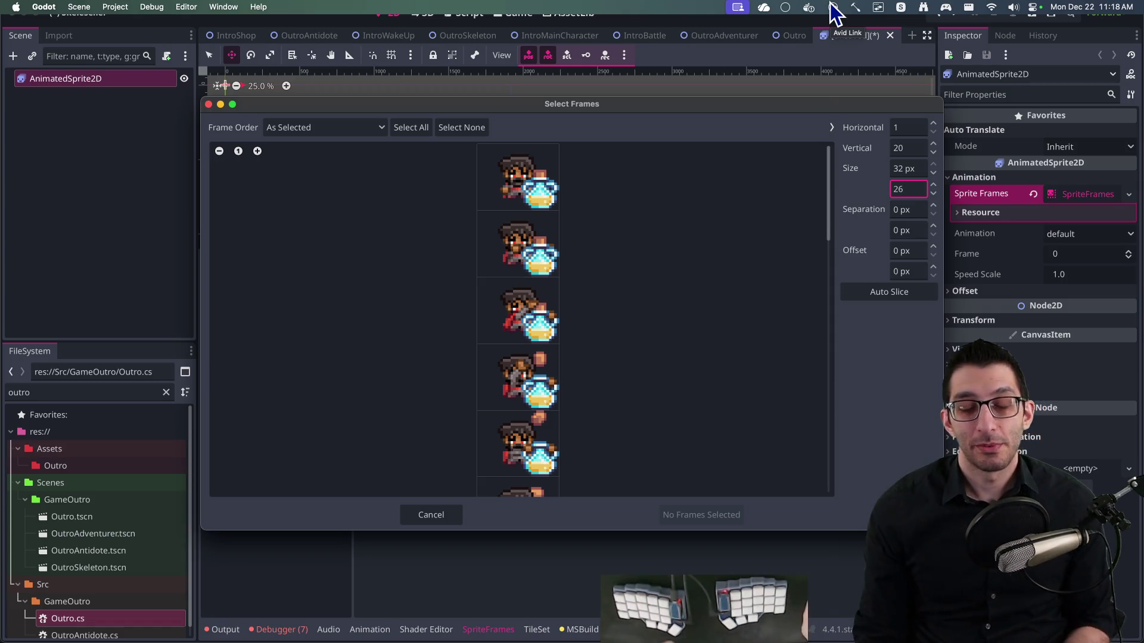
pyautogui.click(432, 515)
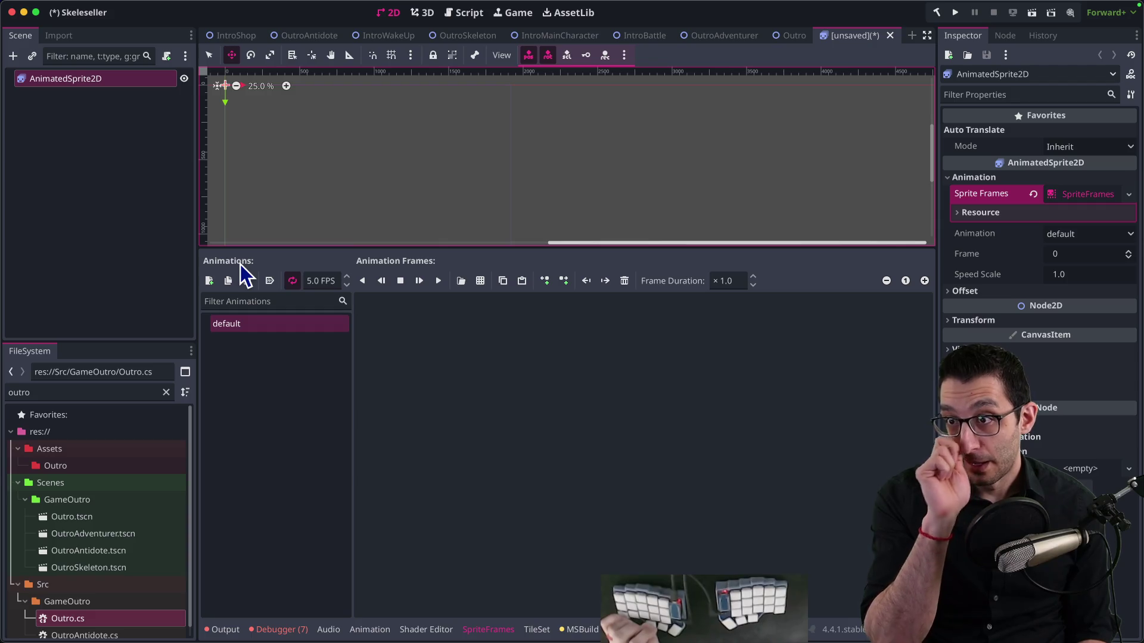
pyautogui.moveTo(660, 639)
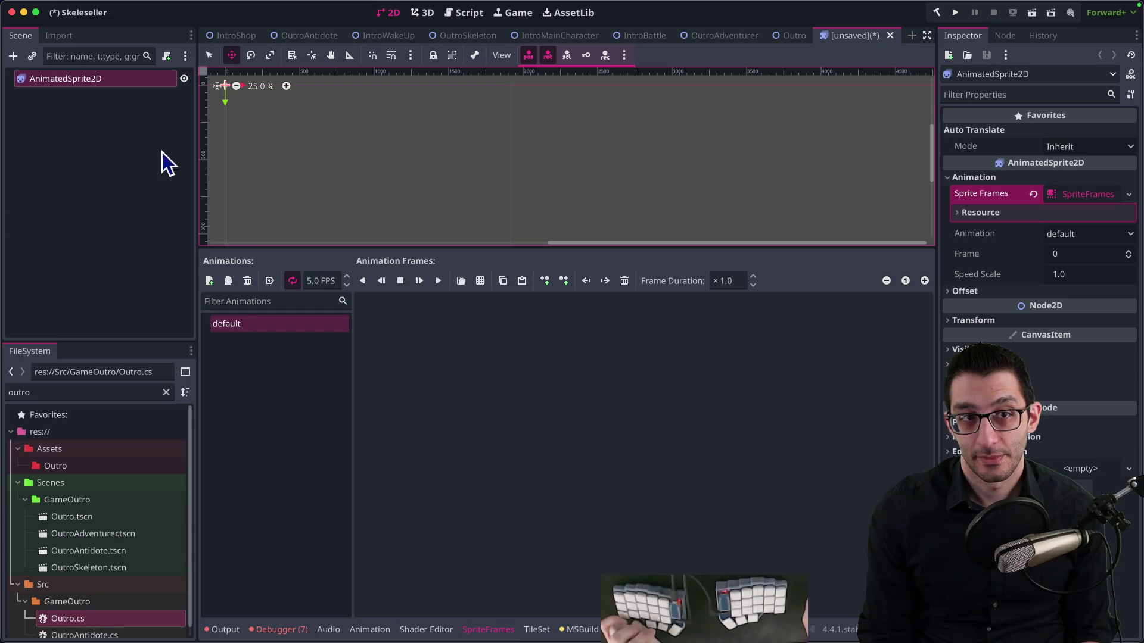
pyautogui.middleClick(820, 43)
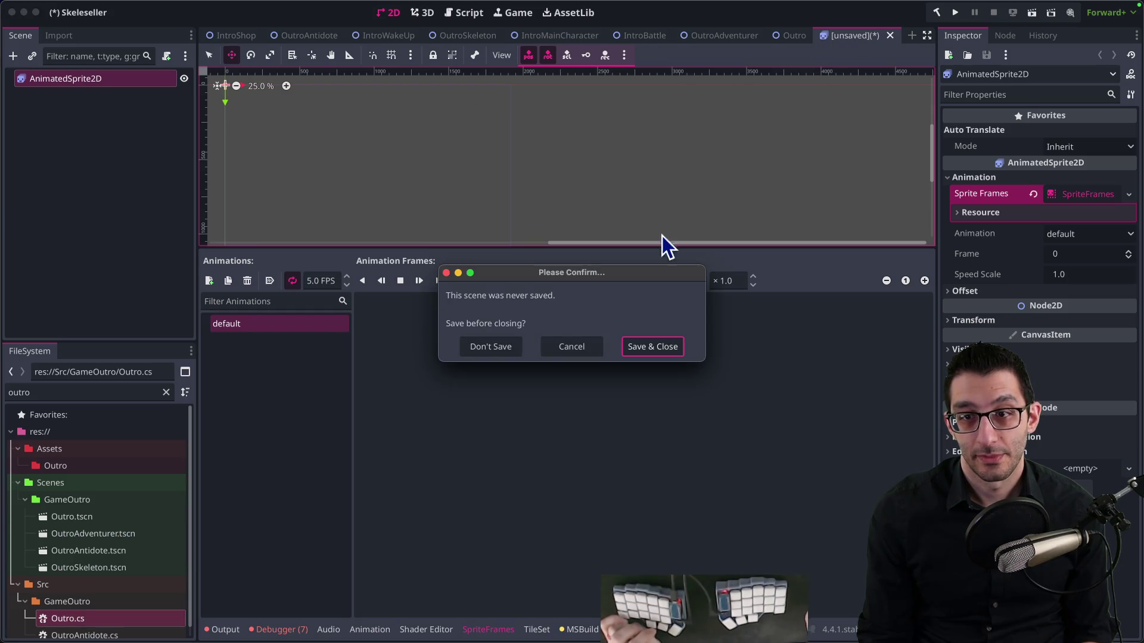
# Discard the never-saved scene without saving and close the IntroShop scene tab
pyautogui.click(478, 350)
pyautogui.click(230, 34)
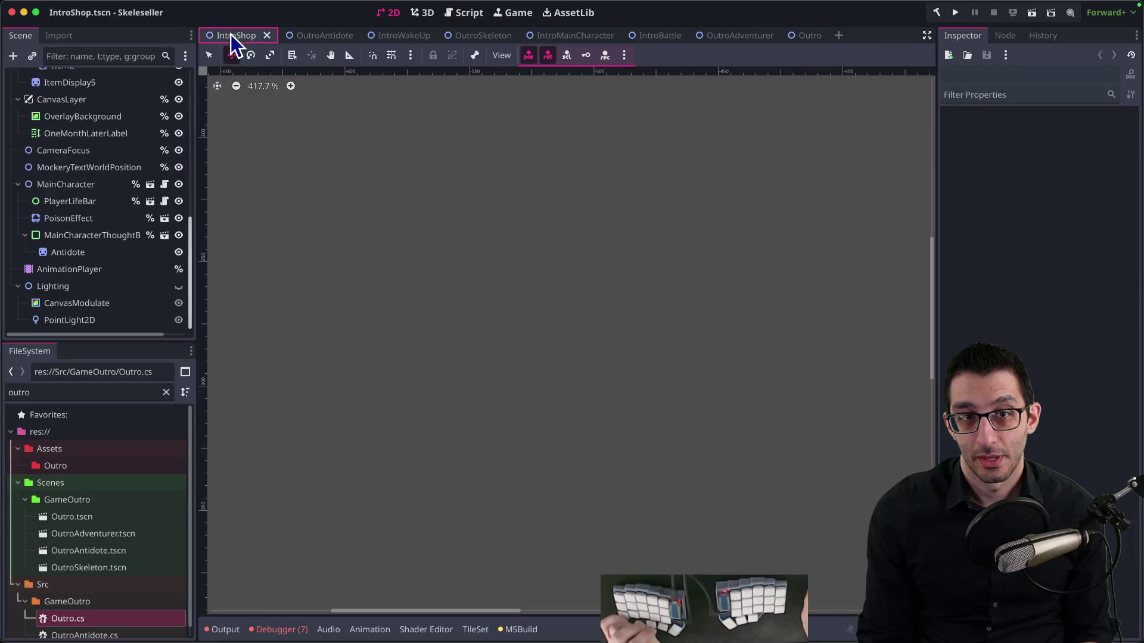
pyautogui.scroll(-7, 617, 452)
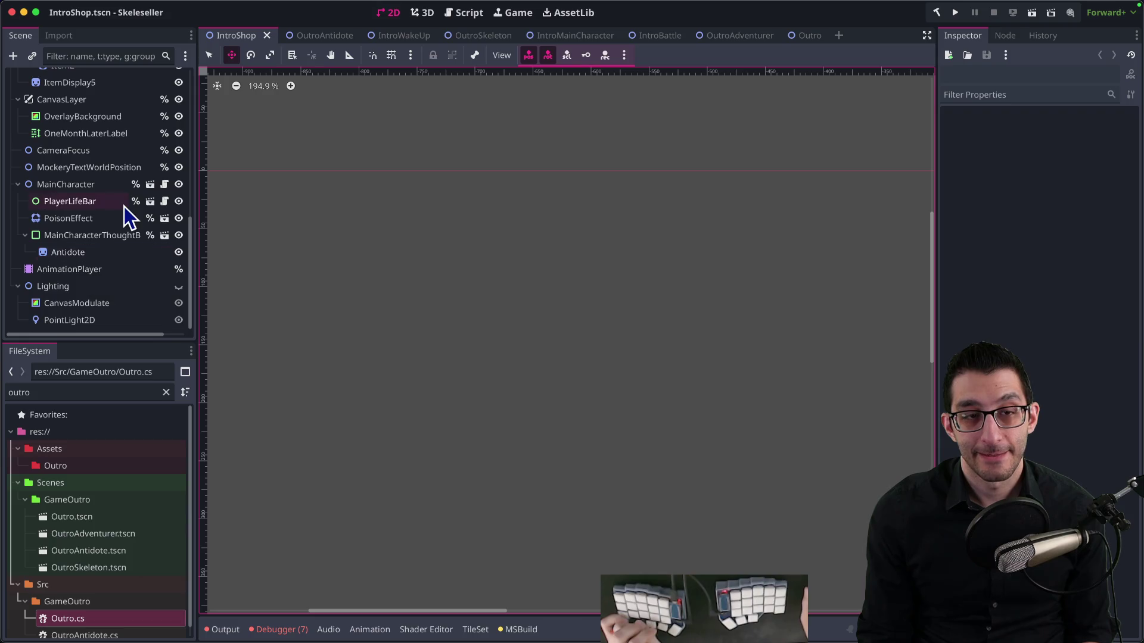
pyautogui.scroll(3, 77, 199)
pyautogui.scroll(-3, 77, 199)
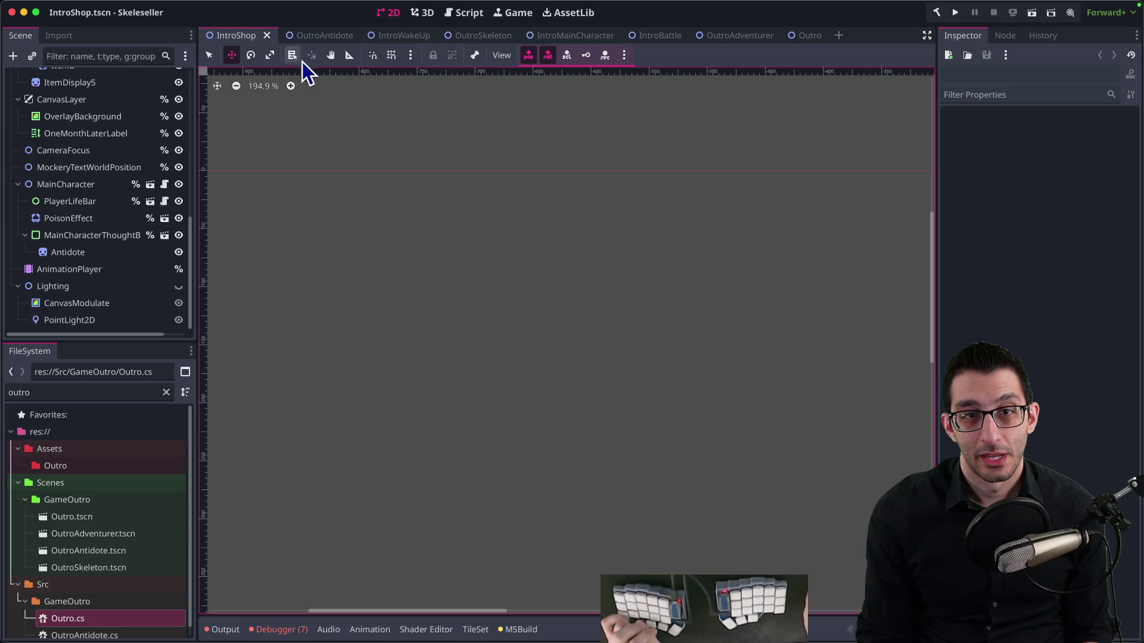
pyautogui.middleClick(234, 37)
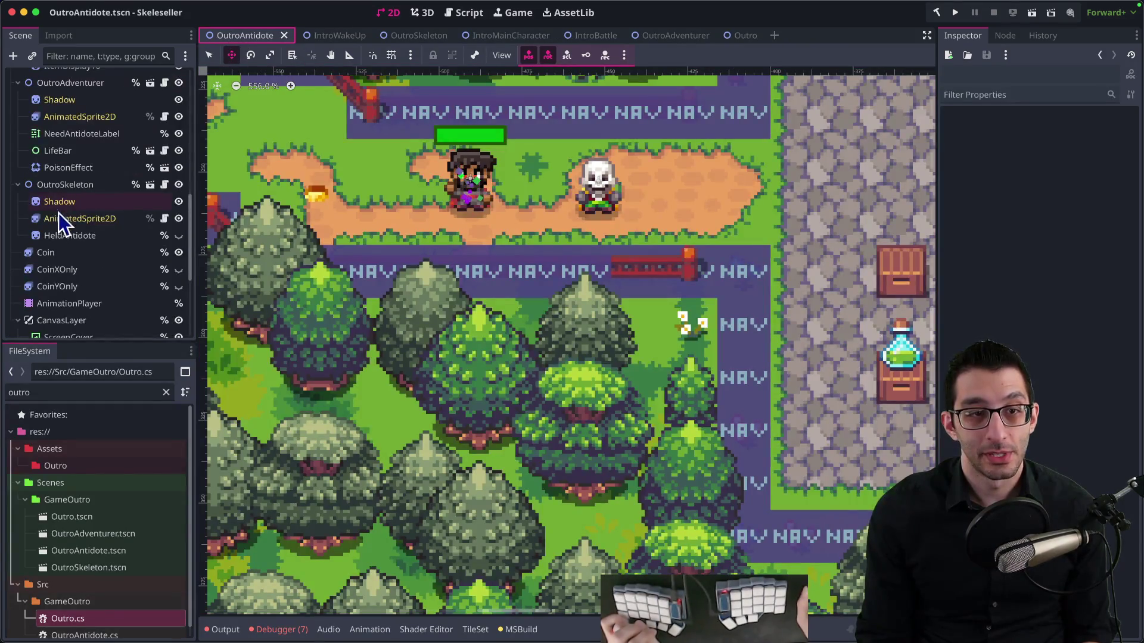
# Set the duration of drink_potion frame 0 to 99999 on the OutroAntidote AnimatedSprite2D
pyautogui.click(80, 116)
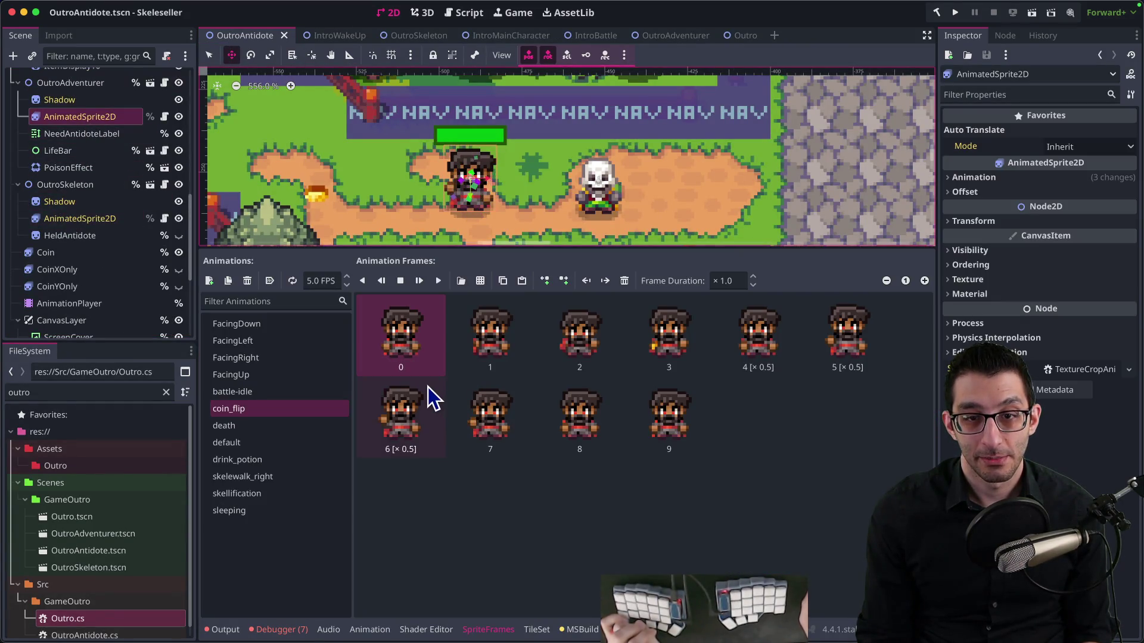
pyautogui.click(247, 462)
pyautogui.click(725, 281)
pyautogui.write('99999')
pyautogui.press('Return')
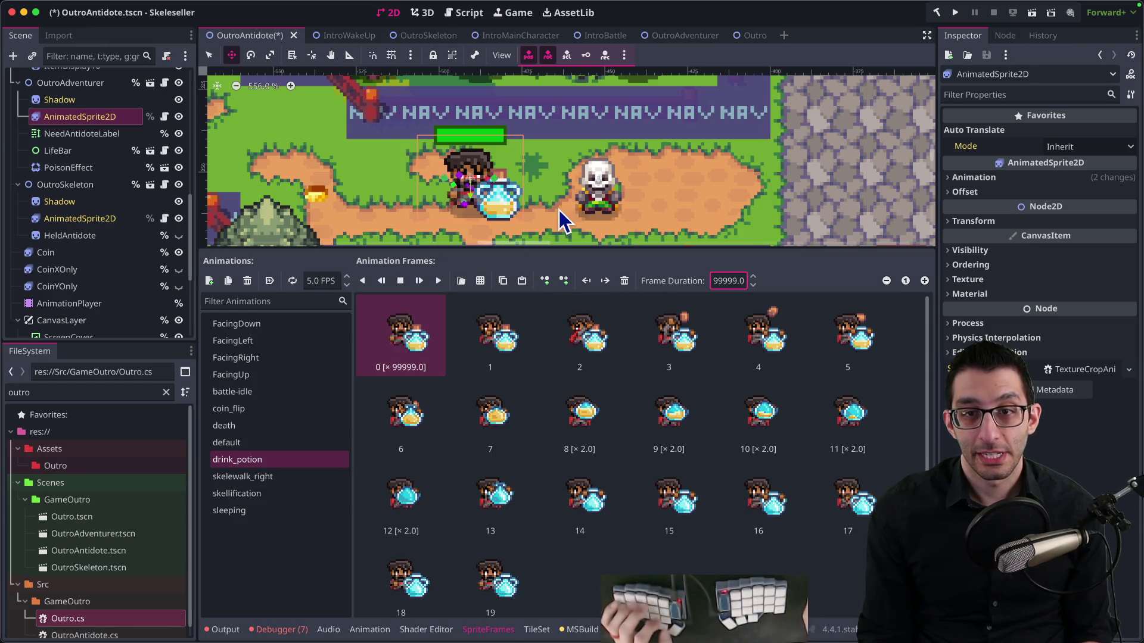
pyautogui.moveTo(660, 641)
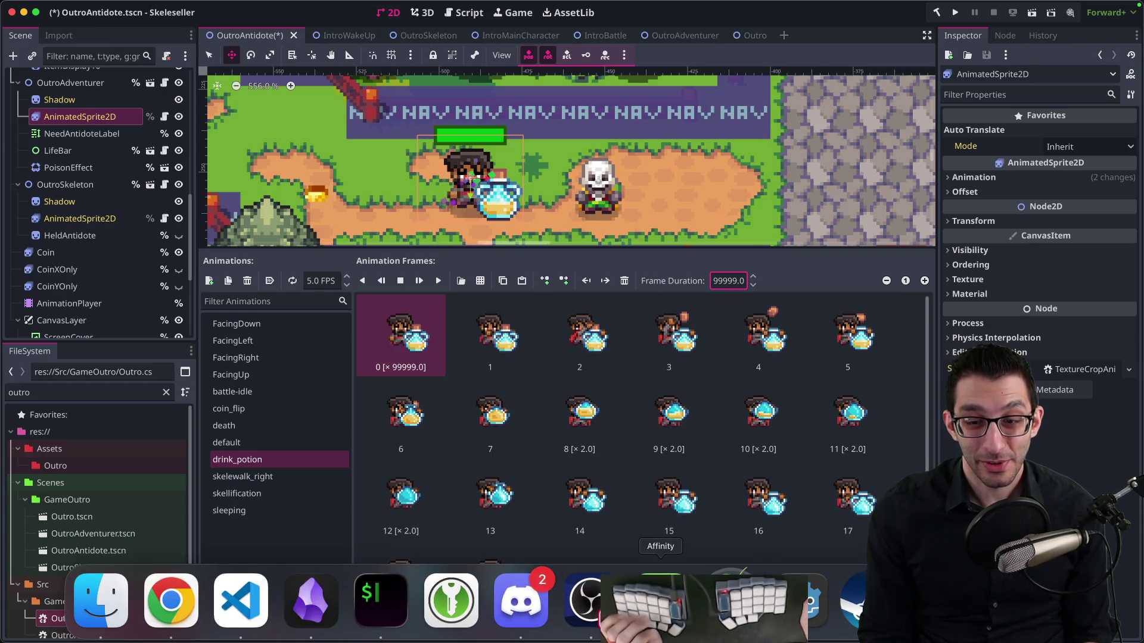
pyautogui.click(114, 624)
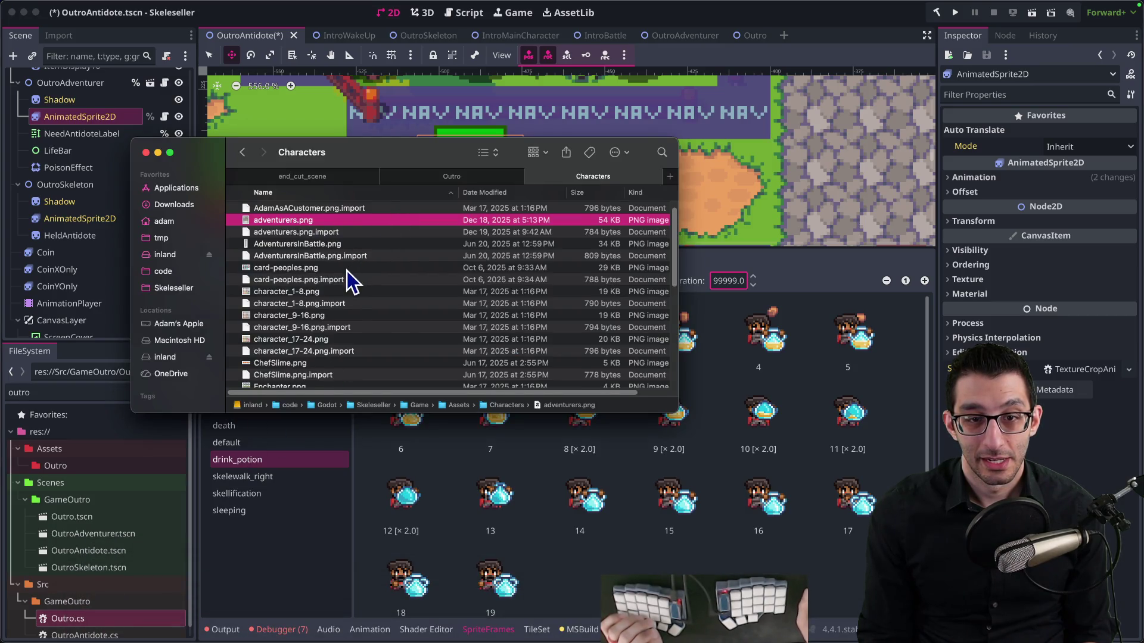
# Trash both EndAdventurer-Drinking_modified files in Characters and open EndAdventurer-Drinking.png in Affinity Photo
pyautogui.scroll(-5, 345, 277)
pyautogui.scroll(3, 339, 285)
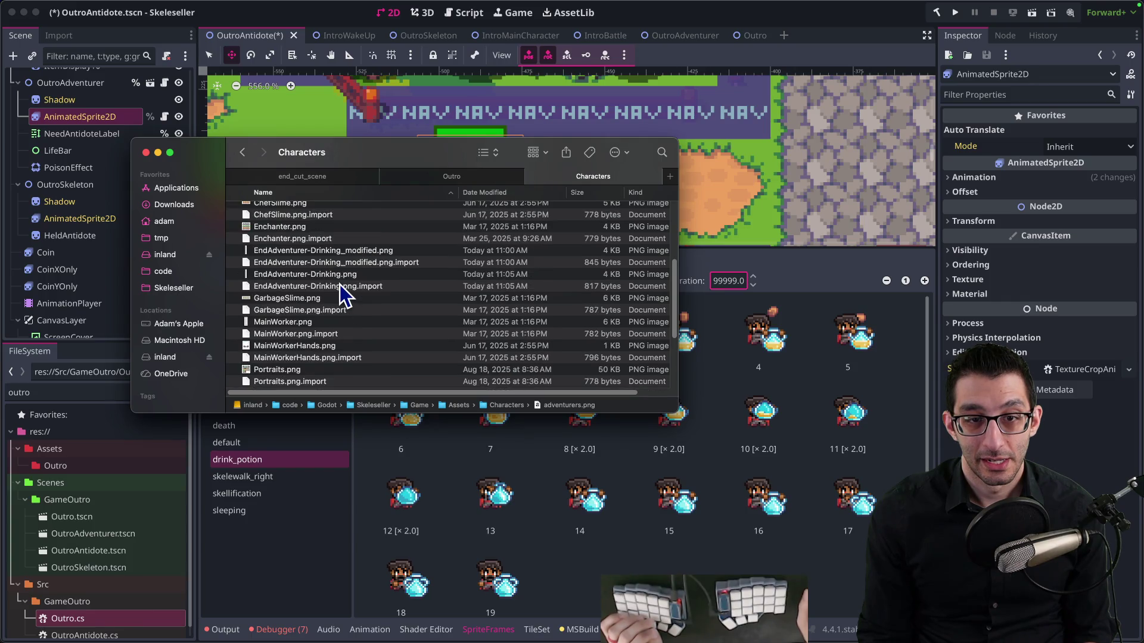
pyautogui.click(350, 250)
pyautogui.keyDown('shift'); pyautogui.click(549, 262); pyautogui.keyUp('shift')
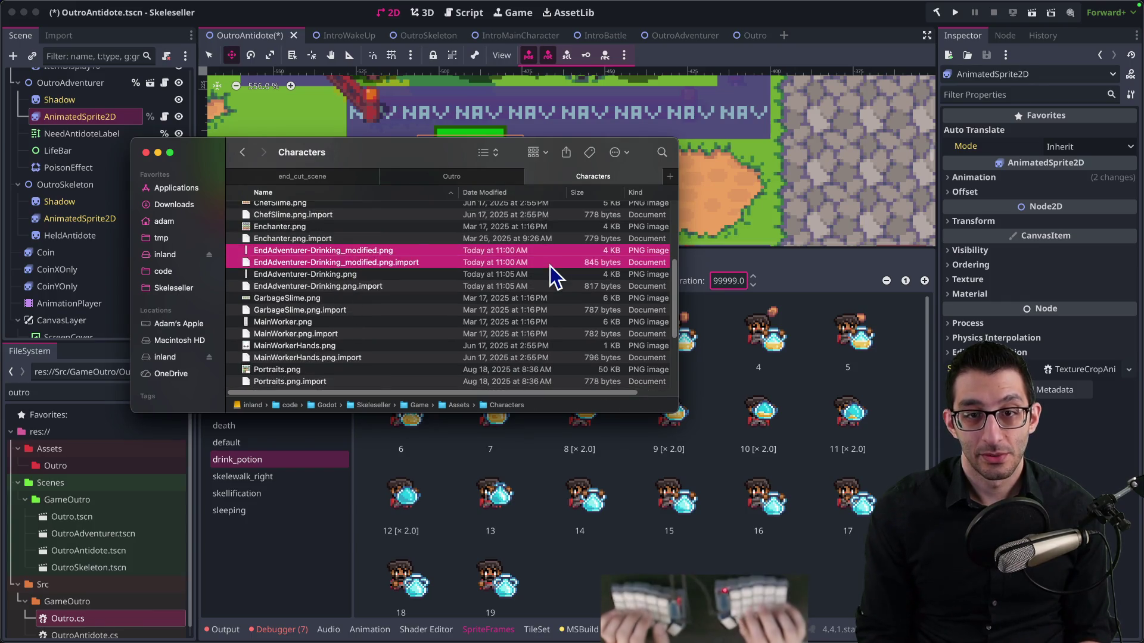
pyautogui.press('super+BackSpace')
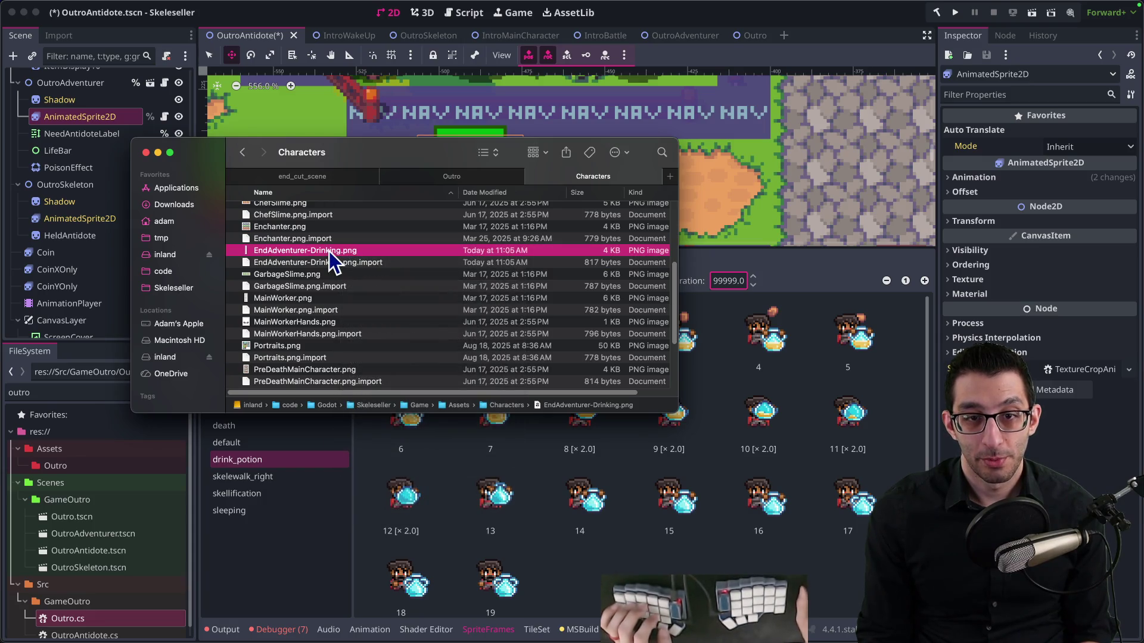
pyautogui.doubleClick(334, 251)
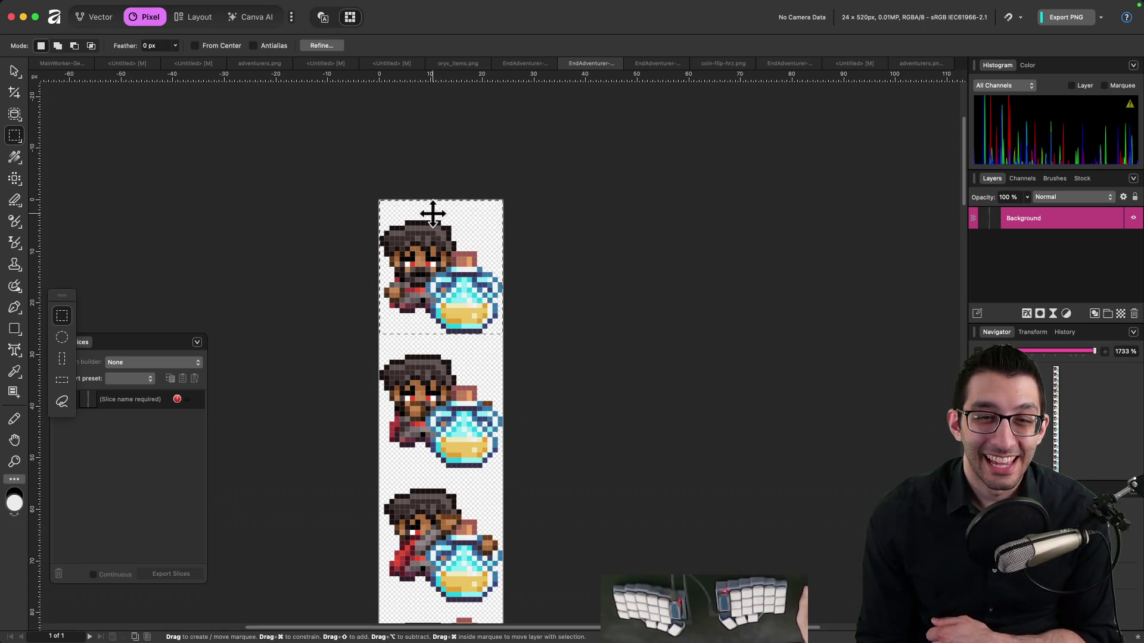
# Review the stacked drink_potion frames, then bring up VS Code's OutroAntidote.tscn diff widening regions from 24 to 32
pyautogui.moveTo(178, 638)
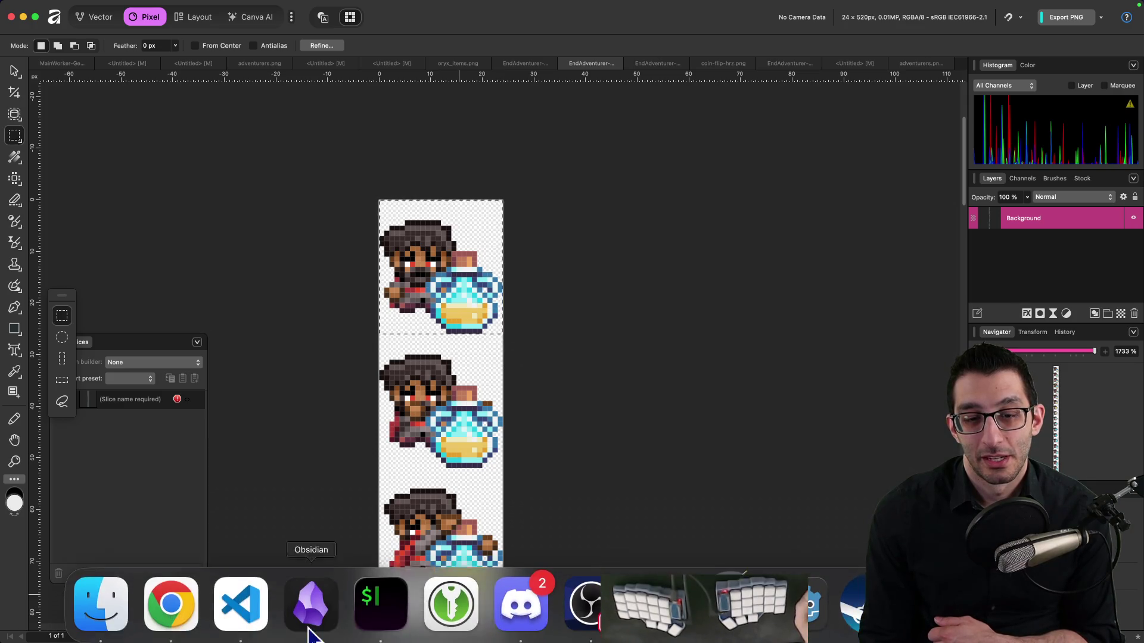
pyautogui.click(311, 611)
pyautogui.scroll(-2, 754, 283)
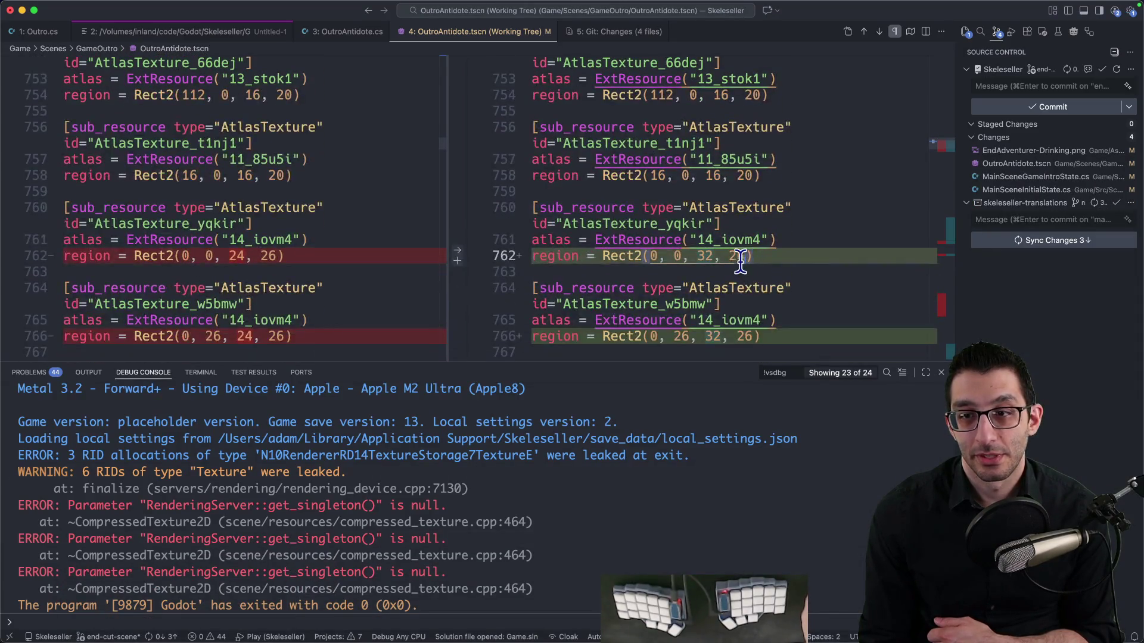
# Change line 762's region height from 26 to 28, then test-run the game with F5 and quit it
pyautogui.click(745, 255)
pyautogui.press('BackSpace')
pyautogui.write('8')
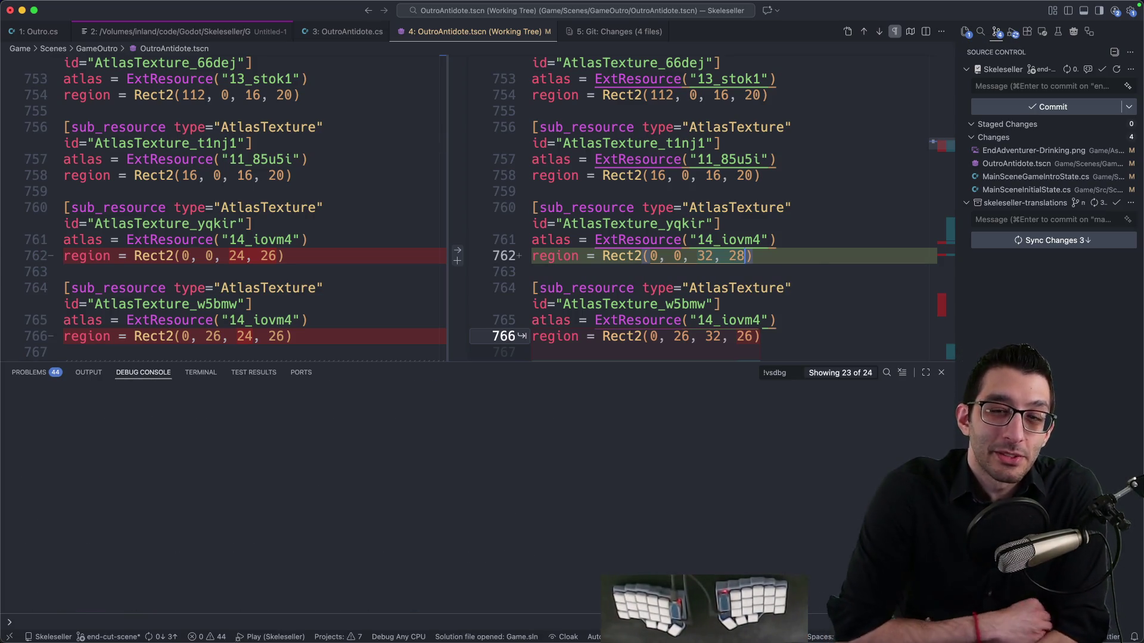
pyautogui.press('F5')
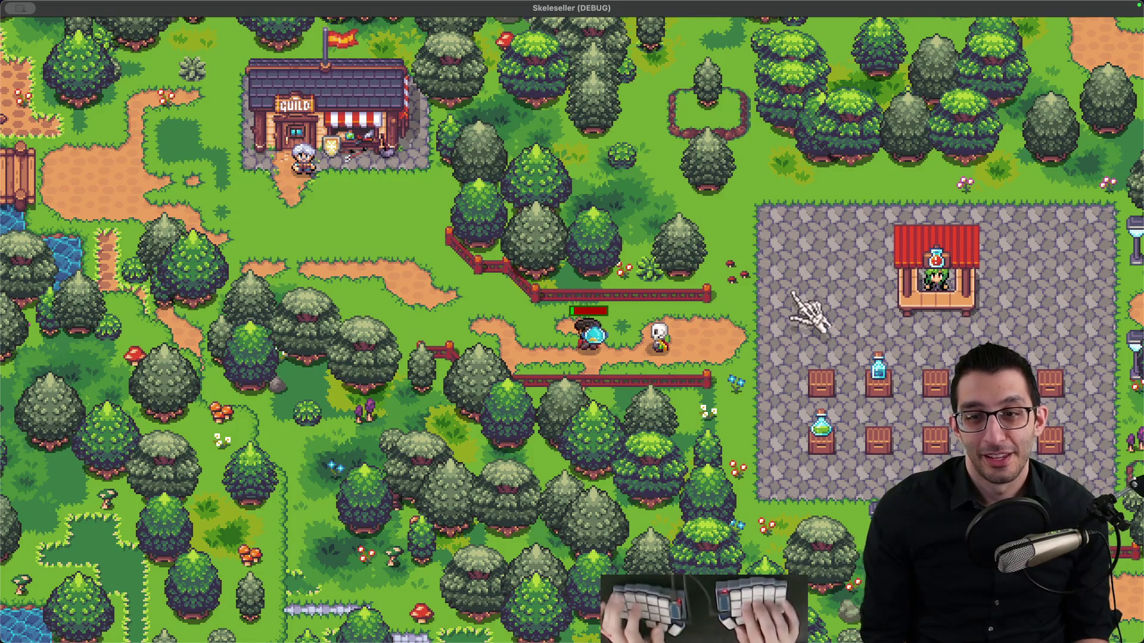
pyautogui.press('super+q')
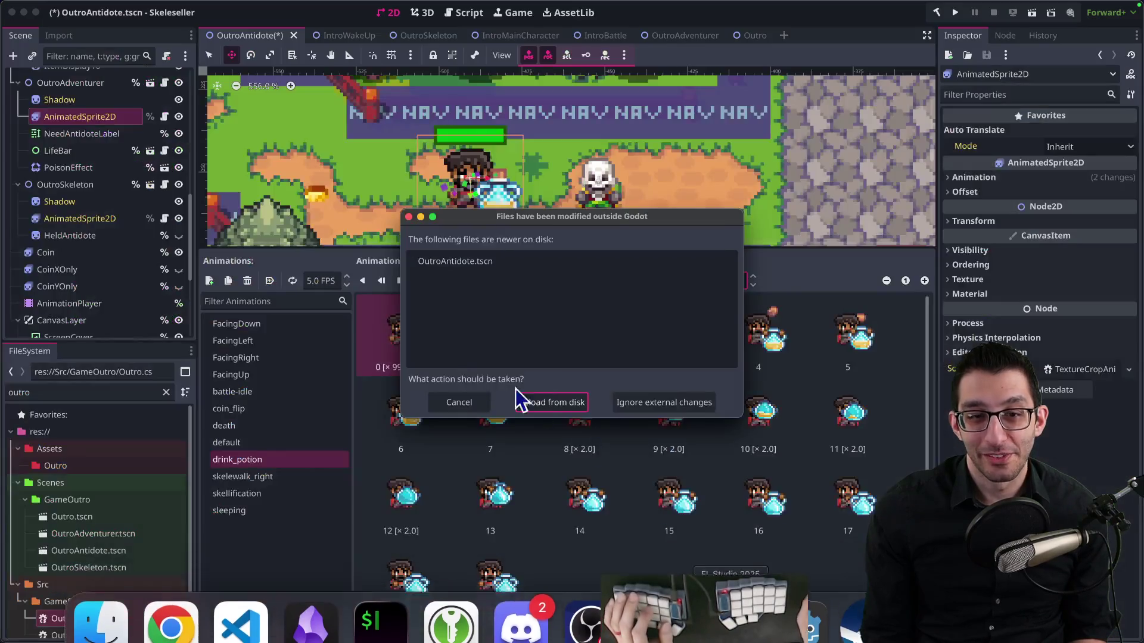
# Reload OutroAntidote from disk and show the AnimatedSprite2D's drink_potion frames
pyautogui.click(544, 404)
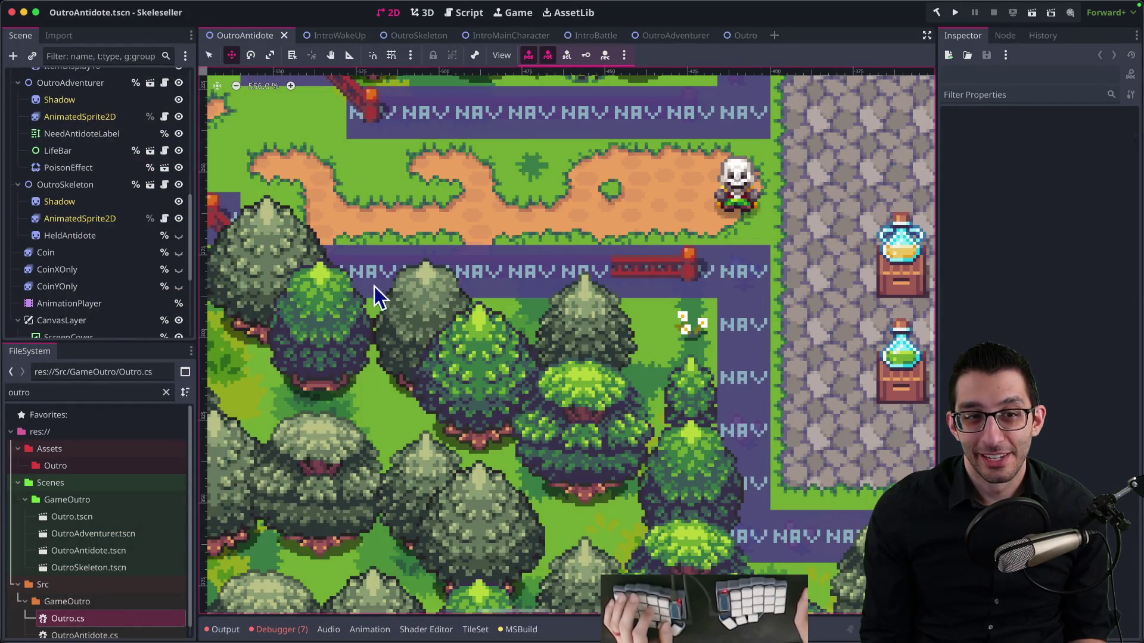
pyautogui.click(91, 117)
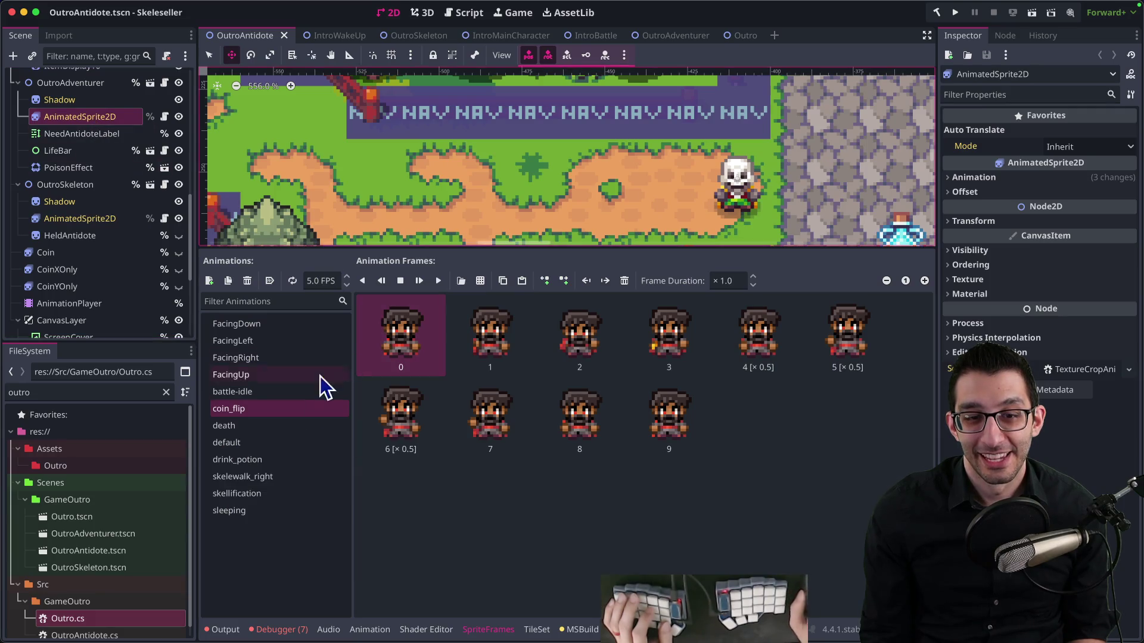
pyautogui.click(266, 464)
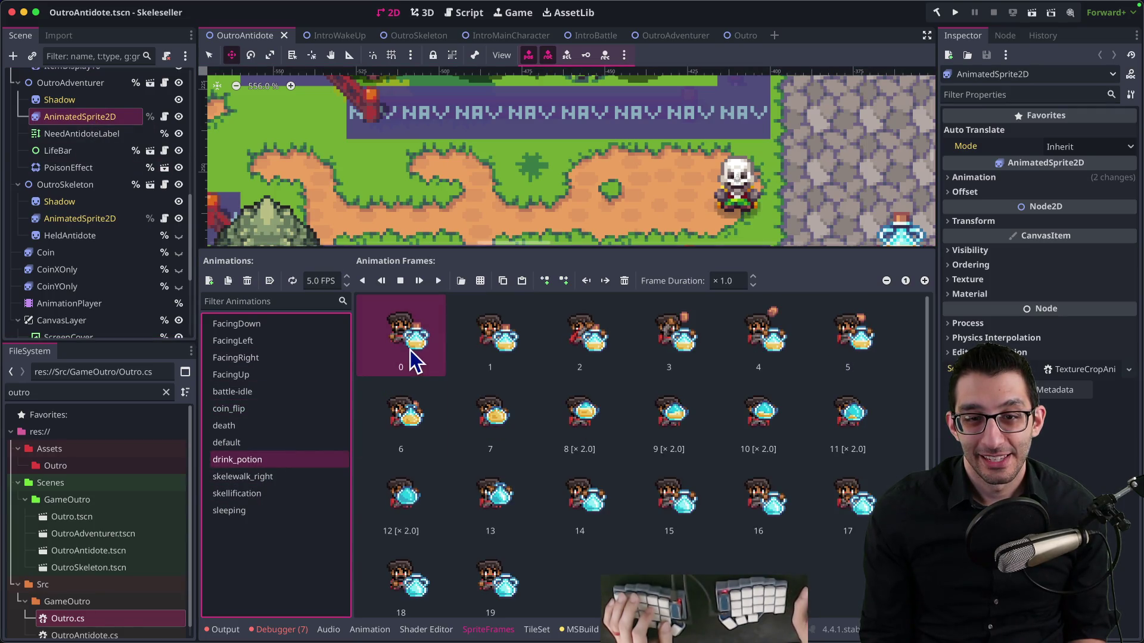
# Preview the skelewalk_right, default, death, coin_flip and Facing animations, then return to drink_potion
pyautogui.click(237, 480)
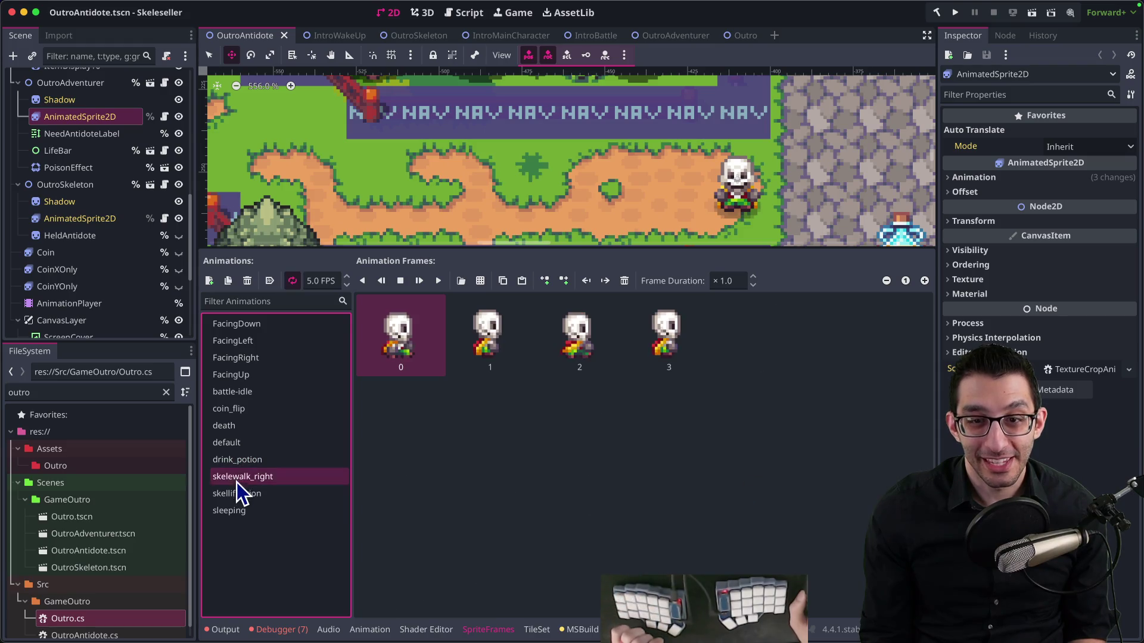
pyautogui.click(245, 442)
pyautogui.click(248, 425)
pyautogui.click(252, 409)
pyautogui.click(256, 375)
pyautogui.click(262, 360)
pyautogui.click(274, 341)
pyautogui.click(269, 325)
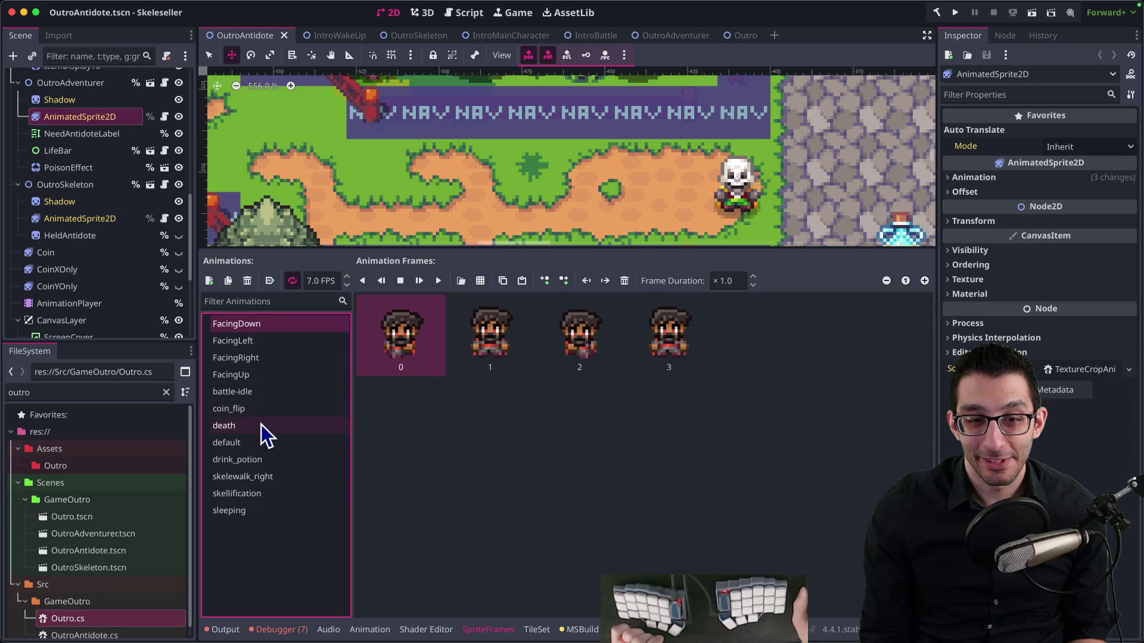
pyautogui.click(251, 460)
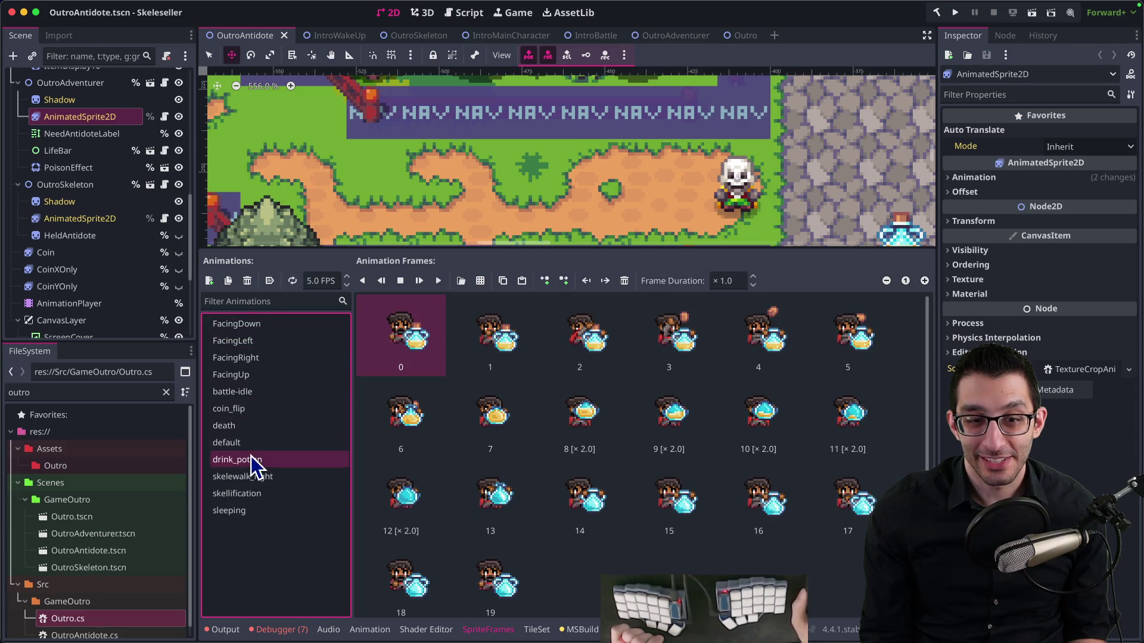
# Set drink_potion frame 0's duration to 99999 and switch back to VS Code
pyautogui.click(730, 281)
pyautogui.write('99999')
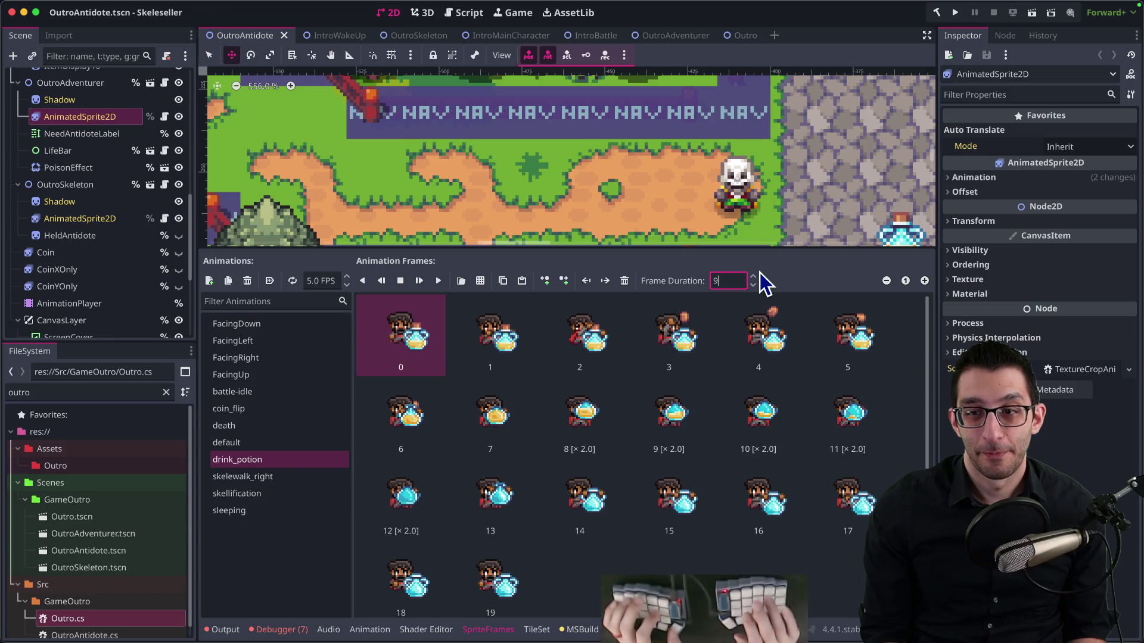
pyautogui.press('Return')
pyautogui.press('super+Tab')
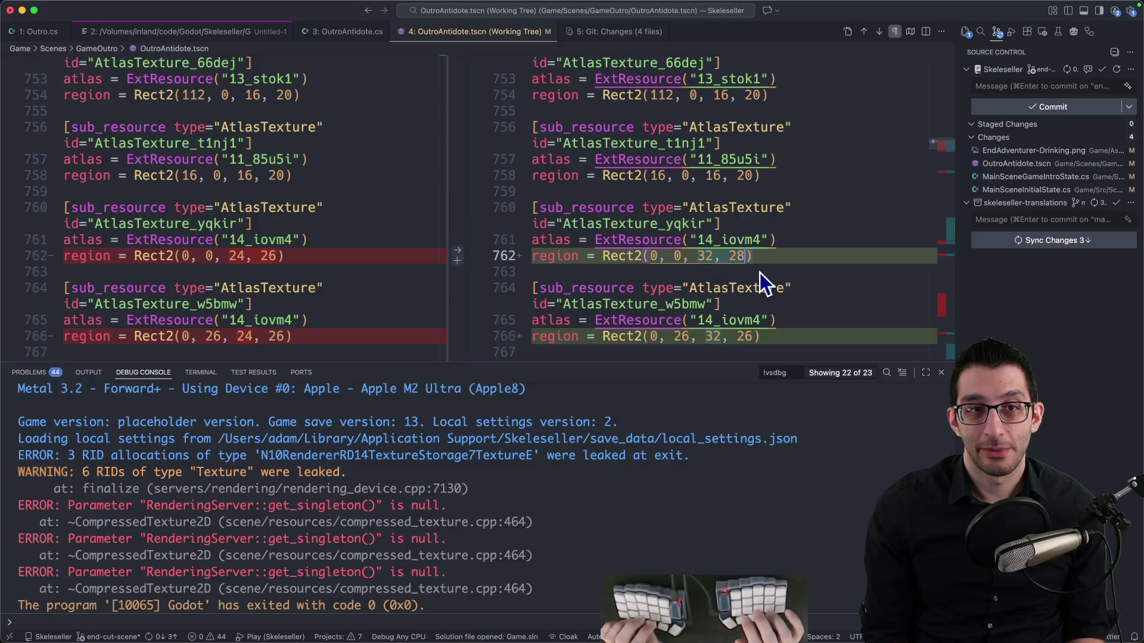
# Rerun the game from VS Code to check the antidote handoff, then switch to the YouTube stream window
pyautogui.press('F5')
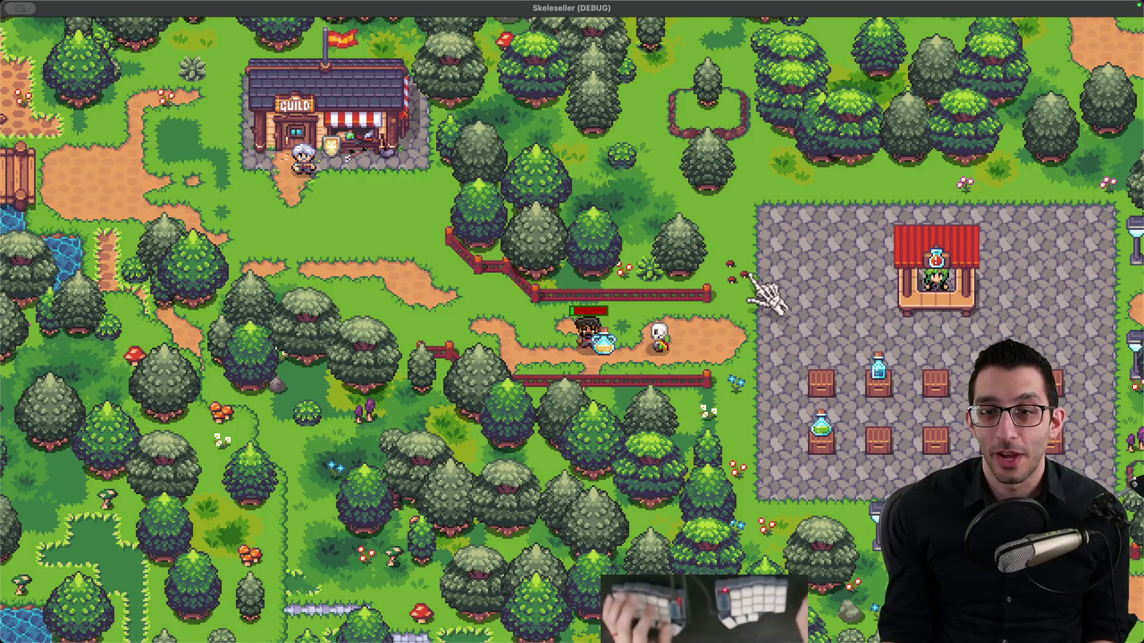
pyautogui.hotkey('ctrl', 'Up')
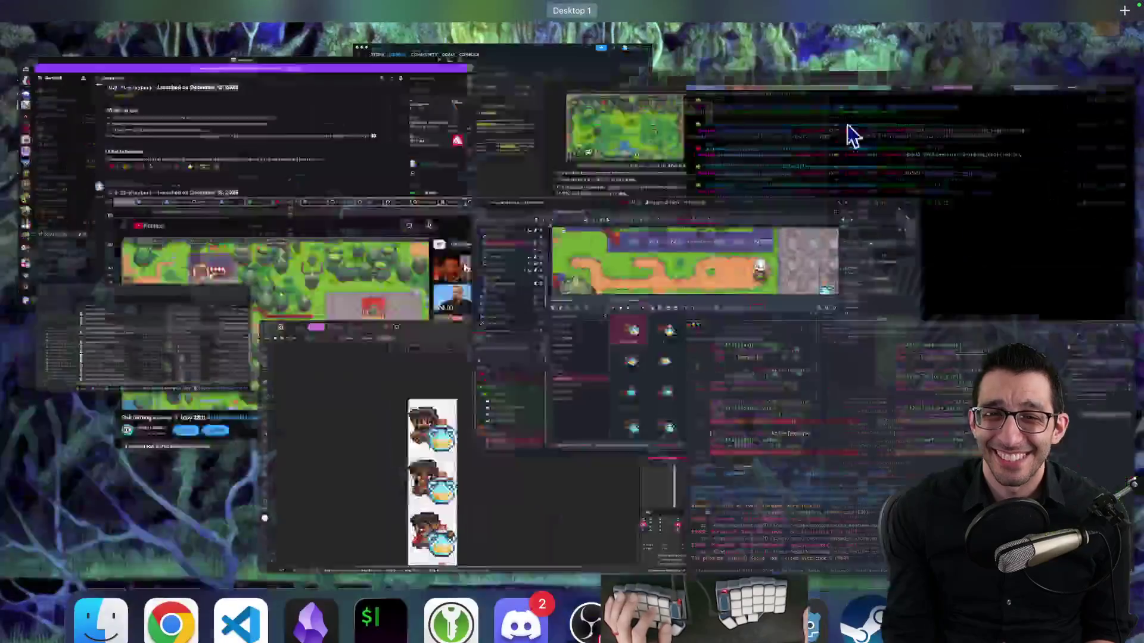
pyautogui.press('Escape')
pyautogui.press('super+Tab')
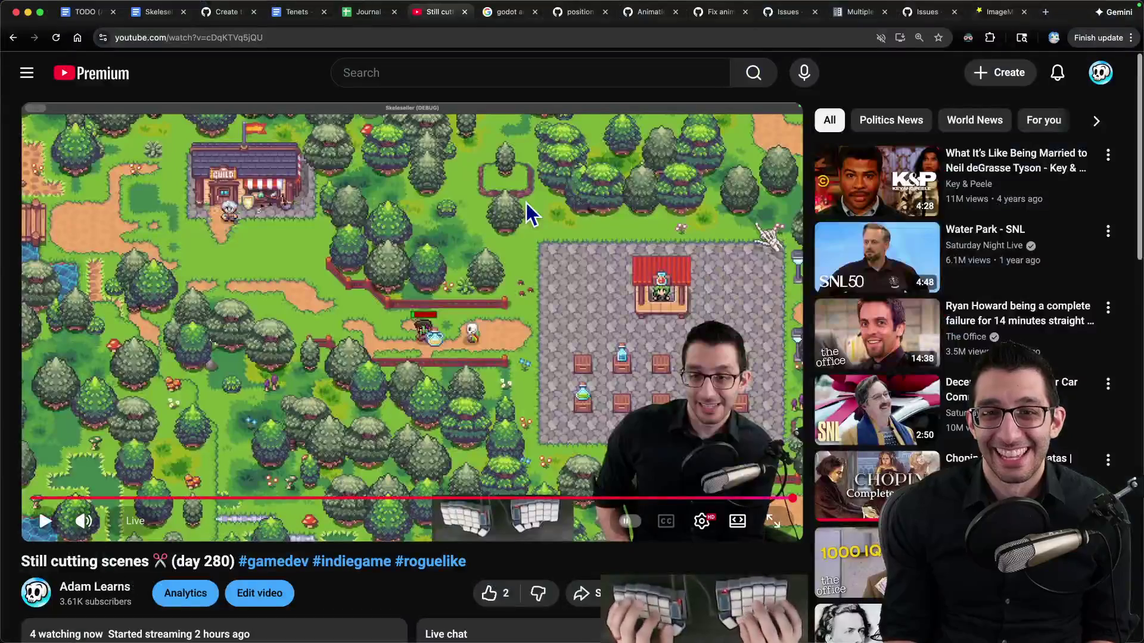
# Replay the stream's last 10 seconds fullscreen, pause, and step one frame forward at the potion moment
pyautogui.click(377, 424)
pyautogui.press('j')
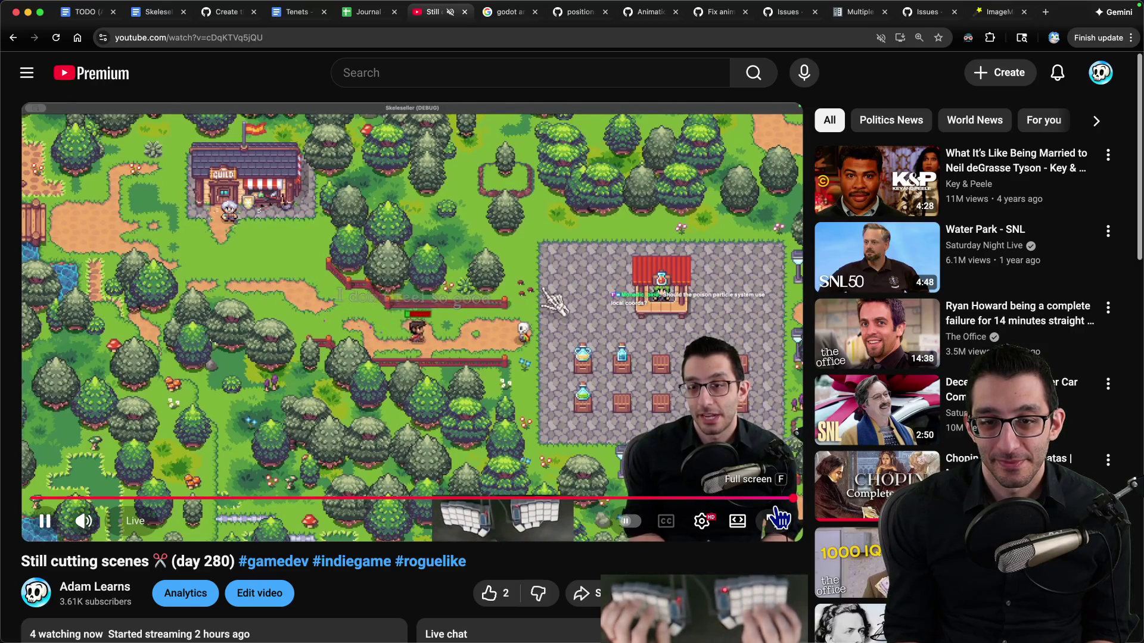
pyautogui.hotkey('shift', '.')
pyautogui.hotkey('shift', ',')
pyautogui.hotkey('shift', ',')
pyautogui.hotkey('shift', ',')
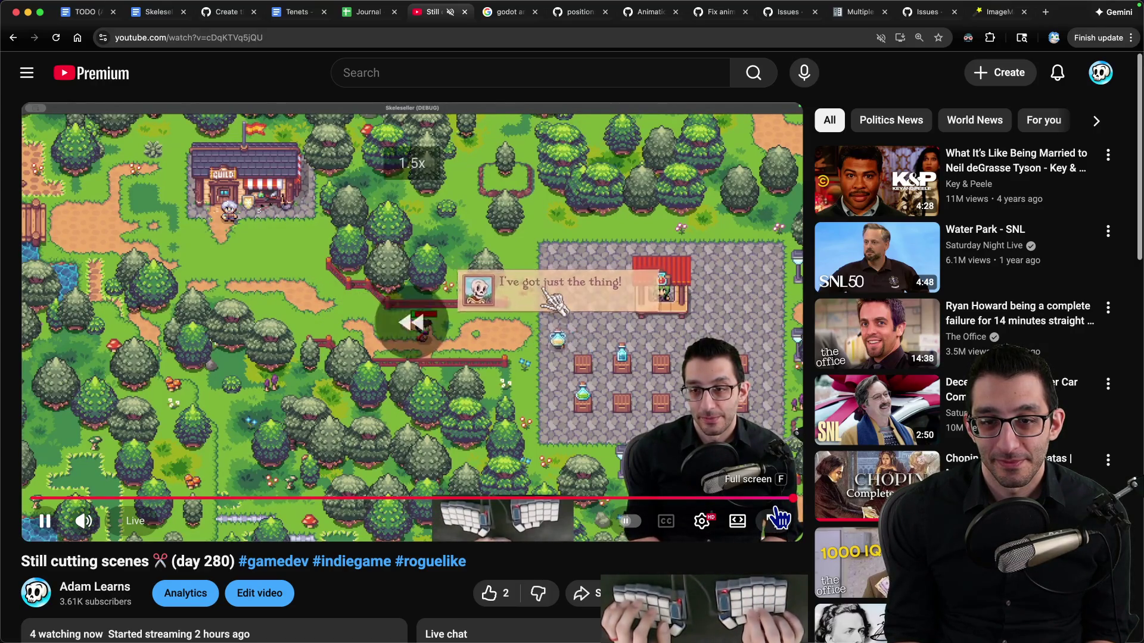
pyautogui.click(779, 519)
pyautogui.press('k')
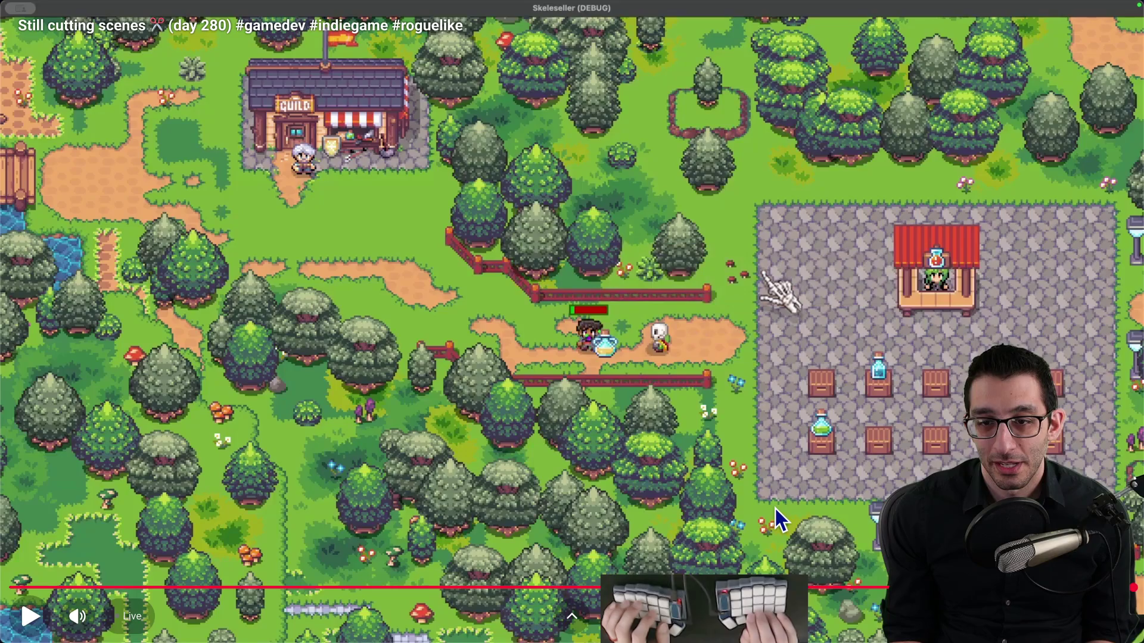
pyautogui.press('.')
pyautogui.press('.')
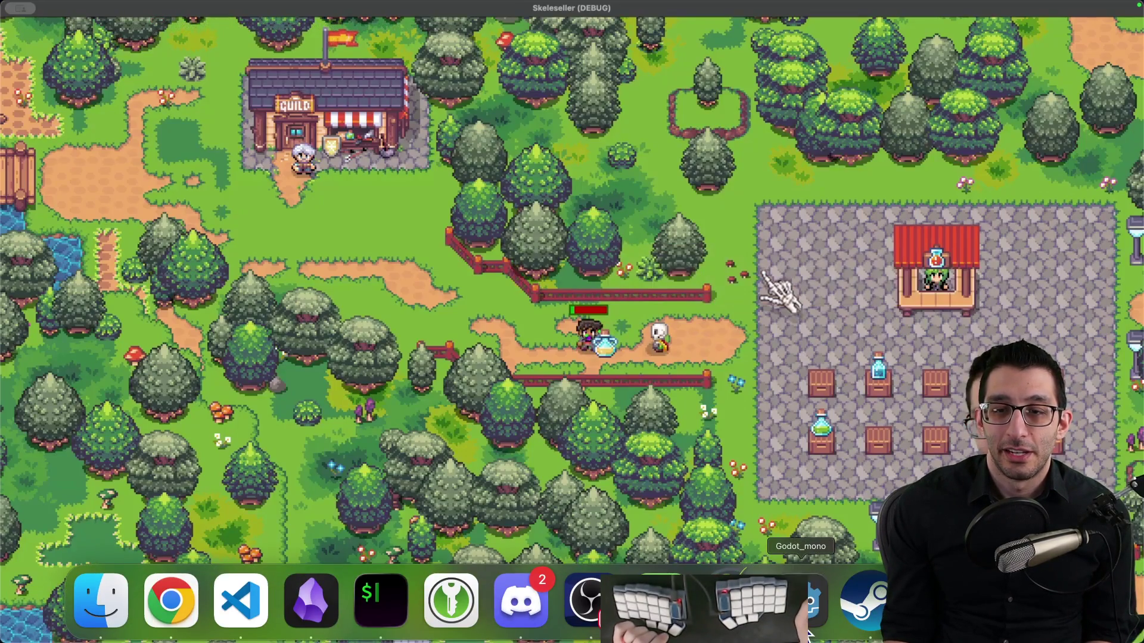
# Change line 762's region to Rect2(0, 0, 32, 26) in VS Code, then return to Godot
pyautogui.click(808, 633)
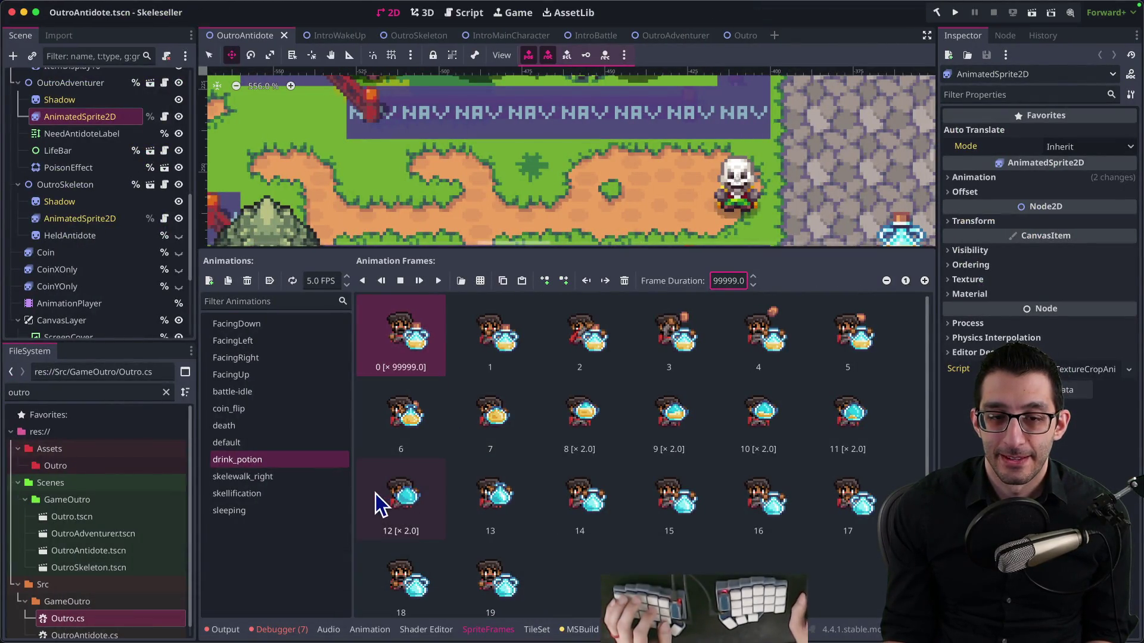
pyautogui.moveTo(310, 631)
pyautogui.click(240, 608)
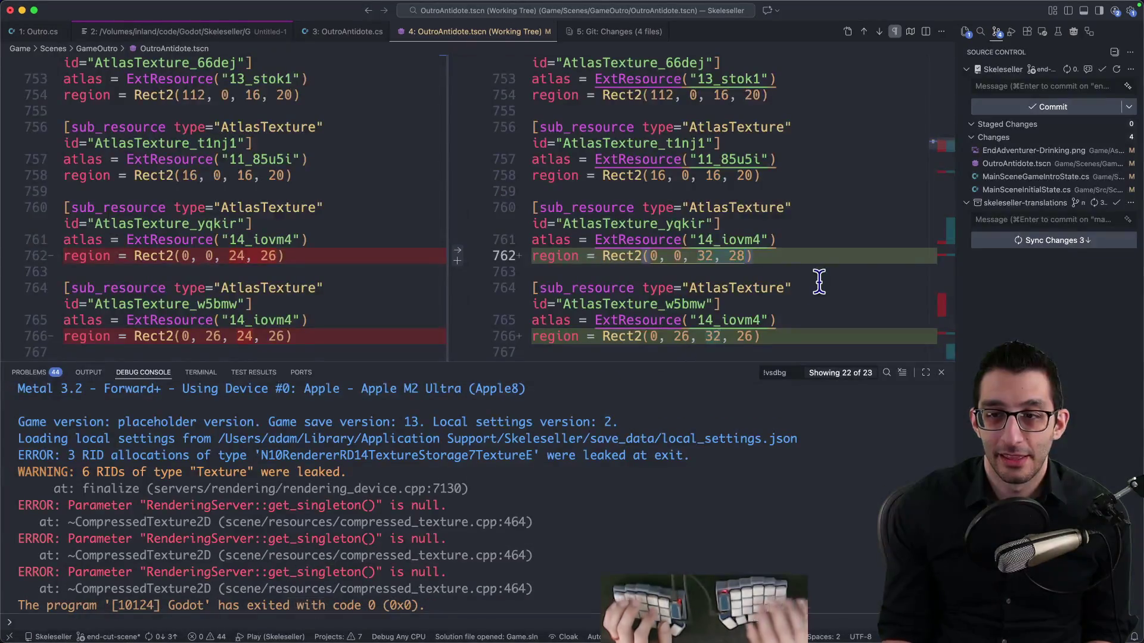
pyautogui.press('BackSpace')
pyautogui.write('6')
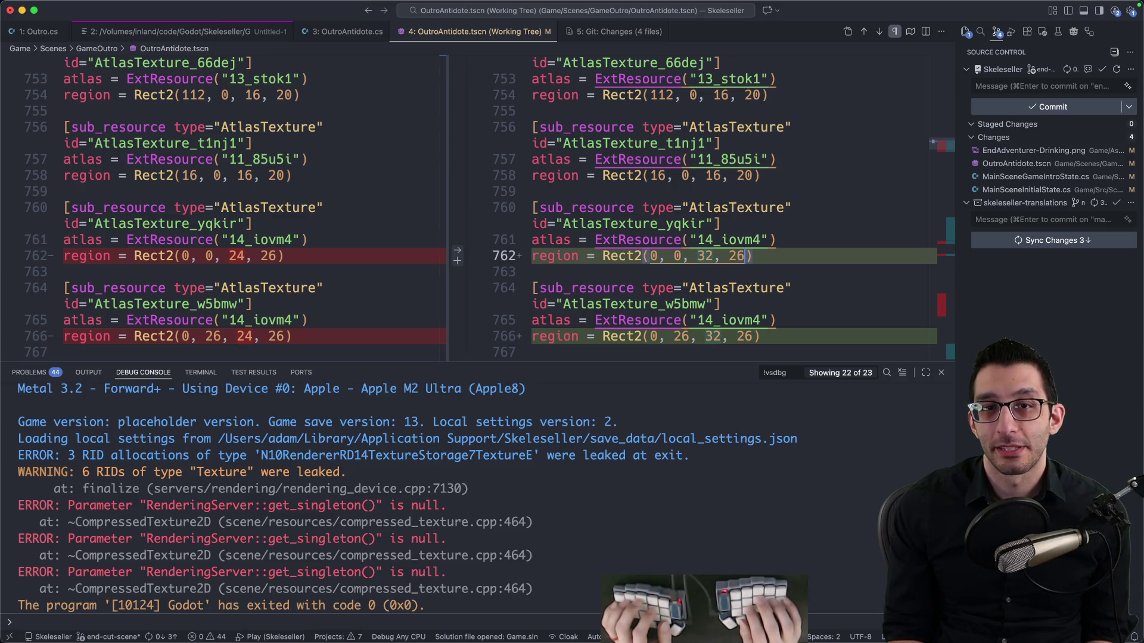
pyautogui.moveTo(728, 631)
pyautogui.click(728, 608)
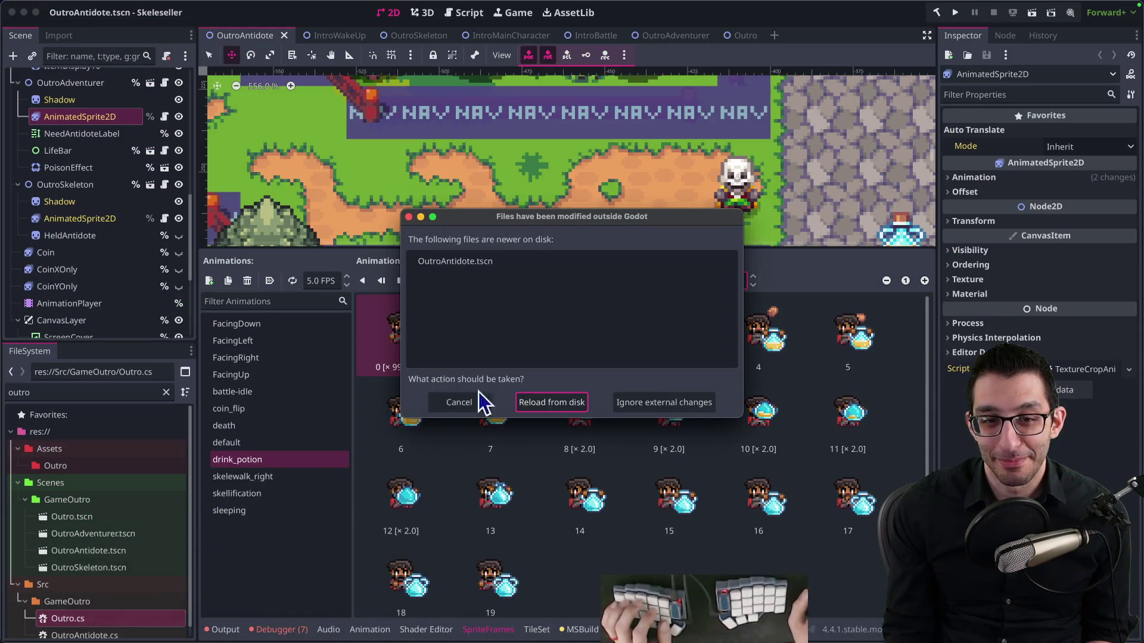
# Reload the scene from disk and switch the AnimationPlayer to the start_scene animation
pyautogui.press('Return')
pyautogui.click(86, 304)
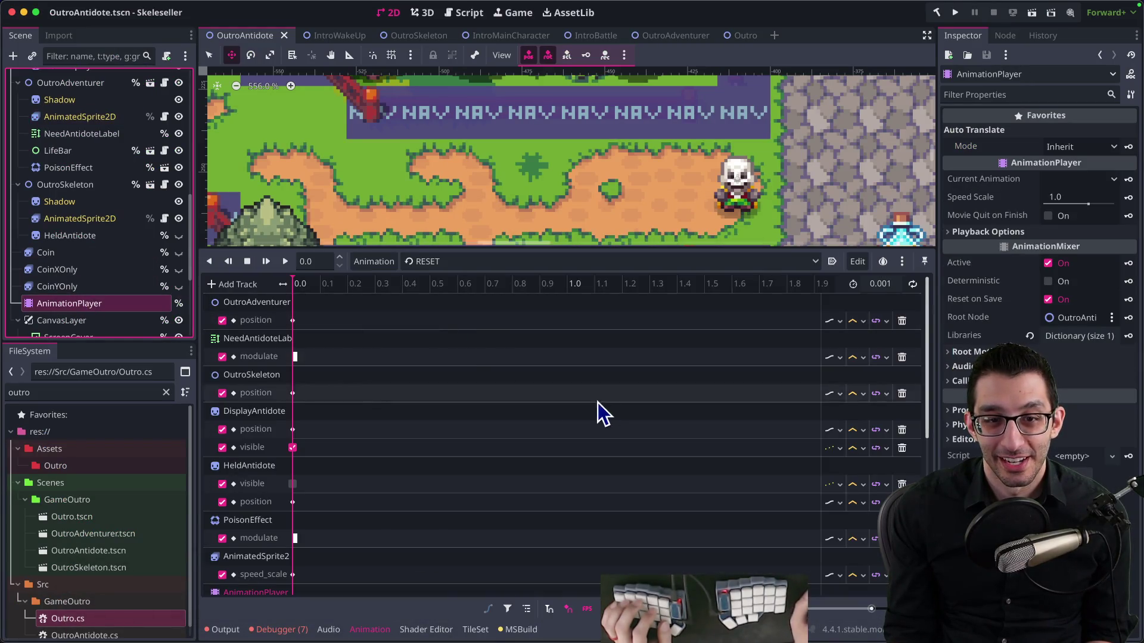
pyautogui.click(492, 261)
pyautogui.click(479, 295)
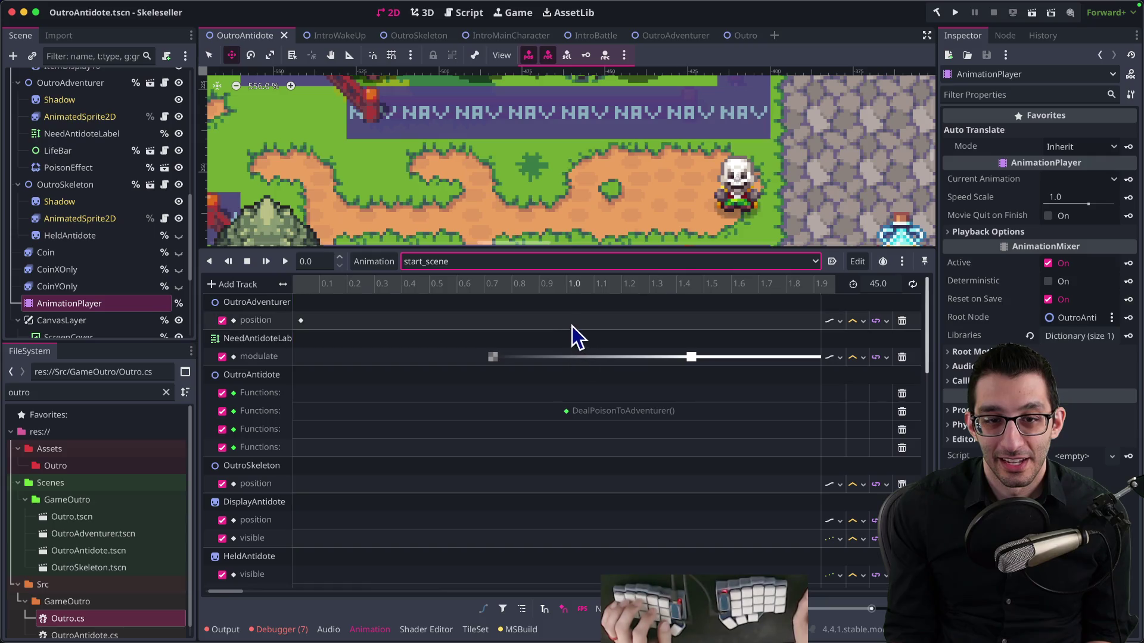
# Zoom the timeline near 10.5 s and select the adventurer position keys at 10.5644 and 10.5666
pyautogui.hscroll(5, 589, 338)
pyautogui.hscroll(10, 405, 349)
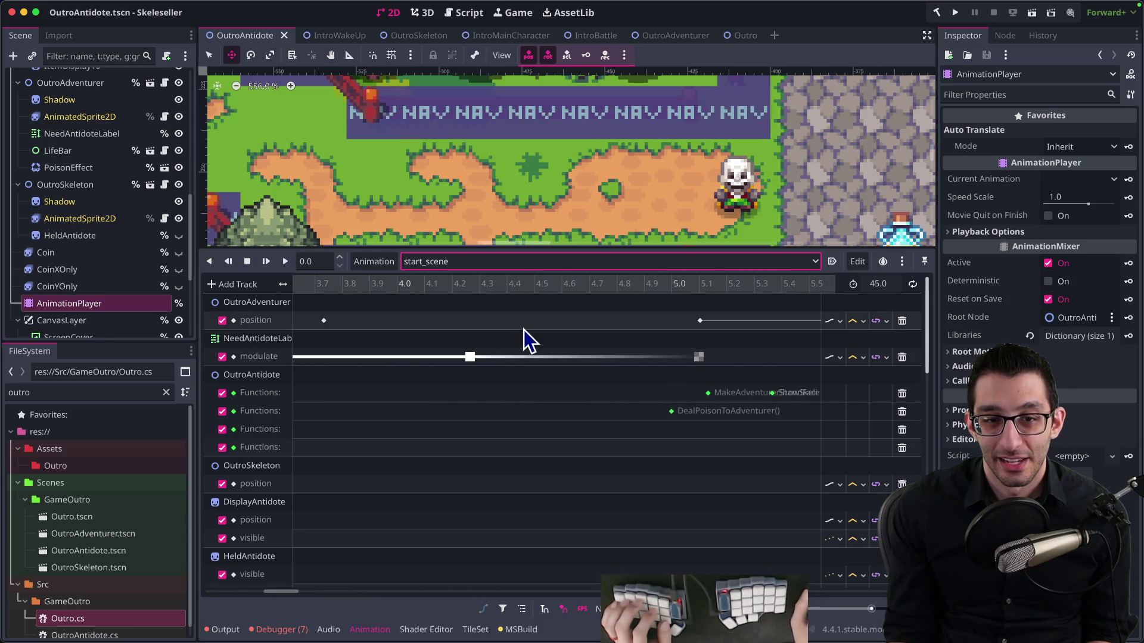
pyautogui.hscroll(5, 602, 373)
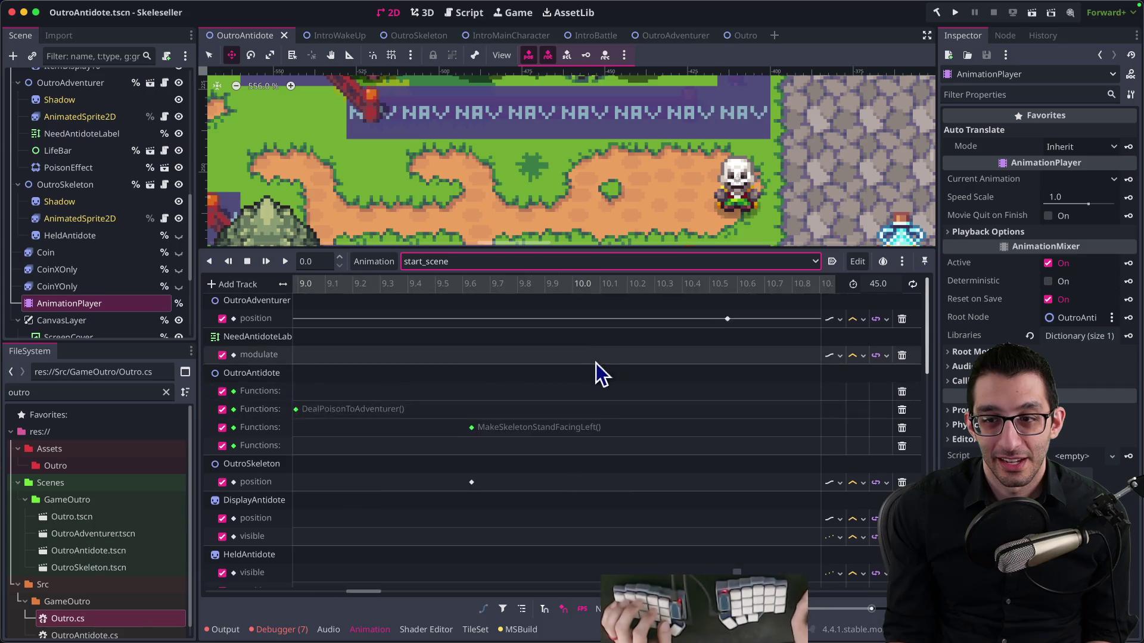
pyautogui.click(534, 320)
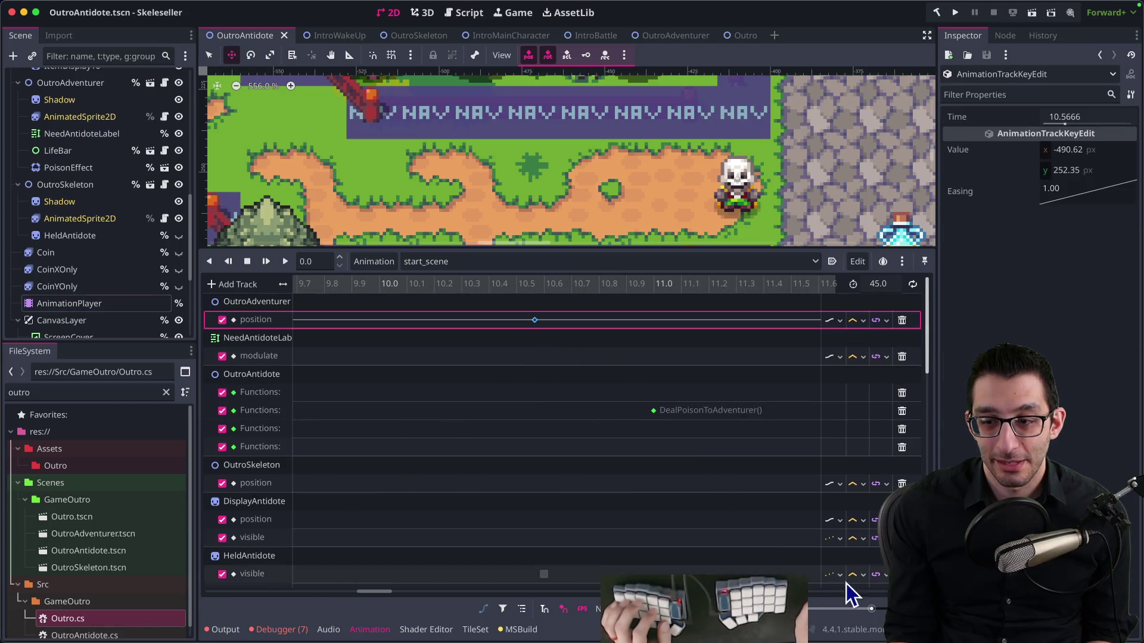
pyautogui.moveTo(871, 608); pyautogui.dragTo(881, 609)
pyautogui.hscroll(-2, 744, 525)
pyautogui.click(575, 321)
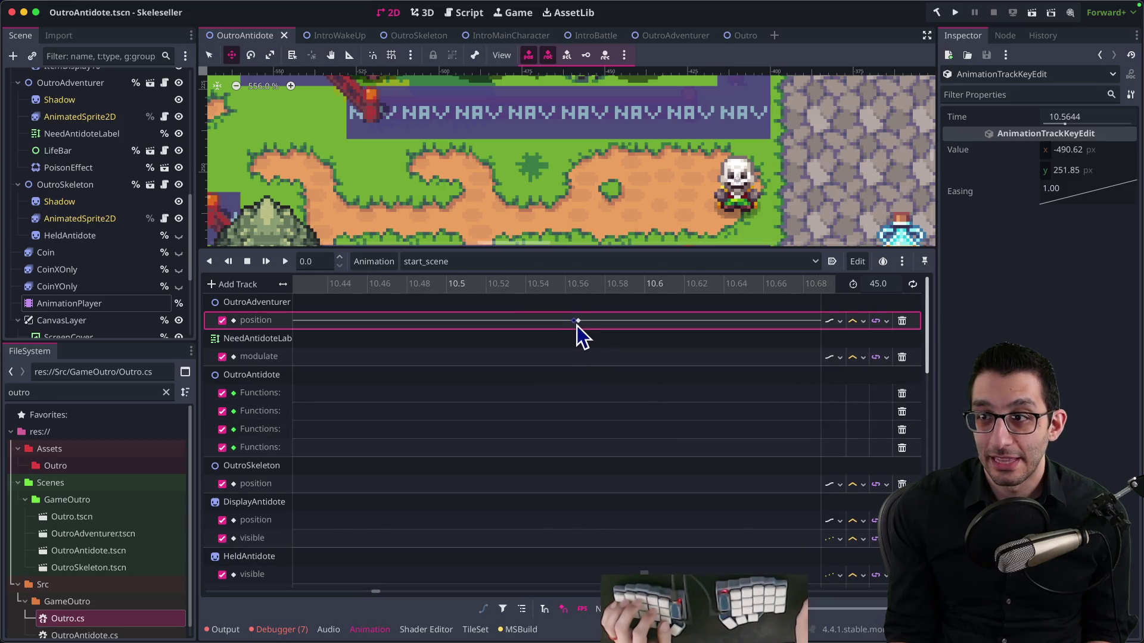
pyautogui.click(579, 325)
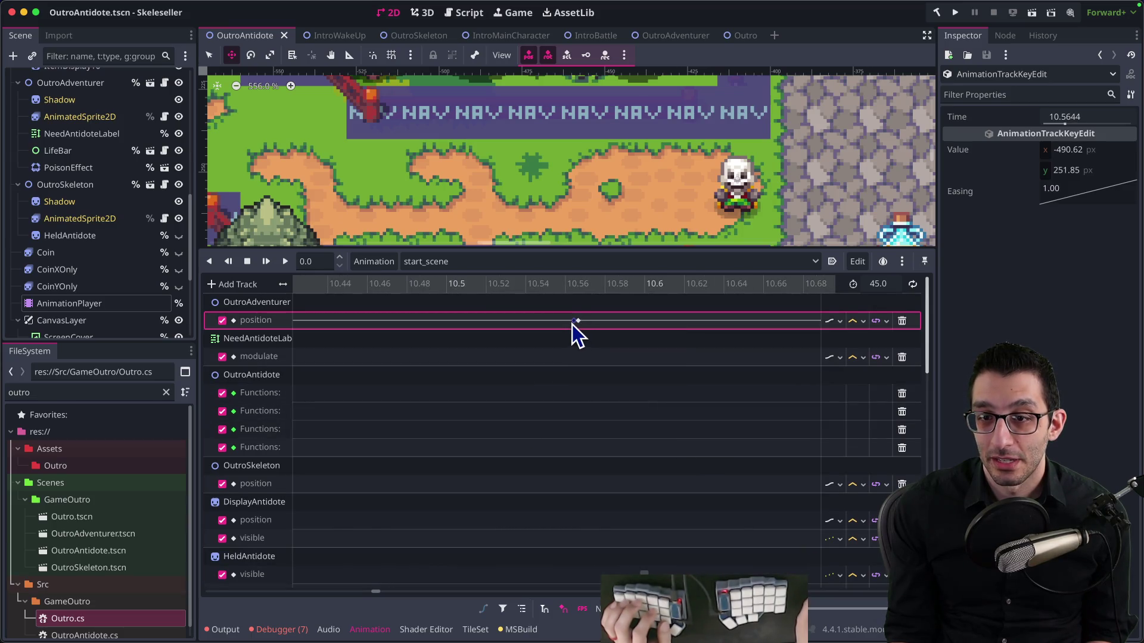
# Scroll back through the timeline and move the playhead to about 3.7 s
pyautogui.hscroll(-12, 760, 395)
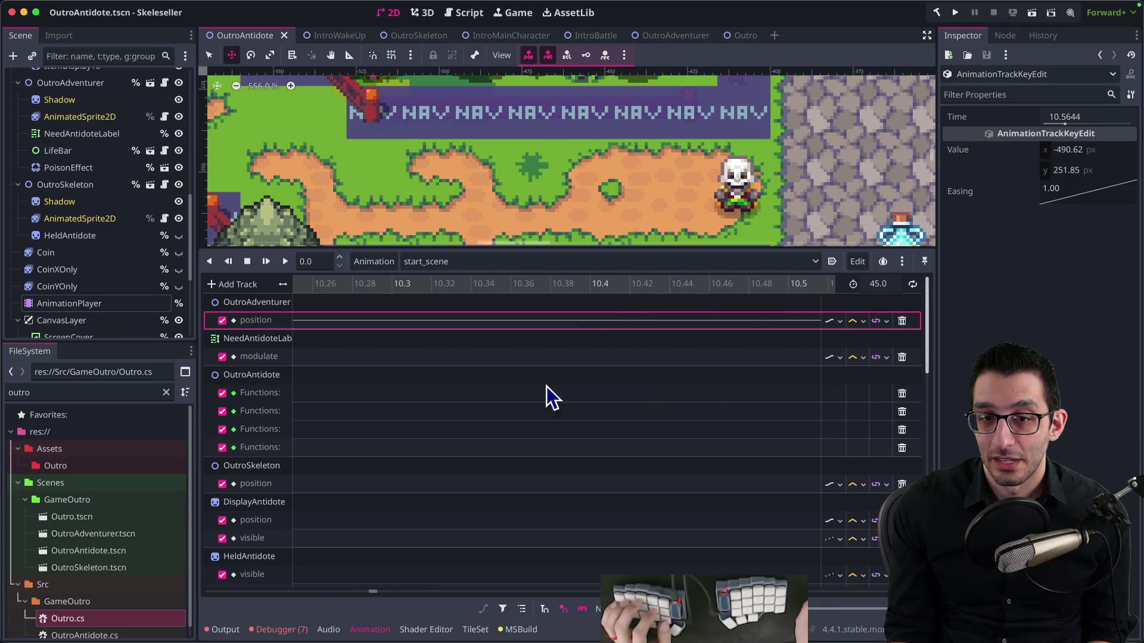
pyautogui.hscroll(8, 810, 424)
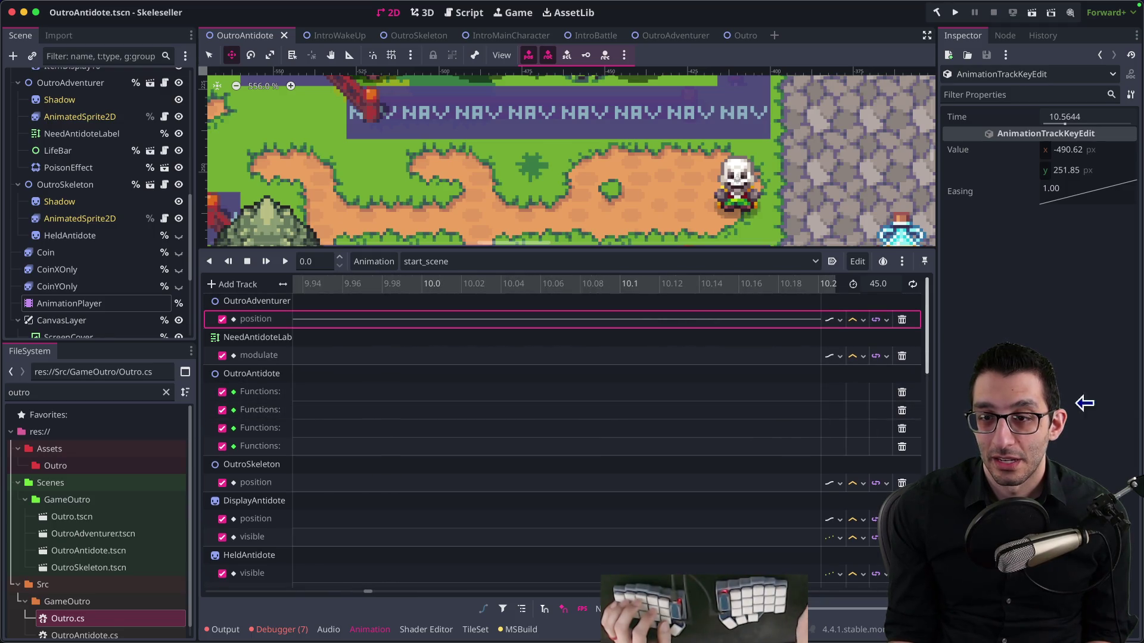
pyautogui.hscroll(2, 381, 462)
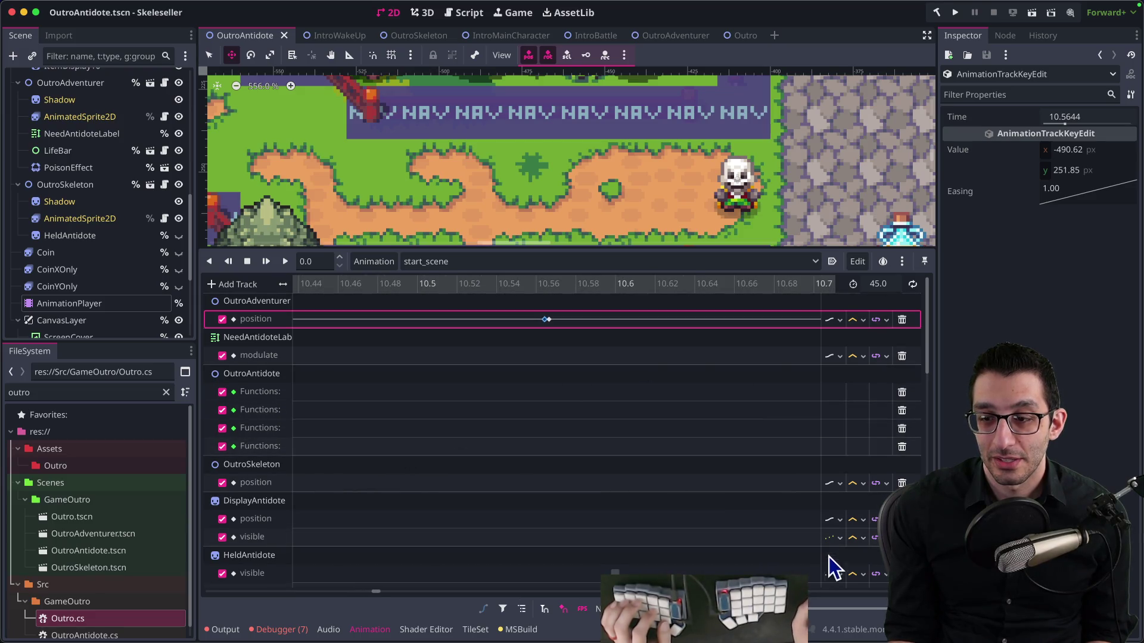
pyautogui.scroll(-15, 846, 610)
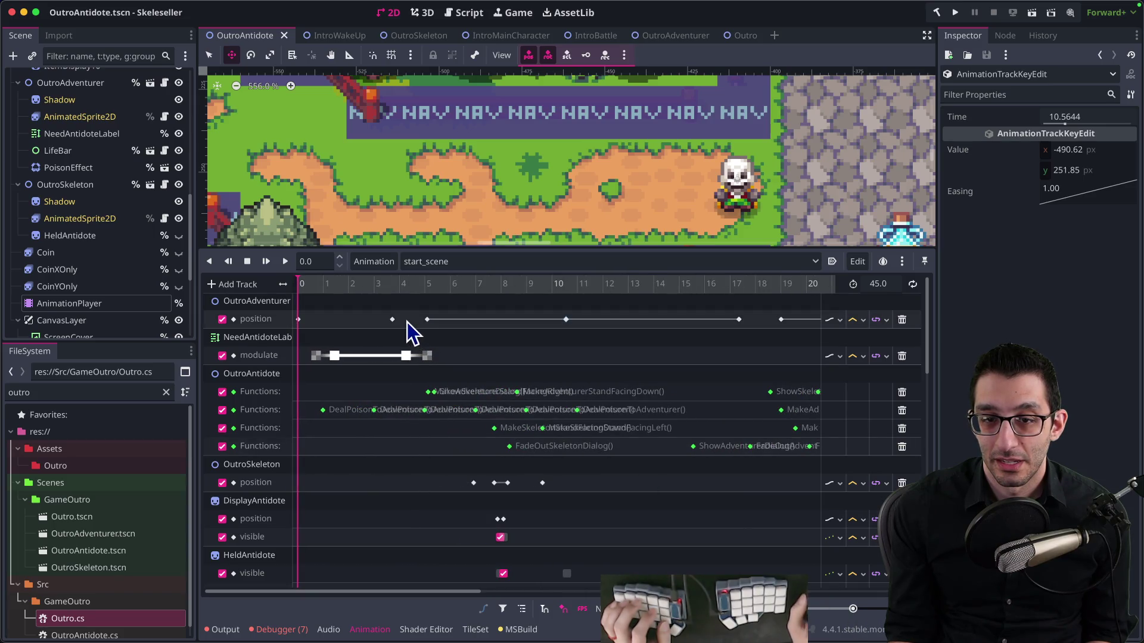
pyautogui.click(392, 285)
# Preview to about 5 s, then delete the duplicate adventurer position key at 10.5666
pyautogui.moveTo(392, 285)
pyautogui.mouseDown()
pyautogui.moveTo(565, 290)
pyautogui.moveTo(567, 300)
pyautogui.mouseUp()
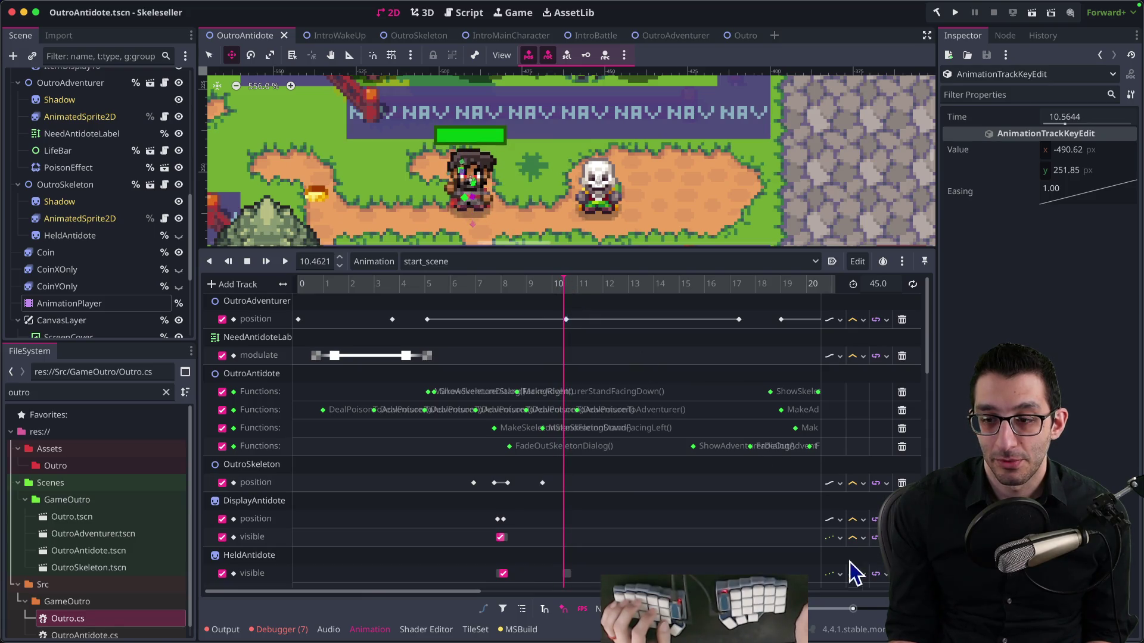
pyautogui.moveTo(854, 609); pyautogui.dragTo(883, 608)
pyautogui.click(469, 319)
pyautogui.click(473, 319)
pyautogui.rightClick(473, 320)
pyautogui.click(510, 439)
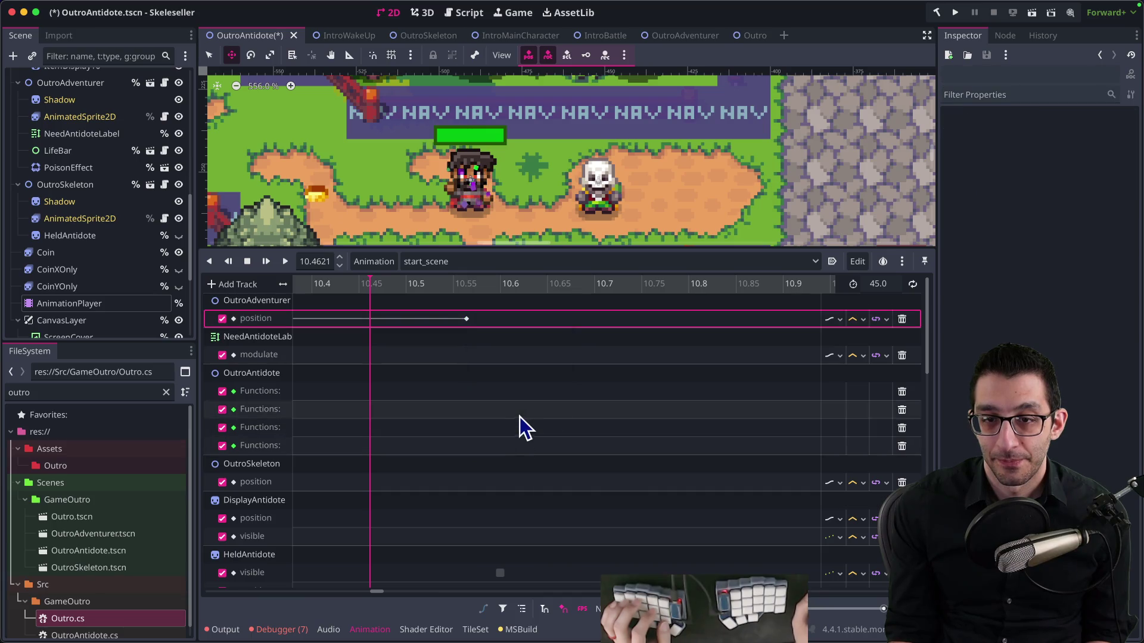
# Delete the extra position key at 17.363 and preview the cutscene up to about 17.1 s
pyautogui.hscroll(3, 668, 387)
pyautogui.hscroll(10, 668, 393)
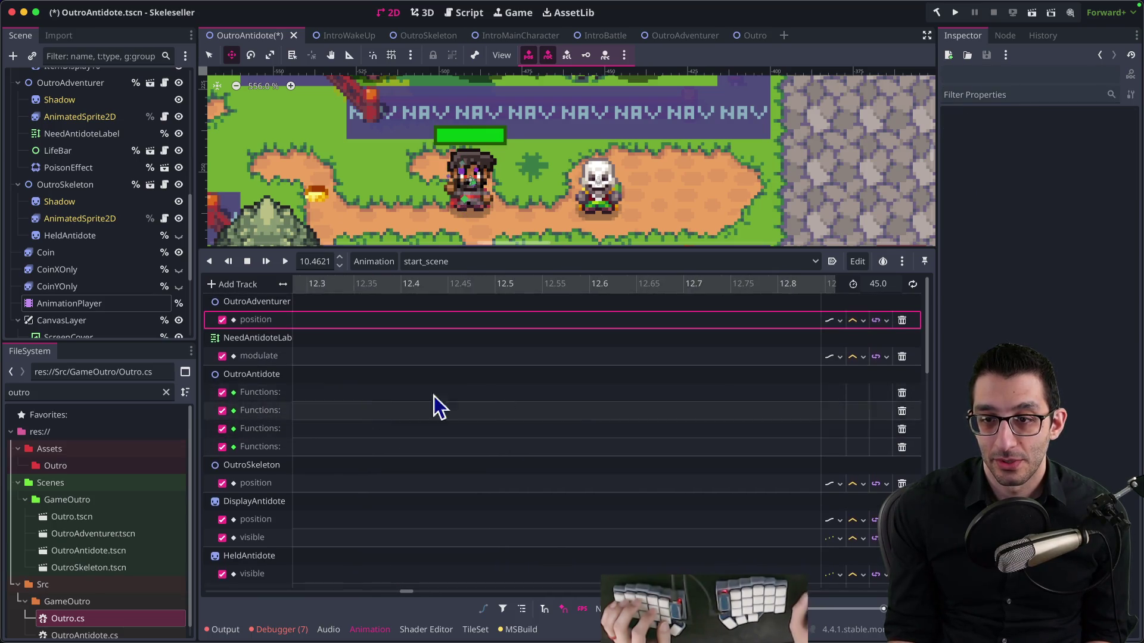
pyautogui.hscroll(12, 462, 429)
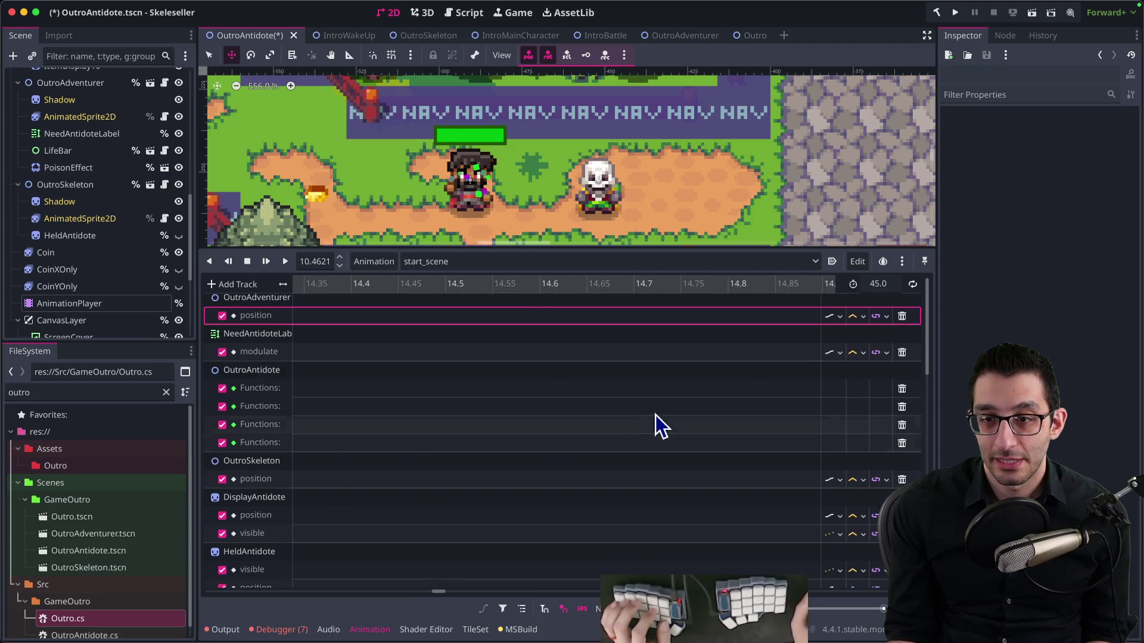
pyautogui.hscroll(10, 302, 511)
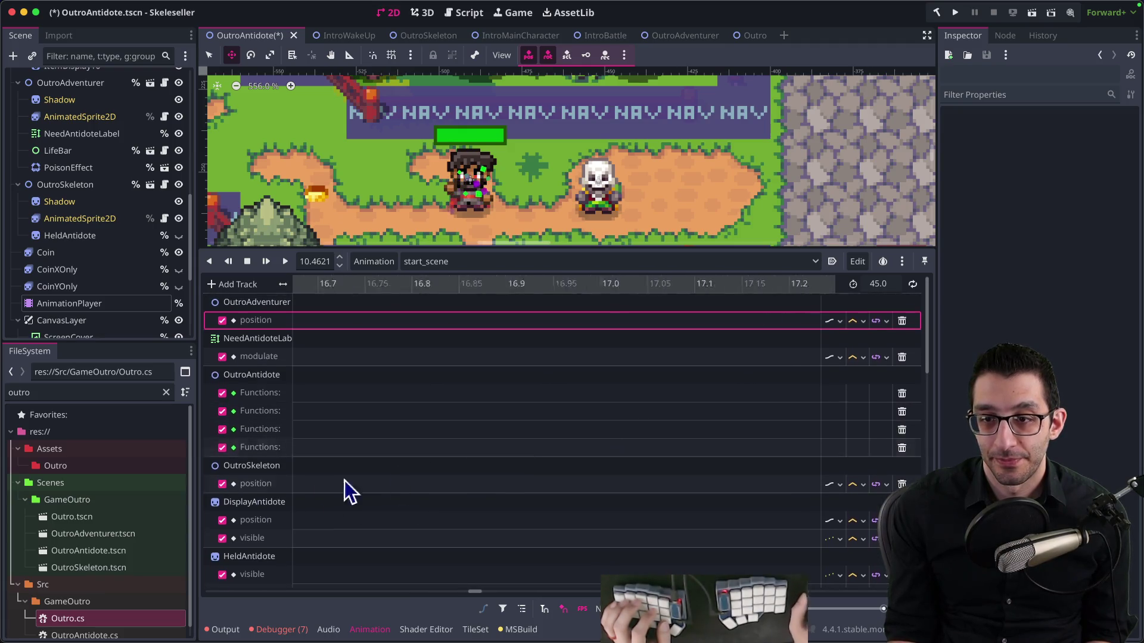
pyautogui.click(469, 318)
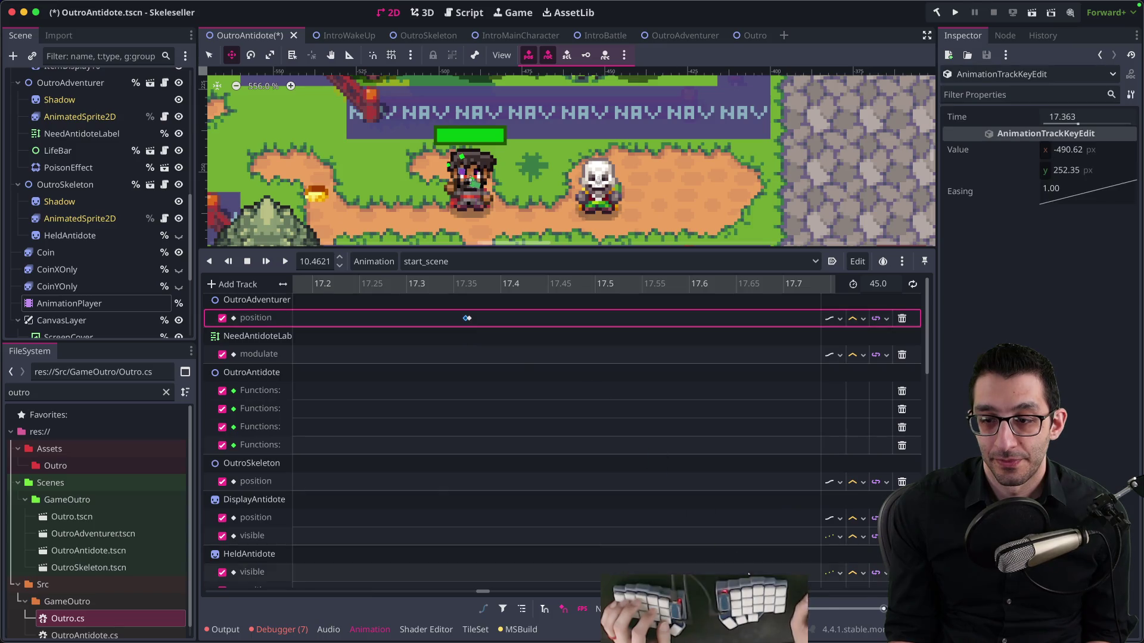
pyautogui.rightClick(468, 323)
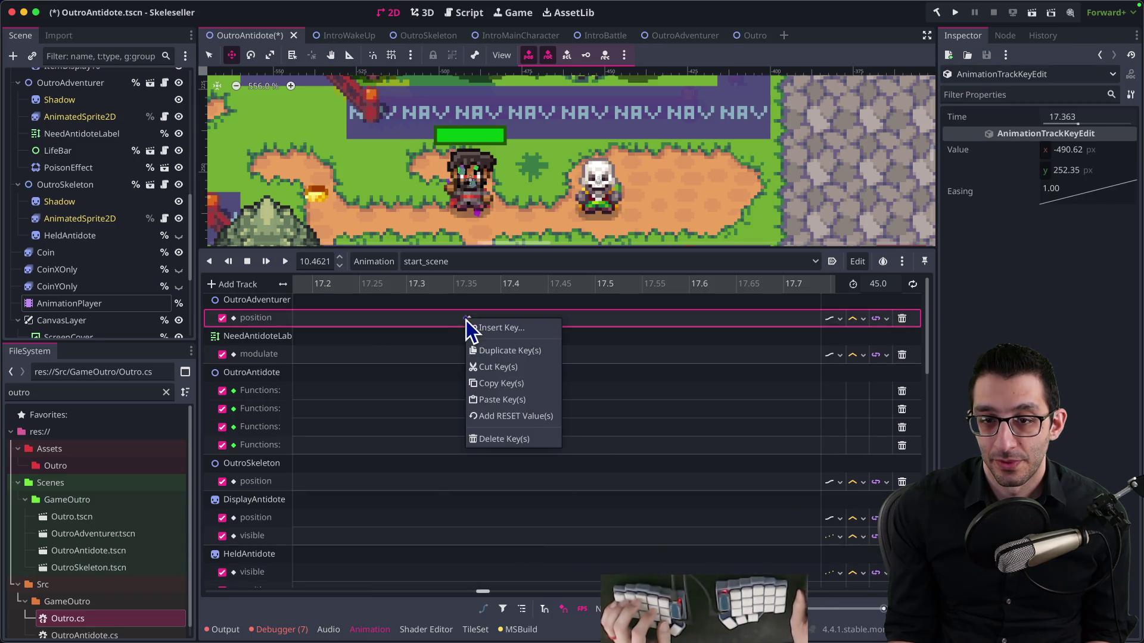
pyautogui.click(508, 439)
pyautogui.moveTo(459, 285)
pyautogui.mouseDown()
pyautogui.moveTo(503, 287)
pyautogui.moveTo(488, 287)
pyautogui.mouseUp()
# Save OutroAntidote.tscn and zoom the timeline back out to see more keys
pyautogui.hotkey('ctrl', 's')
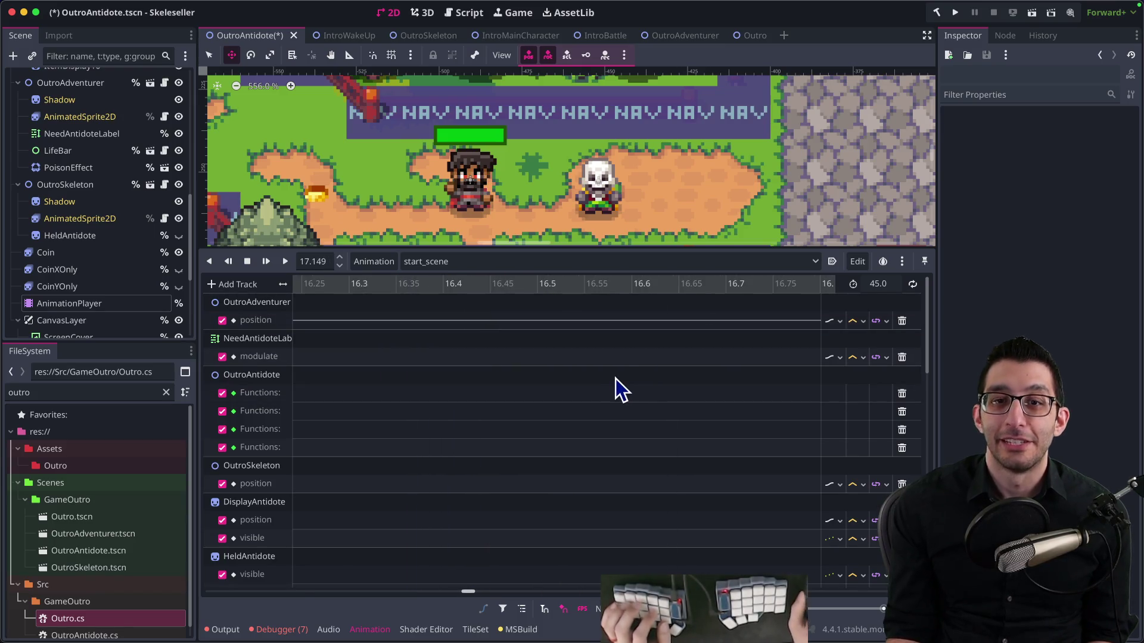
pyautogui.hscroll(-5, 615, 385)
pyautogui.hscroll(-8, 332, 365)
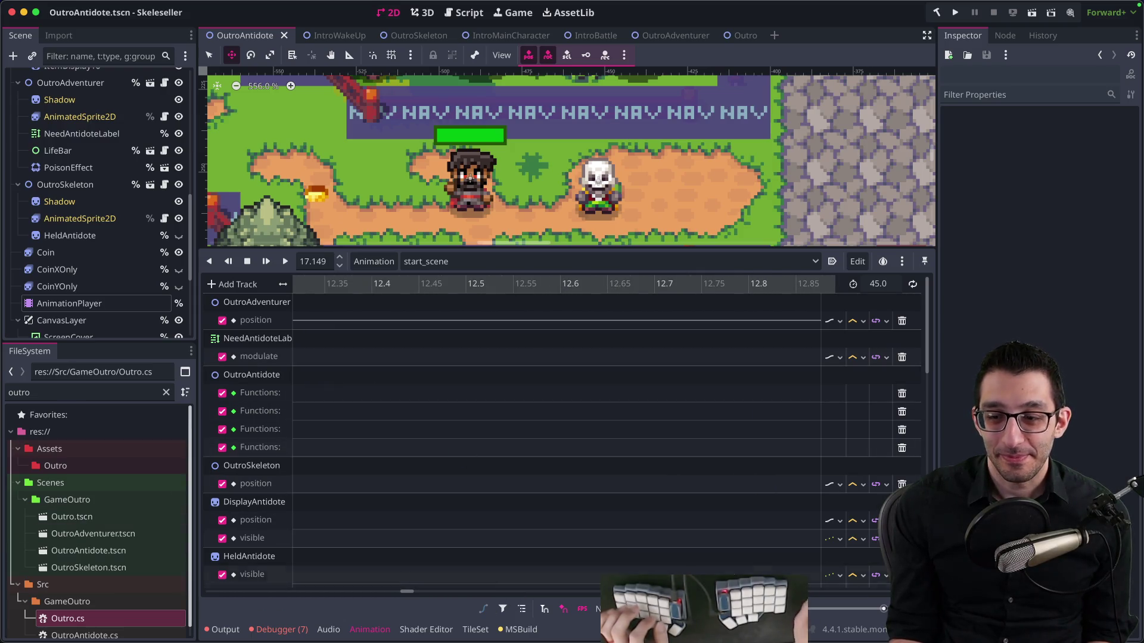
pyautogui.moveTo(883, 609); pyautogui.dragTo(853, 611)
pyautogui.hscroll(-10, 544, 455)
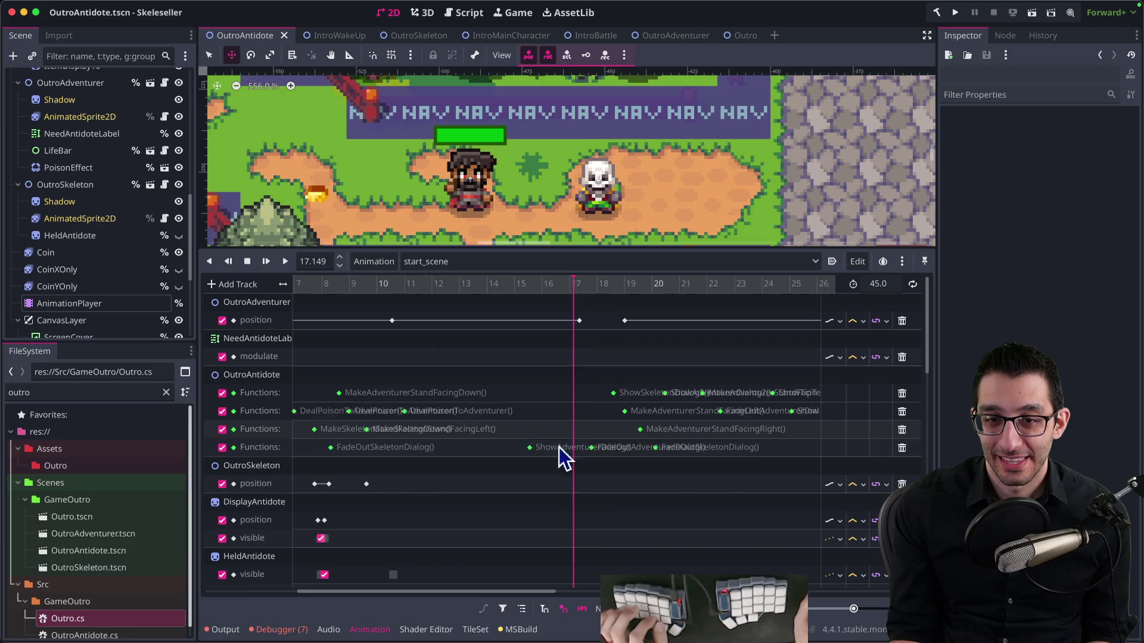
pyautogui.click(375, 285)
pyautogui.moveTo(388, 285); pyautogui.dragTo(585, 288)
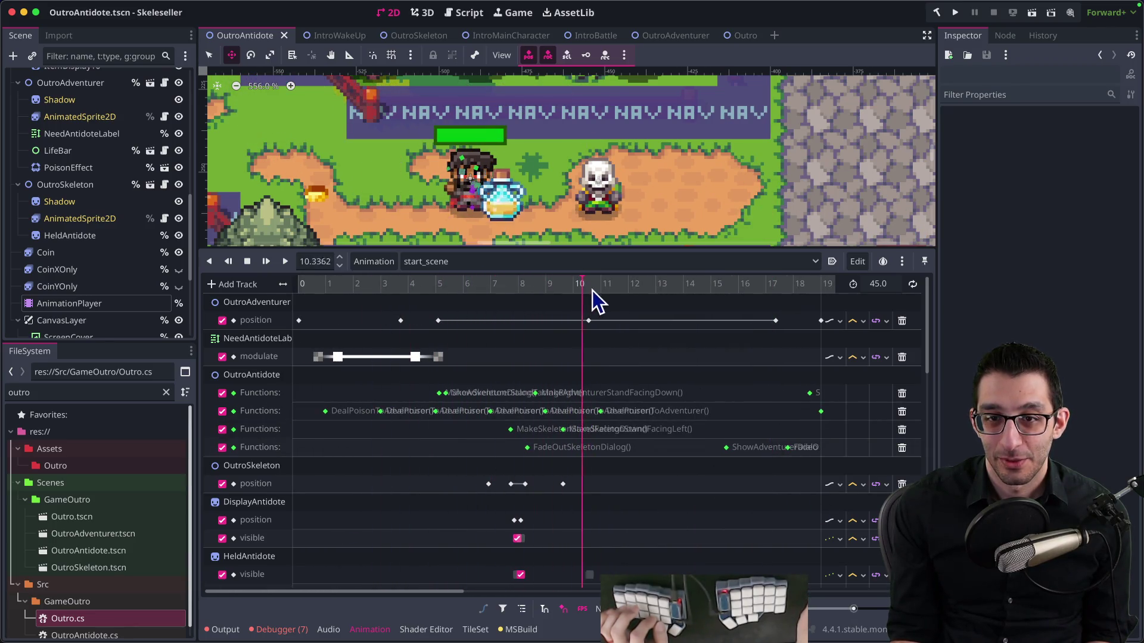
pyautogui.click(589, 322)
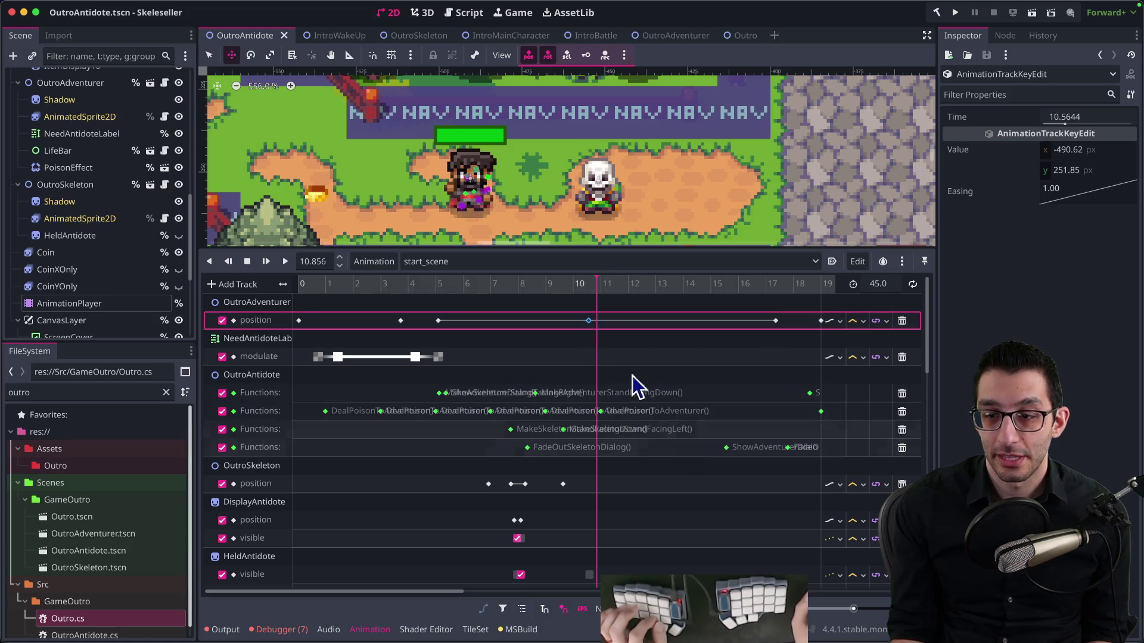
pyautogui.rightClick(589, 320)
pyautogui.click(626, 439)
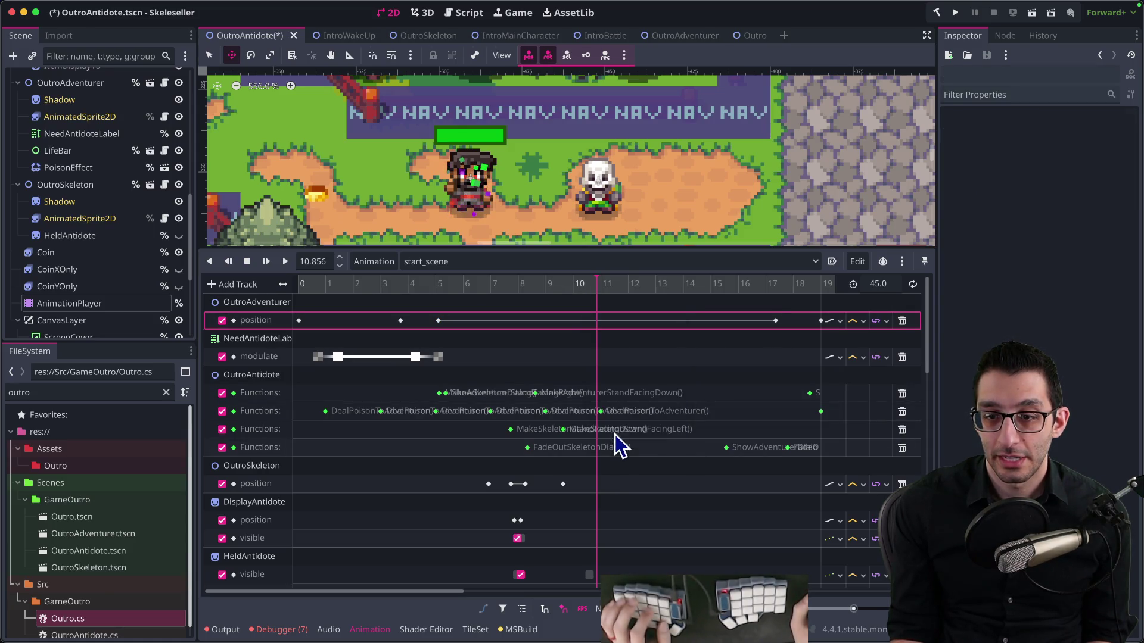
pyautogui.click(448, 286)
pyautogui.moveTo(451, 289)
pyautogui.mouseDown()
pyautogui.moveTo(544, 298)
pyautogui.moveTo(387, 298)
pyautogui.moveTo(721, 298)
pyautogui.moveTo(303, 293)
pyautogui.mouseUp()
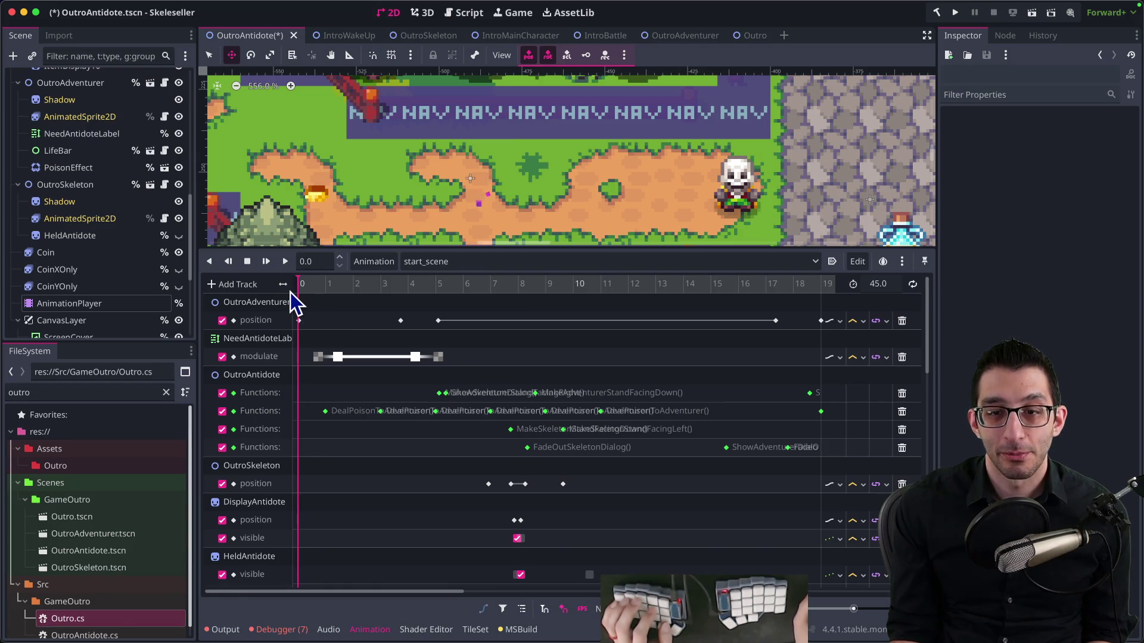
pyautogui.moveTo(294, 292)
pyautogui.mouseDown()
pyautogui.moveTo(314, 301)
pyautogui.moveTo(297, 295)
pyautogui.mouseUp()
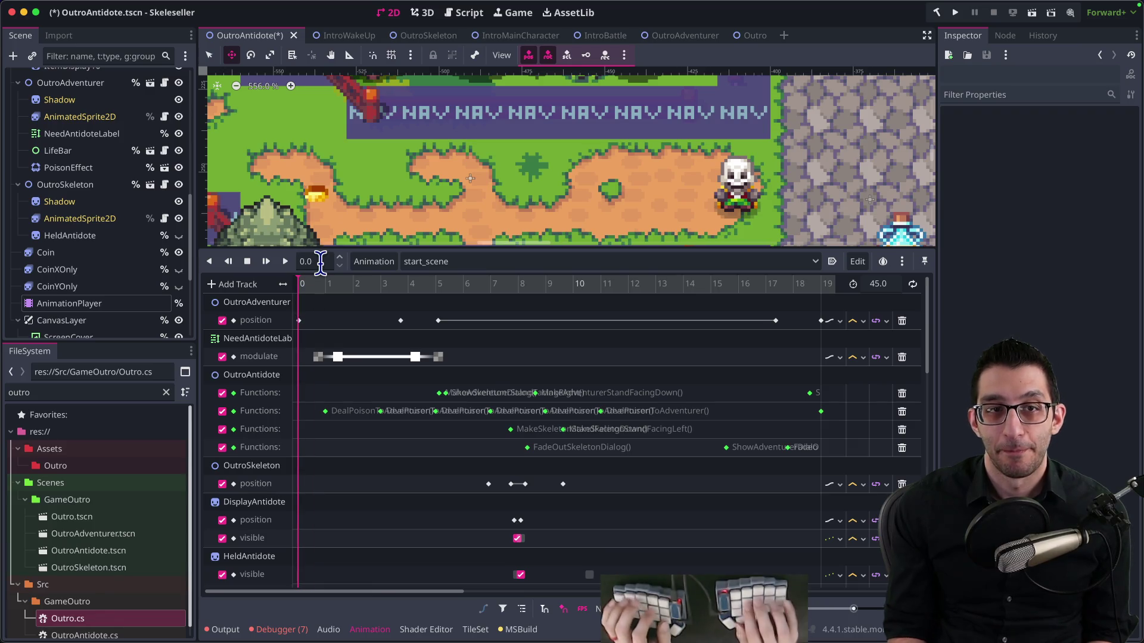
pyautogui.press('super+Tab')
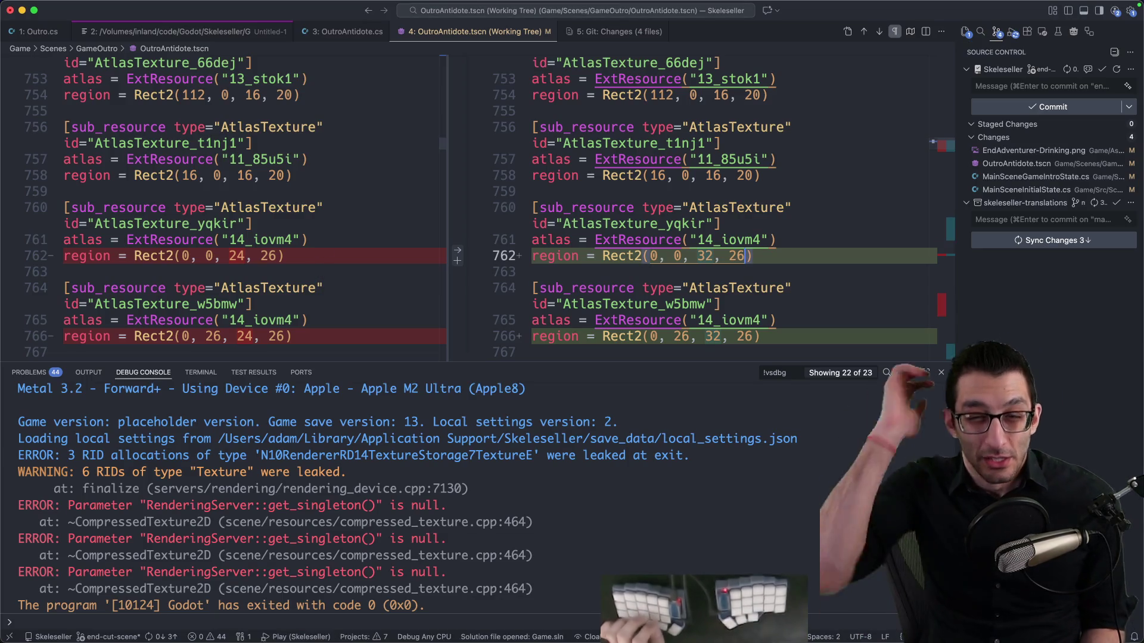
# Debug-run Skeleseller to the "Cool! Back to adventuring!" line, then quit the game
pyautogui.press('F5')
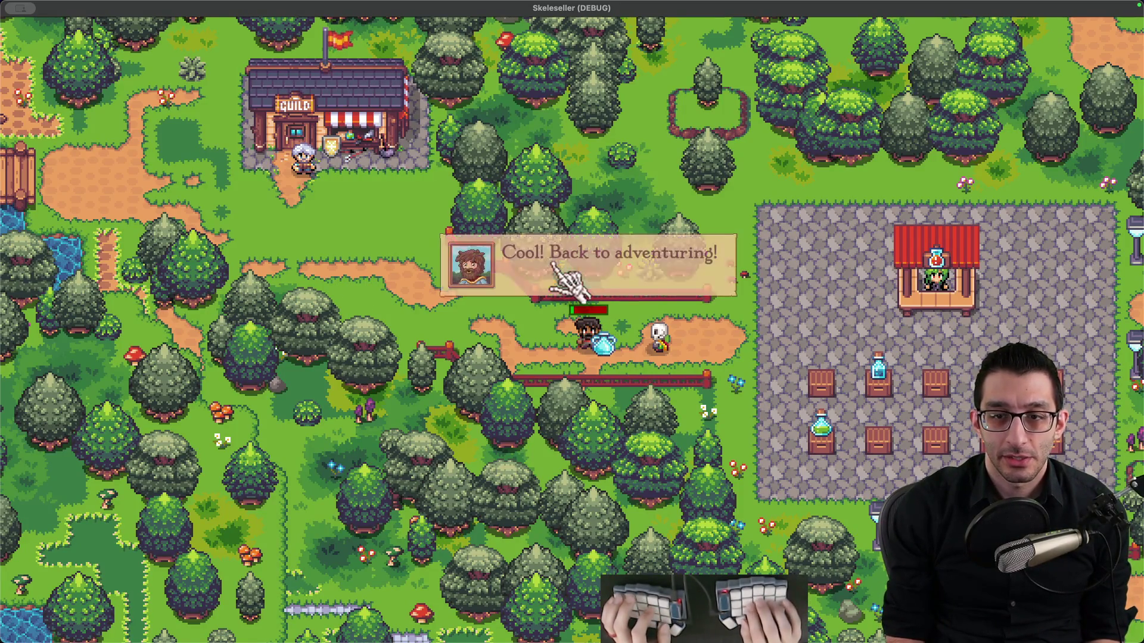
pyautogui.press('super+q')
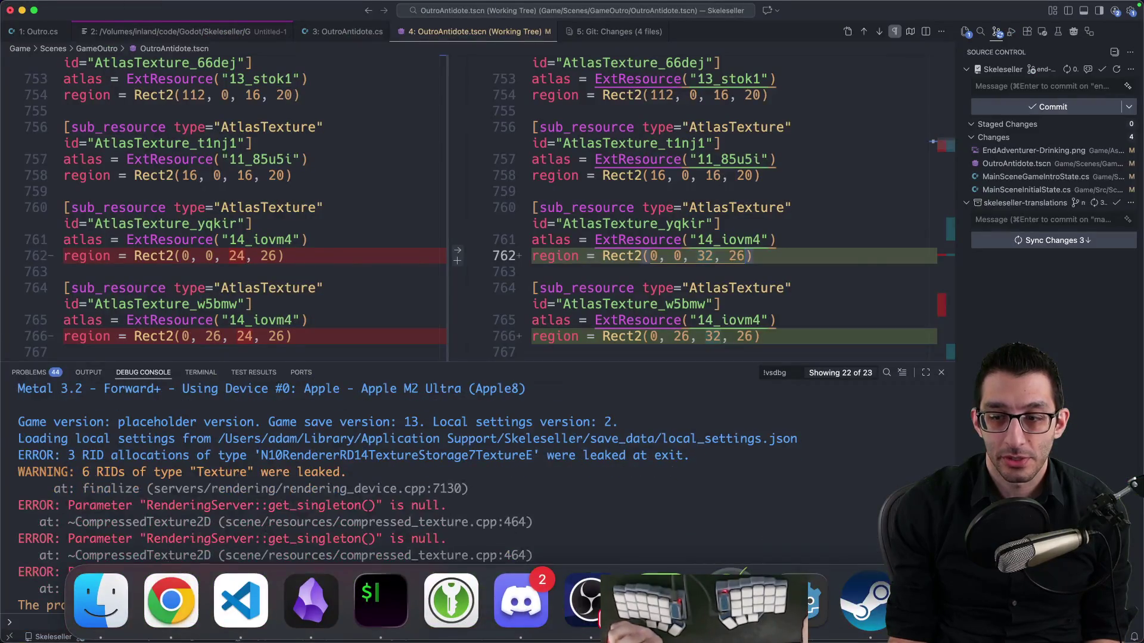
# Inspect the 24 × 520 px drinking strip in Affinity Photo, then move to Chrome's ChatGPT window
pyautogui.press('super+Tab')
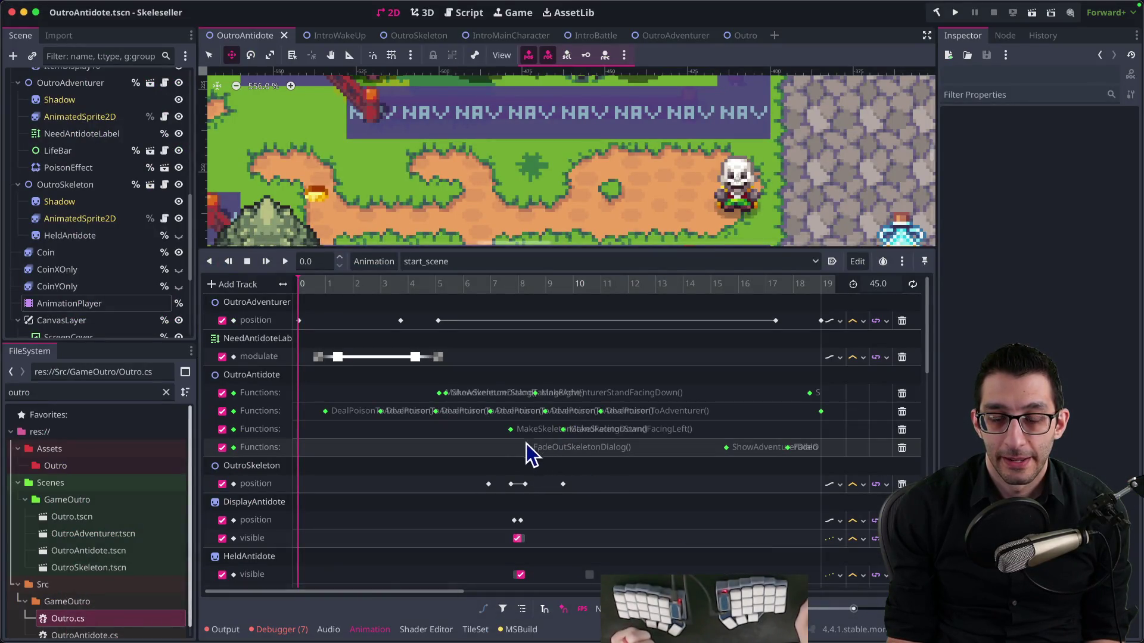
pyautogui.click(661, 598)
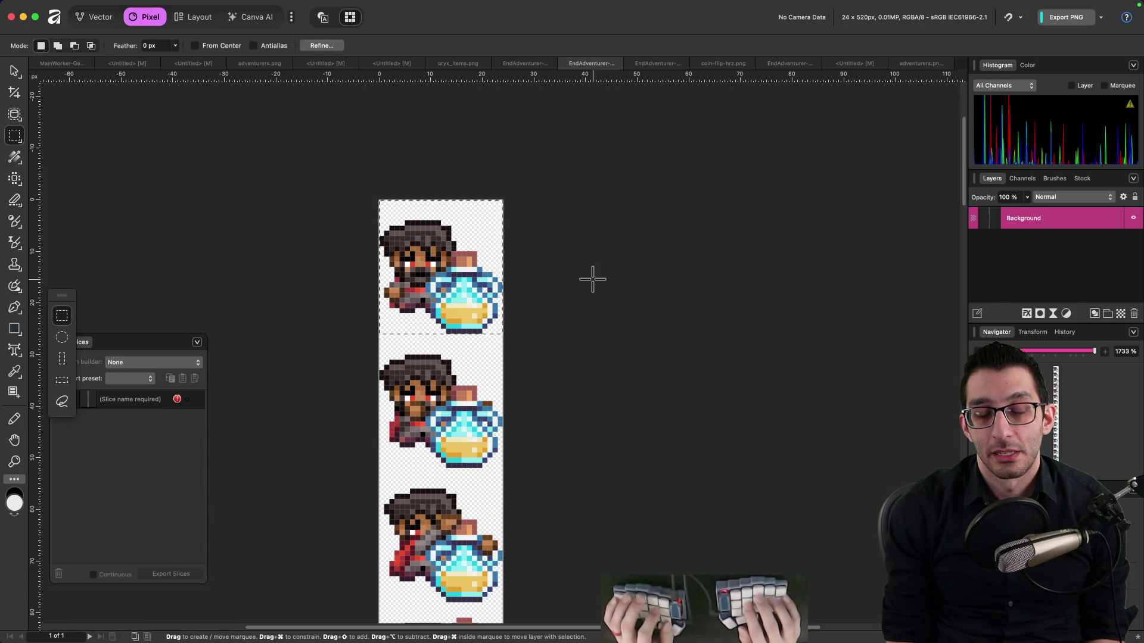
pyautogui.hotkey('ctrl', 'Right')
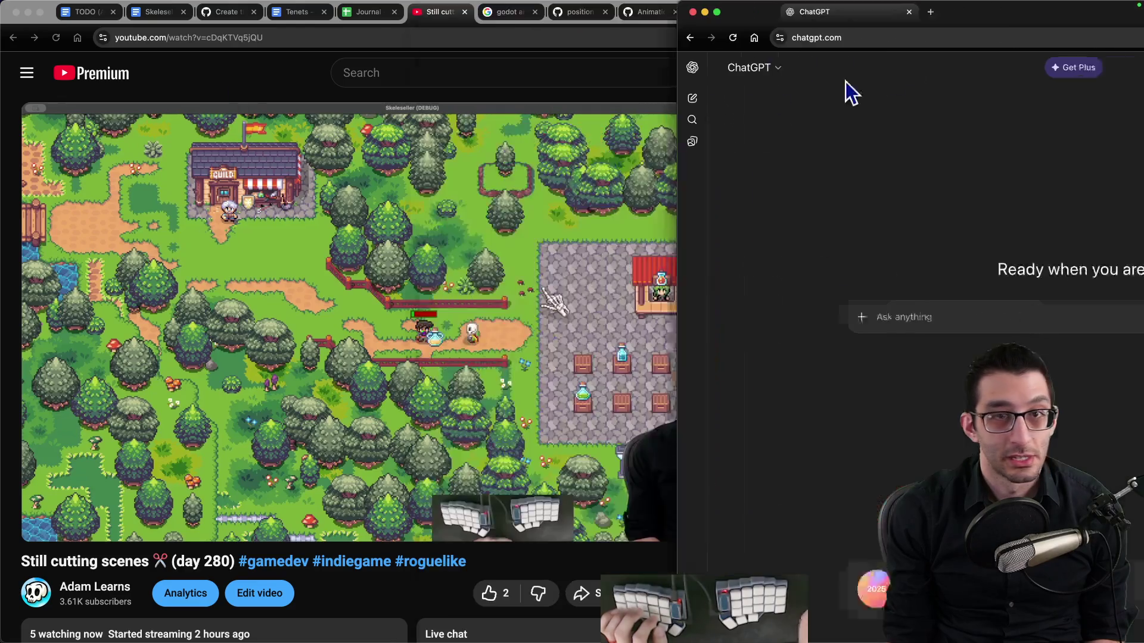
# Dock ChatGPT into Chrome and ask how to pad each 32x26 sprite to 32x28 with transparent top pixels
pyautogui.moveTo(778, 102); pyautogui.dragTo(548, 24)
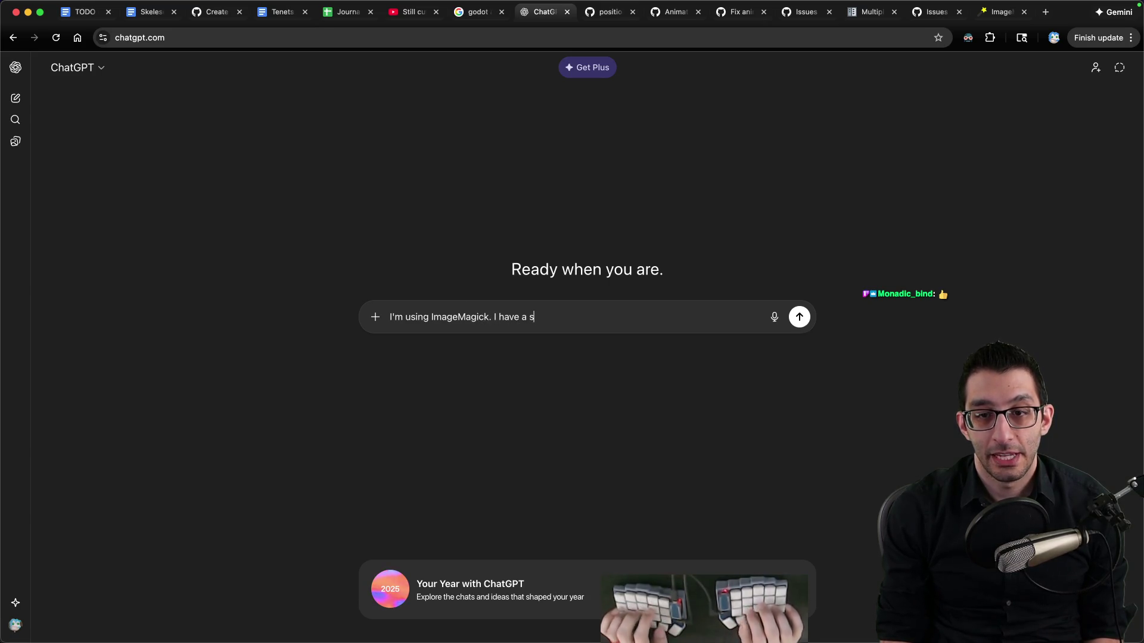
pyautogui.write("I'm using ImageMagick. I have a vertically arranged spritesheet (19 sprites in a column")
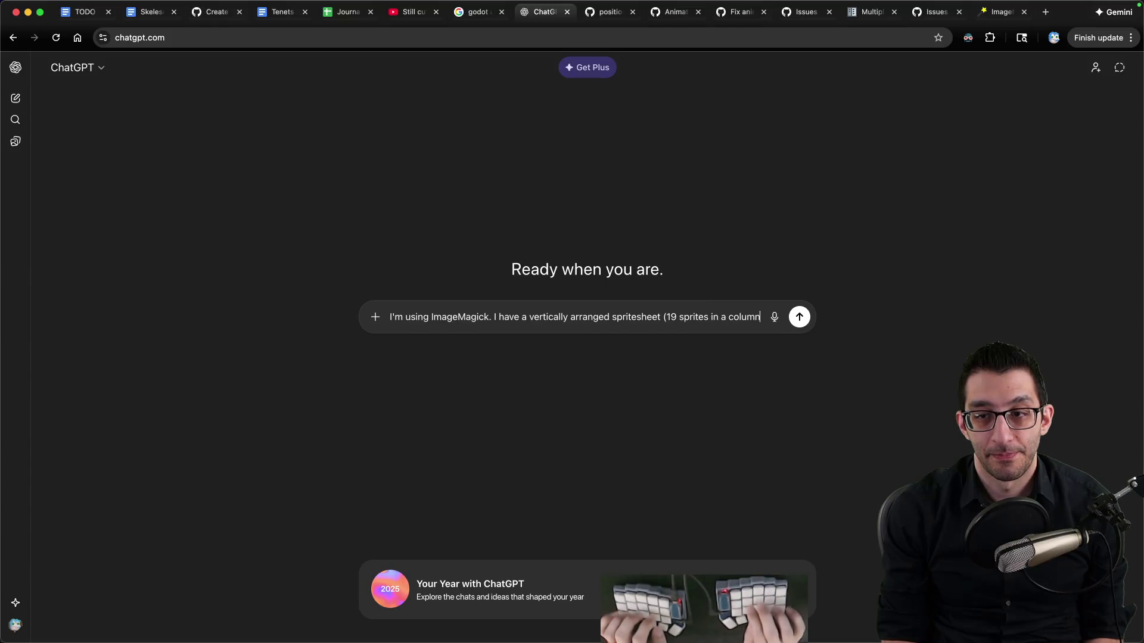
pyautogui.write('). Each spri')
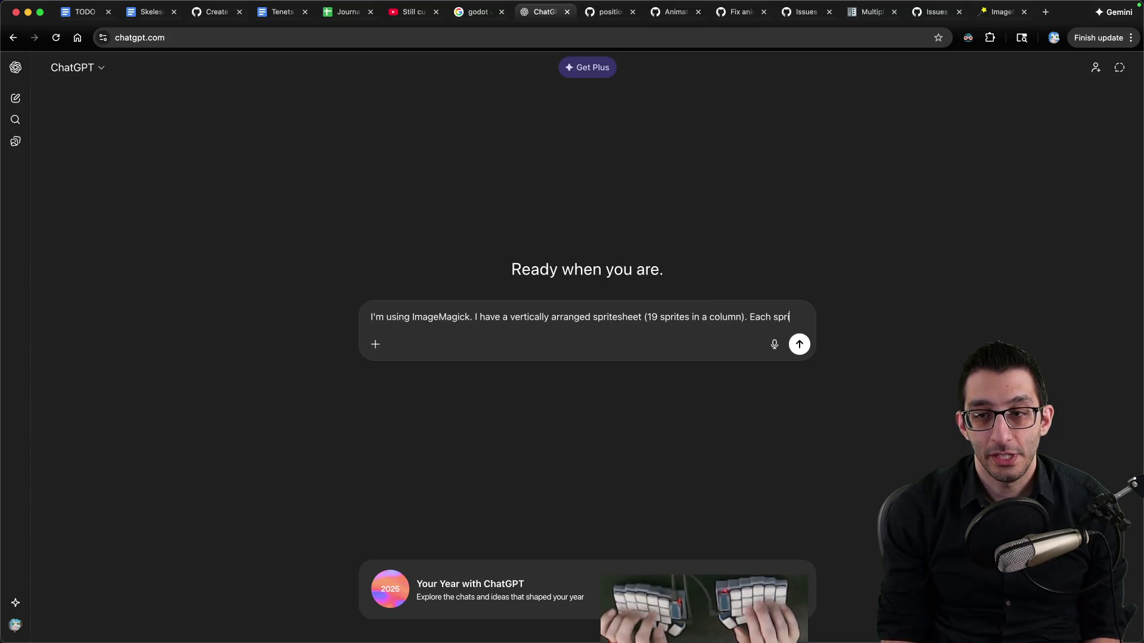
pyautogui.write('te is currently')
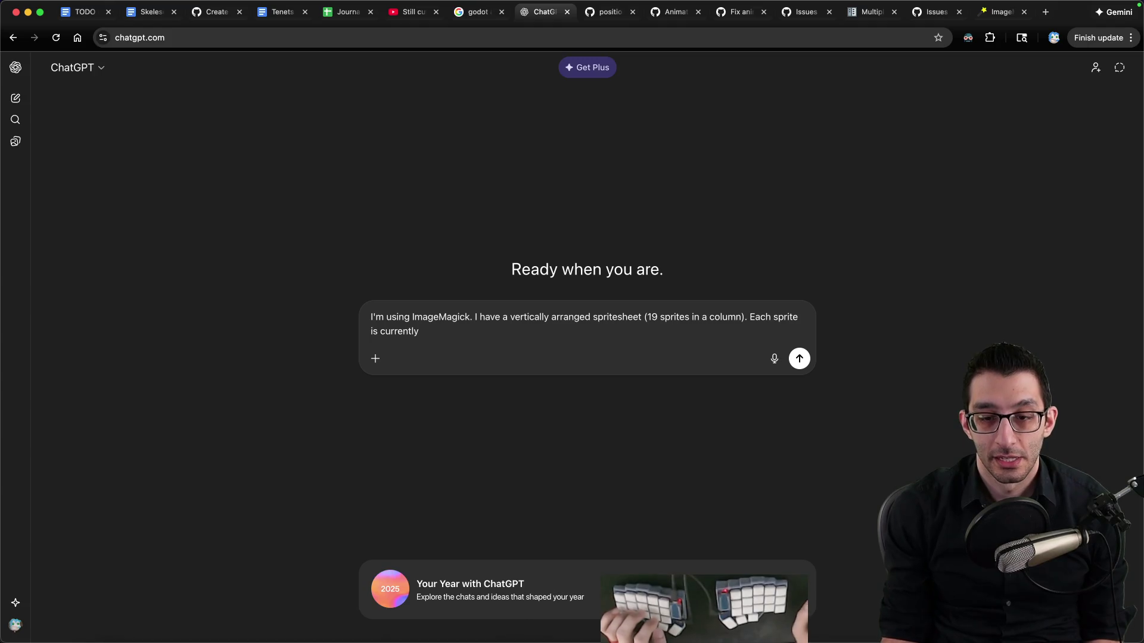
pyautogui.click(237, 608)
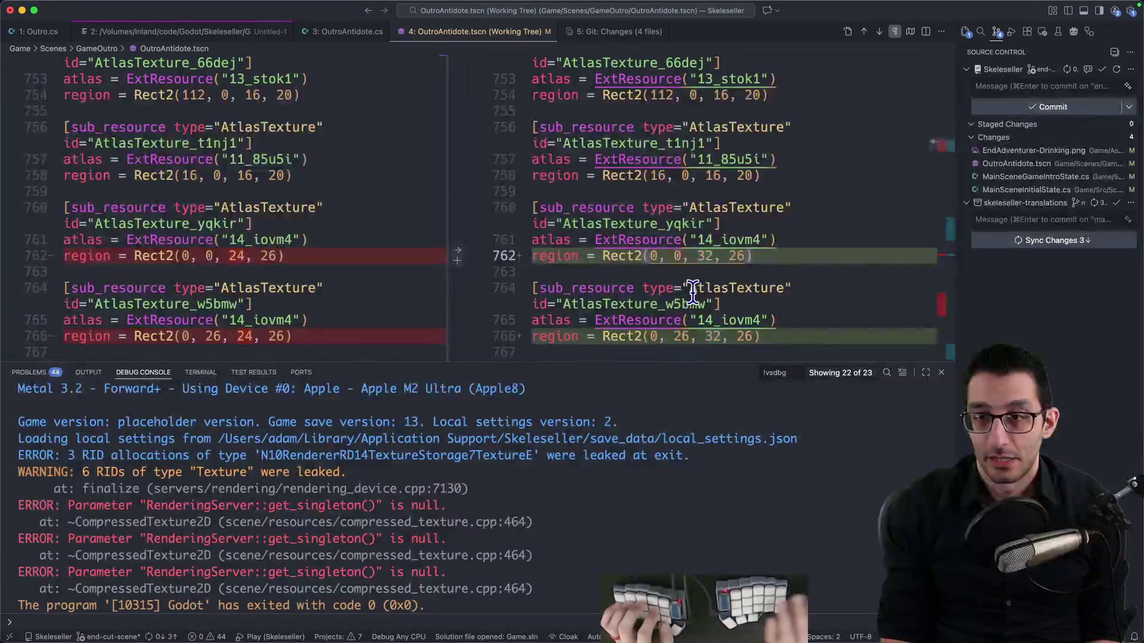
pyautogui.press('super+Tab')
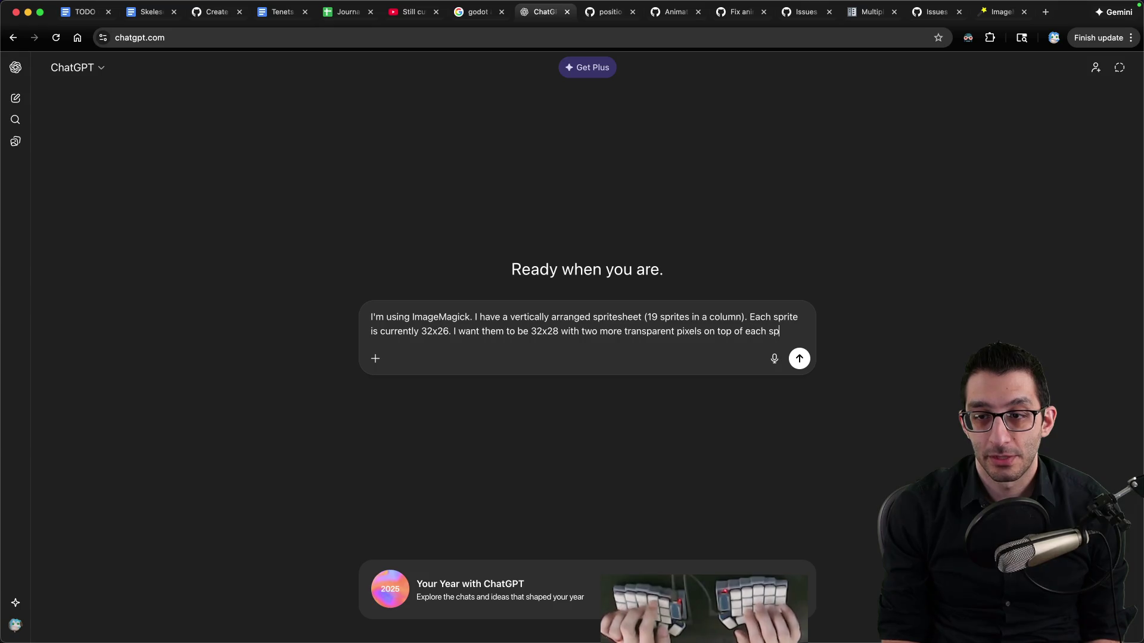
pyautogui.write('rite. What is the command to modify the')
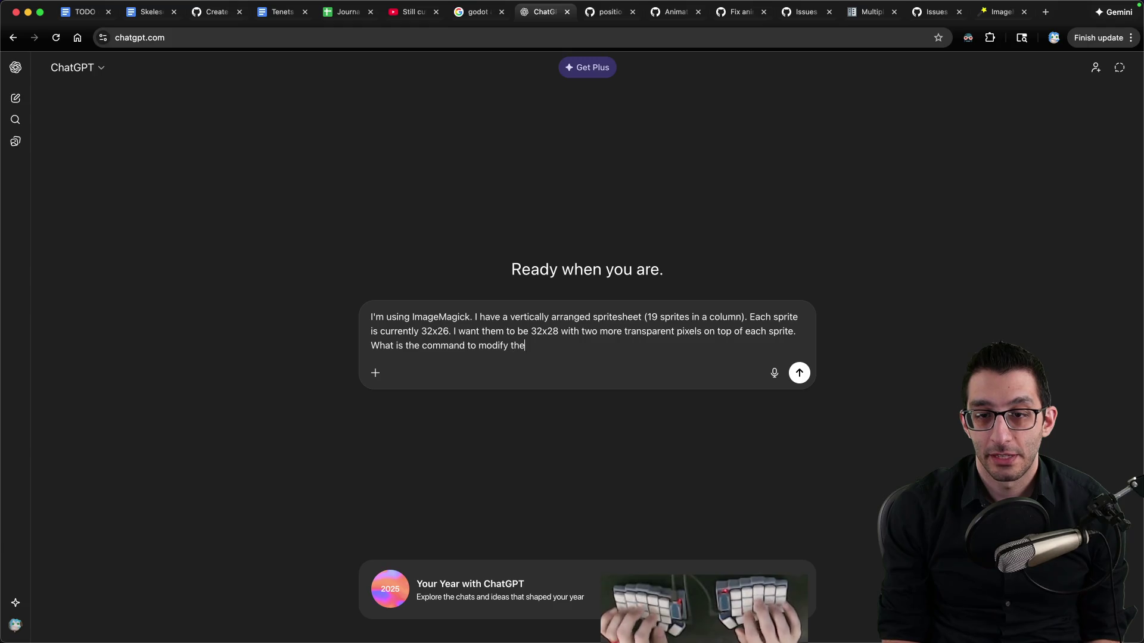
pyautogui.write('?')
pyautogui.press('Return')
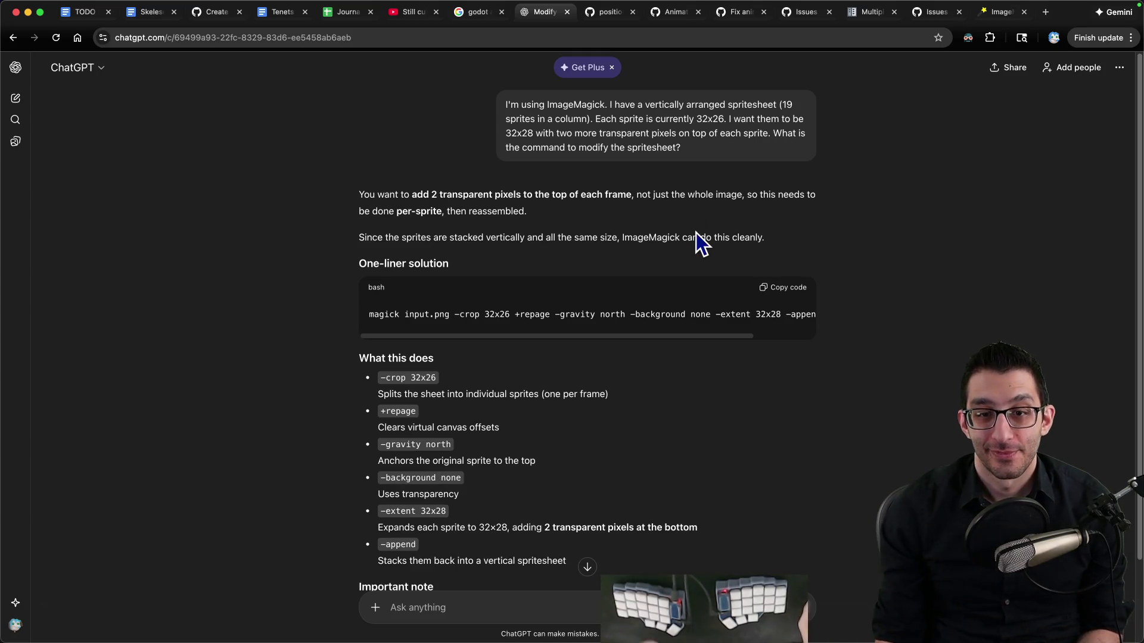
# Read through the suggested magick command and its note on canvas offsets
pyautogui.moveTo(599, 334)
pyautogui.mouseDown()
pyautogui.moveTo(698, 338)
pyautogui.moveTo(386, 344)
pyautogui.mouseUp()
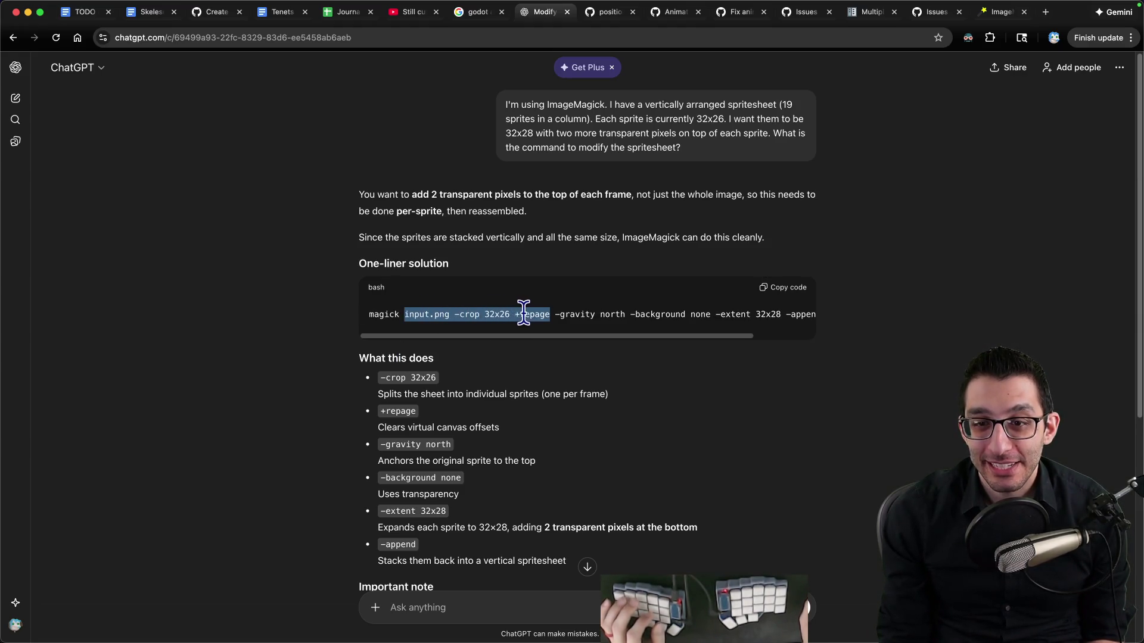
pyautogui.moveTo(539, 313); pyautogui.dragTo(540, 313)
pyautogui.moveTo(377, 428); pyautogui.dragTo(506, 428)
pyautogui.moveTo(549, 339); pyautogui.dragTo(634, 335)
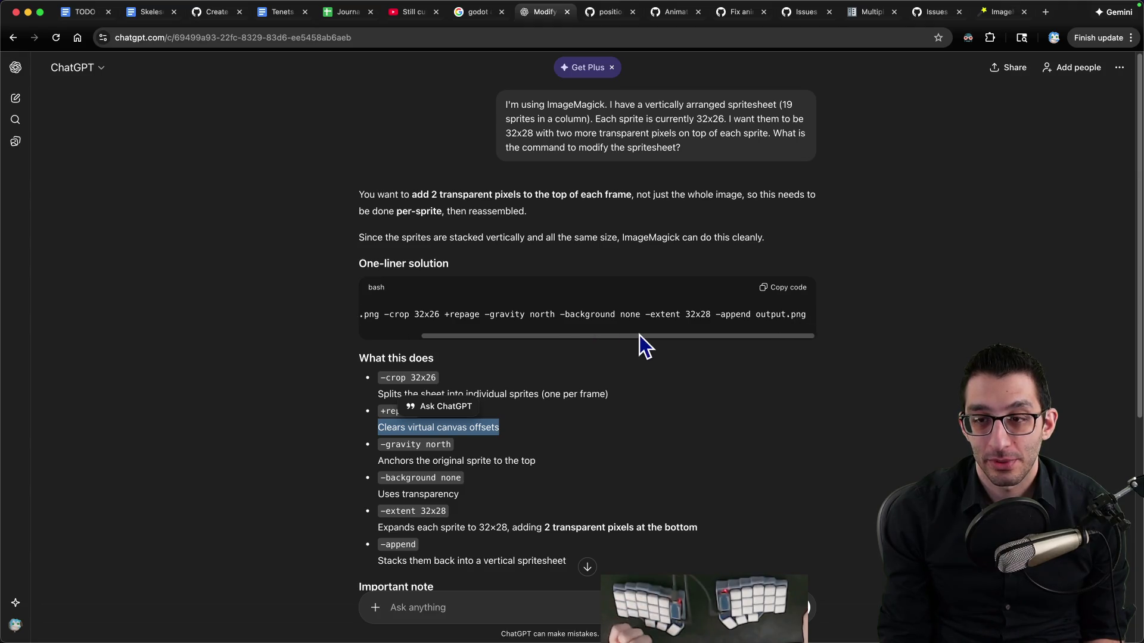
pyautogui.moveTo(671, 331); pyautogui.dragTo(474, 331)
pyautogui.click(590, 357)
# Scroll the answer, pick out the +repage option, and move on to the GitHub issue tabs
pyautogui.scroll(-4, 634, 368)
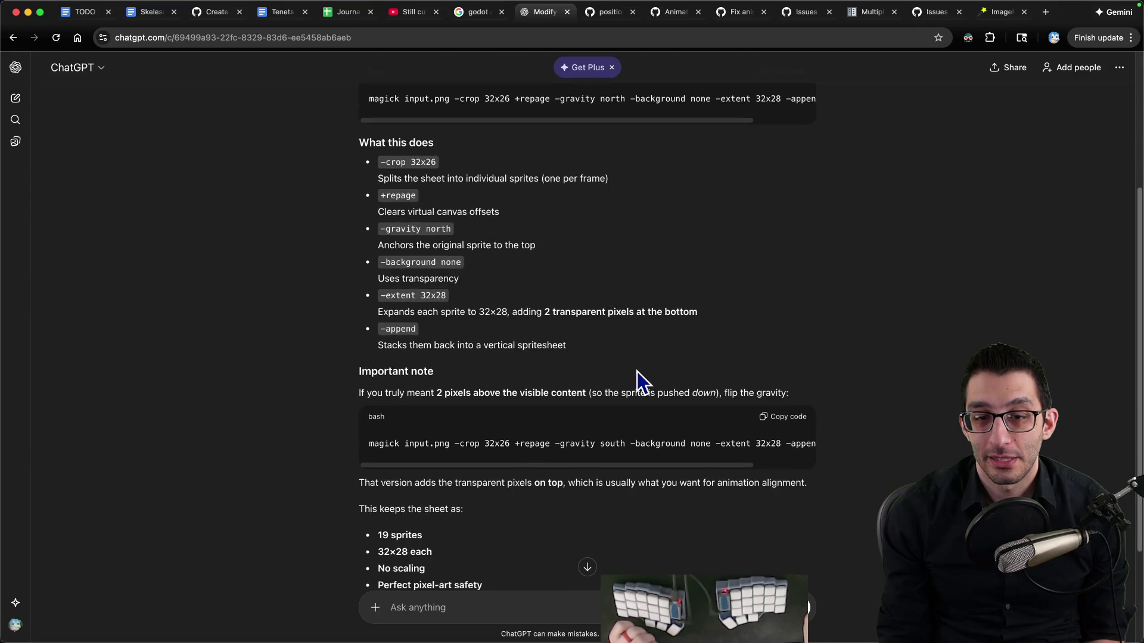
pyautogui.scroll(-3, 638, 371)
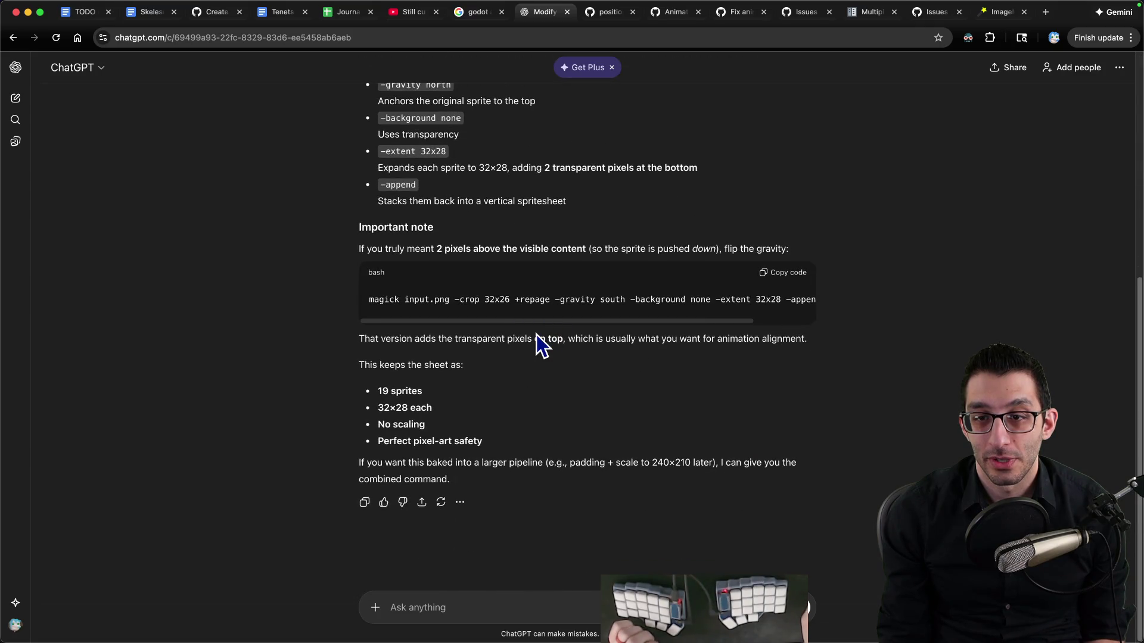
pyautogui.hscroll(3, 578, 324)
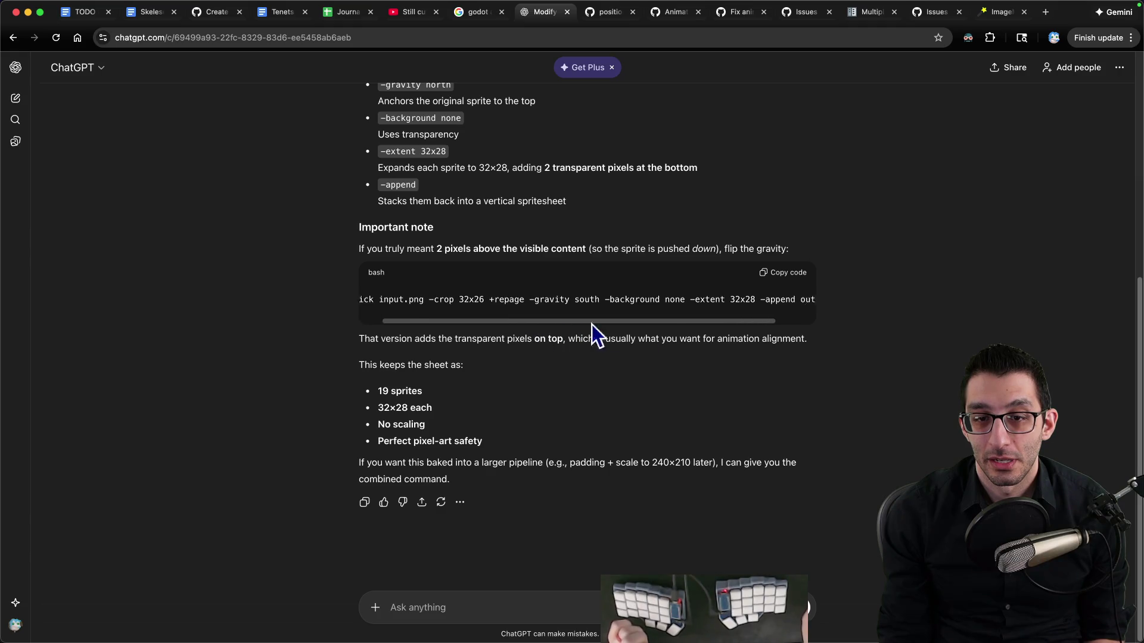
pyautogui.hscroll(-3, 535, 321)
pyautogui.scroll(6, 524, 351)
pyautogui.moveTo(530, 336)
pyautogui.mouseDown()
pyautogui.moveTo(730, 339)
pyautogui.moveTo(494, 338)
pyautogui.mouseUp()
pyautogui.doubleClick(537, 314)
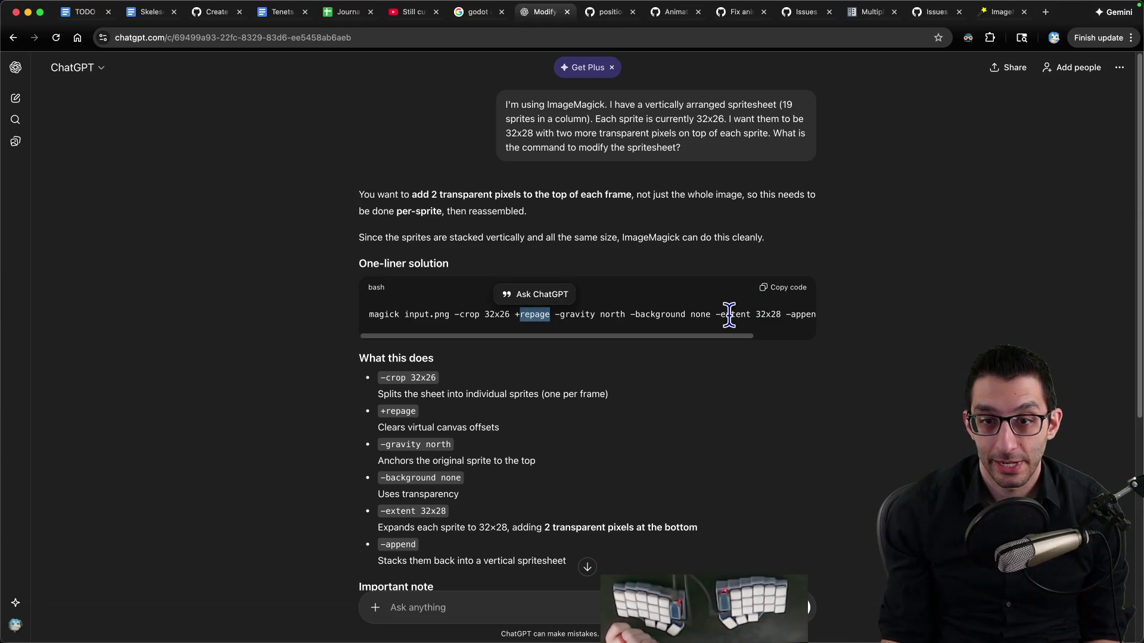
pyautogui.hotkey('ctrl', 'Tab')
pyautogui.hotkey('ctrl', 'Tab')
pyautogui.hotkey('ctrl', 'Tab')
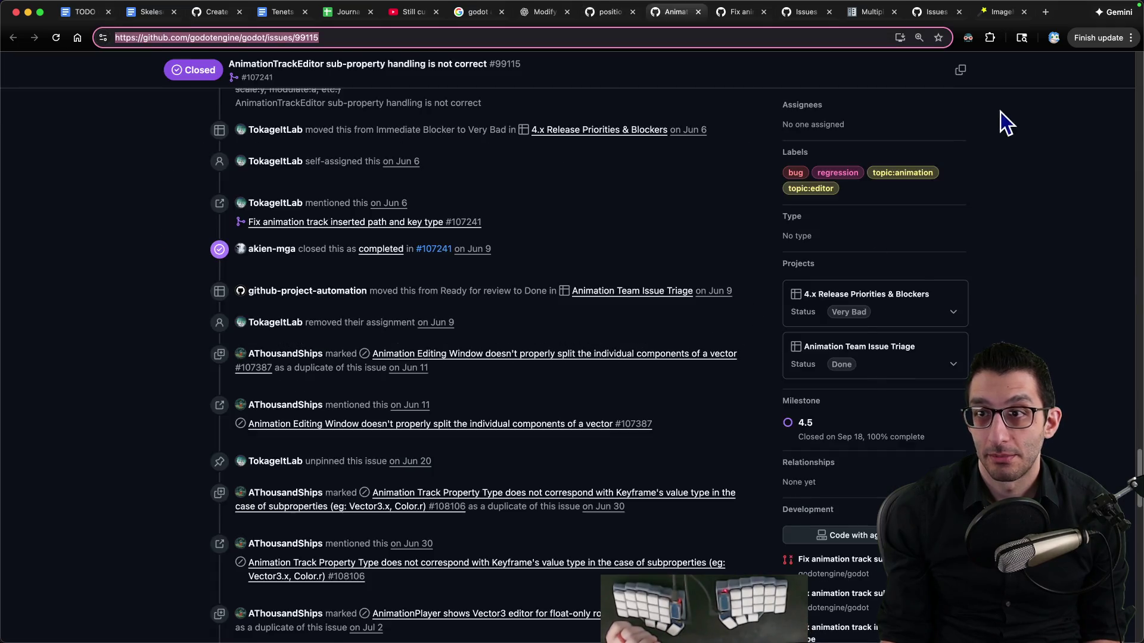
# Find -repage in the ImageMagick documentation and mark the line about resetting virtual canvas data
pyautogui.click(997, 19)
pyautogui.press('super+f')
pyautogui.write('repage')
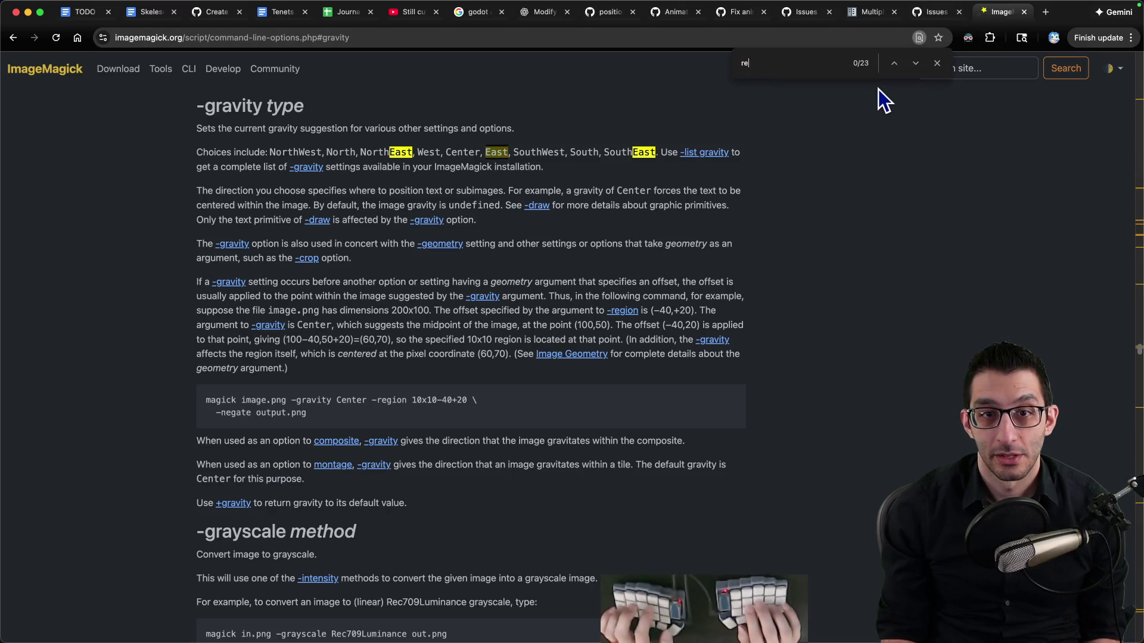
pyautogui.hotkey('ctrl', 'Return')
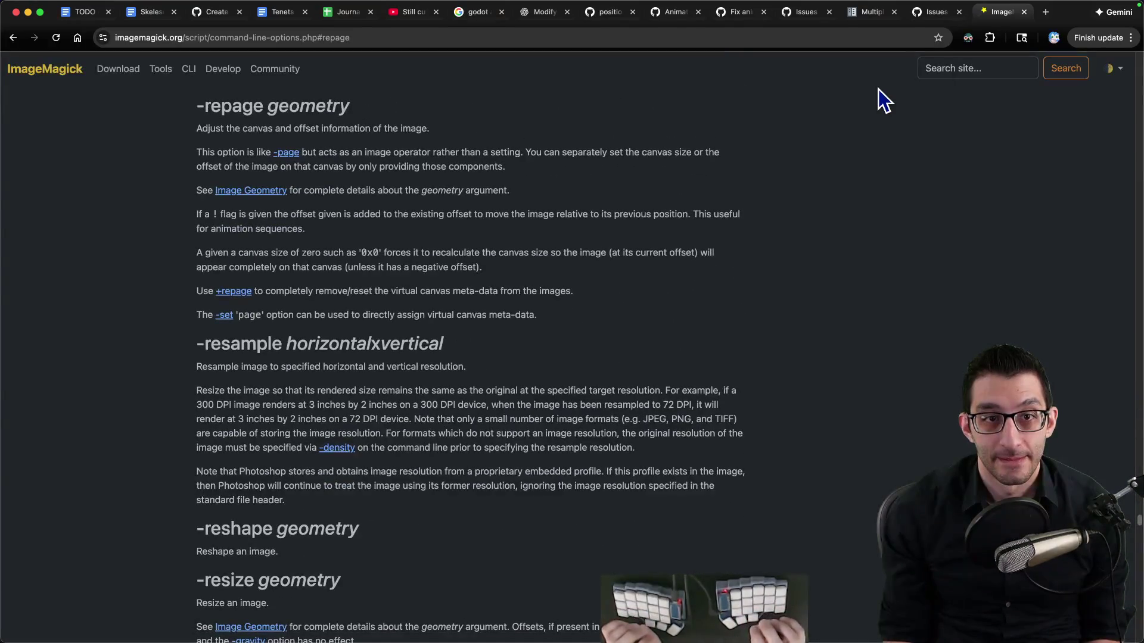
pyautogui.scroll(5, 689, 220)
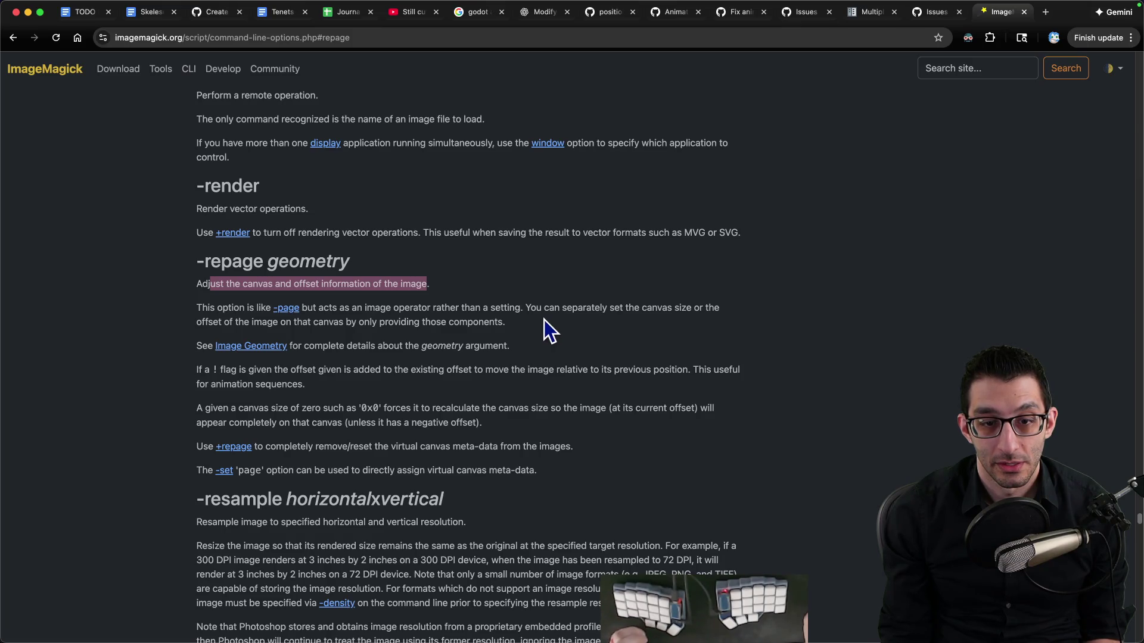
pyautogui.click(274, 447)
pyautogui.moveTo(271, 446); pyautogui.dragTo(566, 448)
# Return to ChatGPT's padding answer and bring Finder forward on the Characters folder
pyautogui.hotkey('ctrl', 'shift', 'Tab')
pyautogui.hotkey('ctrl', 'shift', 'Tab')
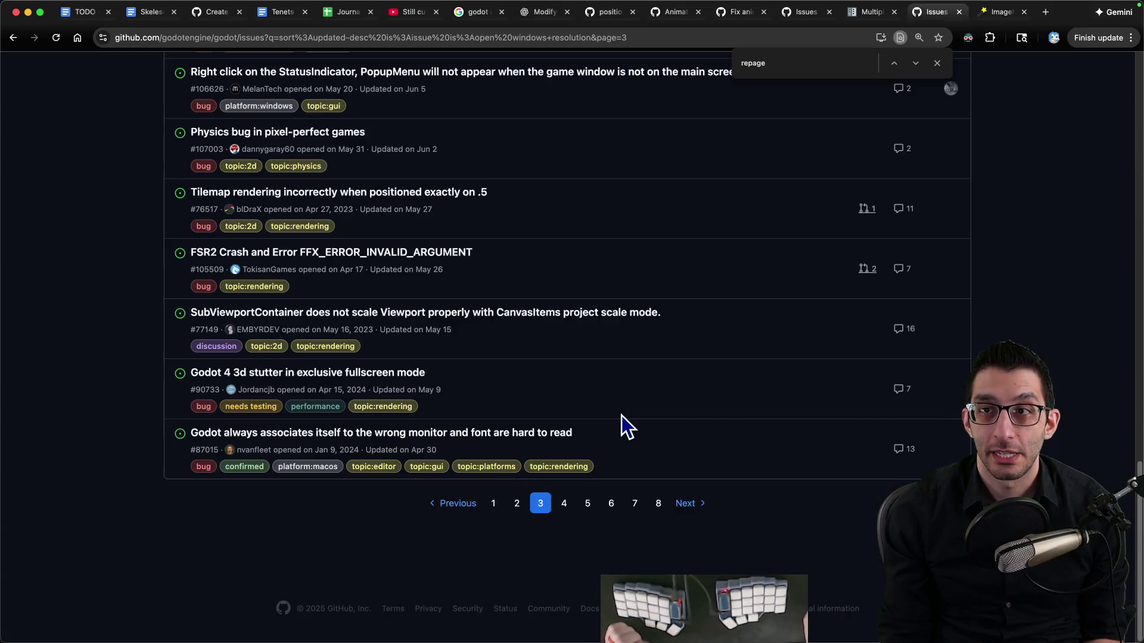
pyautogui.click(218, 21)
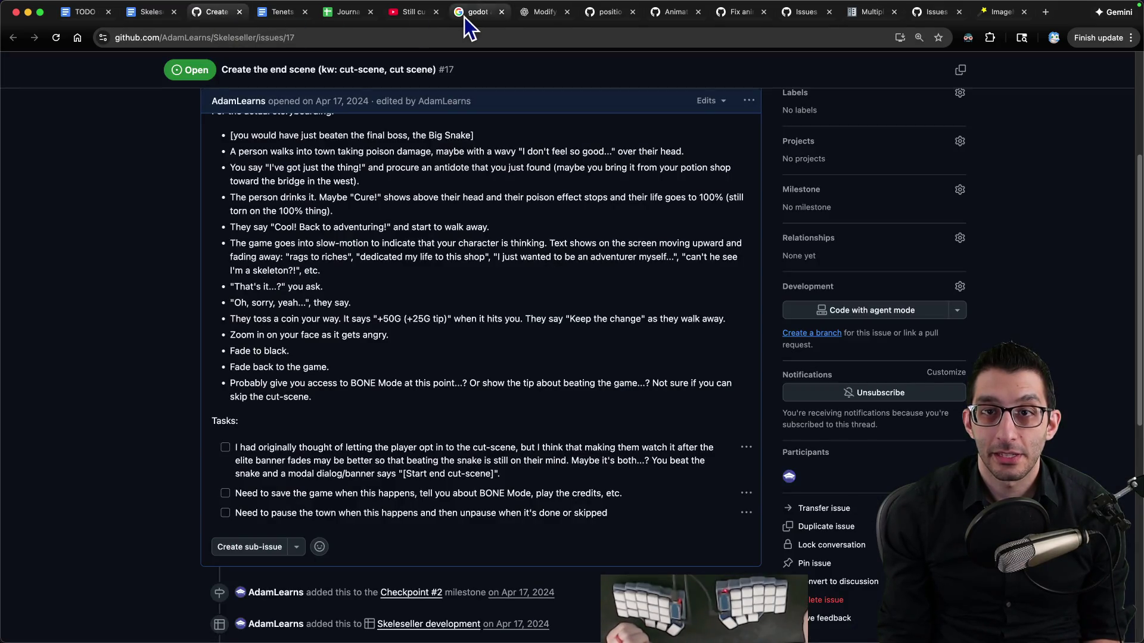
pyautogui.click(544, 18)
pyautogui.press('super+Tab')
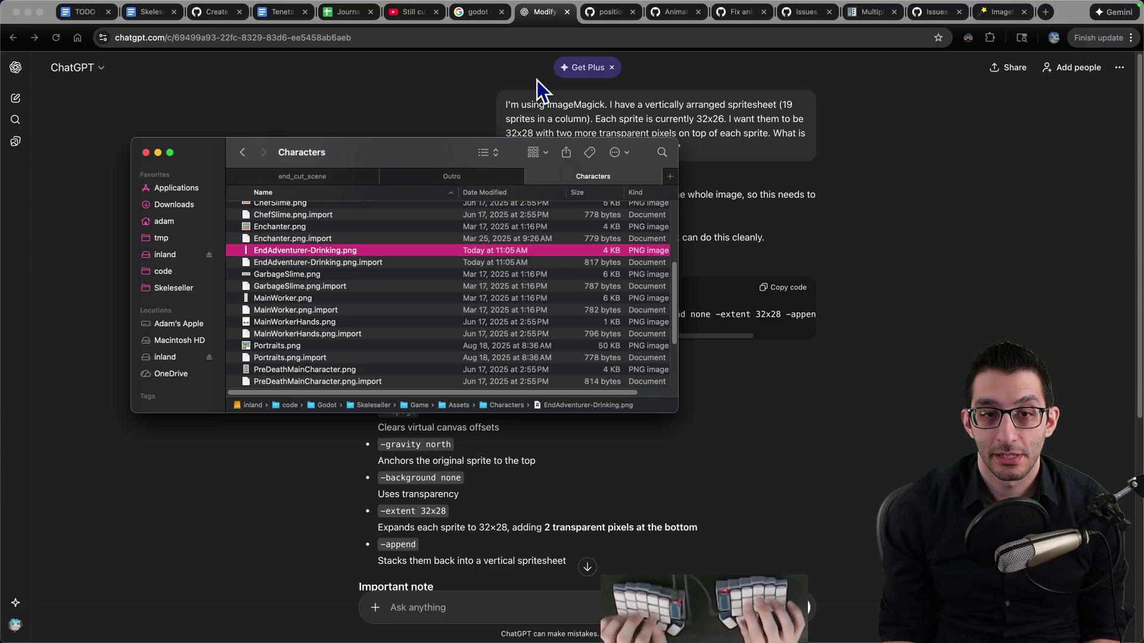
# Back up a copy of the drinking spritesheet into the tmp folder
pyautogui.press('super+d')
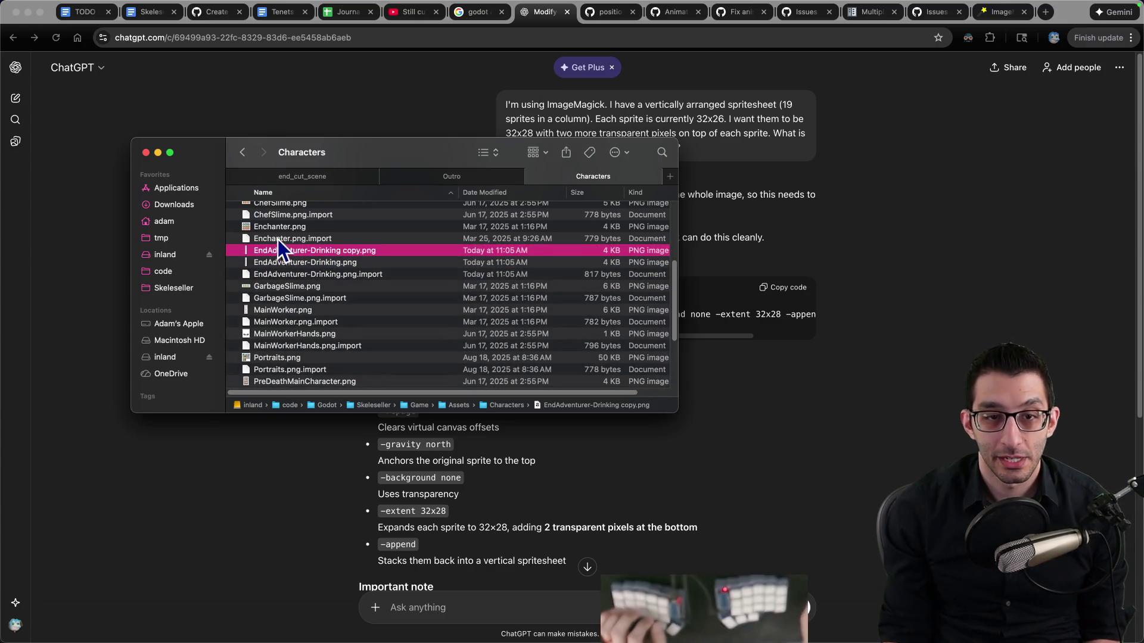
pyautogui.moveTo(170, 242); pyautogui.dragTo(162, 241)
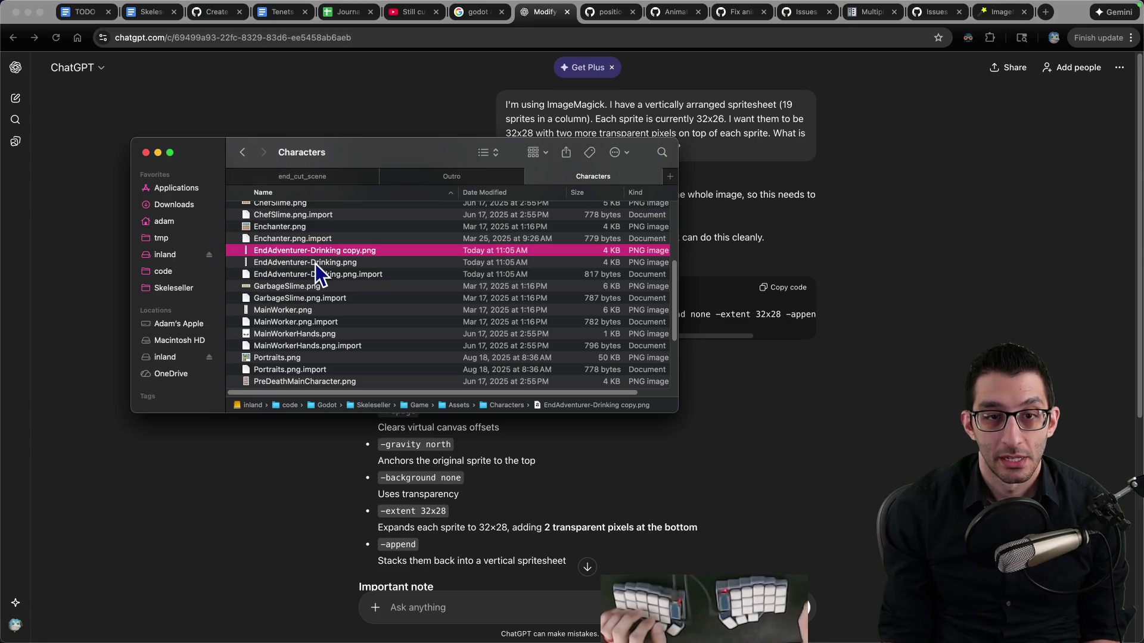
pyautogui.press('super+BackSpace')
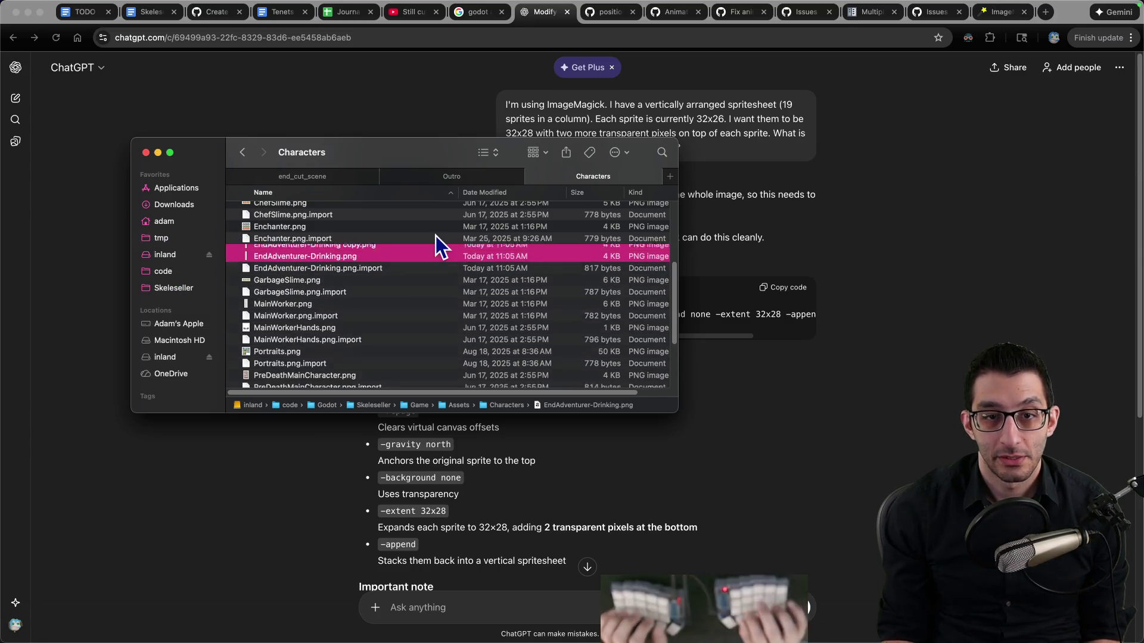
# Copy ChatGPT's magick command into a new blank VS Code file
pyautogui.press('super+Tab')
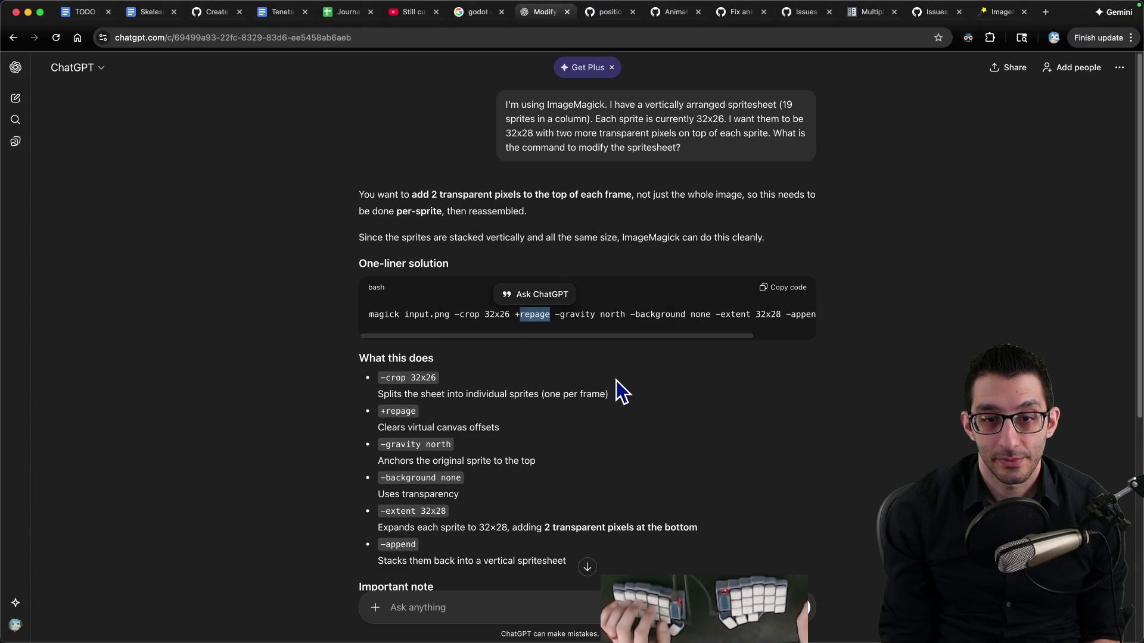
pyautogui.tripleClick(495, 309)
pyautogui.press('super+Tab')
pyautogui.press('super+n')
pyautogui.write('magick input.png -crop 32x26 +repage -gravity north -background none -extent 32x28 -append output.png')
# Replace the placeholders with EndAdventurer-Drinking.png as input and EndAdventurer-Drinking_modified.png as output
pyautogui.press('super+Tab')
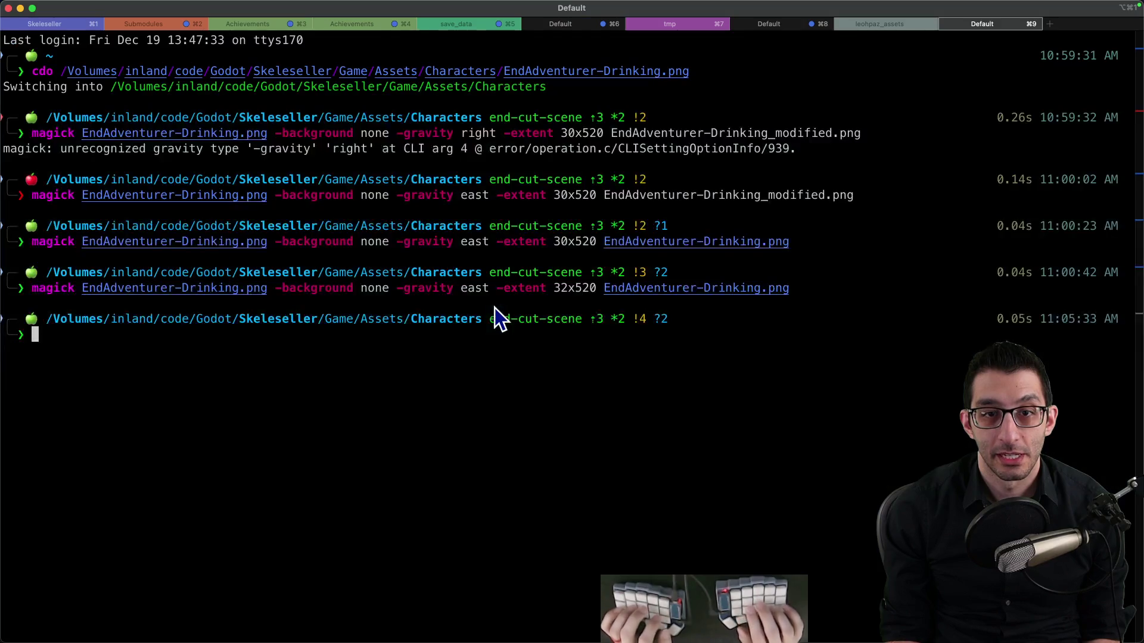
pyautogui.doubleClick(136, 241)
pyautogui.press('super+c')
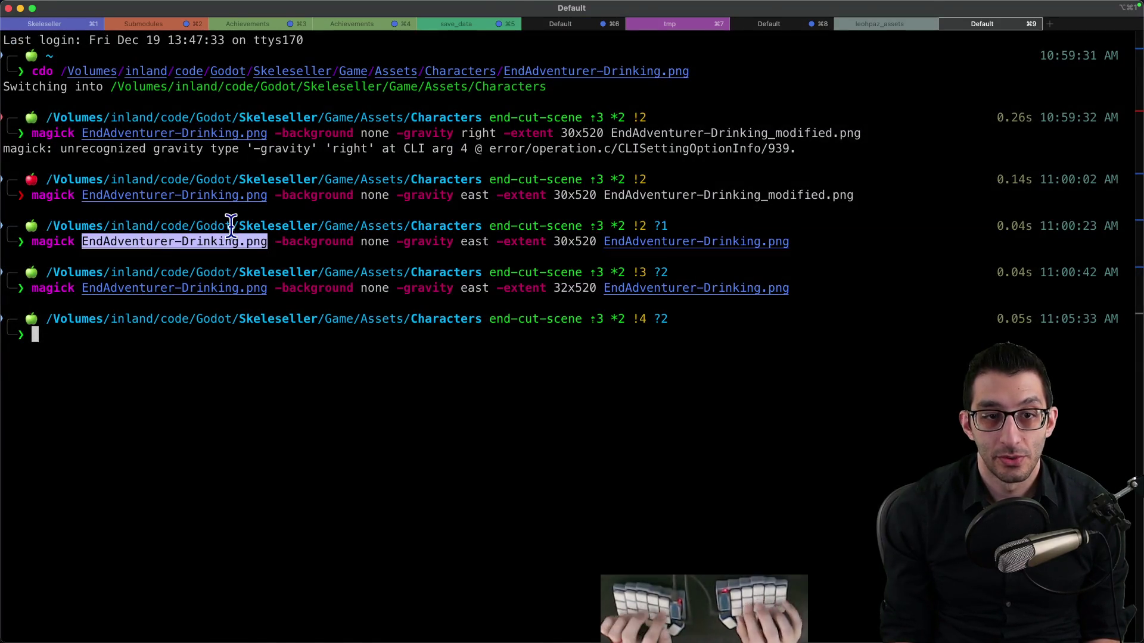
pyautogui.press('super+Tab')
pyautogui.moveTo(111, 49); pyautogui.dragTo(182, 50)
pyautogui.press('super+v')
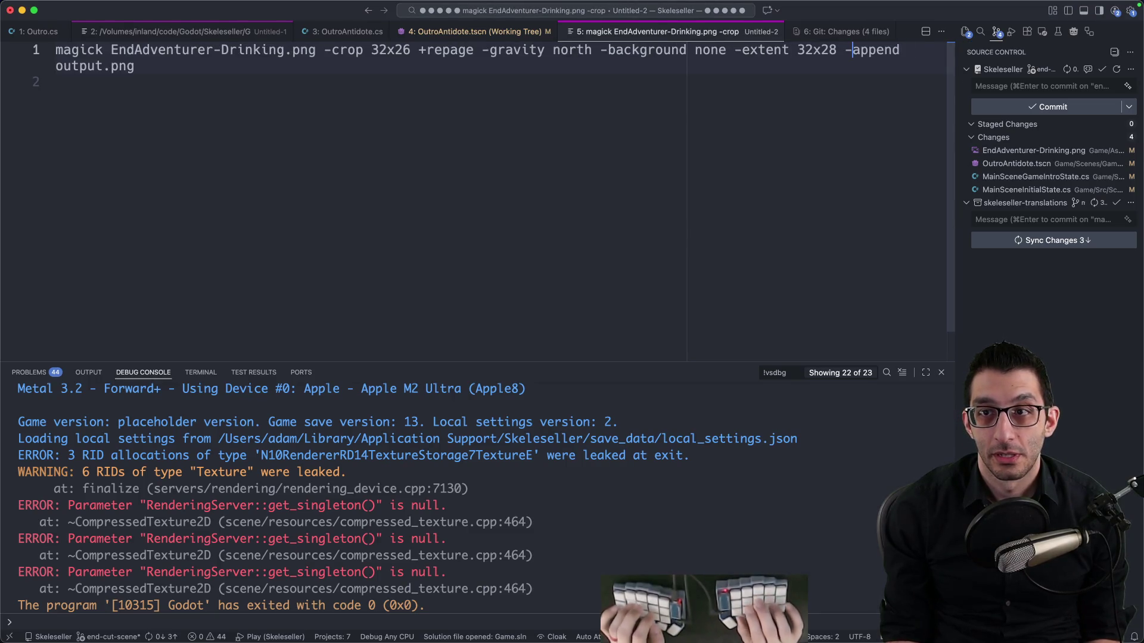
pyautogui.moveTo(55, 66); pyautogui.dragTo(136, 65)
pyautogui.press('super+v')
pyautogui.write('_modified')
# Run the finished command in iTerm2 and open EndAdventurer-Drinking_modified.png in Affinity
pyautogui.press('super+a')
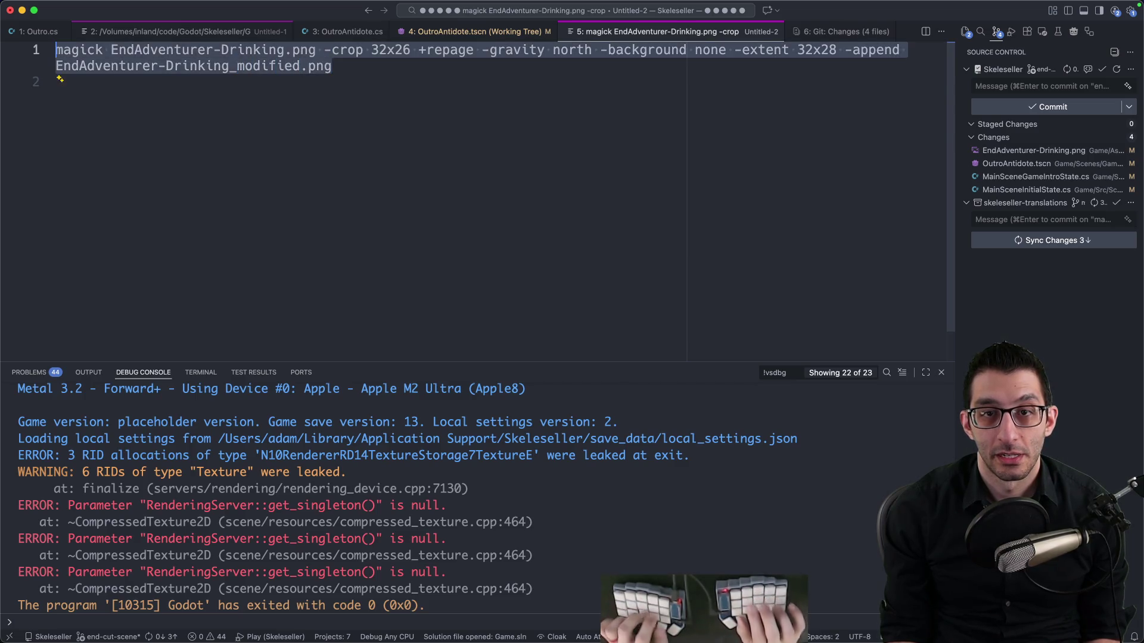
pyautogui.press('super+c')
pyautogui.press('super+Tab')
pyautogui.press('super+v')
pyautogui.press('Return')
pyautogui.press('super+Tab')
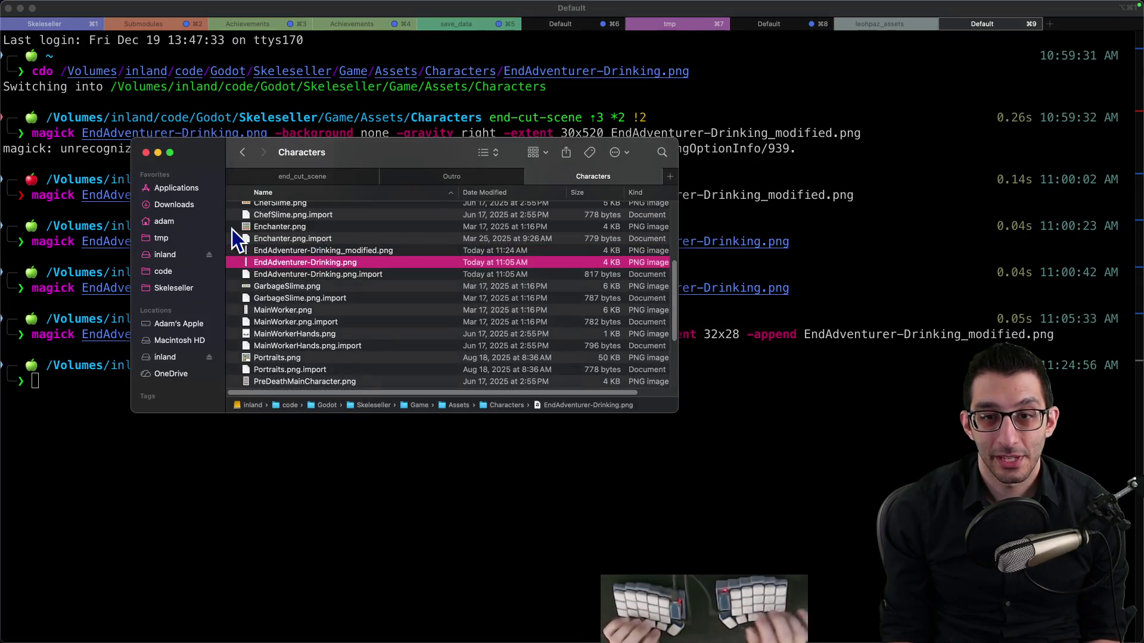
pyautogui.doubleClick(355, 256)
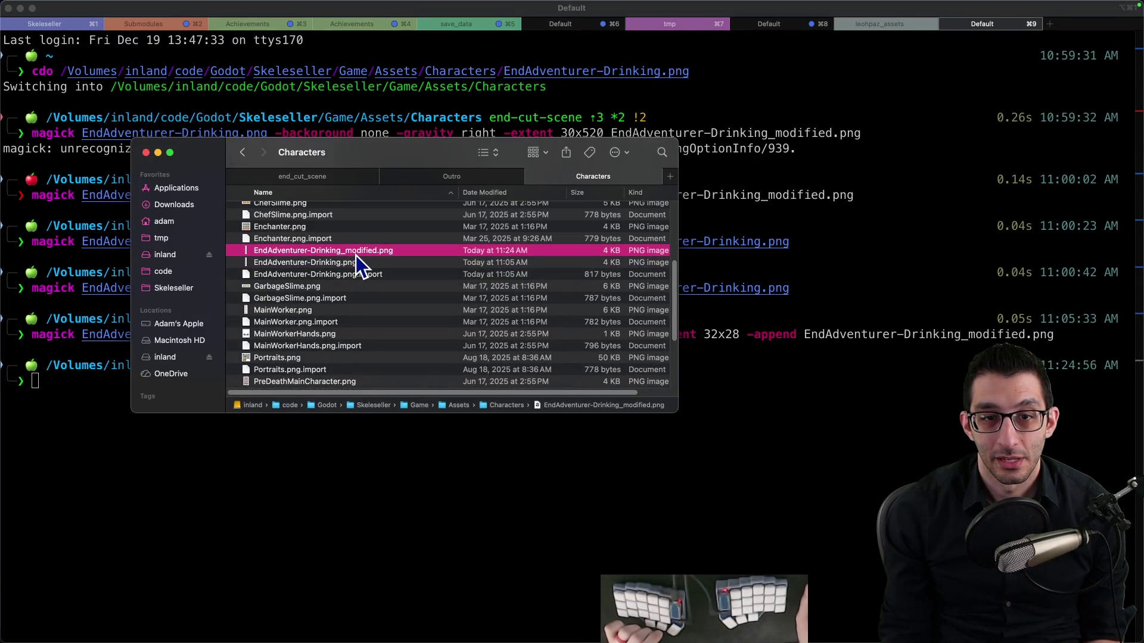
# Close the old EndAdventurer document without saving and view the new 32×560 strip
pyautogui.scroll(5, 450, 304)
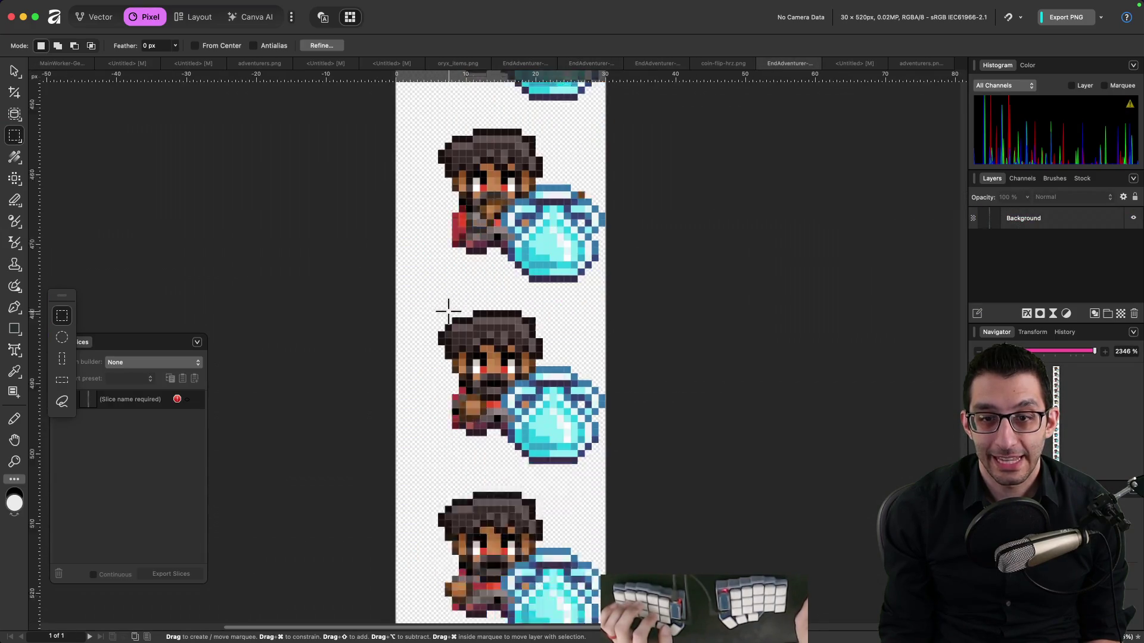
pyautogui.scroll(20, 446, 315)
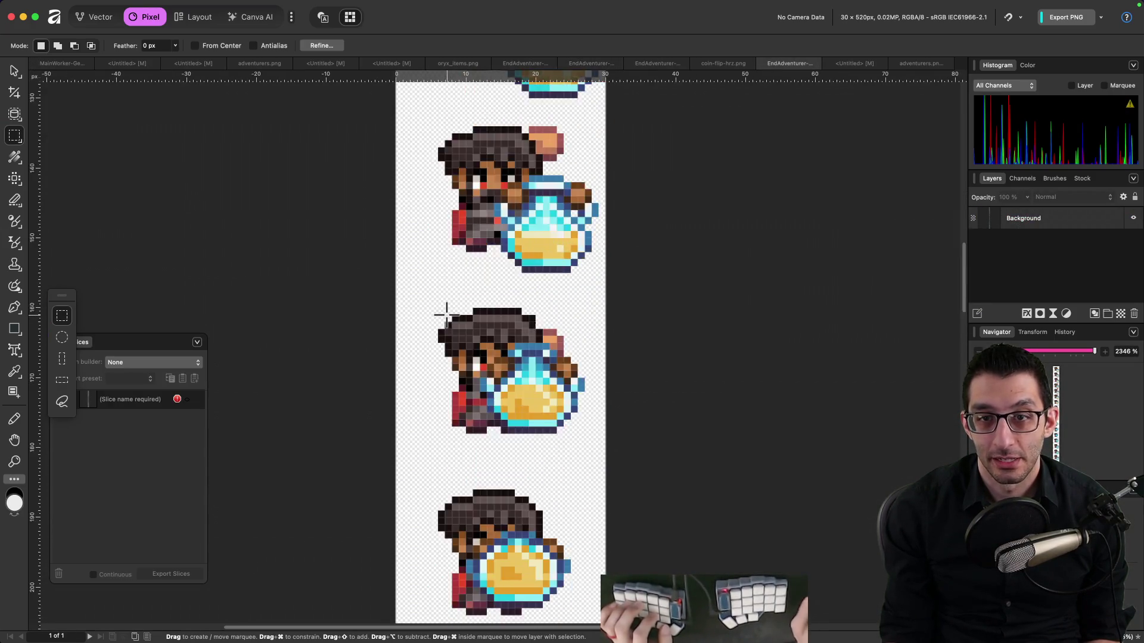
pyautogui.scroll(-8, 446, 314)
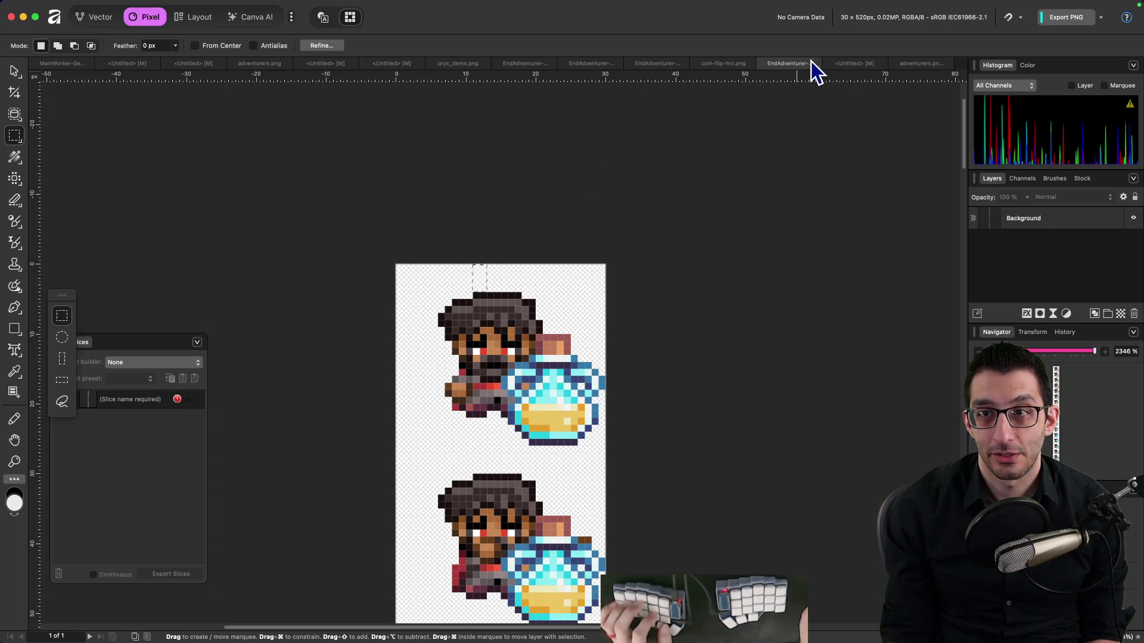
pyautogui.click(765, 64)
pyautogui.click(554, 248)
pyautogui.press('v')
pyautogui.press('super+o')
pyautogui.press('Escape')
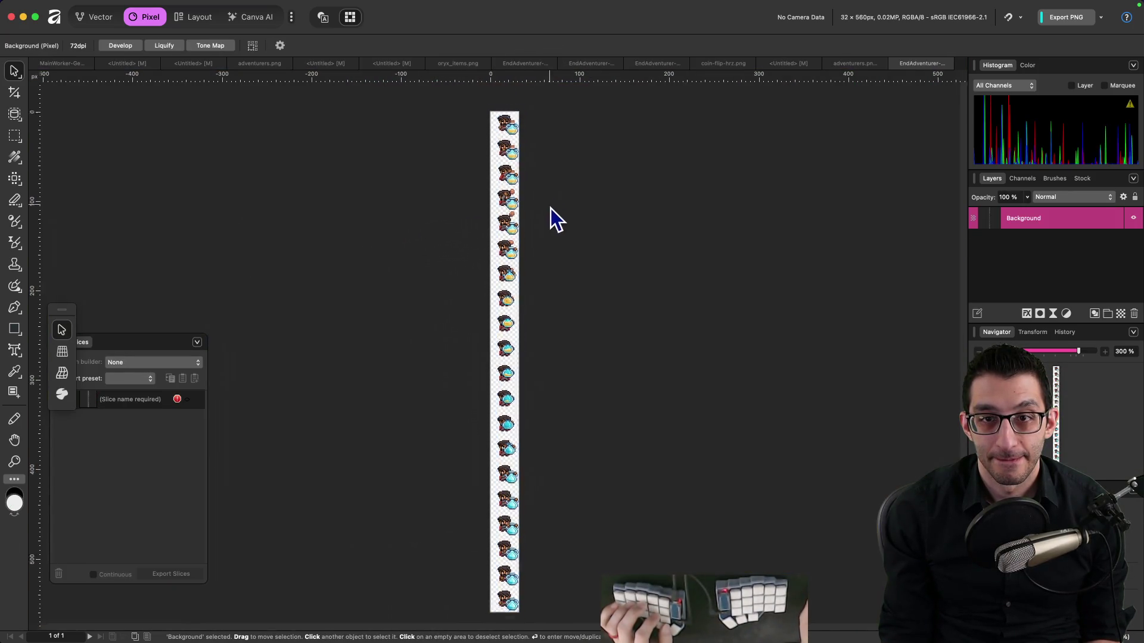
pyautogui.scroll(5, 525, 152)
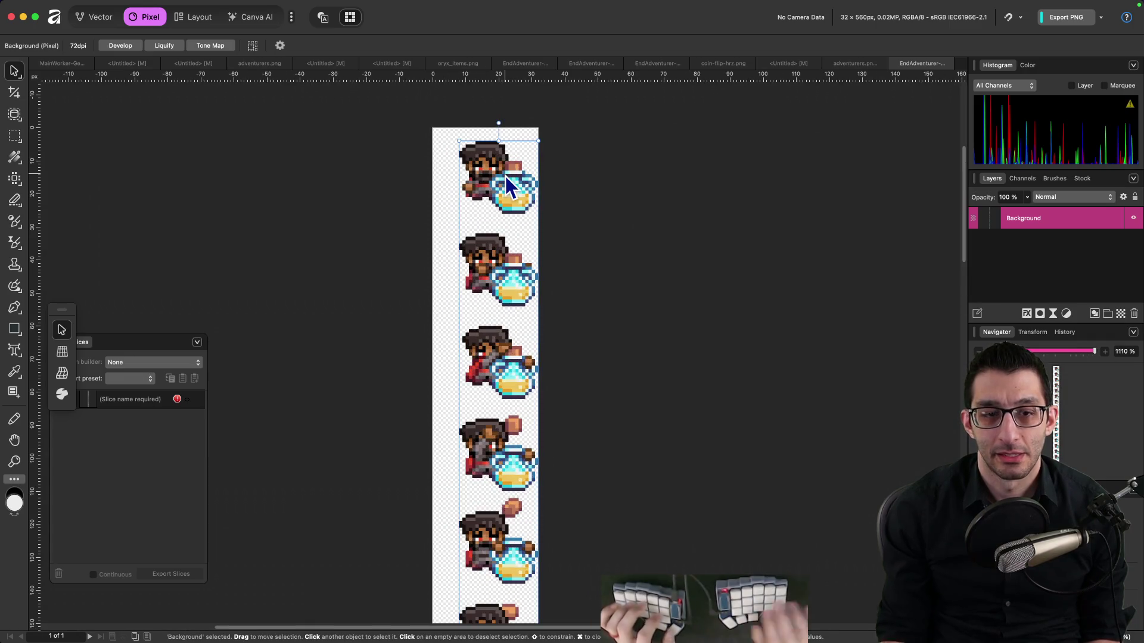
# Compare Get Info dimensions: modified PNG 32×560 versus original EndAdventurer-Drinking.png 32×520
pyautogui.press('super+Tab')
pyautogui.rightClick(263, 253)
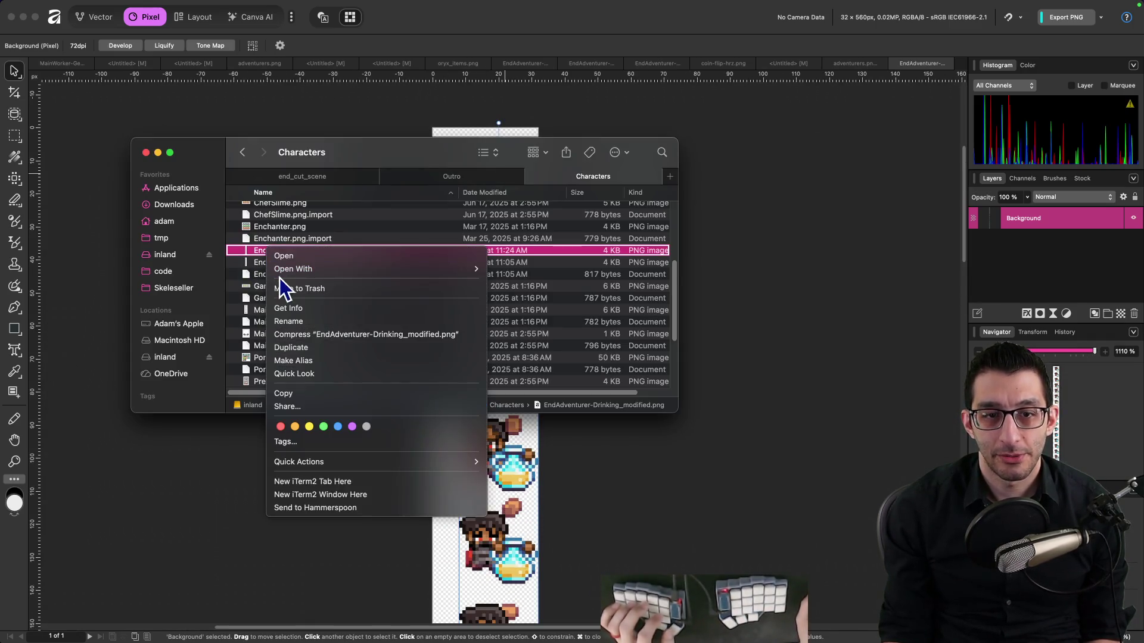
pyautogui.click(298, 308)
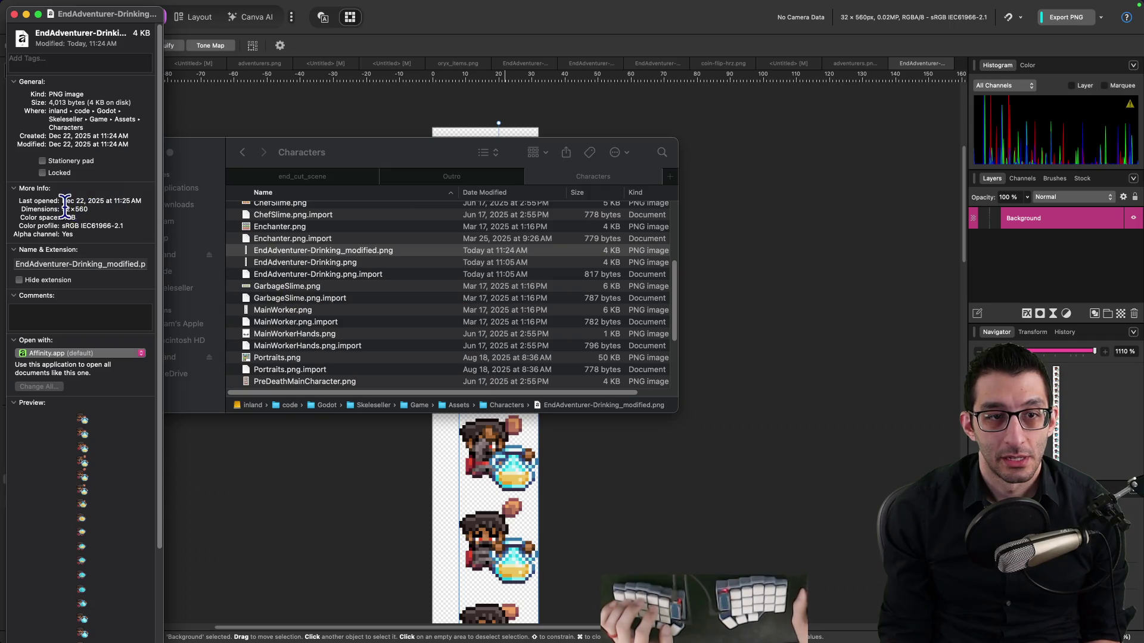
pyautogui.click(14, 14)
pyautogui.rightClick(327, 262)
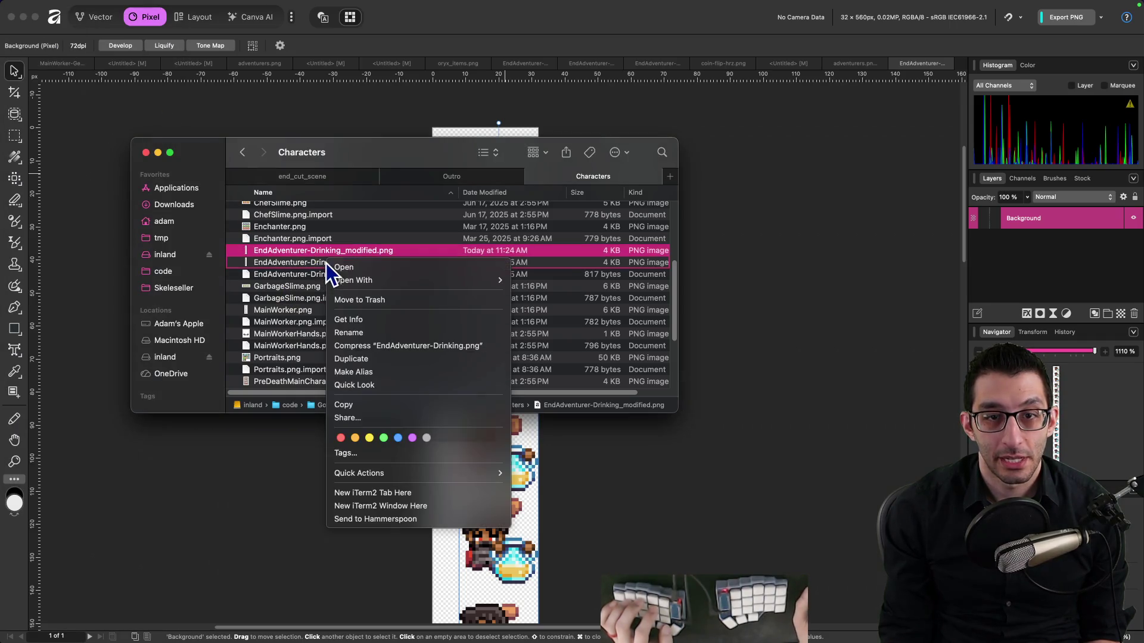
pyautogui.click(312, 264)
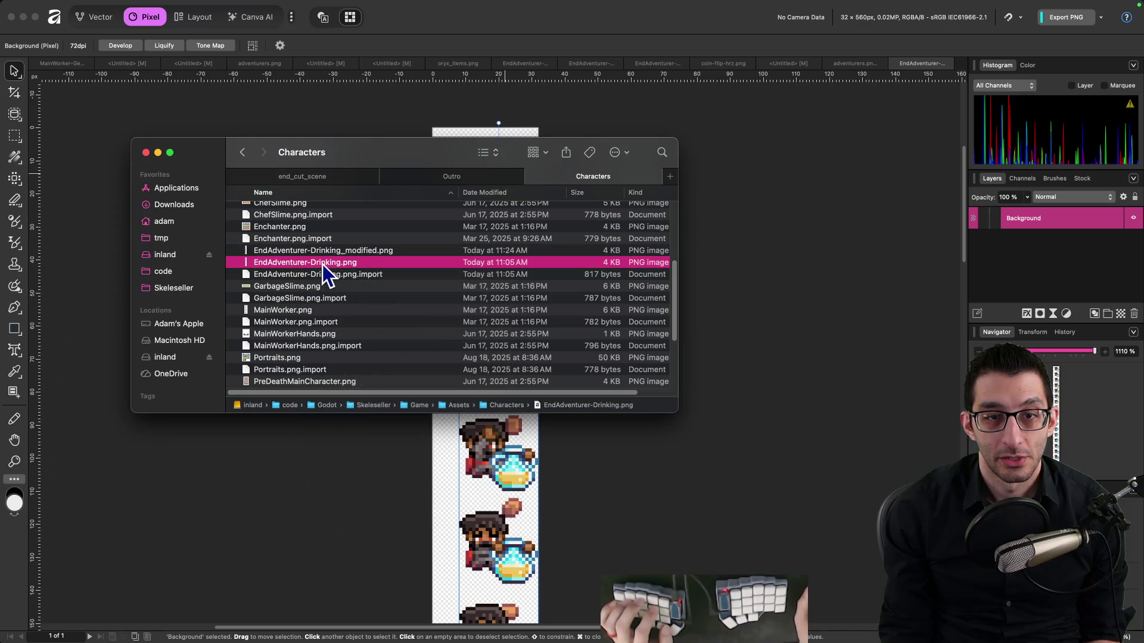
pyautogui.rightClick(325, 265)
pyautogui.click(356, 320)
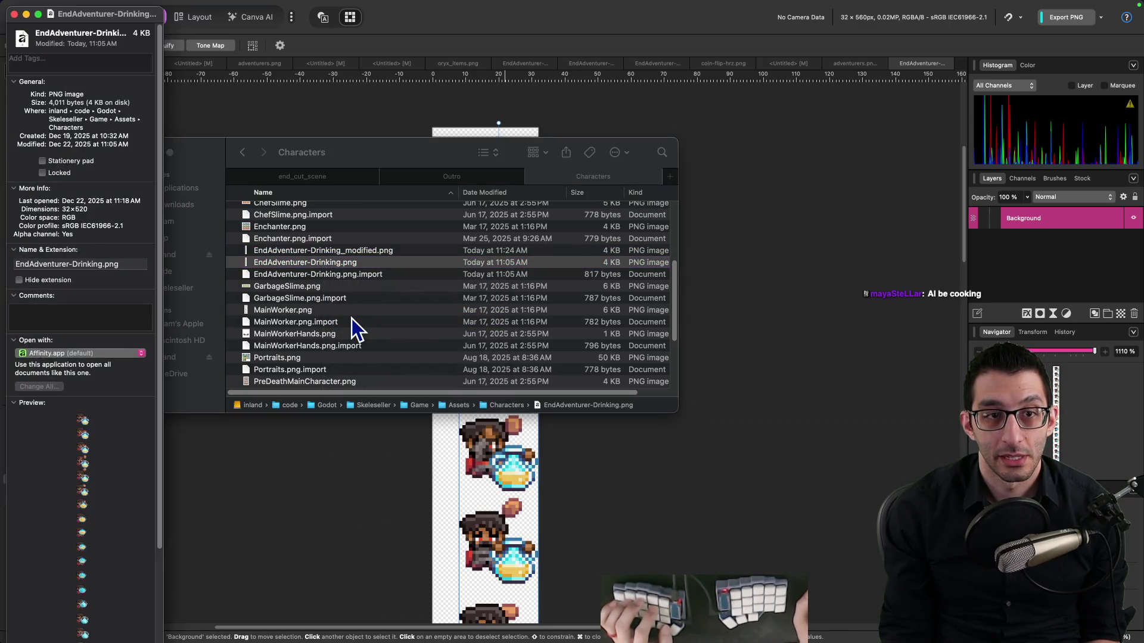
pyautogui.click(14, 15)
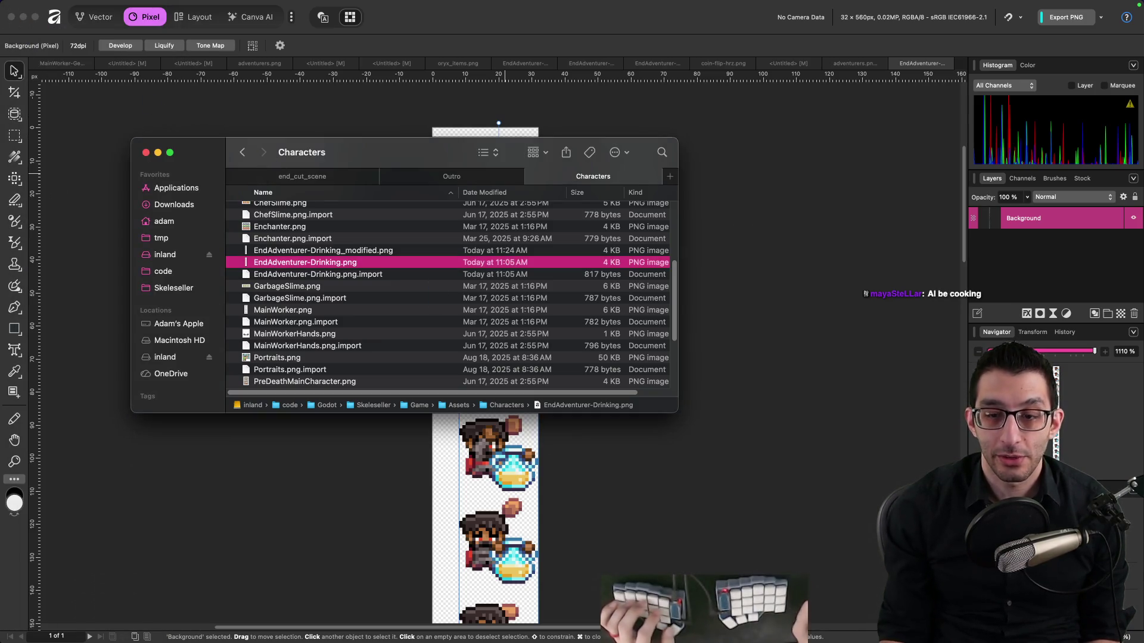
pyautogui.click(786, 605)
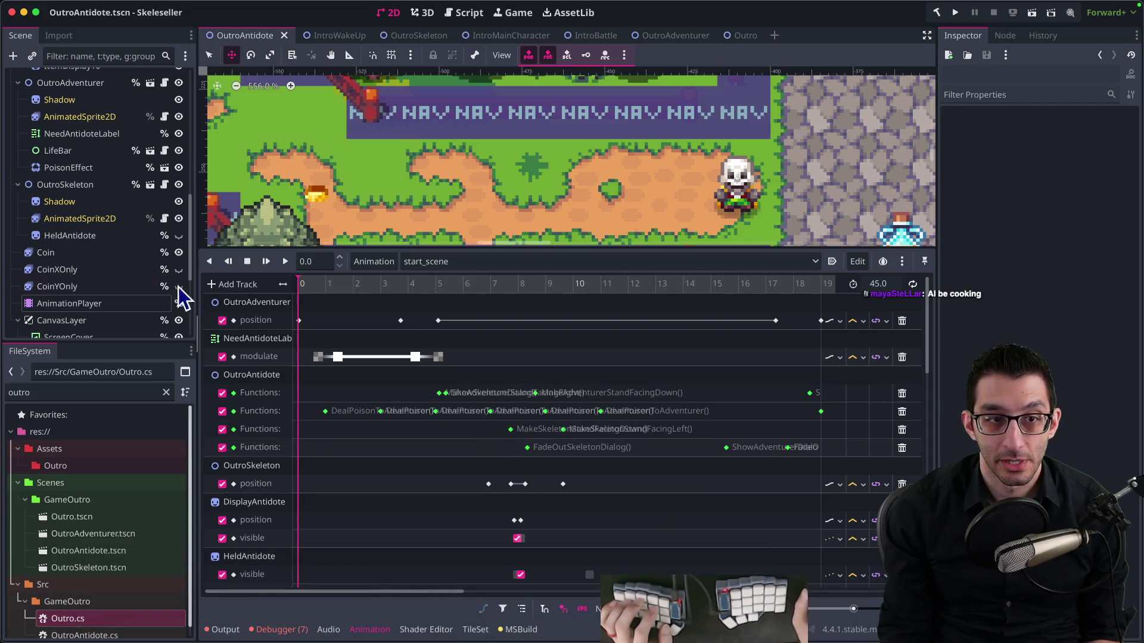
# Show the drink_potion frames of the adventurer's AnimatedSprite2D
pyautogui.click(68, 118)
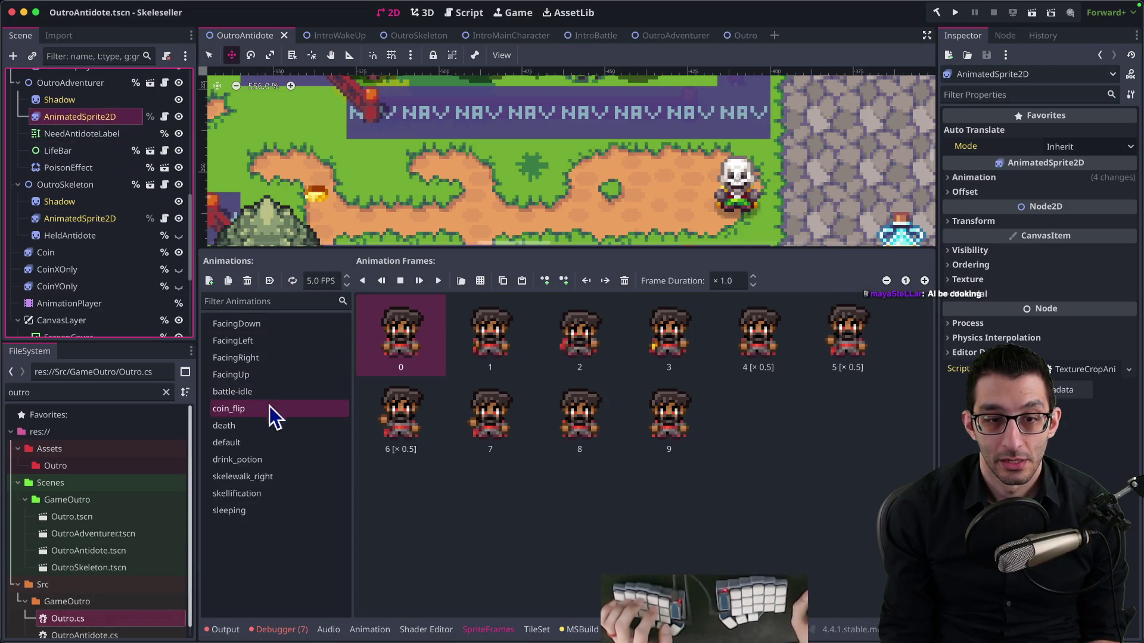
pyautogui.click(254, 464)
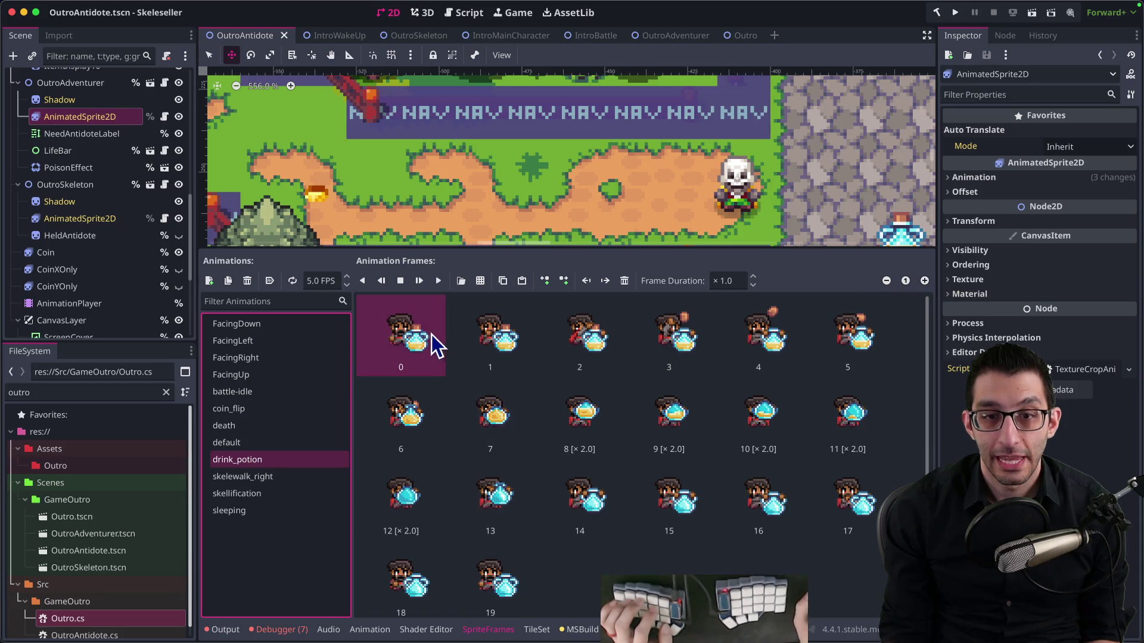
pyautogui.moveTo(107, 638)
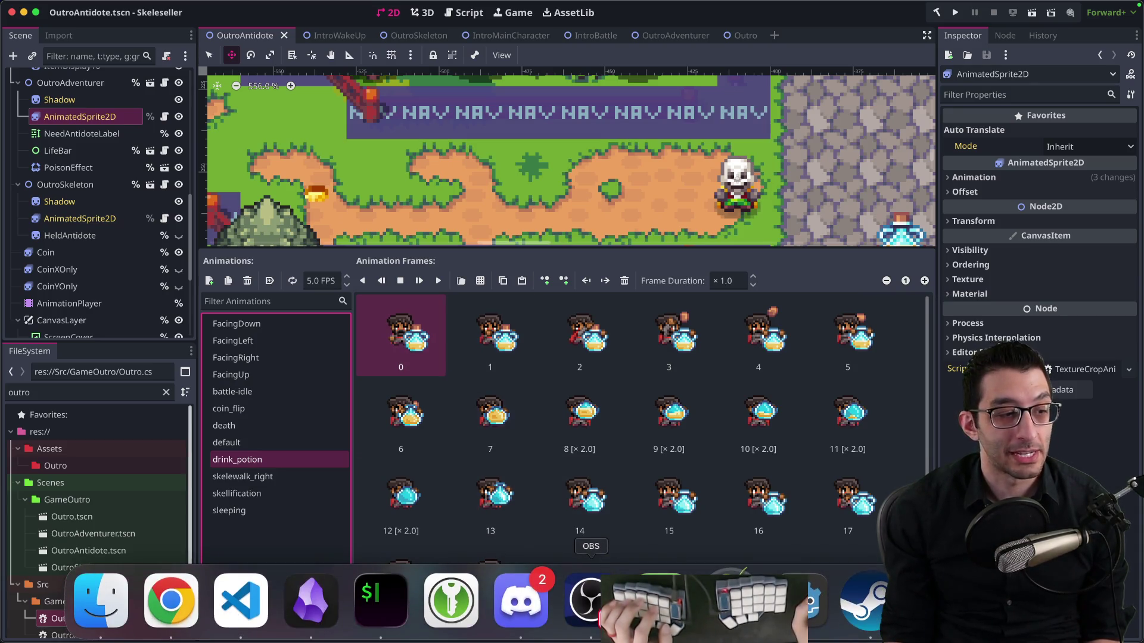
# Delete the original EndAdventurer-Drinking.png and its .import file from the Characters folder
pyautogui.click(101, 601)
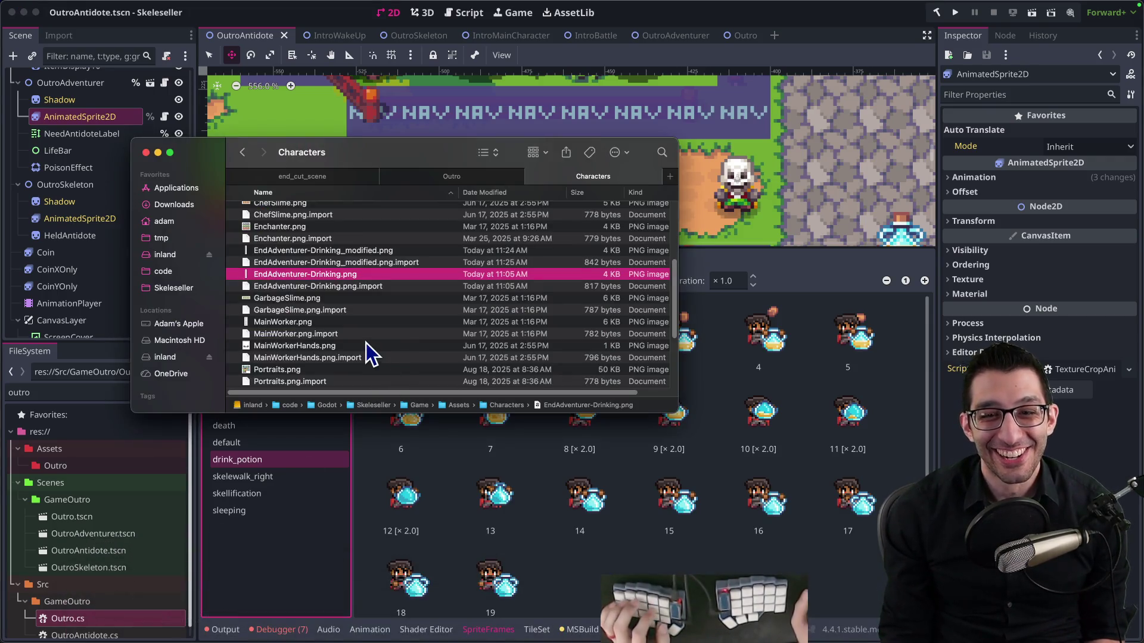
pyautogui.click(363, 251)
pyautogui.press('Down')
pyautogui.press('Down')
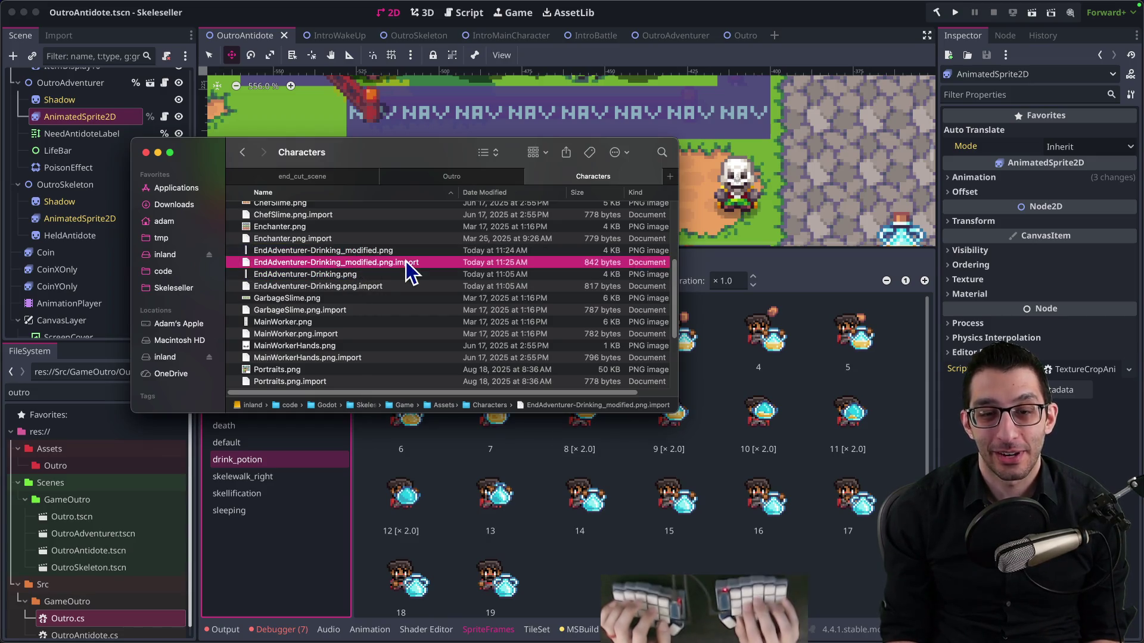
pyautogui.hotkey('shift', 'Down')
pyautogui.press('super+BackSpace')
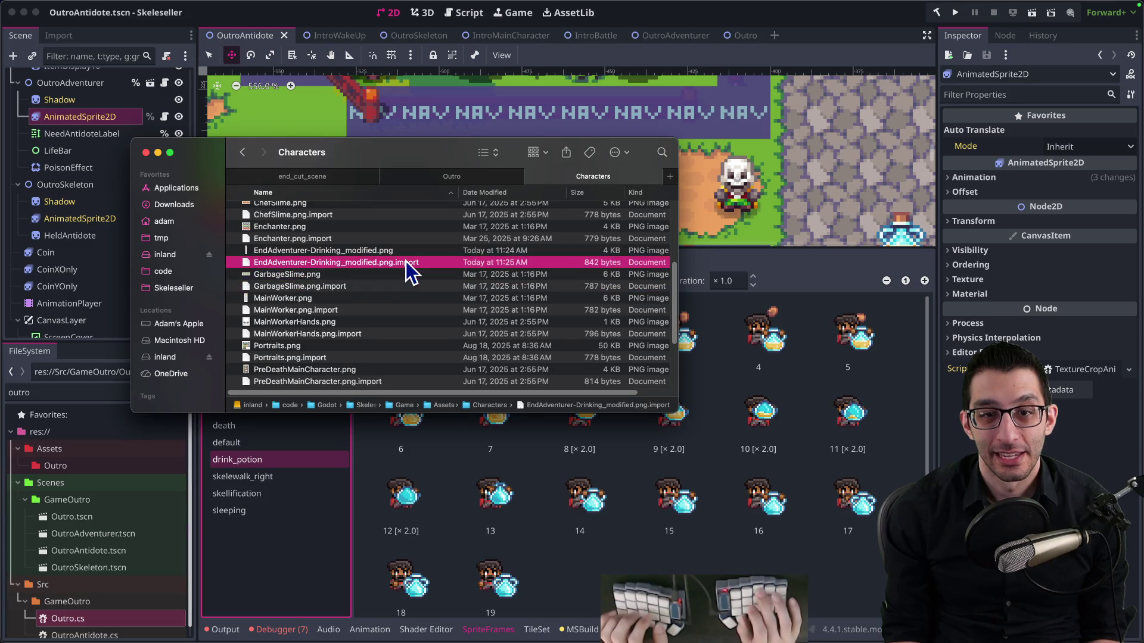
# Rename the _modified PNG and .import files to the original EndAdventurer-Drinking names
pyautogui.press('Up')
pyautogui.press('Return')
pyautogui.press('Return')
pyautogui.press('Up')
pyautogui.press('Return')
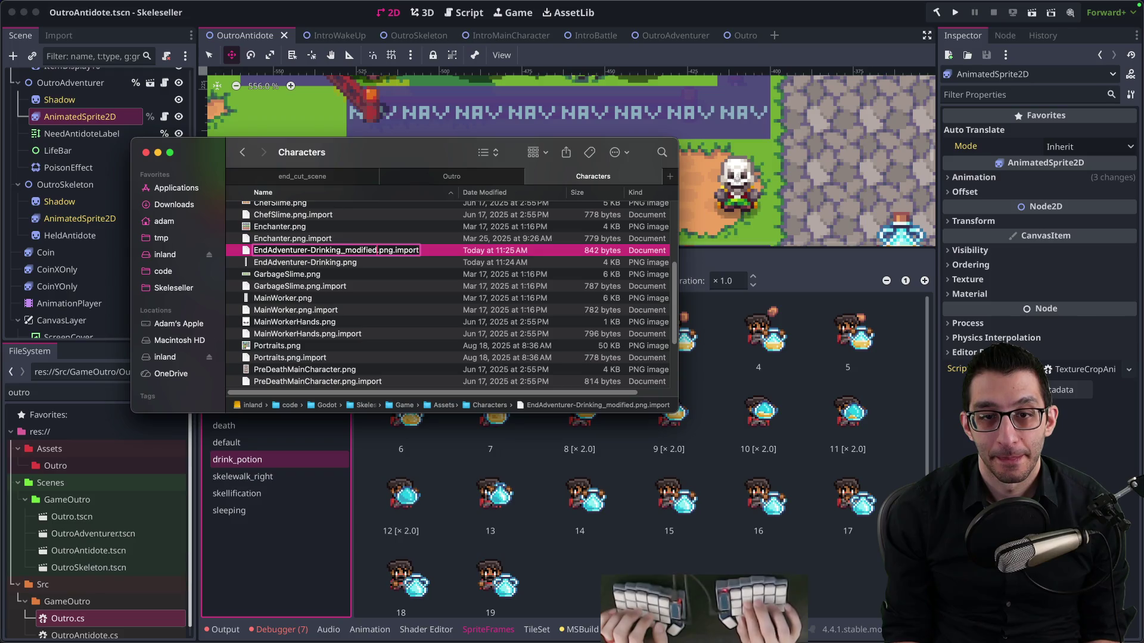
pyautogui.press('Return')
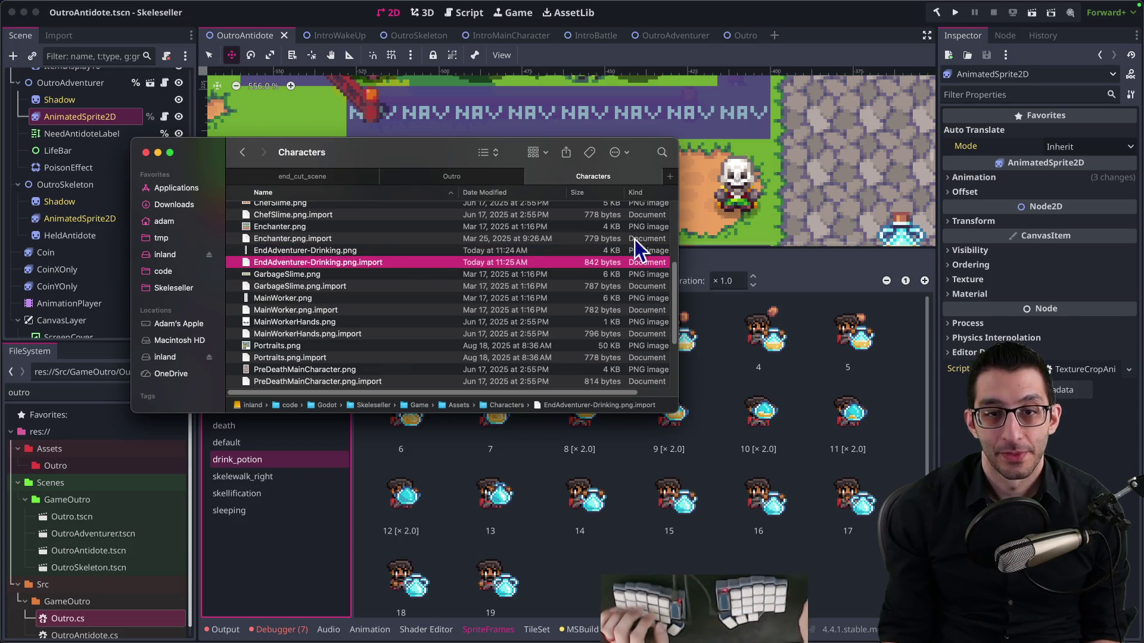
pyautogui.click(779, 543)
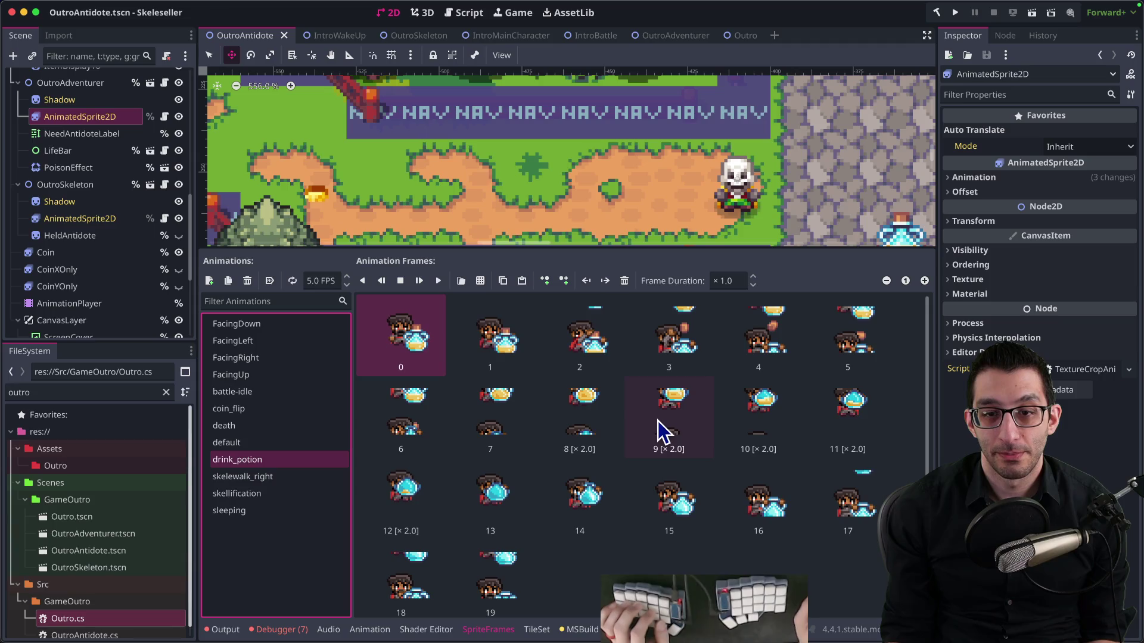
pyautogui.press('super+Tab')
# Change the Rect2 heights on lines 762 and 766 of OutroAntidote.tscn from 26 to 28
pyautogui.hotkey('ctrl', '4')
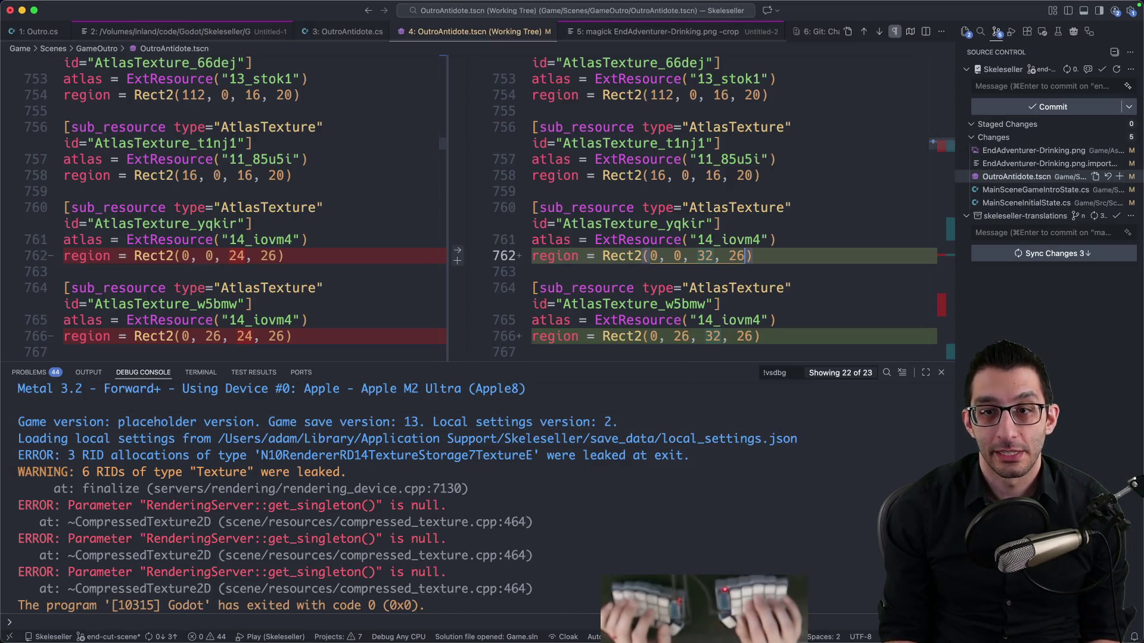
pyautogui.doubleClick(705, 255)
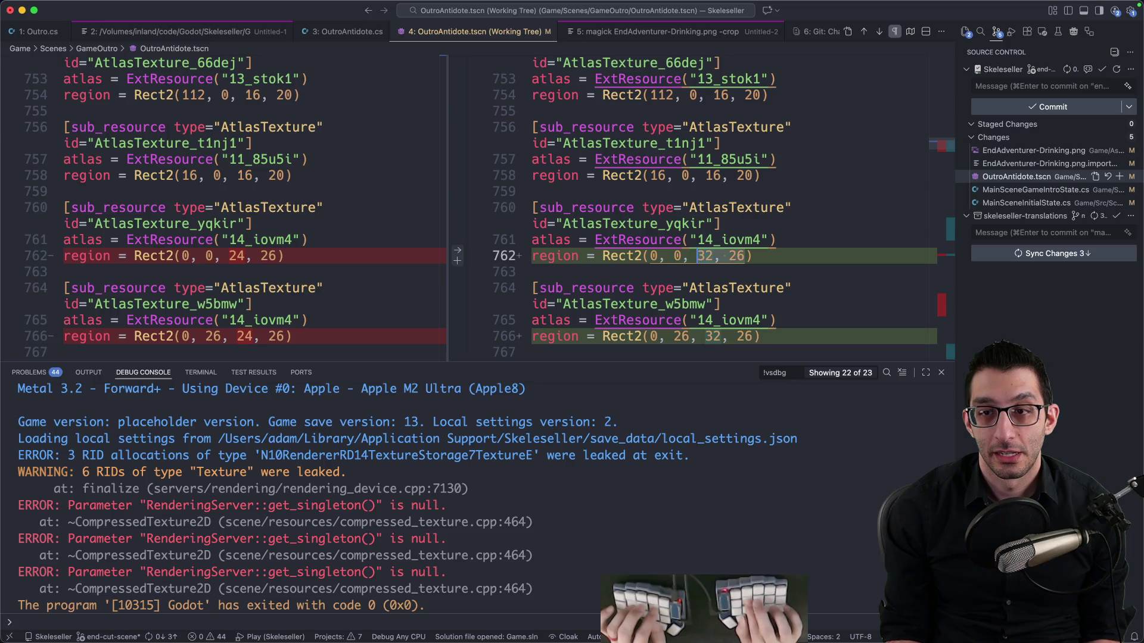
pyautogui.press('Right')
pyautogui.press('Right')
pyautogui.press('Right')
pyautogui.press('BackSpace')
pyautogui.write('8')
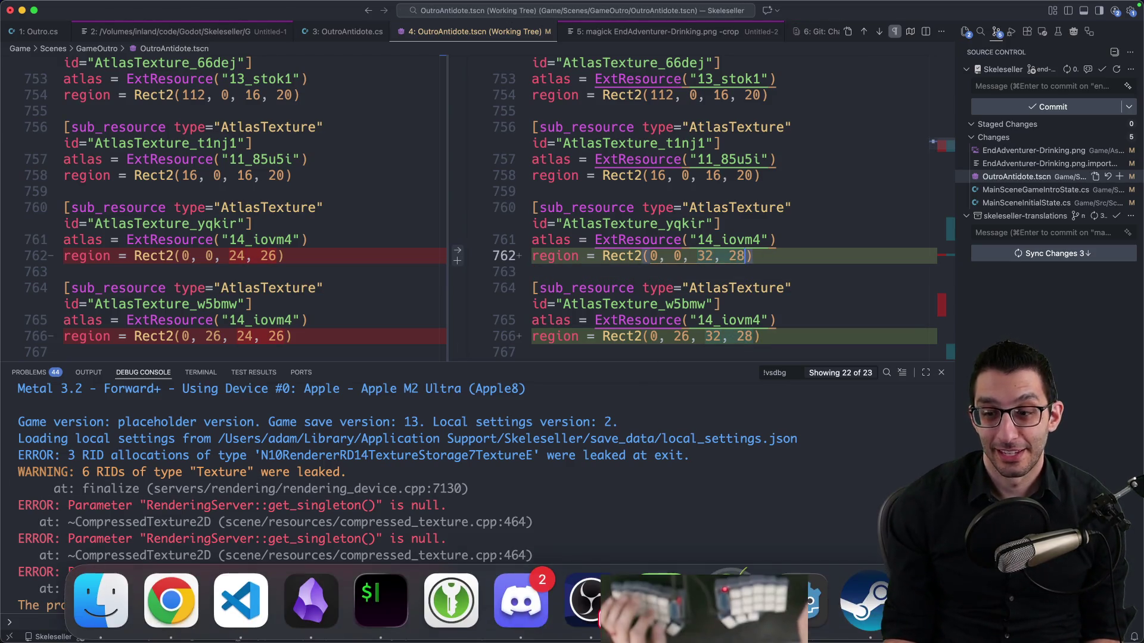
pyautogui.click(574, 596)
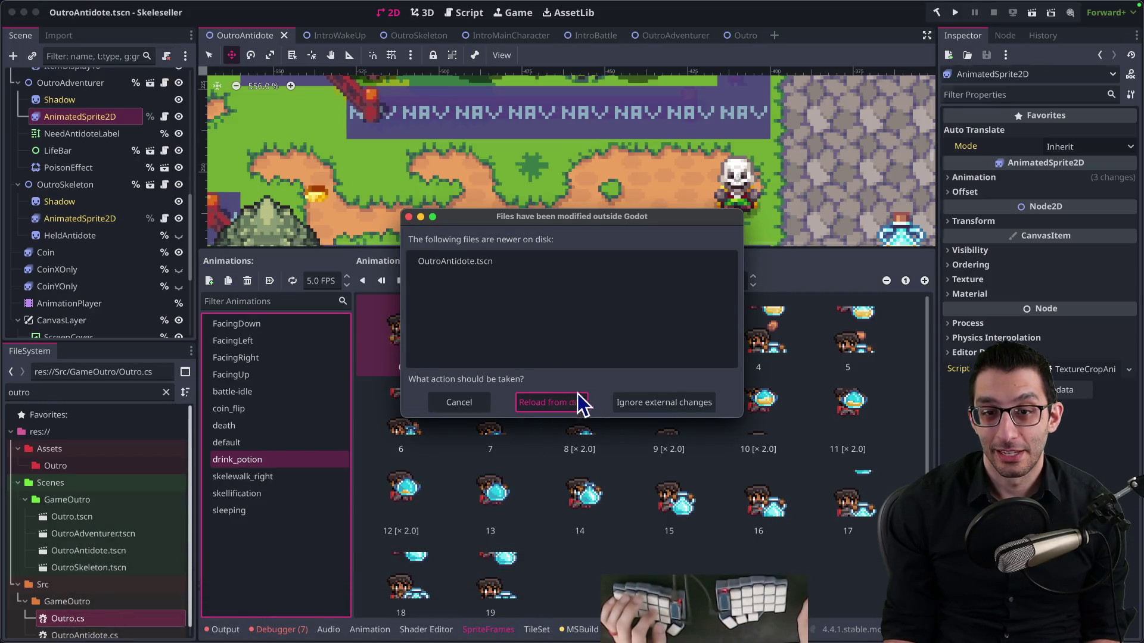
# Reload OutroAntidote.tscn from disk and check the adventurer's drink_potion frames
pyautogui.click(578, 402)
pyautogui.click(84, 118)
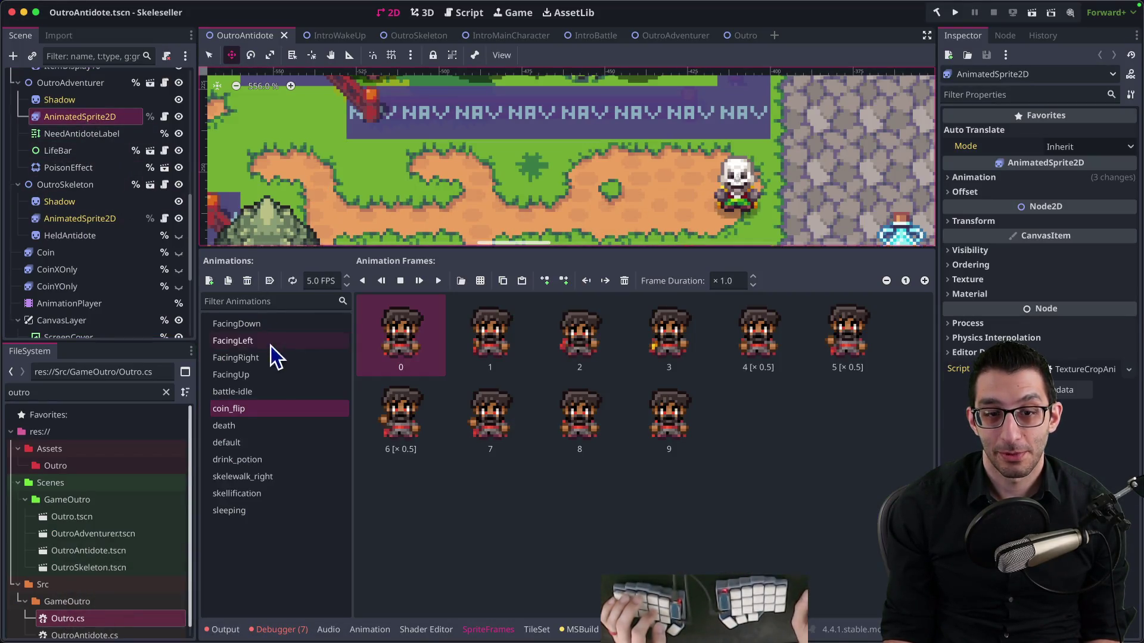
pyautogui.click(259, 464)
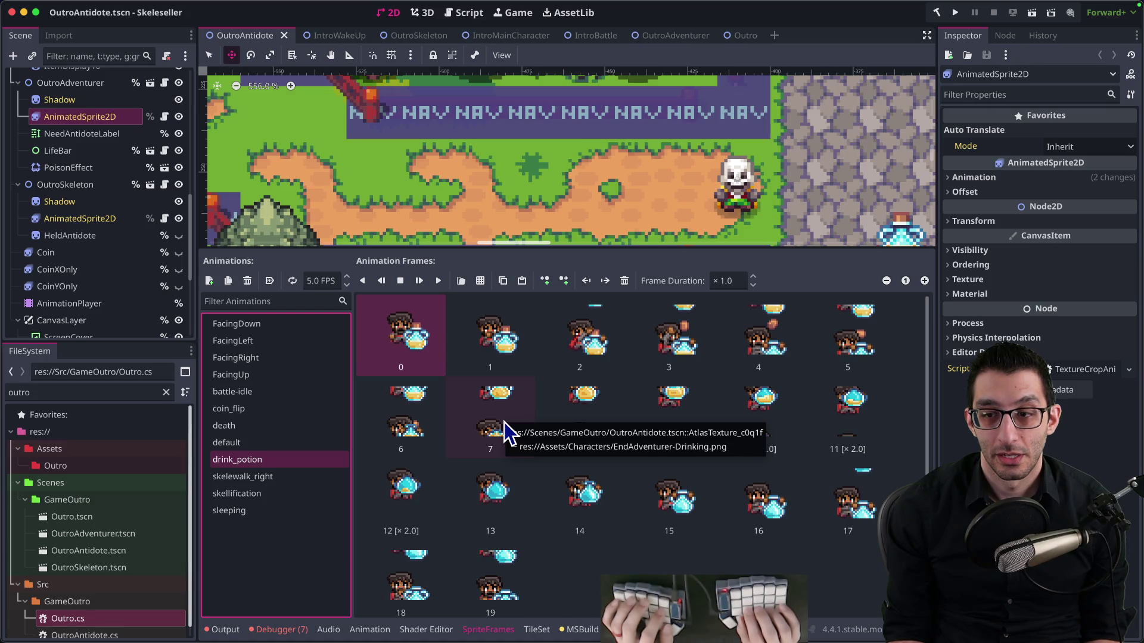
pyautogui.press('super+Tab')
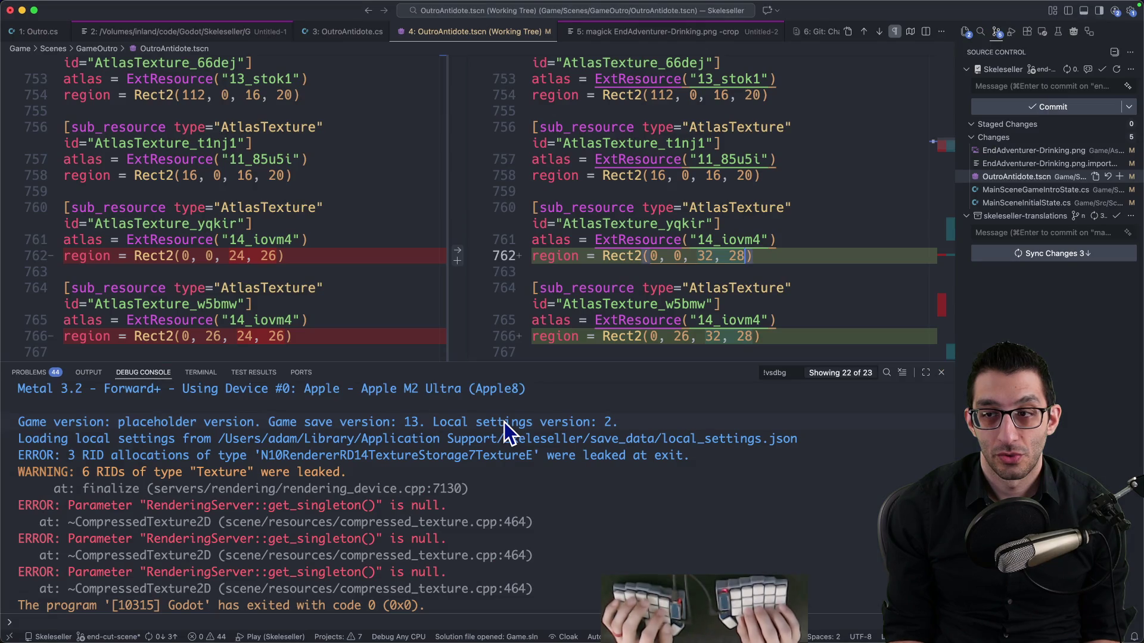
# Change both atlas region heights on lines 762 and 766 to 30
pyautogui.press('BackSpace')
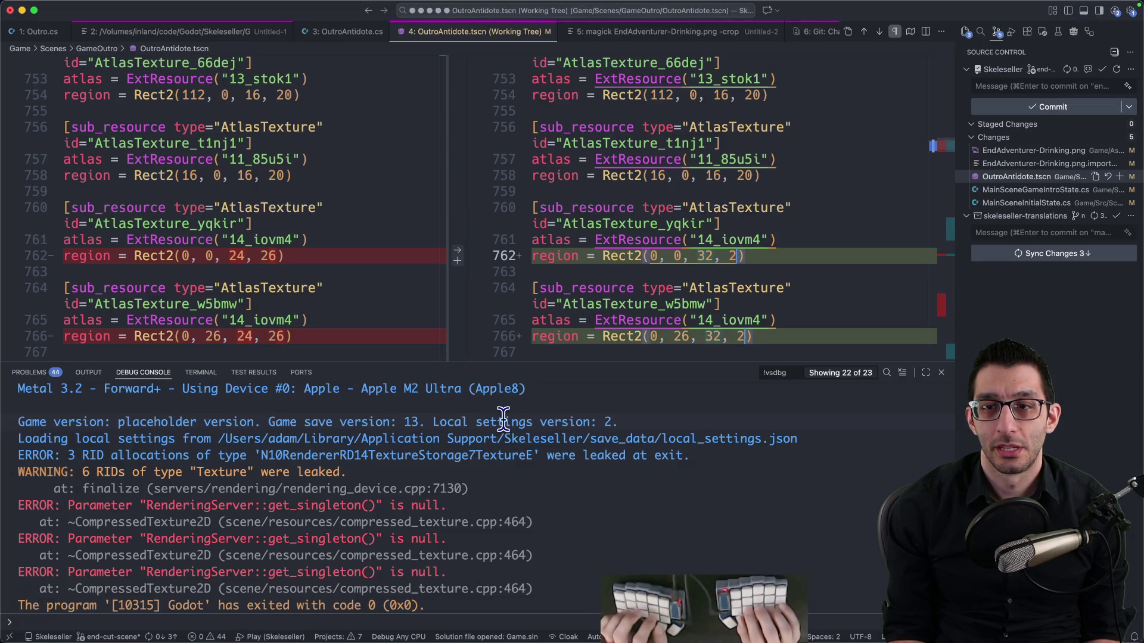
pyautogui.press('BackSpace')
pyautogui.write('30')
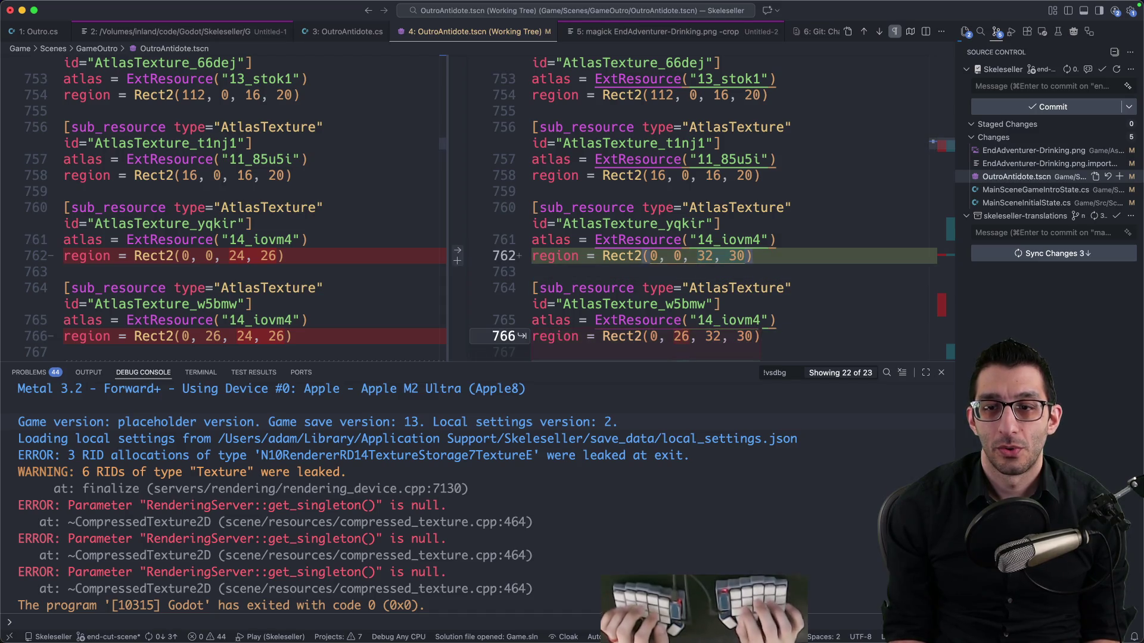
# Reload the scene from disk in Godot and recheck the drink_potion frames
pyautogui.click(659, 596)
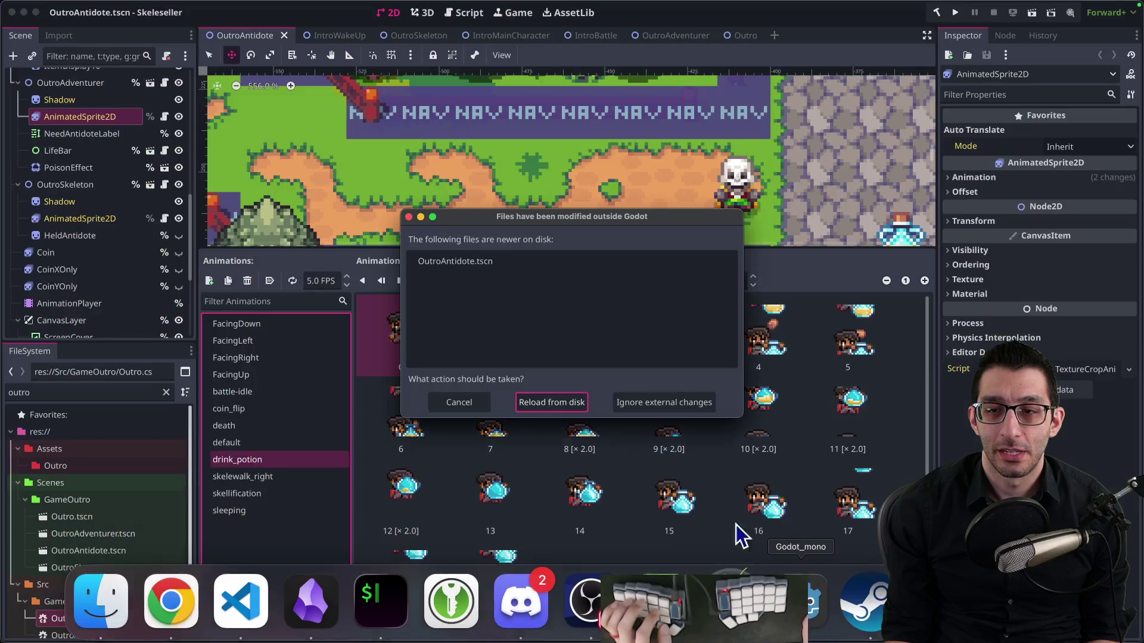
pyautogui.click(538, 404)
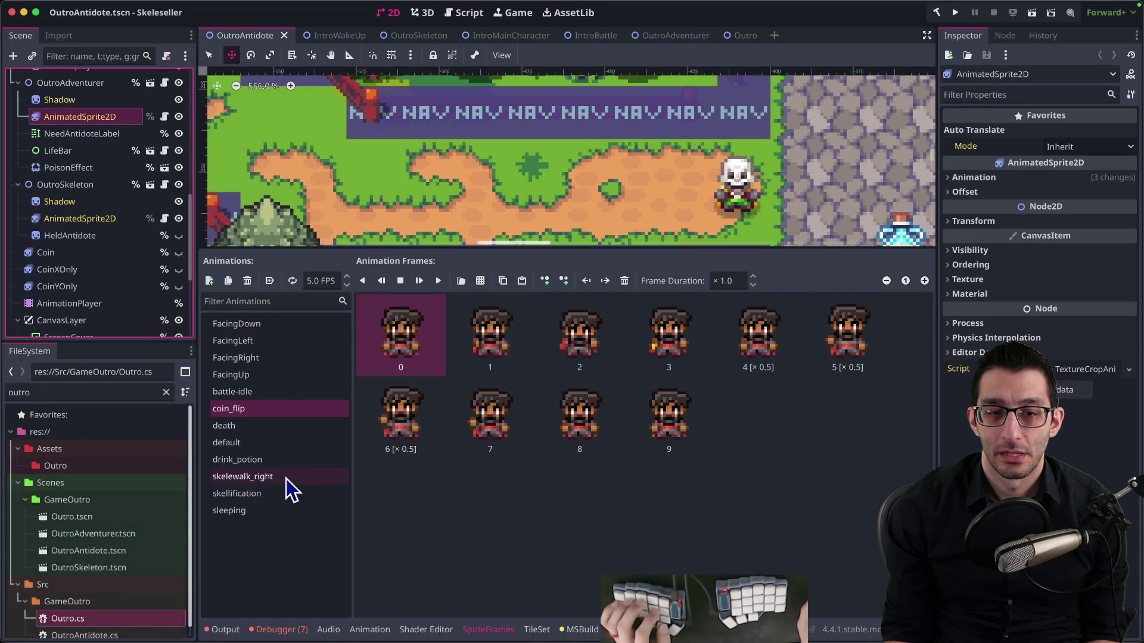
pyautogui.click(288, 477)
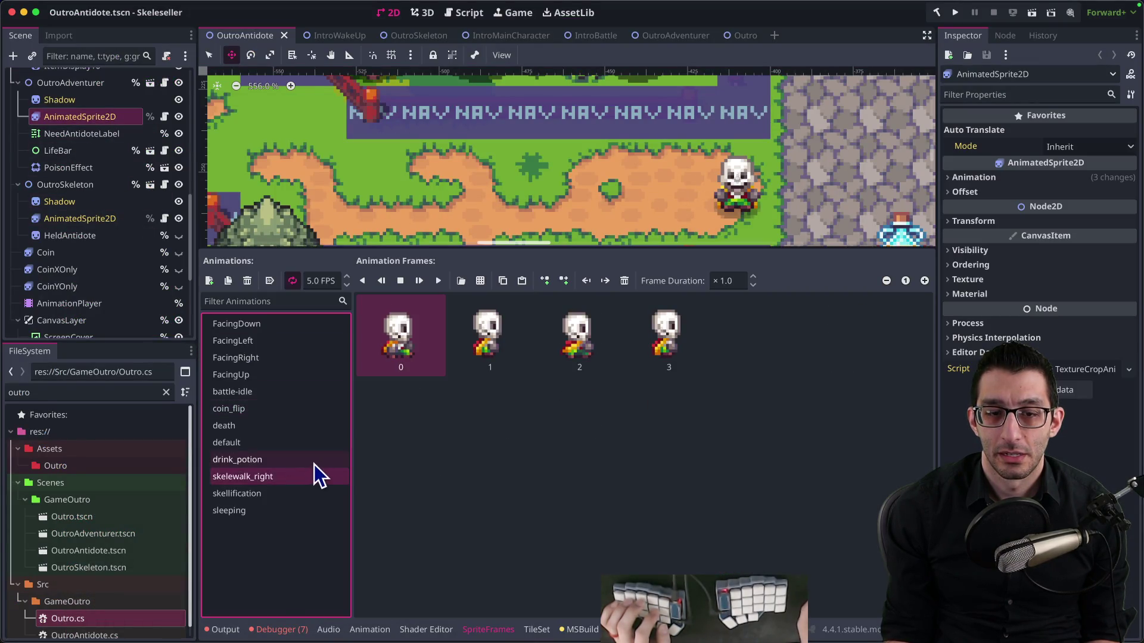
pyautogui.click(316, 461)
pyautogui.moveTo(201, 620)
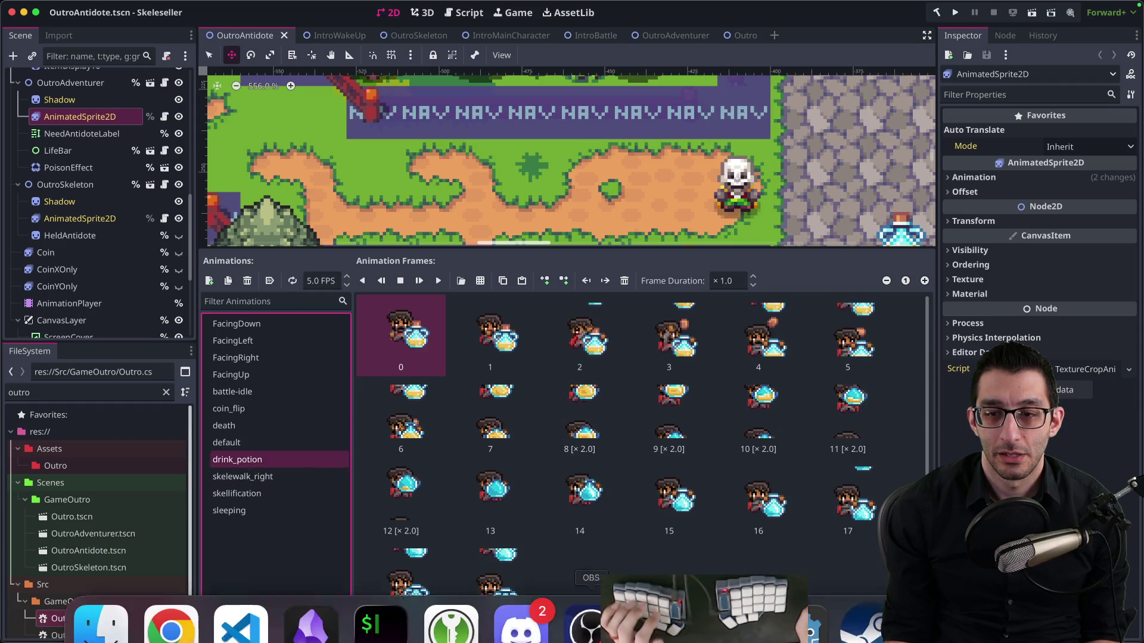
pyautogui.click(241, 600)
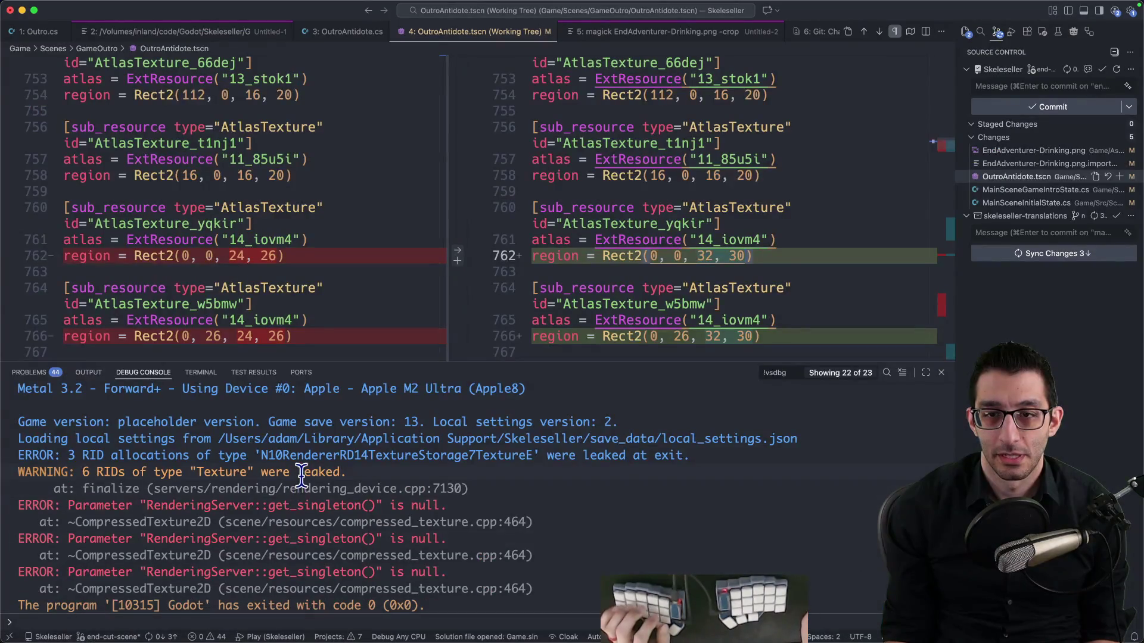
# Work out 168/28 in a scratch note, change the region heights to 28, and save OutroAntidote.tscn
pyautogui.write('168/28')
pyautogui.press('Left')
pyautogui.press('Left')
pyautogui.press('BackSpace')
pyautogui.press('BackSpace')
pyautogui.press('BackSpace')
pyautogui.hotkey('ctrl', '4')
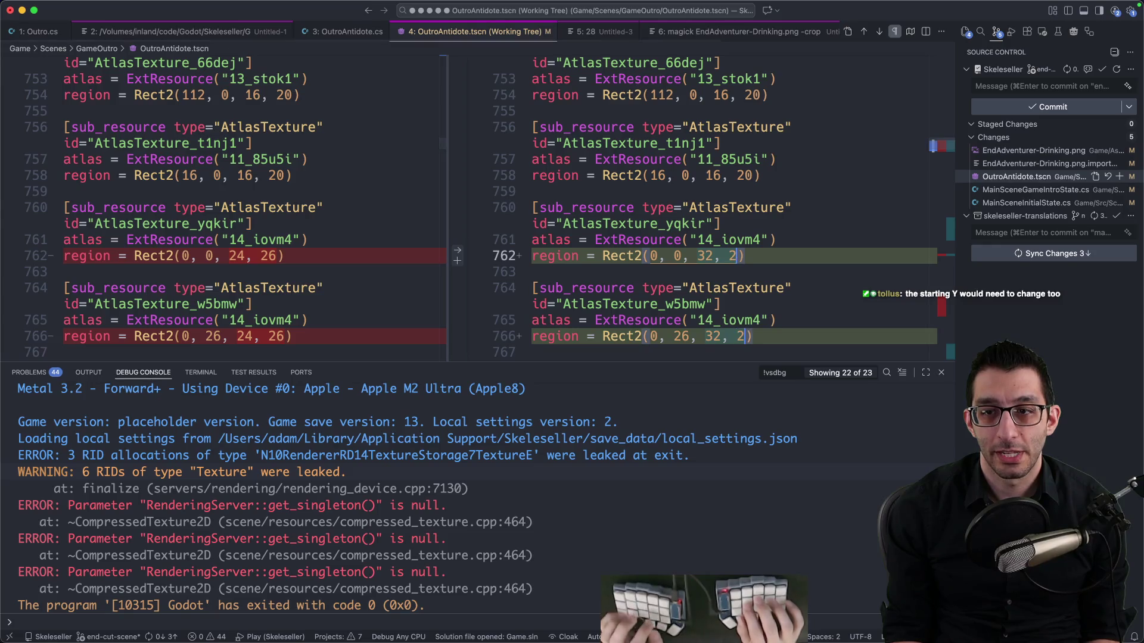
pyautogui.press('BackSpace')
pyautogui.write('8')
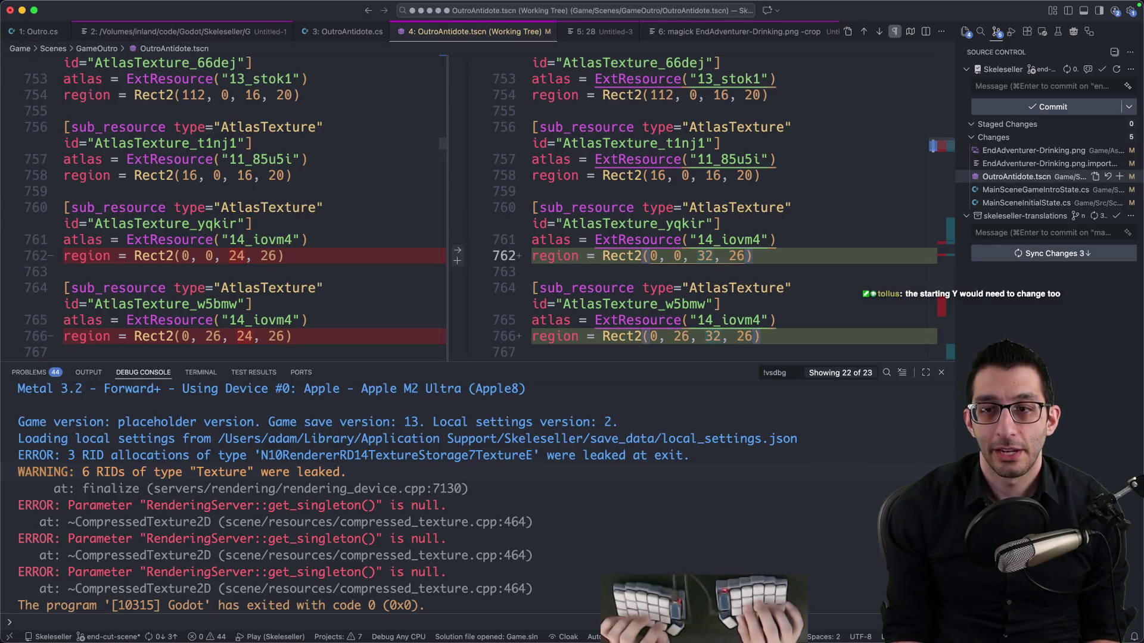
pyautogui.press('super+s')
pyautogui.press('Escape')
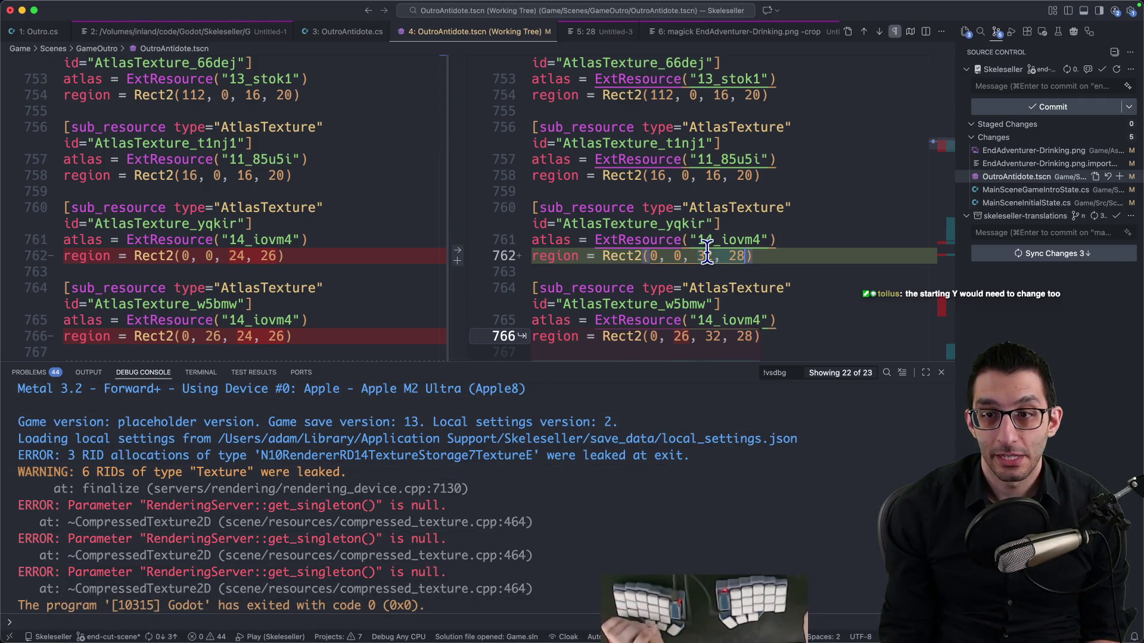
# Remove blank line 767 and accept the suggested region offsets 56 through 308 in 28-pixel steps
pyautogui.moveTo(801, 601)
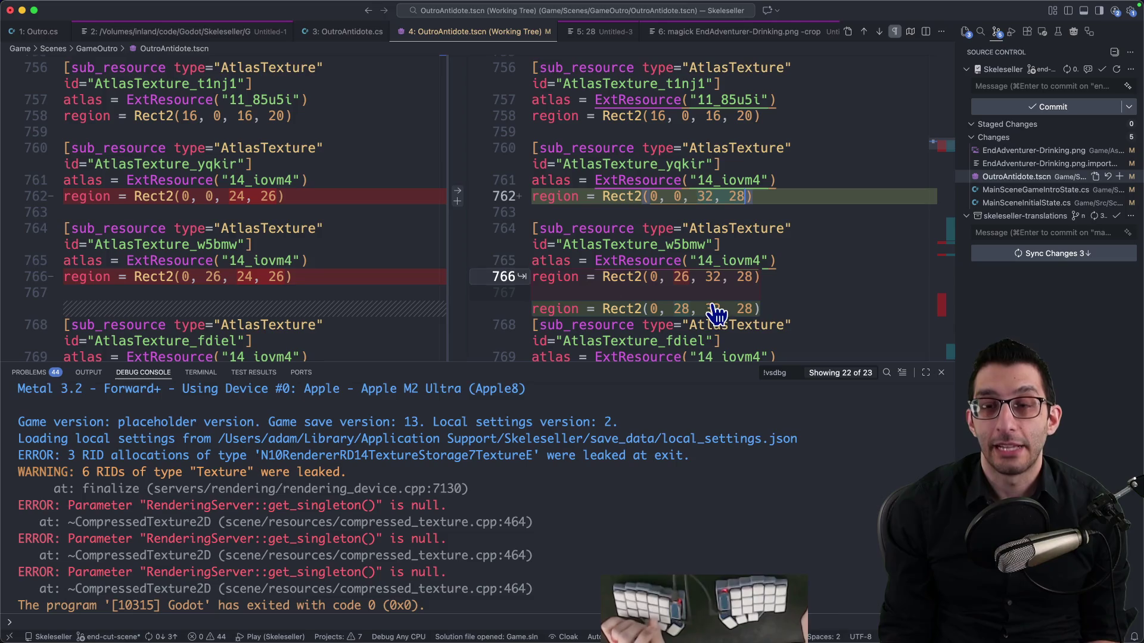
pyautogui.scroll(-2, 717, 288)
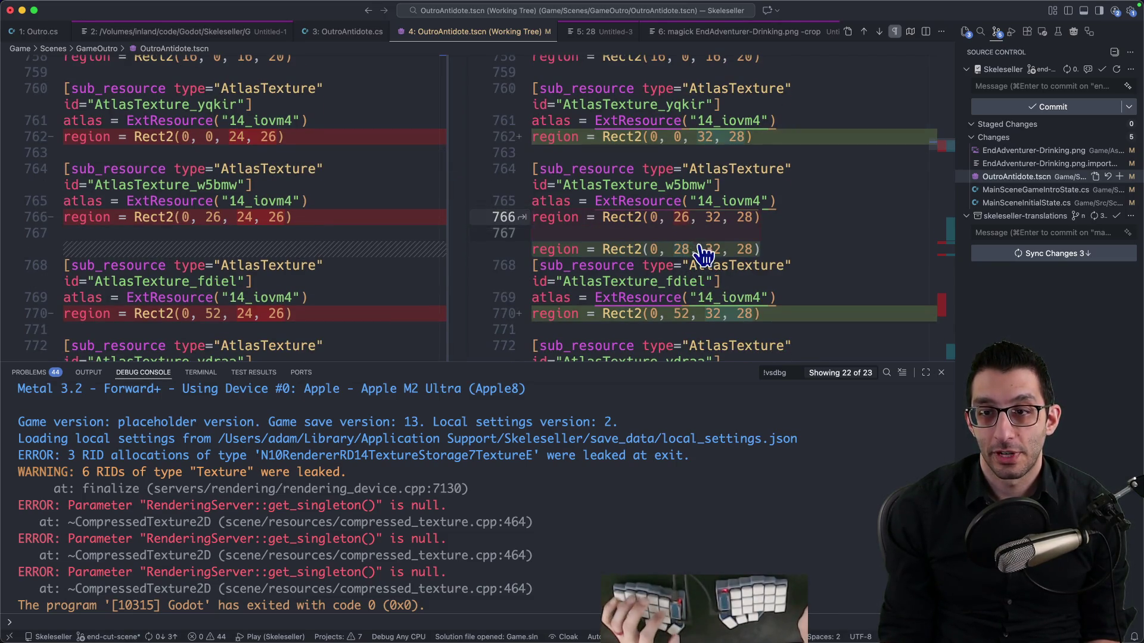
pyautogui.press('BackSpace')
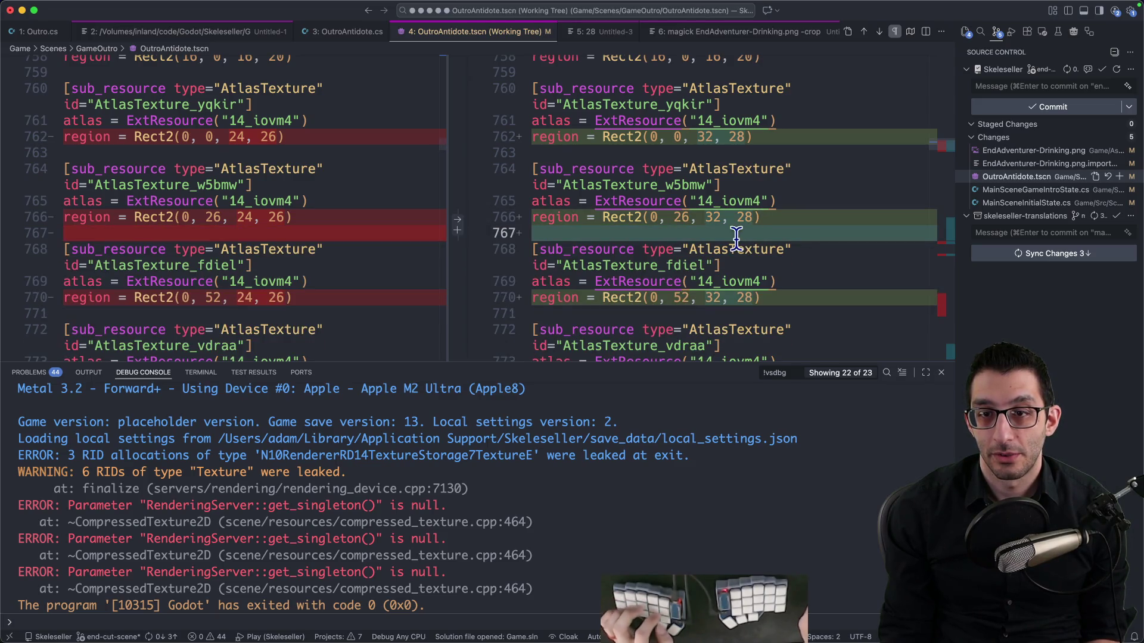
pyautogui.press('BackSpace')
pyautogui.press('Tab')
pyautogui.press('Tab')
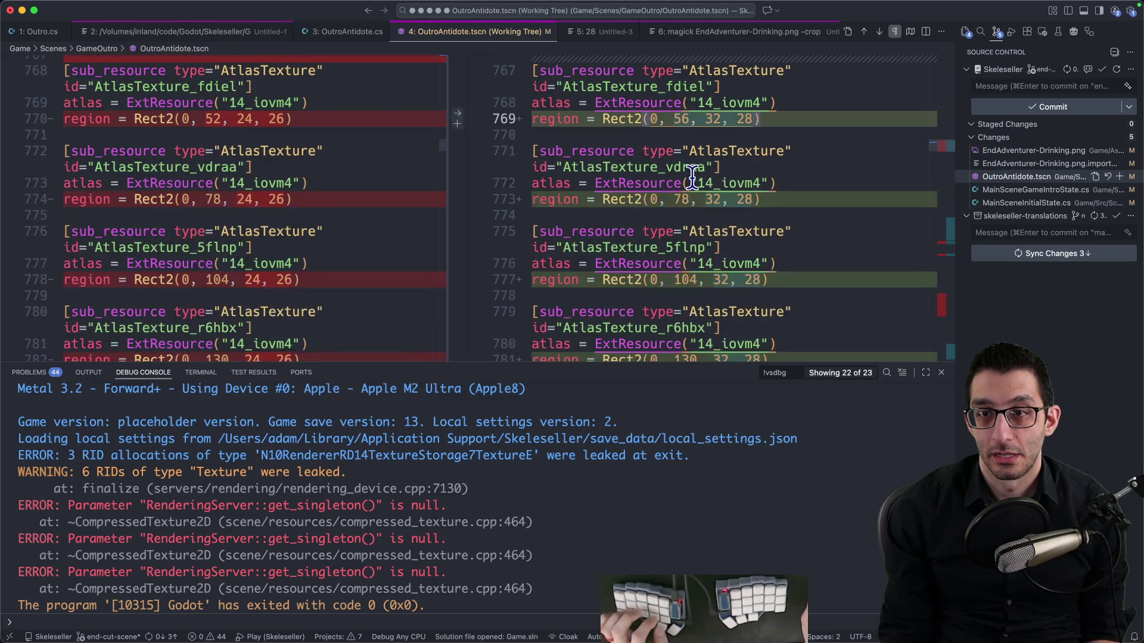
pyautogui.press('Tab')
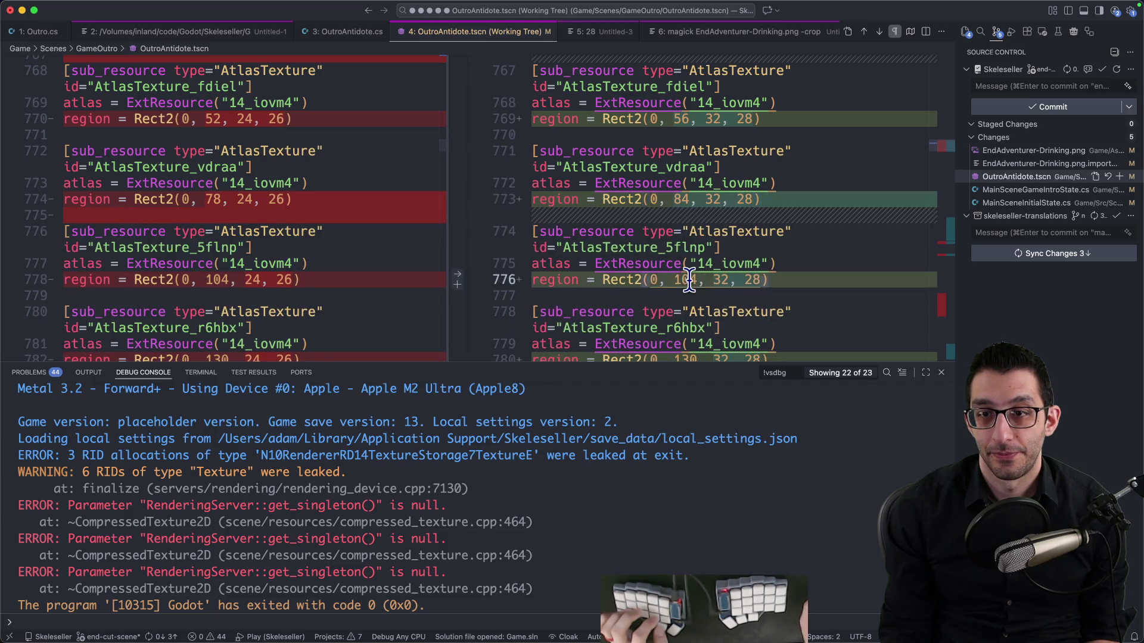
pyautogui.press('Tab')
pyautogui.press('Tab')
pyautogui.press('Tab')
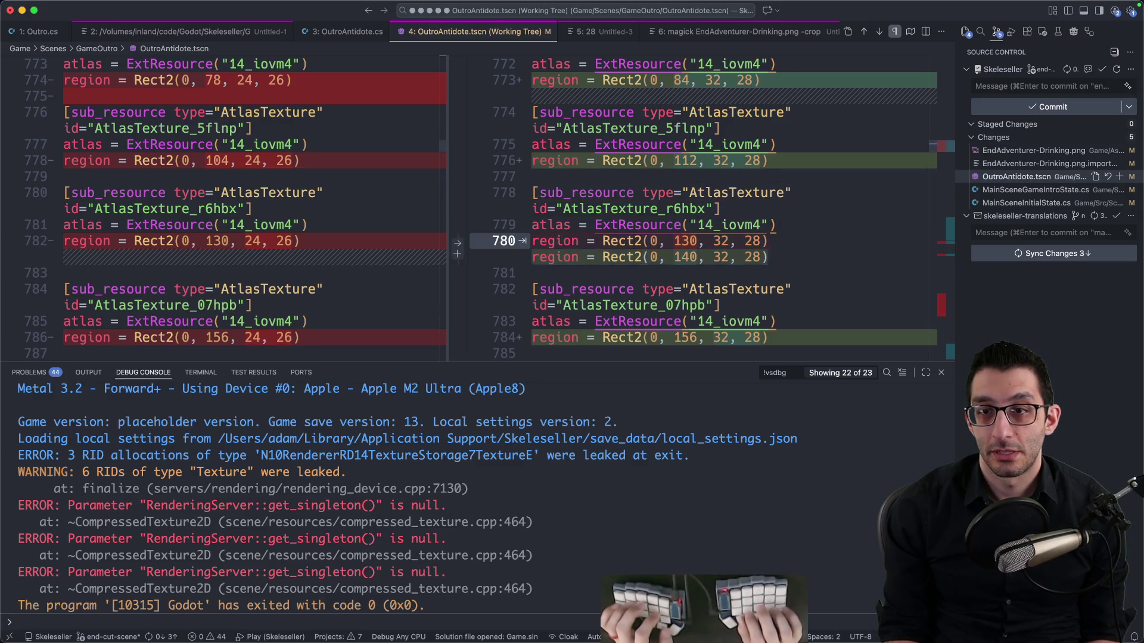
pyautogui.press('Tab')
pyautogui.press('Tab')
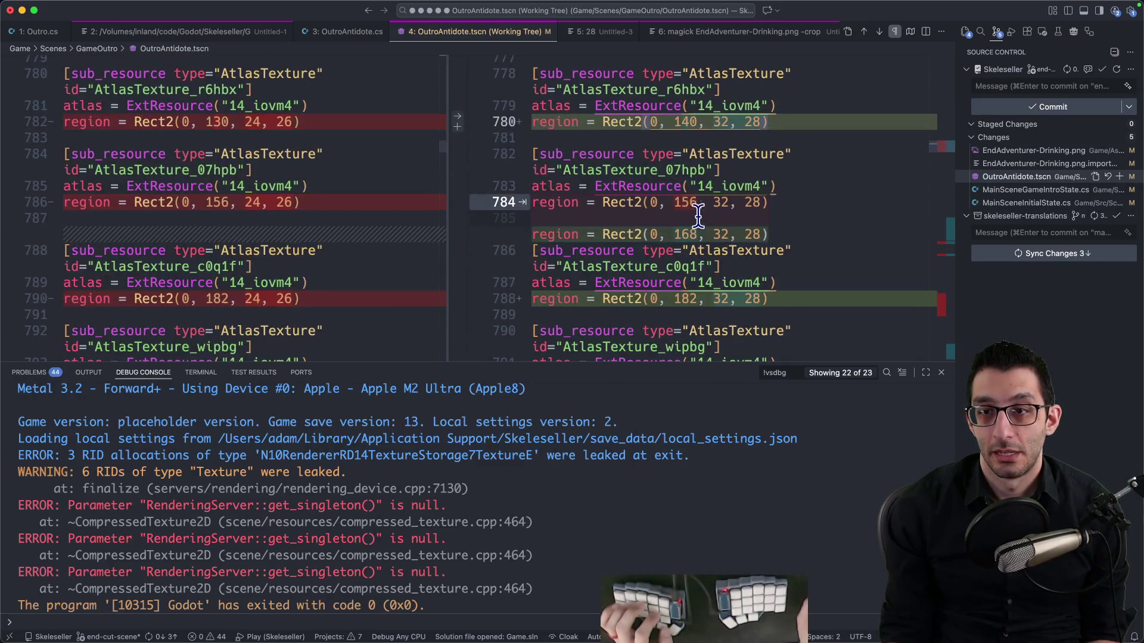
pyautogui.press('Tab')
pyautogui.press('Tab')
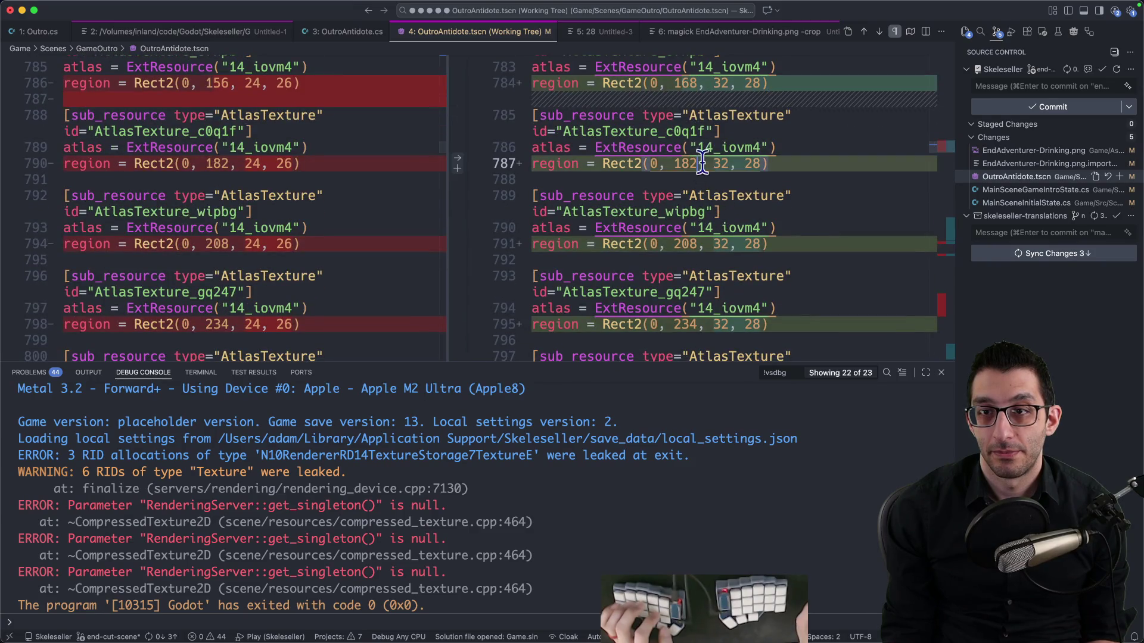
pyautogui.press('Tab')
pyautogui.press('Tab')
pyautogui.press('Tab')
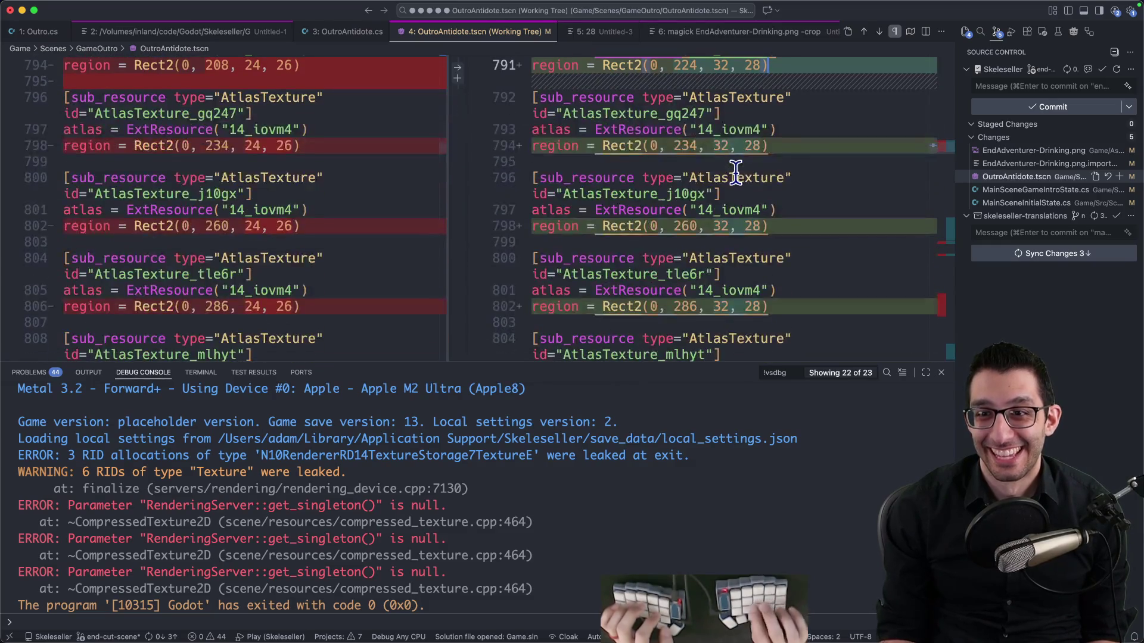
pyautogui.press('super+j')
pyautogui.press('Tab')
pyautogui.press('Tab')
pyautogui.press('Tab')
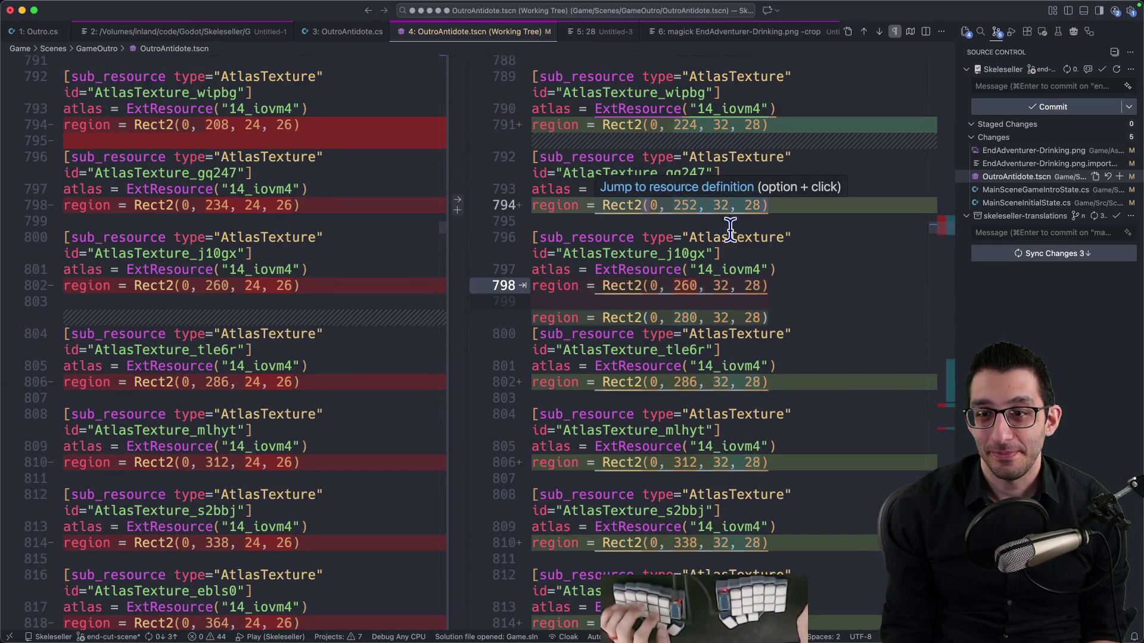
pyautogui.press('Tab')
pyautogui.press('Tab')
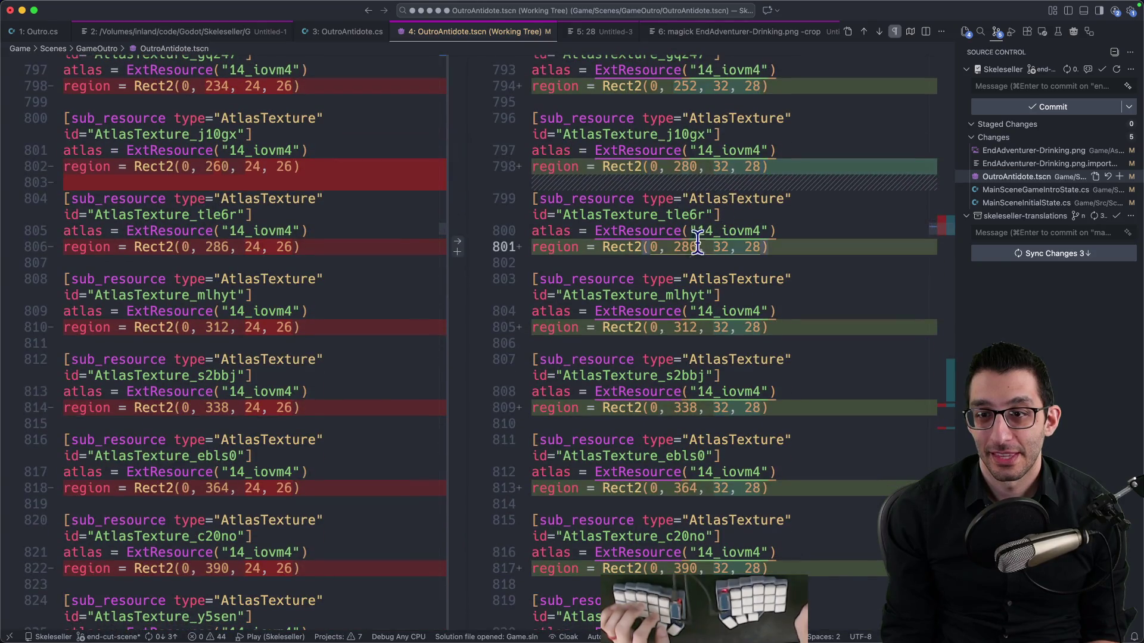
pyautogui.press('Tab')
pyautogui.press('Tab')
pyautogui.write('36')
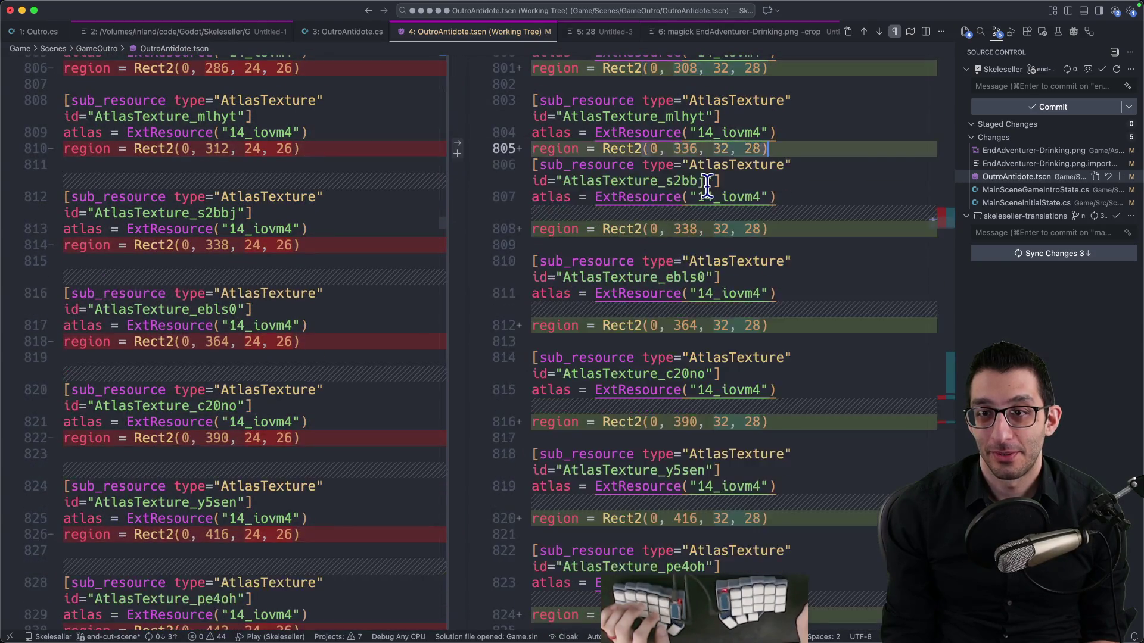
# Accept the remaining region offsets 336 through 504, entering +28 to get 392 on line 812
pyautogui.scroll(-2, 716, 192)
pyautogui.press('Tab')
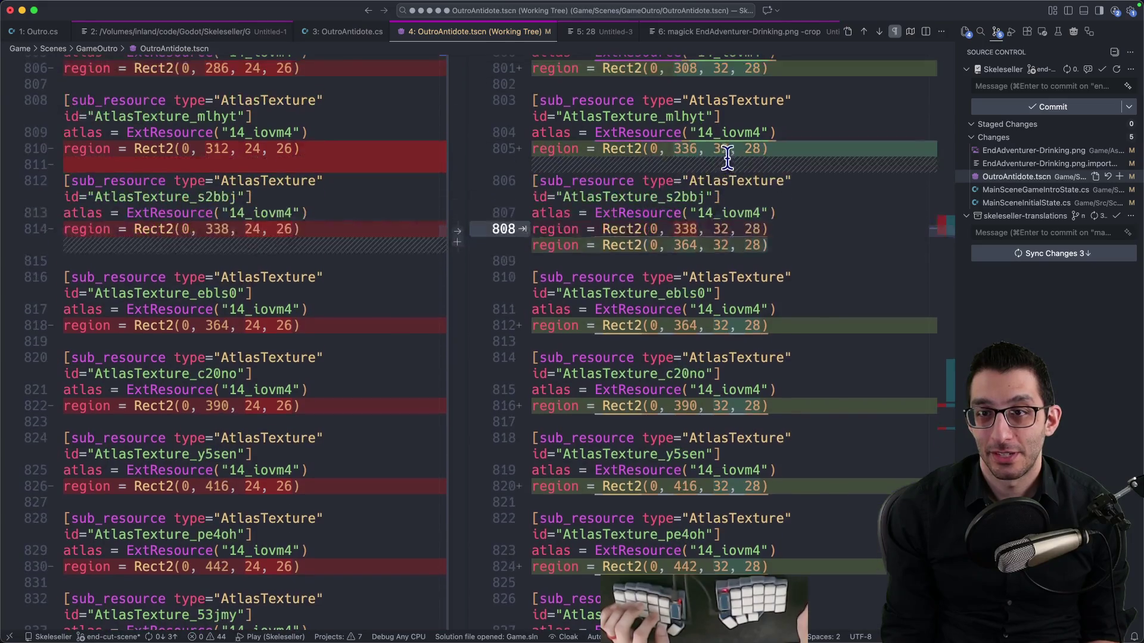
pyautogui.press('Tab')
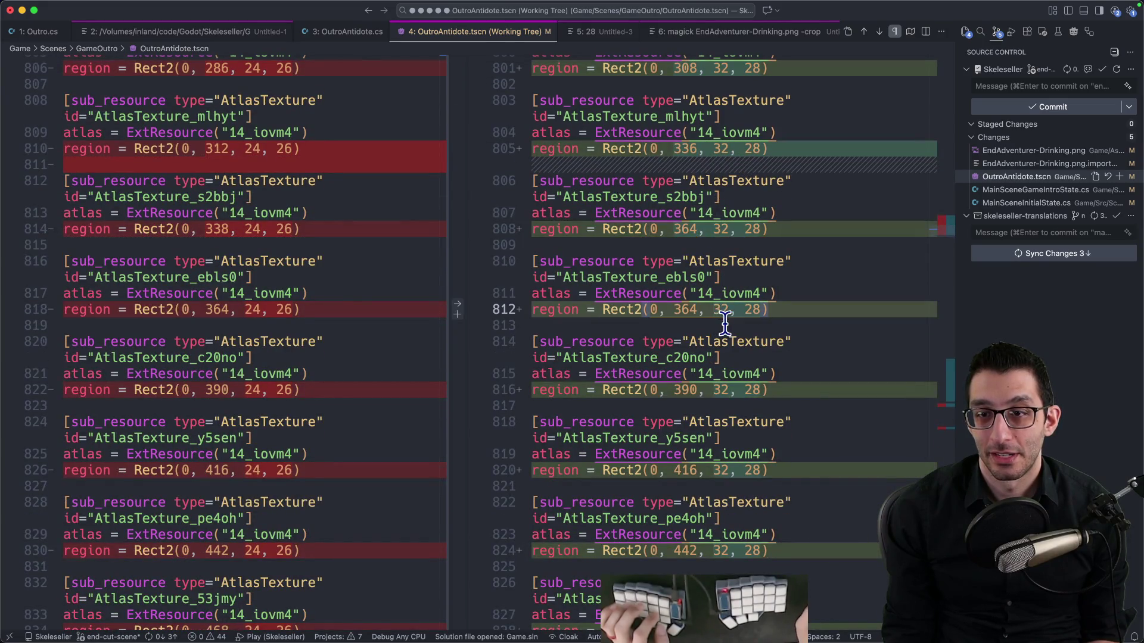
pyautogui.write('+28')
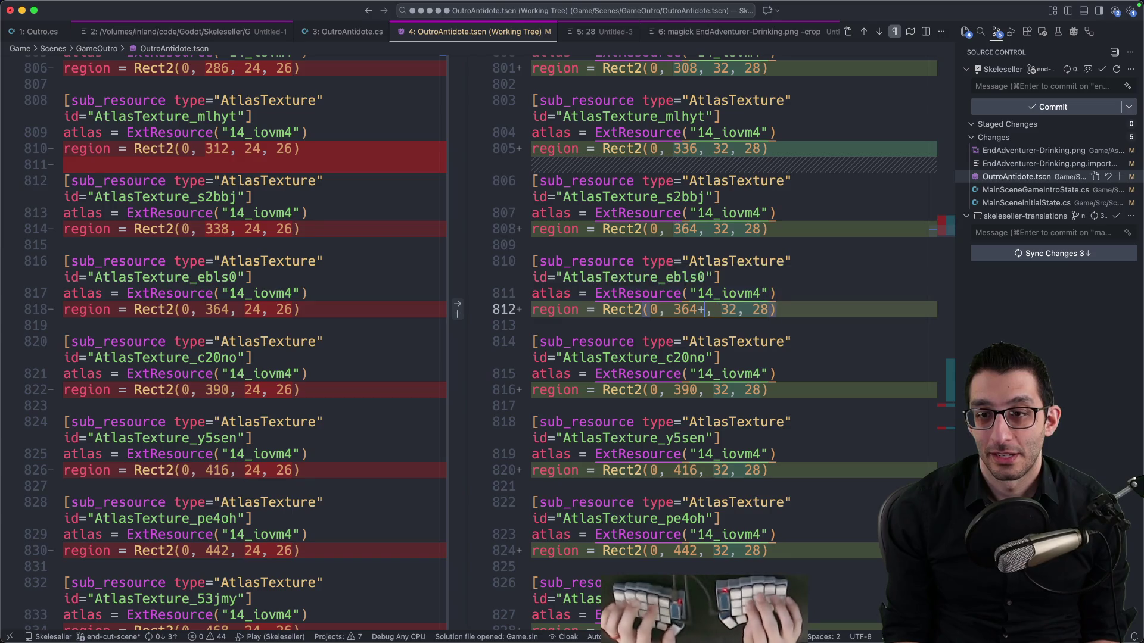
pyautogui.press('Tab')
pyautogui.scroll(-3, 693, 276)
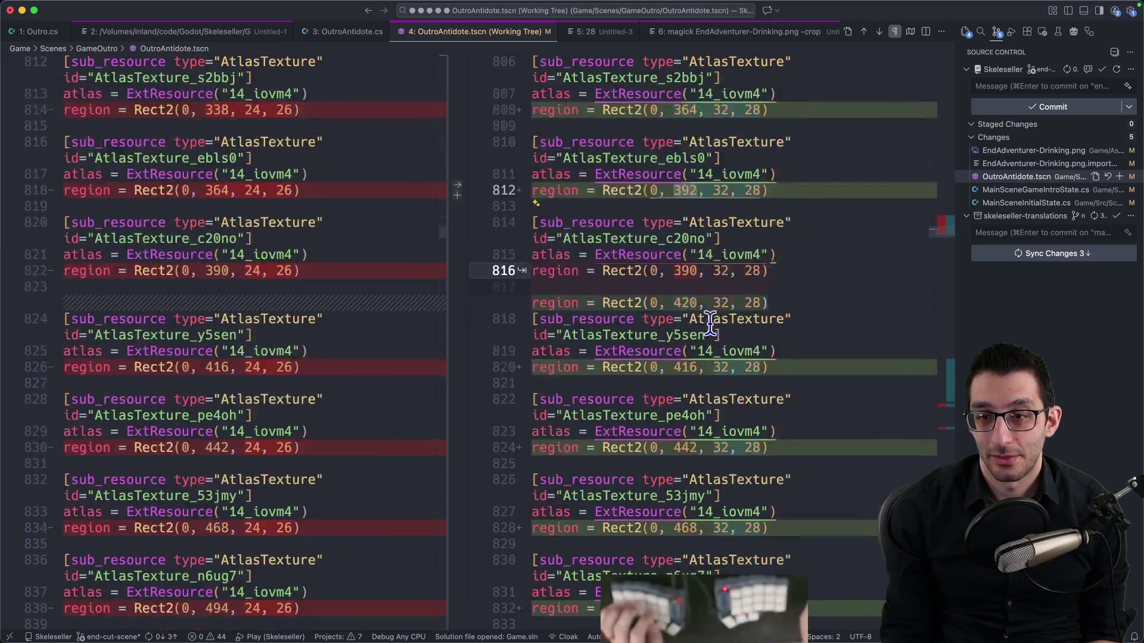
pyautogui.press('Tab')
pyautogui.scroll(-3, 693, 276)
pyautogui.press('Tab')
pyautogui.press('Tab')
pyautogui.scroll(-2, 733, 259)
pyautogui.press('Tab')
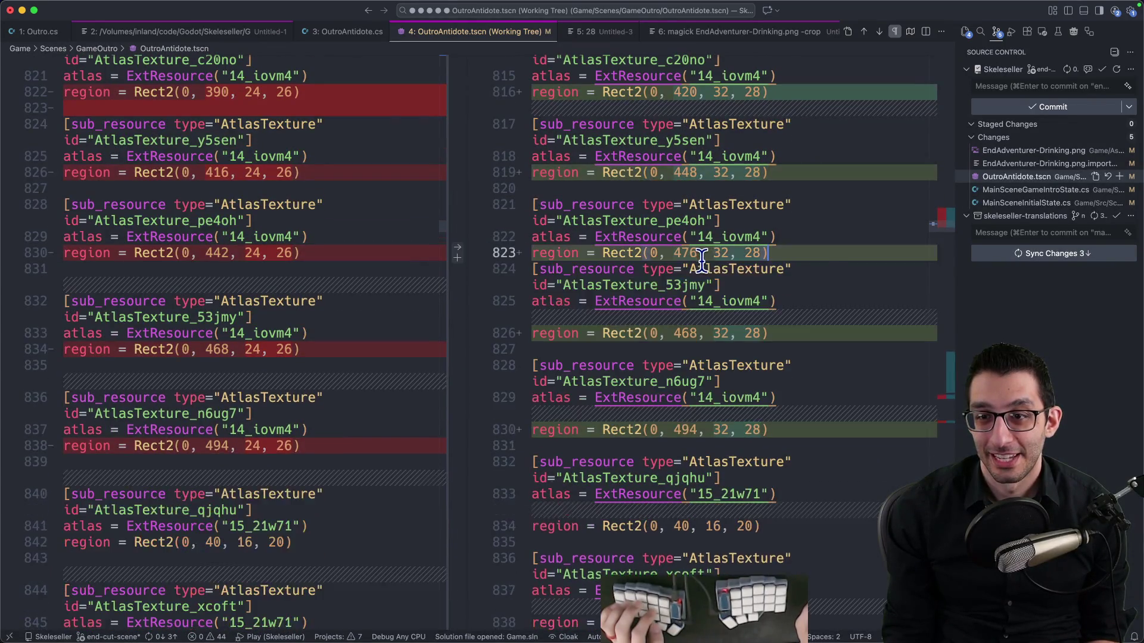
pyautogui.press('Tab')
pyautogui.scroll(-3, 715, 259)
pyautogui.press('Tab')
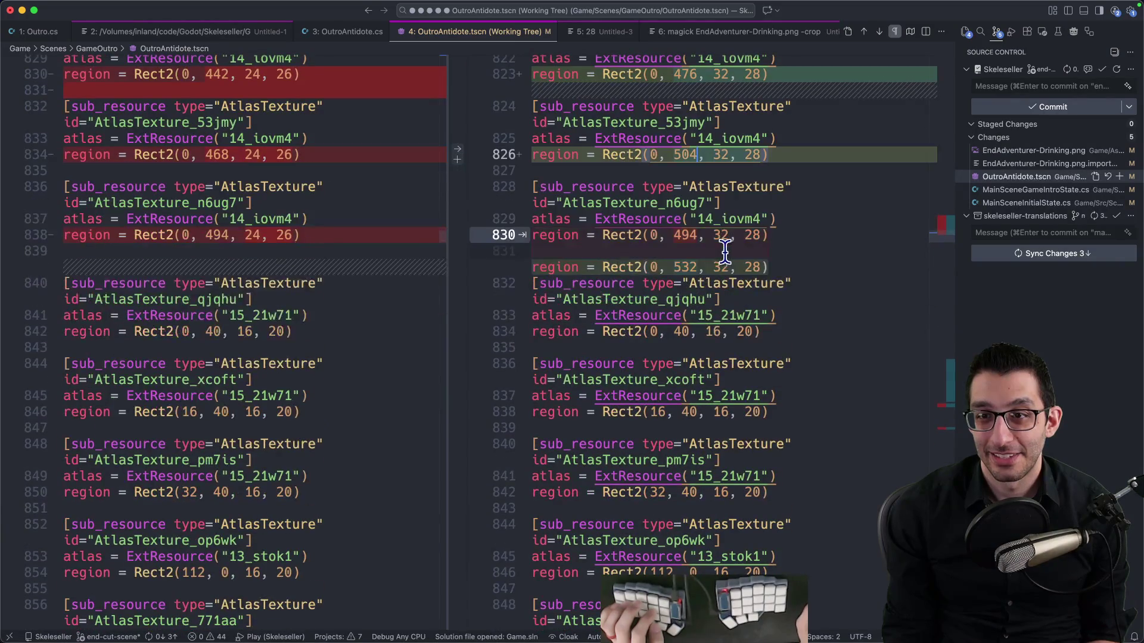
pyautogui.press('Tab')
pyautogui.scroll(-3, 703, 243)
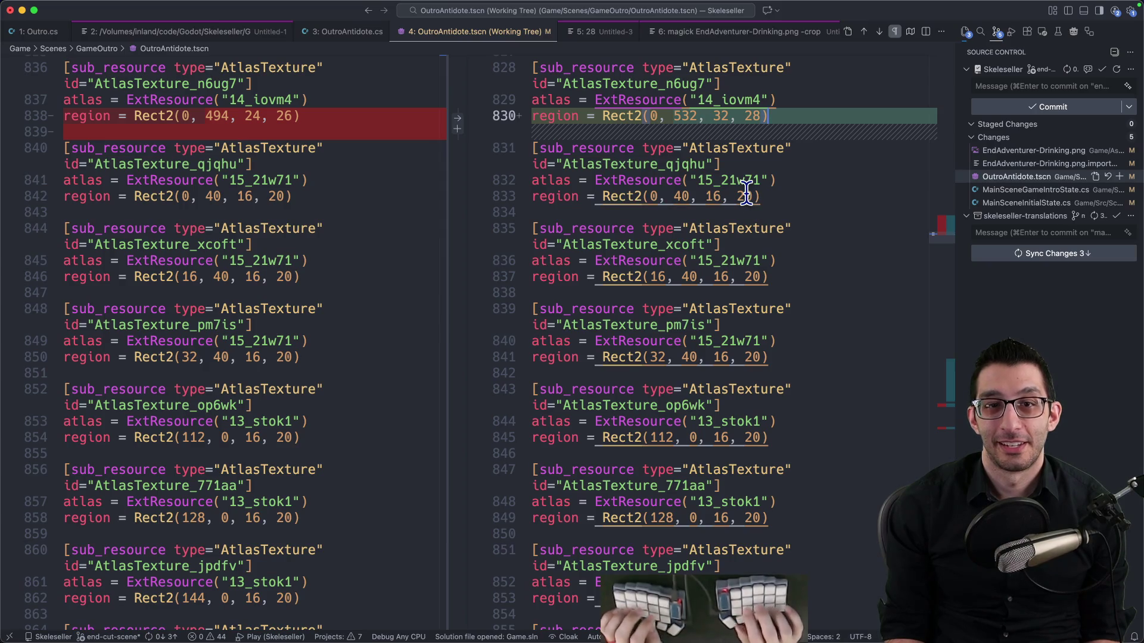
pyautogui.press('super+Tab')
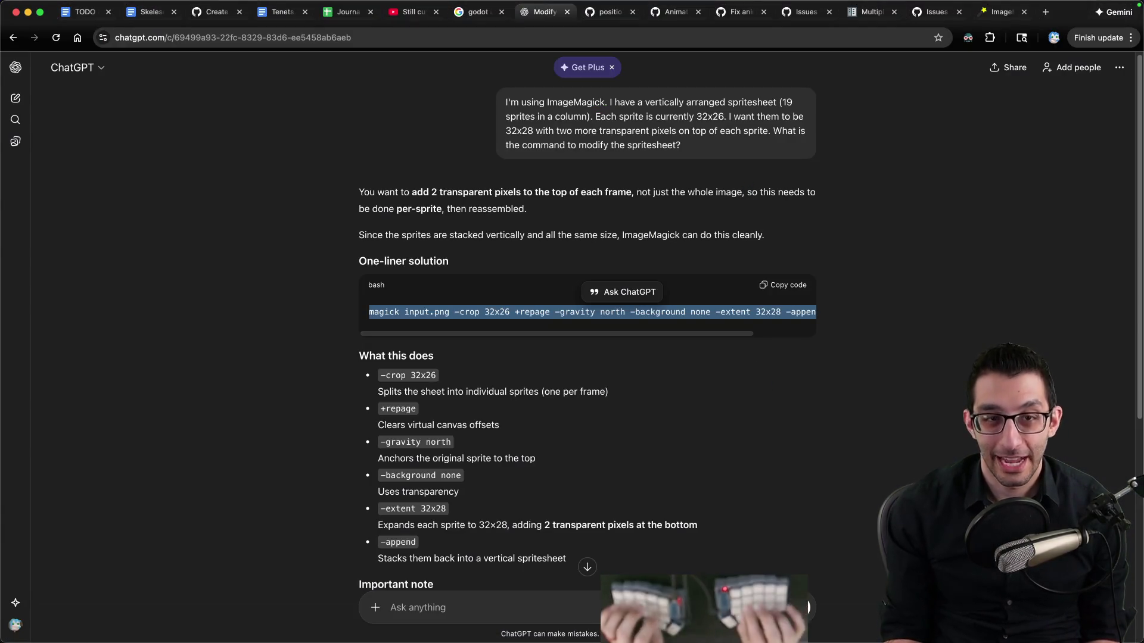
# Launch the Skeleseller debug run with F5, then show the YouTube stream full screen and pause it
pyautogui.press('super+Tab')
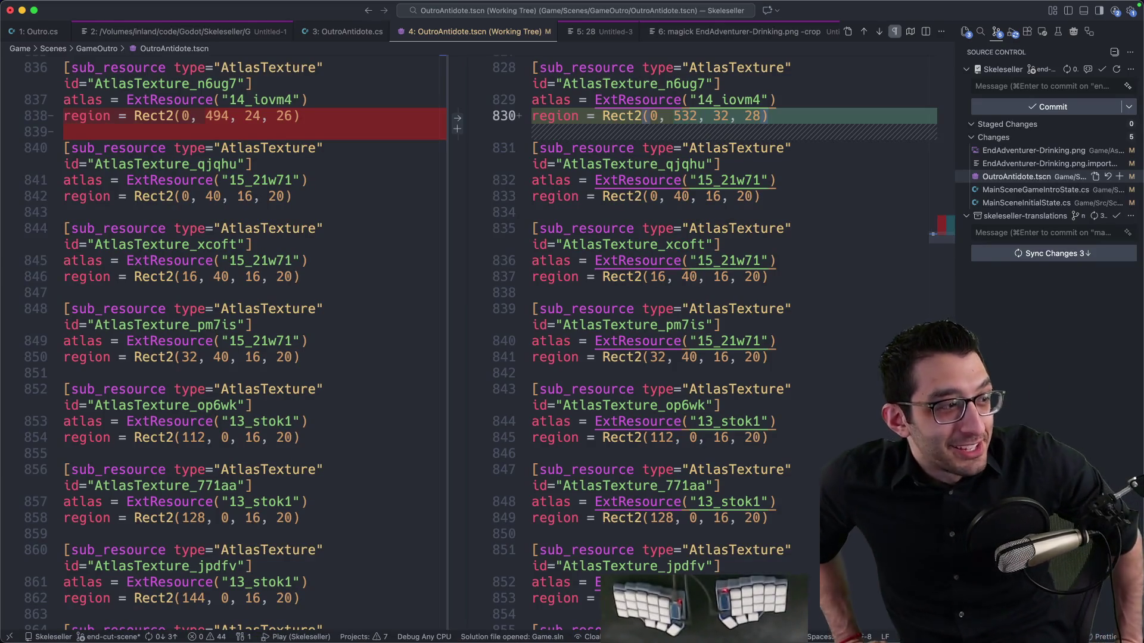
pyautogui.press('F5')
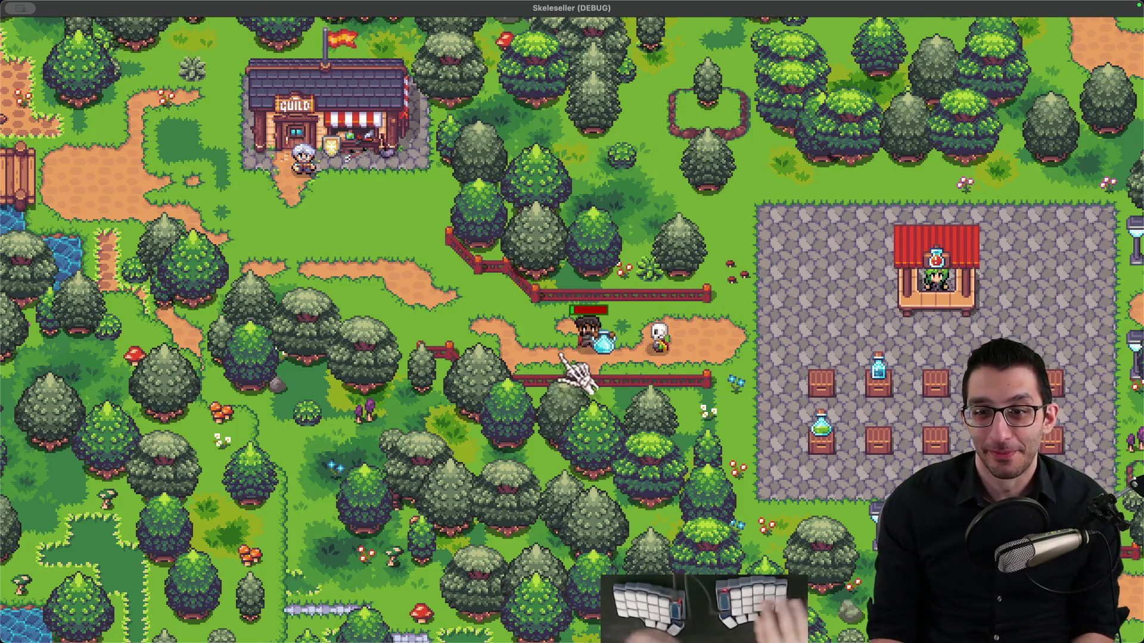
pyautogui.hotkey('ctrl', 'Up')
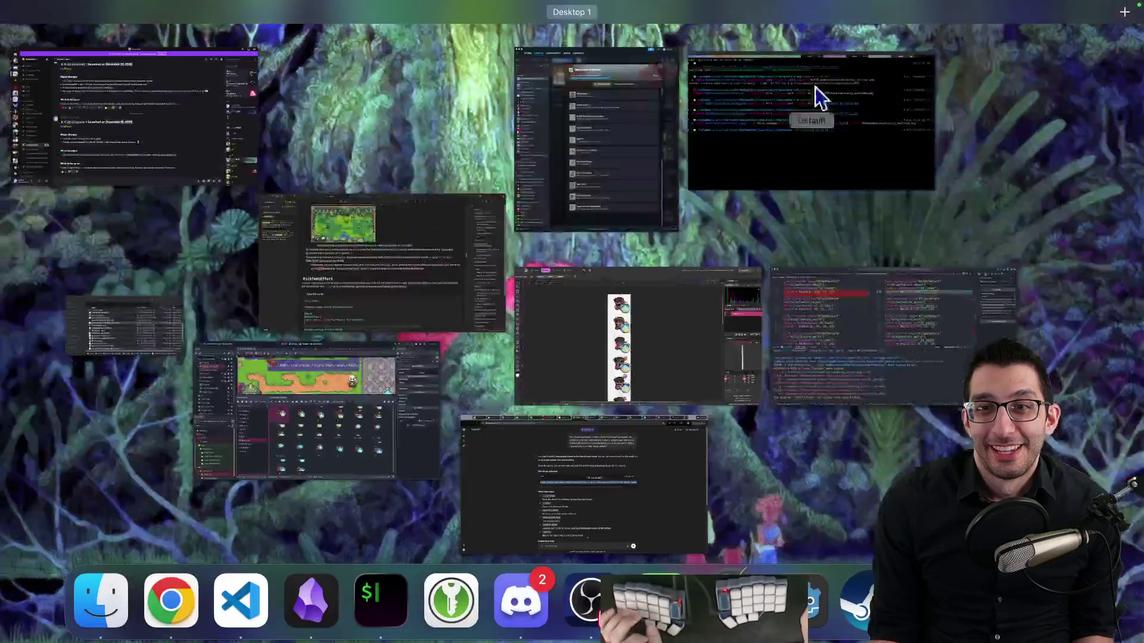
pyautogui.click(601, 76)
pyautogui.press('super+Tab')
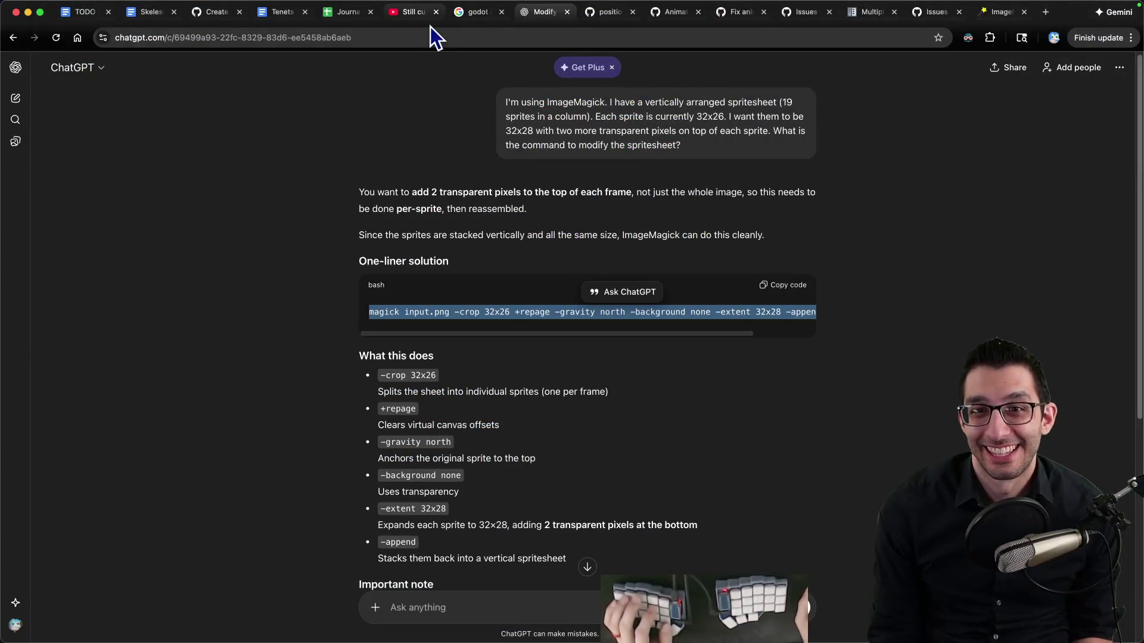
pyautogui.click(411, 12)
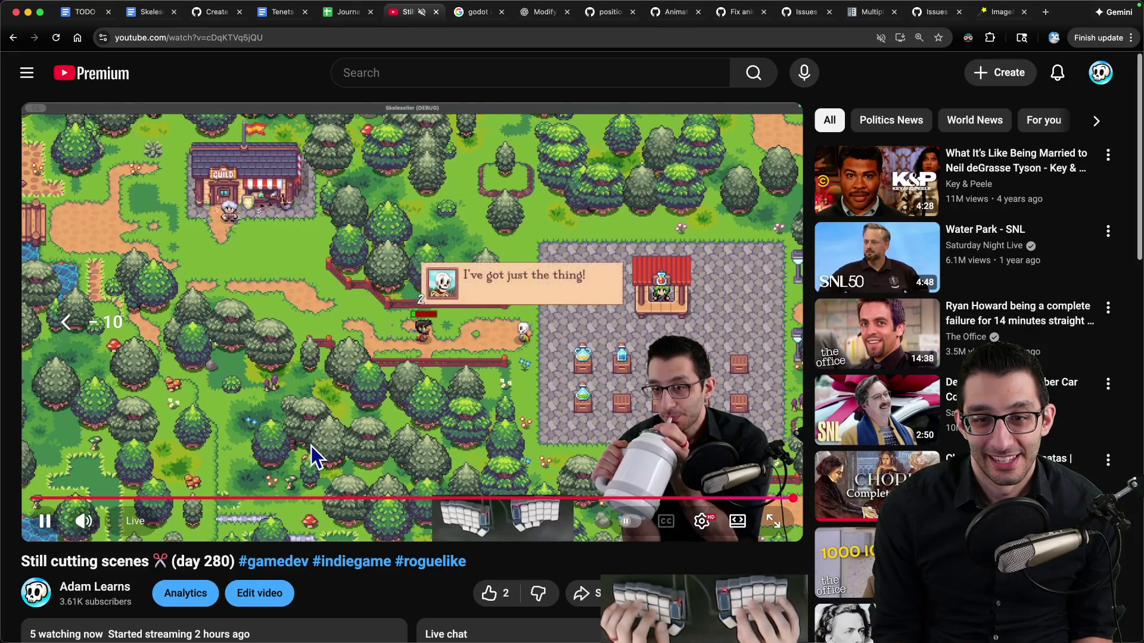
pyautogui.press('f')
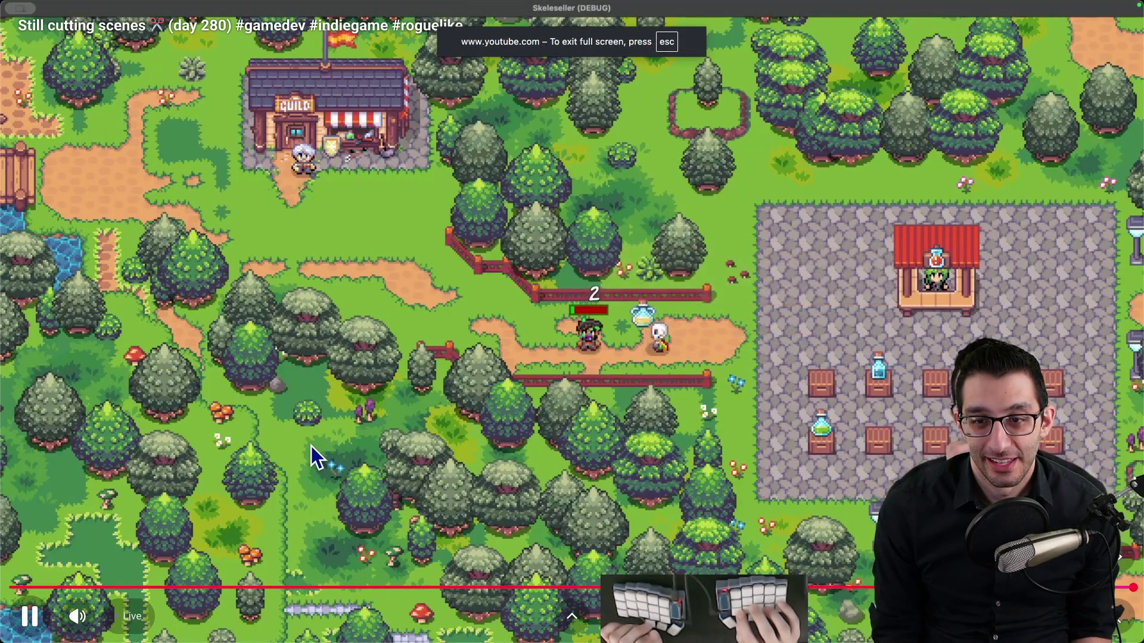
pyautogui.press('space')
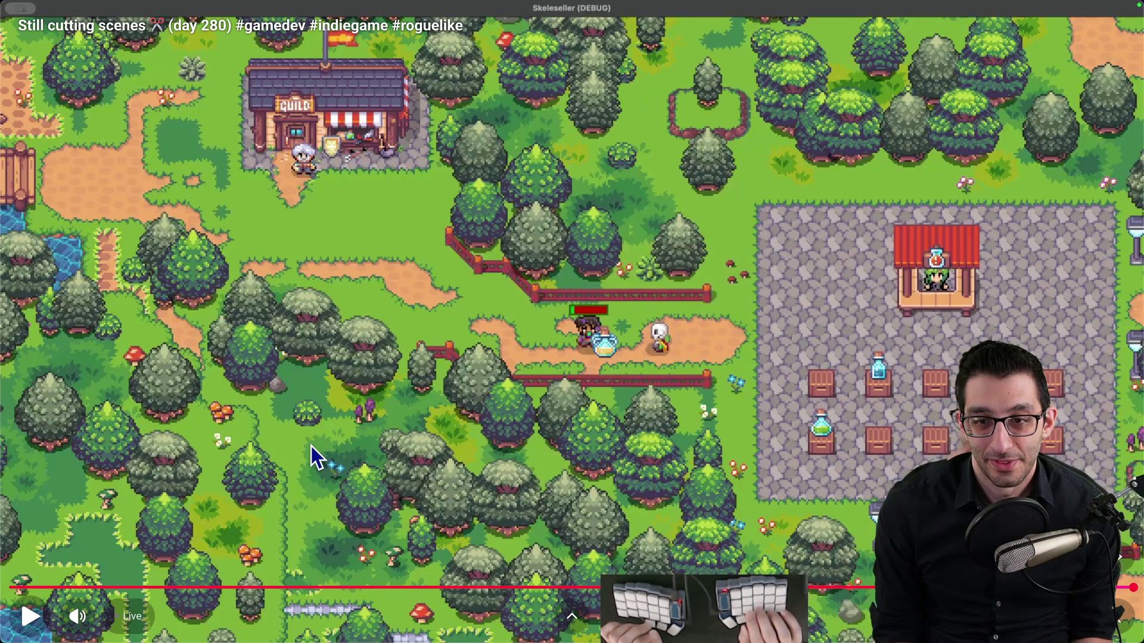
pyautogui.click(809, 603)
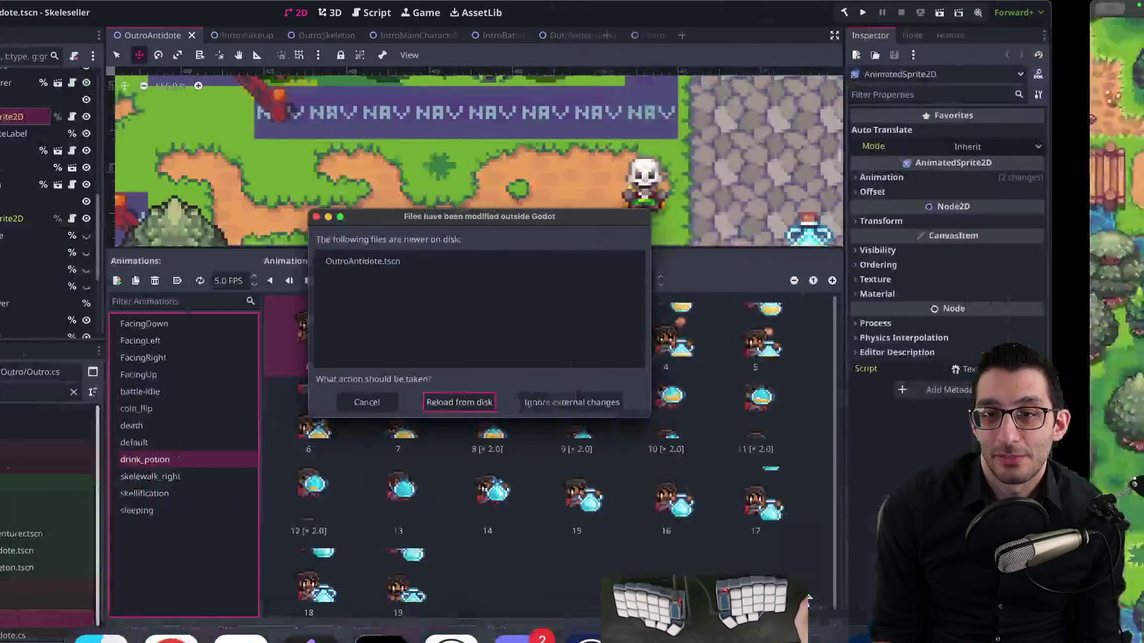
# Reload OutroAntidote.tscn from disk and display the adventurer sprite's 20 drink_potion frames
pyautogui.click(535, 403)
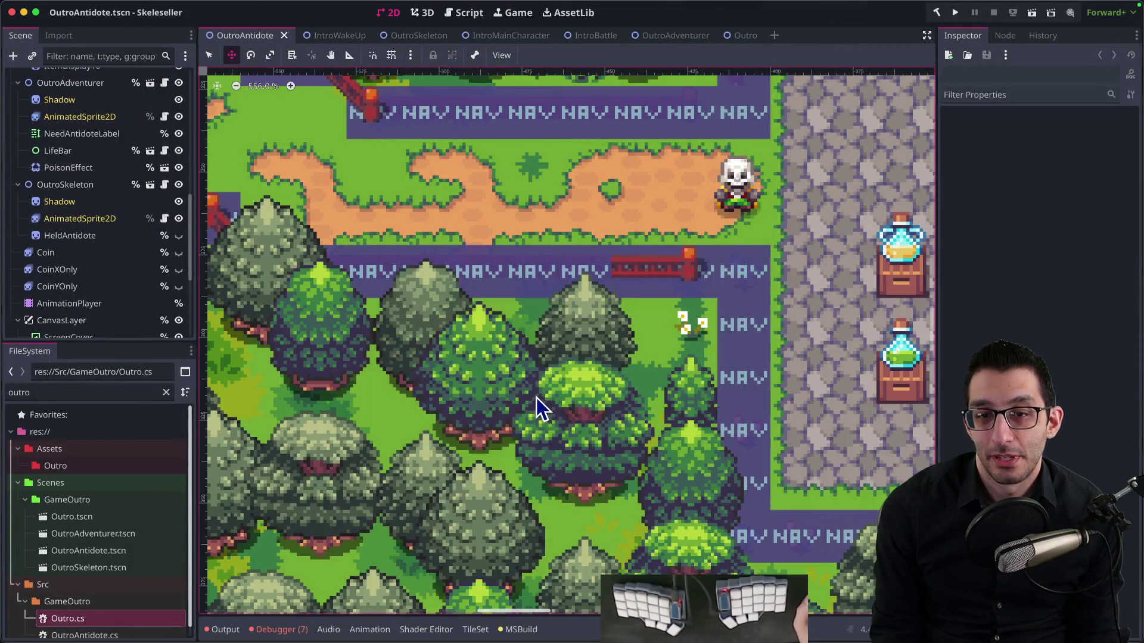
pyautogui.click(87, 118)
pyautogui.click(267, 456)
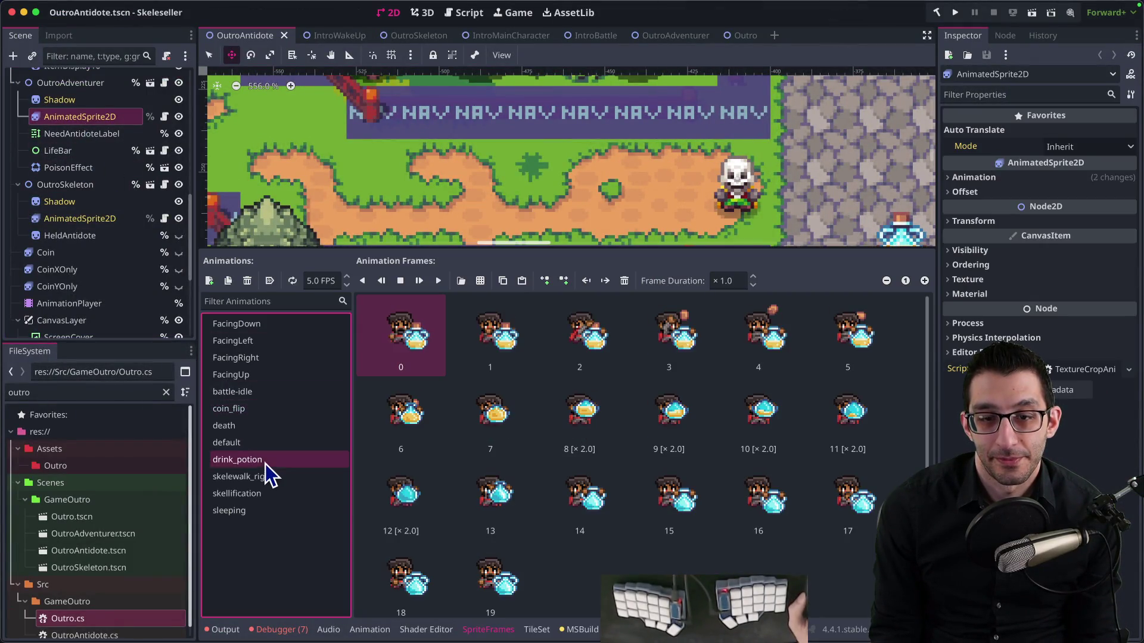
pyautogui.moveTo(590, 601)
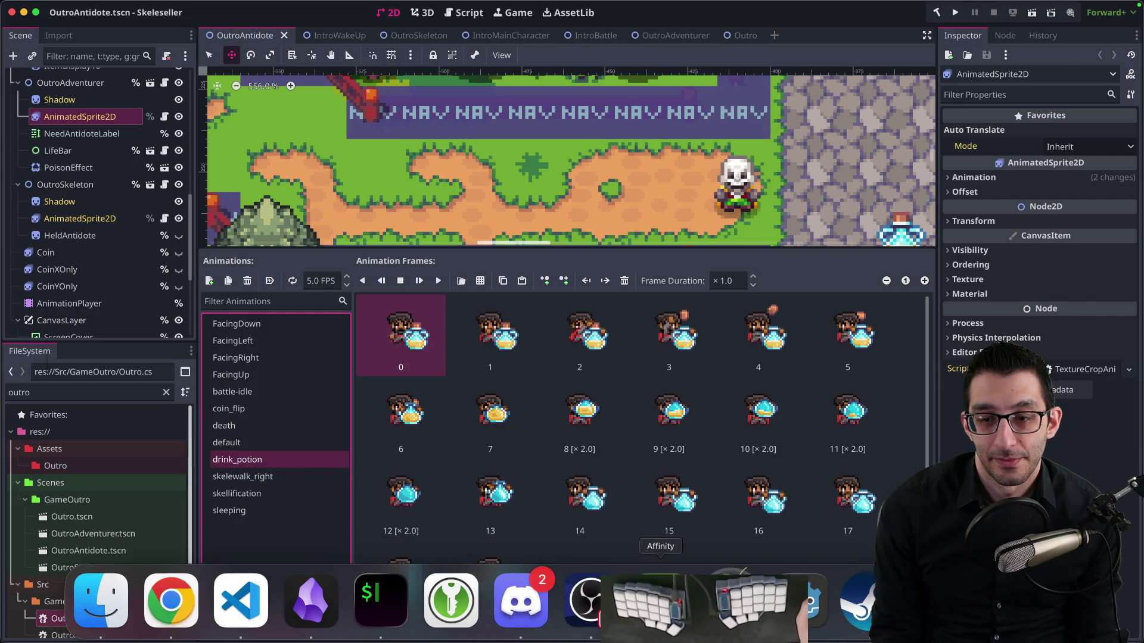
pyautogui.click(660, 602)
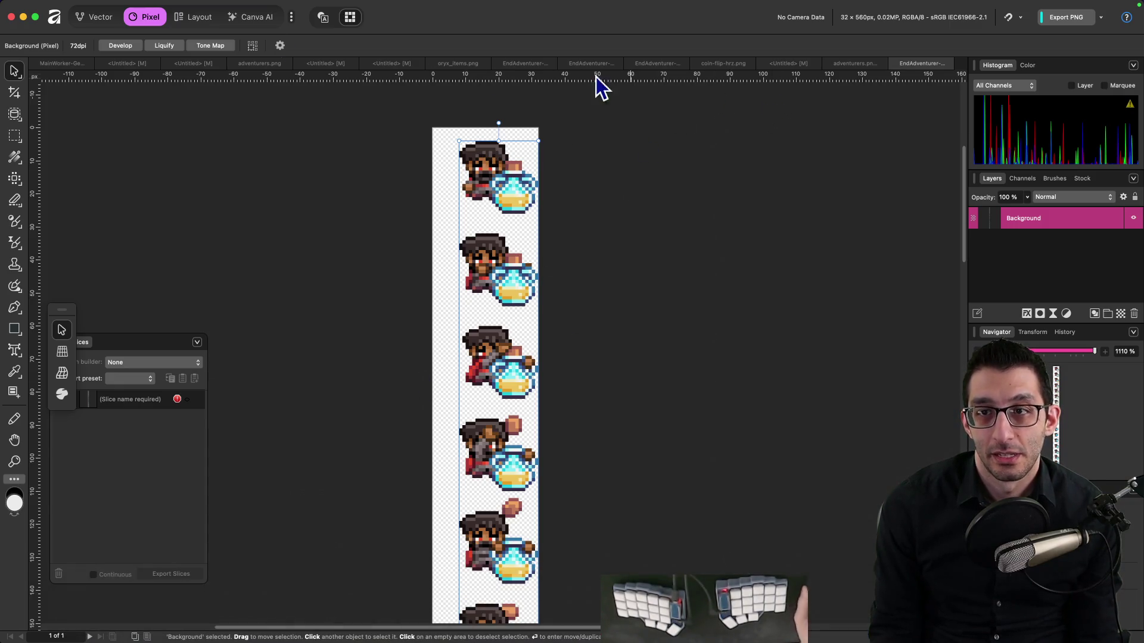
# Close all Affinity Photo documents, applying Don't Save to every one
pyautogui.click(79, 8)
pyautogui.click(89, 143)
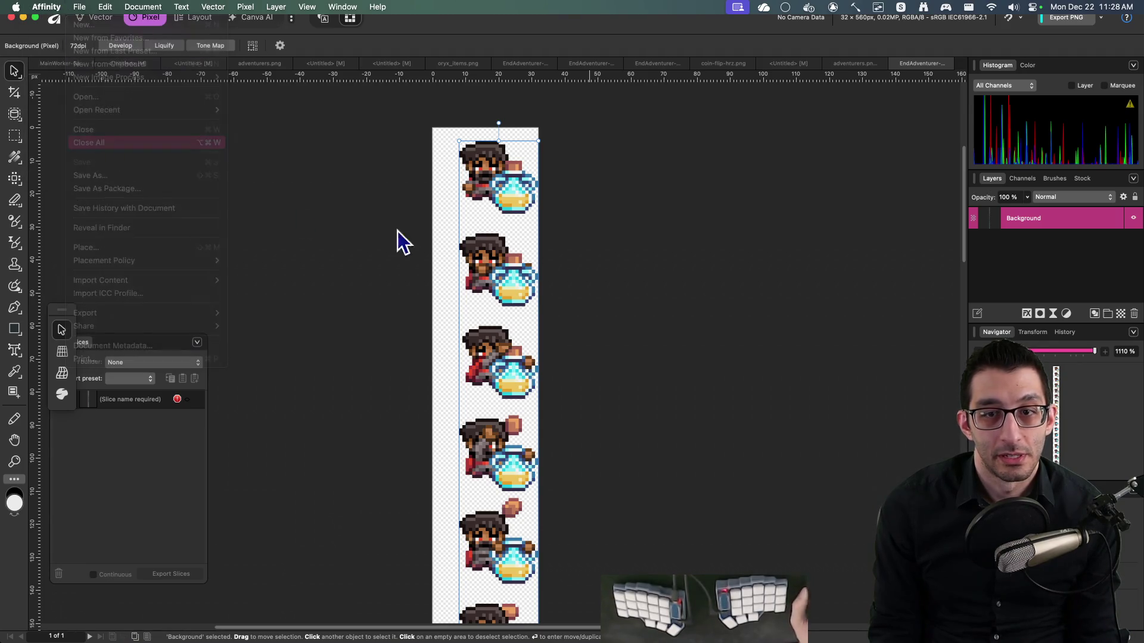
pyautogui.click(548, 221)
pyautogui.click(555, 266)
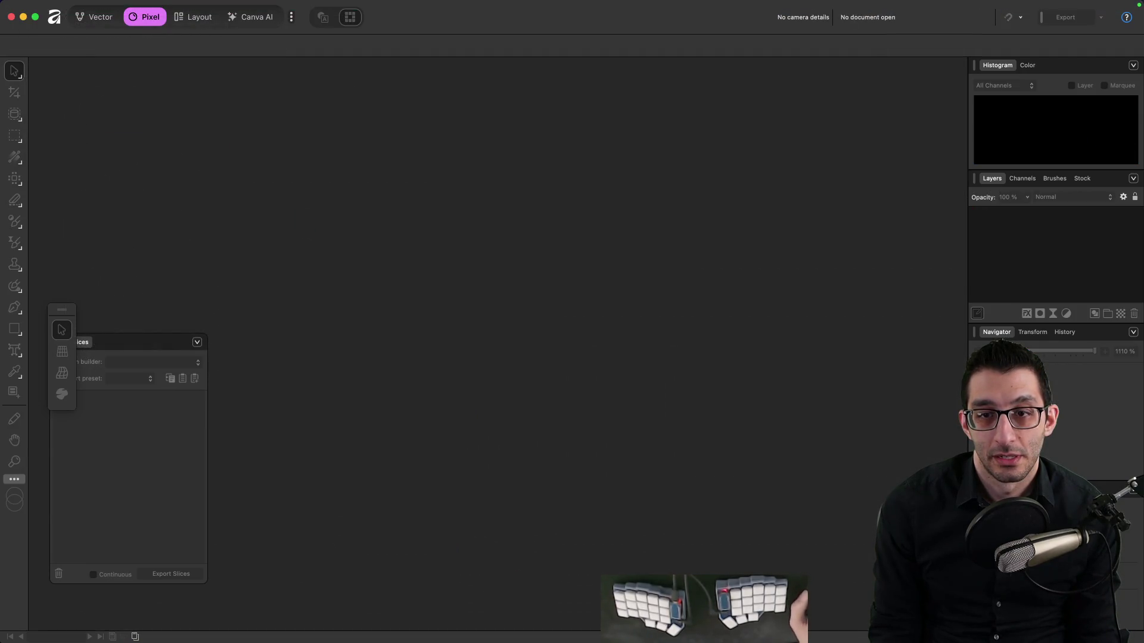
# Open EndAdventurer-Drinking.png from the Characters folder in Affinity Photo
pyautogui.moveTo(256, 620)
pyautogui.click(122, 618)
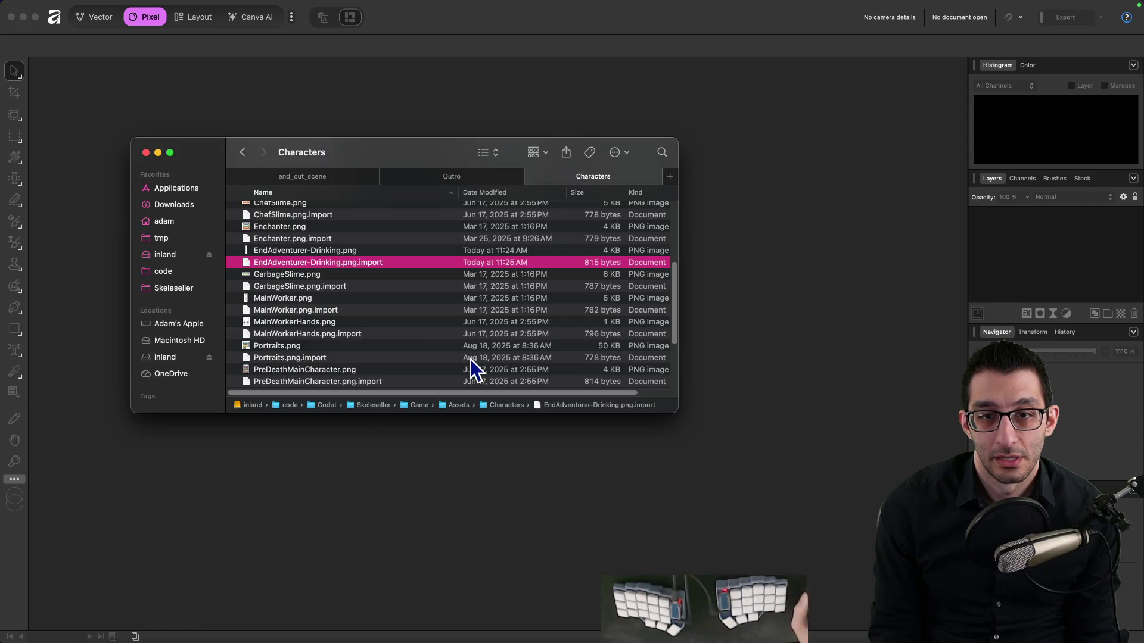
pyautogui.doubleClick(327, 252)
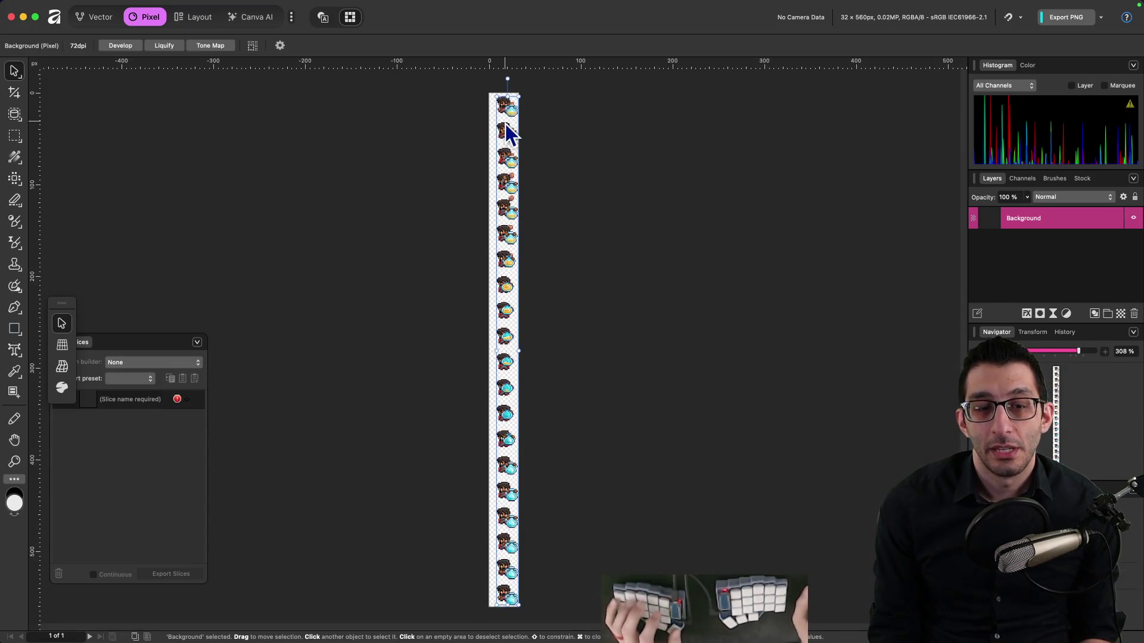
pyautogui.scroll(10, 506, 127)
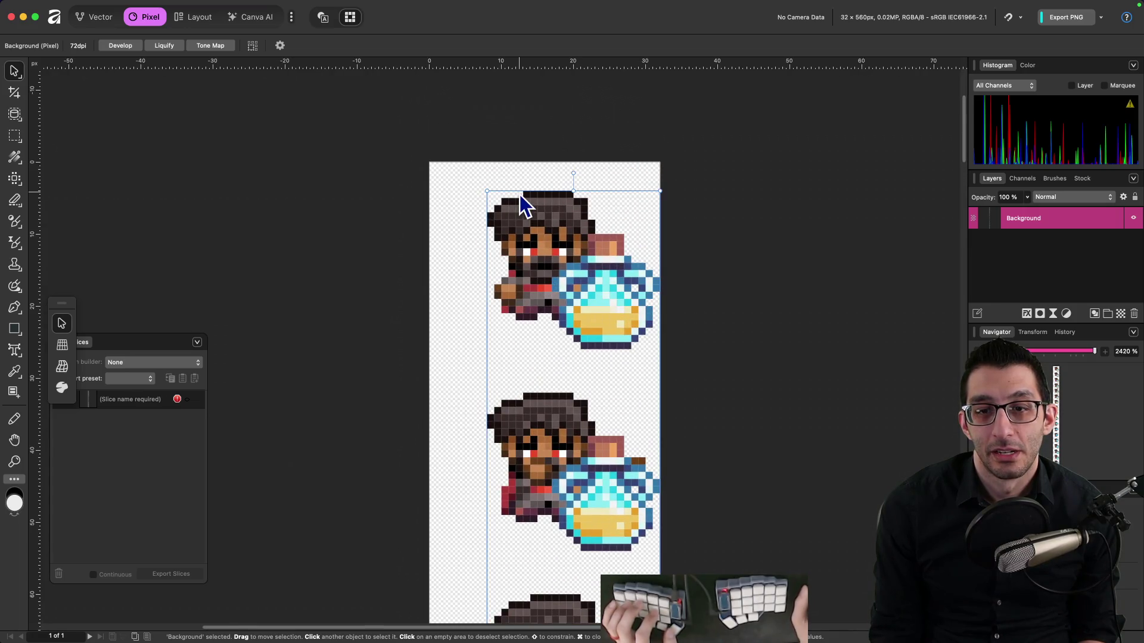
# Deselect the Background layer and pick the Rectangular Marquee Tool
pyautogui.click(512, 167)
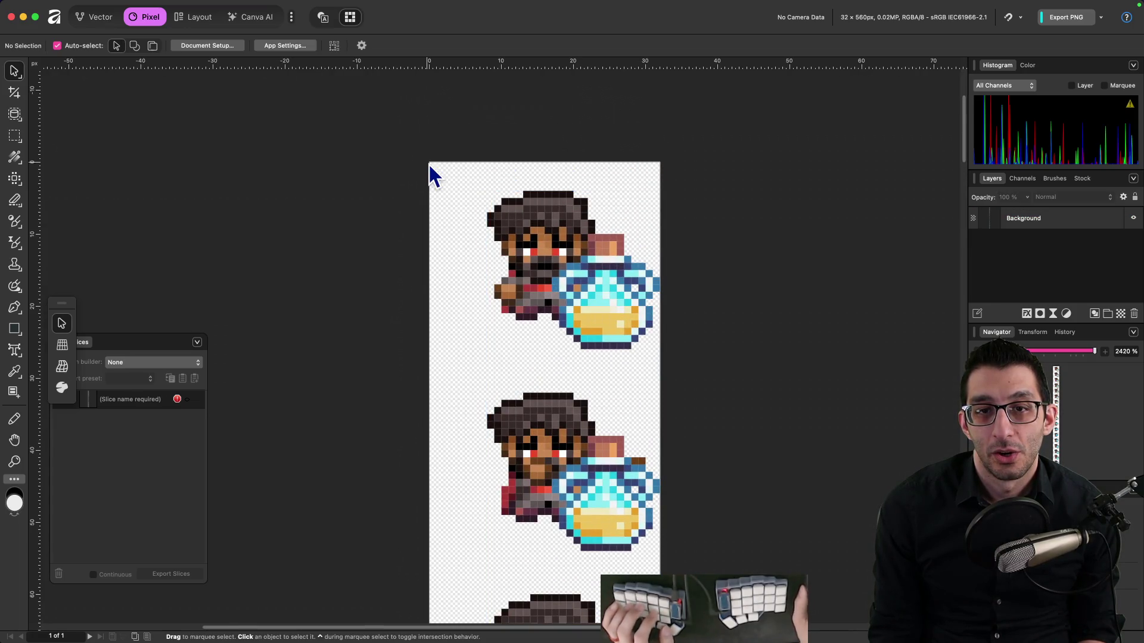
pyautogui.click(14, 135)
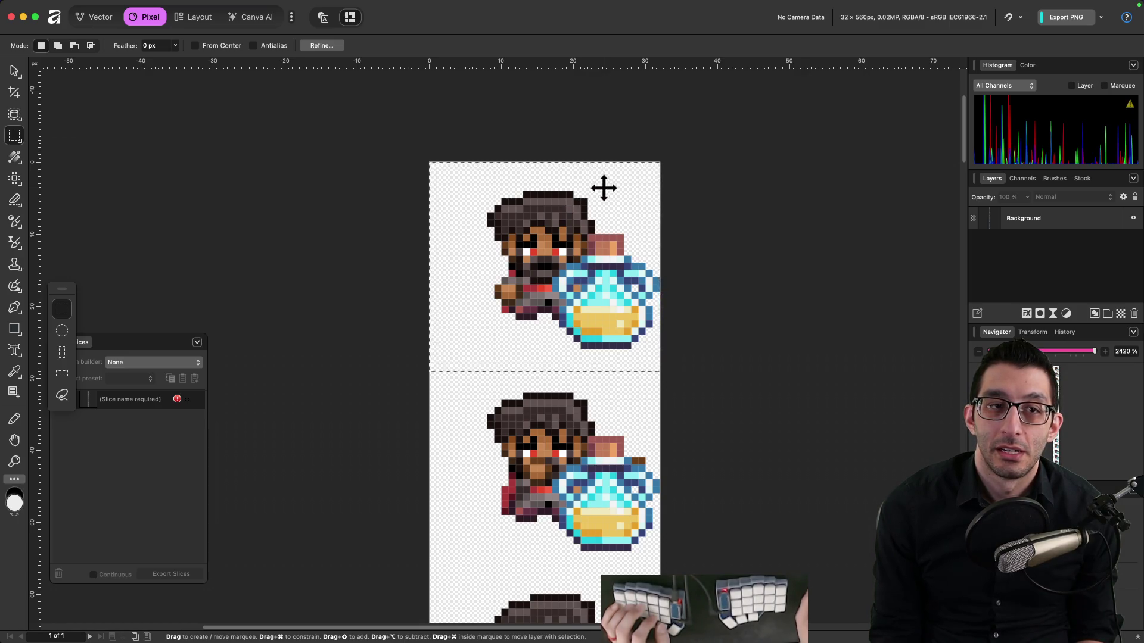
pyautogui.press('super+Tab')
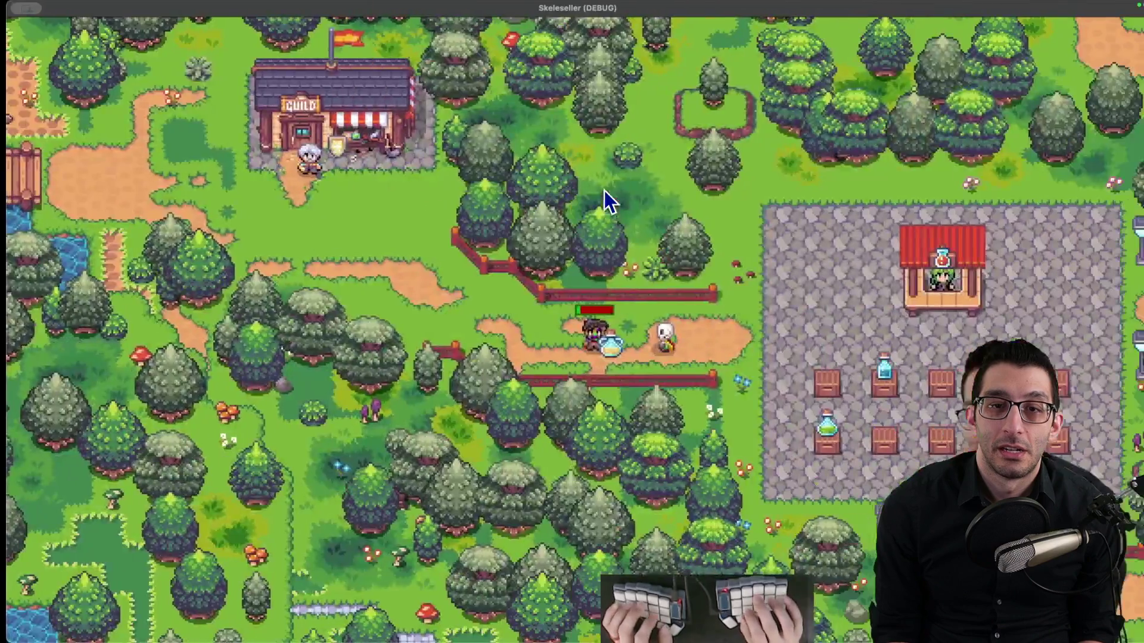
# Copy ChatGPT's magick -extent 32x28 padding command into a new untitled VS Code file
pyautogui.press('Escape')
pyautogui.press('super+4')
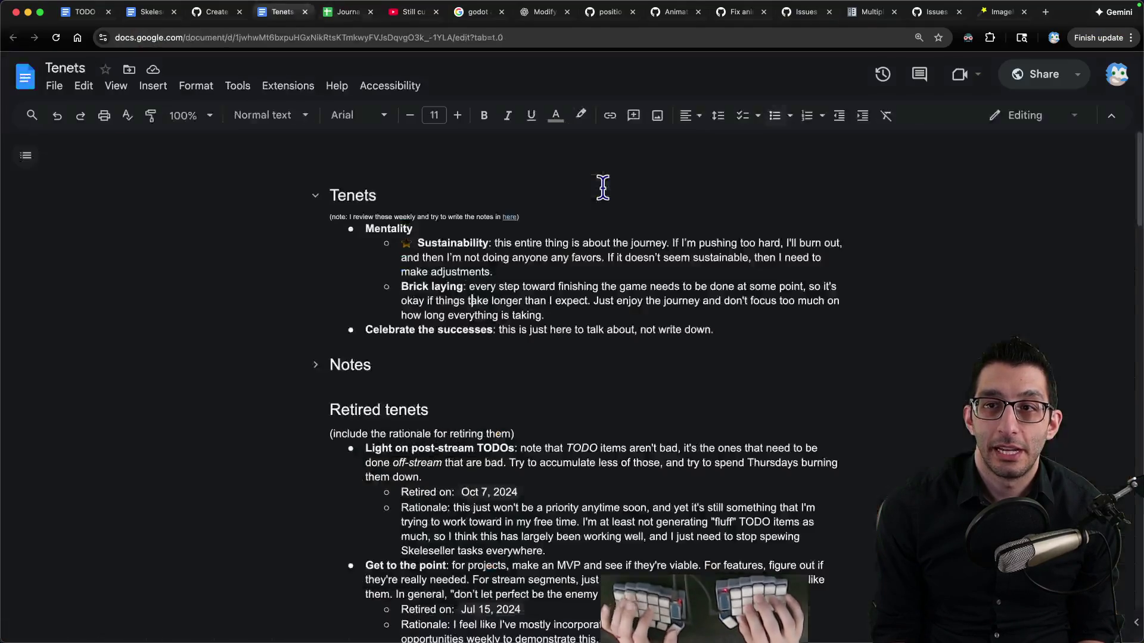
pyautogui.hotkey('ctrl', 'Tab')
pyautogui.hotkey('ctrl', 'Tab')
pyautogui.hotkey('ctrl', 'Tab')
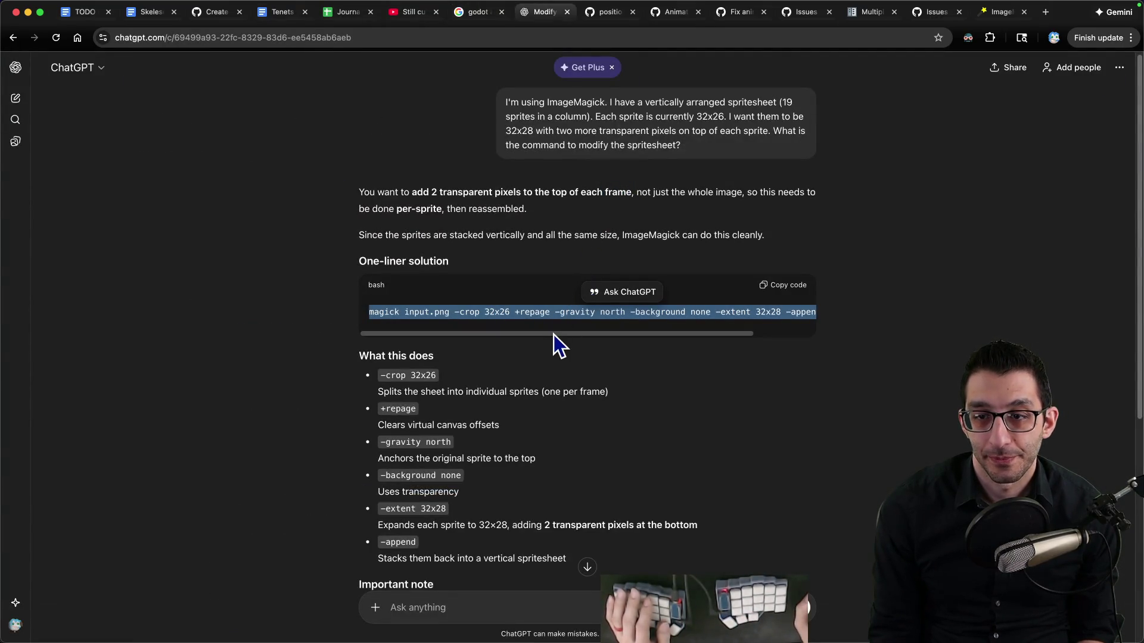
pyautogui.moveTo(552, 335); pyautogui.dragTo(578, 335)
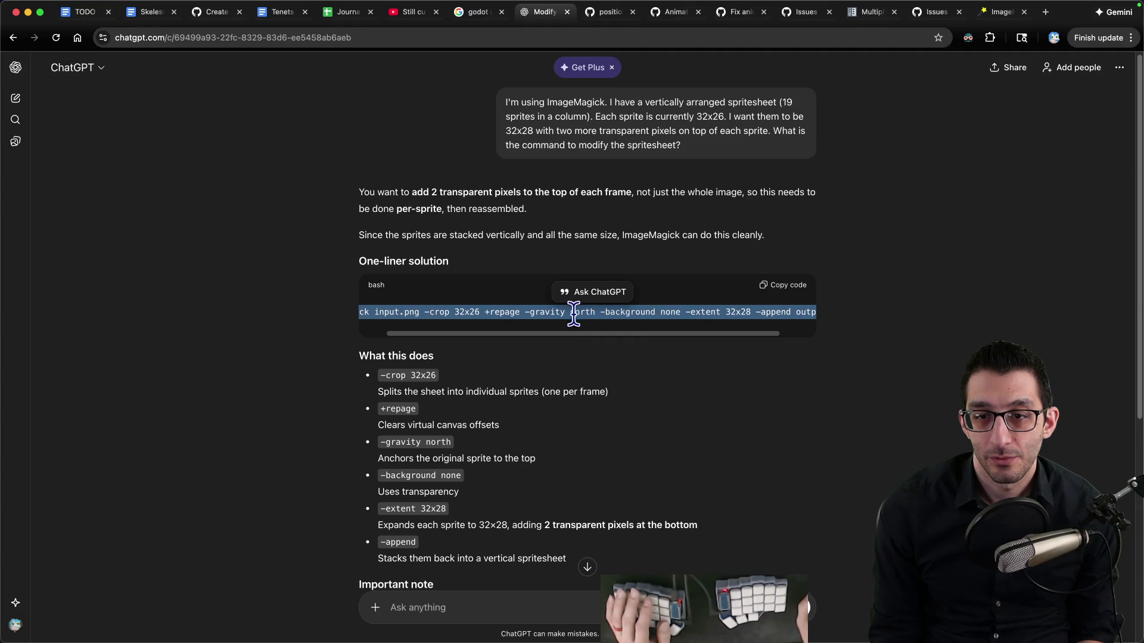
pyautogui.doubleClick(582, 311)
pyautogui.tripleClick(680, 312)
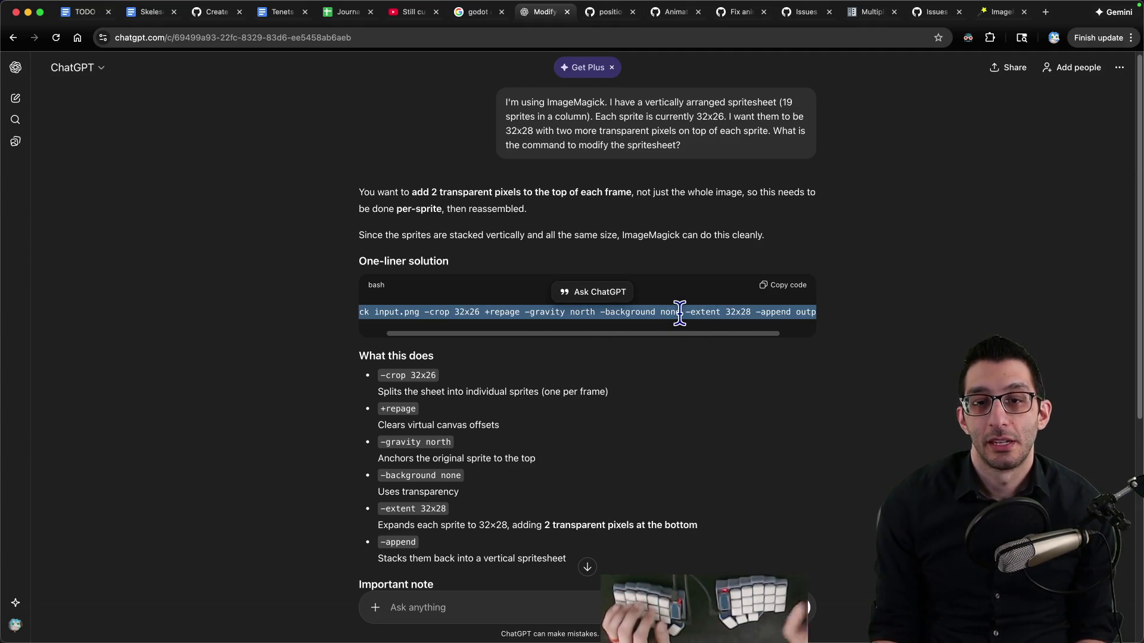
pyautogui.press('super+c')
pyautogui.press('super+Tab')
pyautogui.press('super+n')
pyautogui.press('super+v')
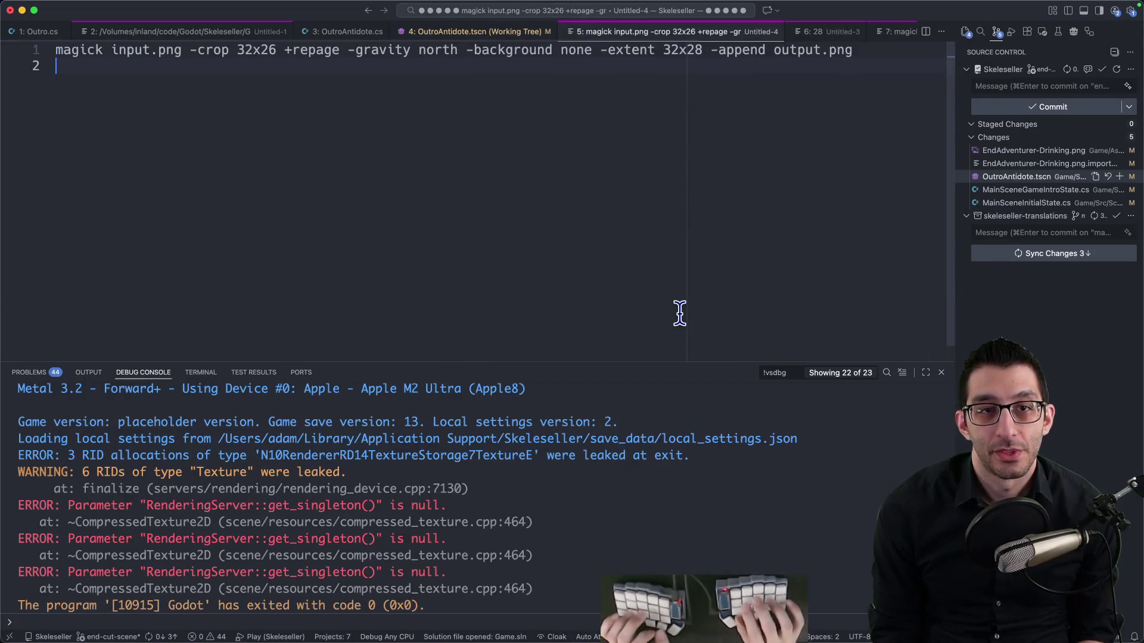
# Open a new Finder tab on the tmp folder and locate the EndAdventurer-Drinking copy
pyautogui.press('super+Tab')
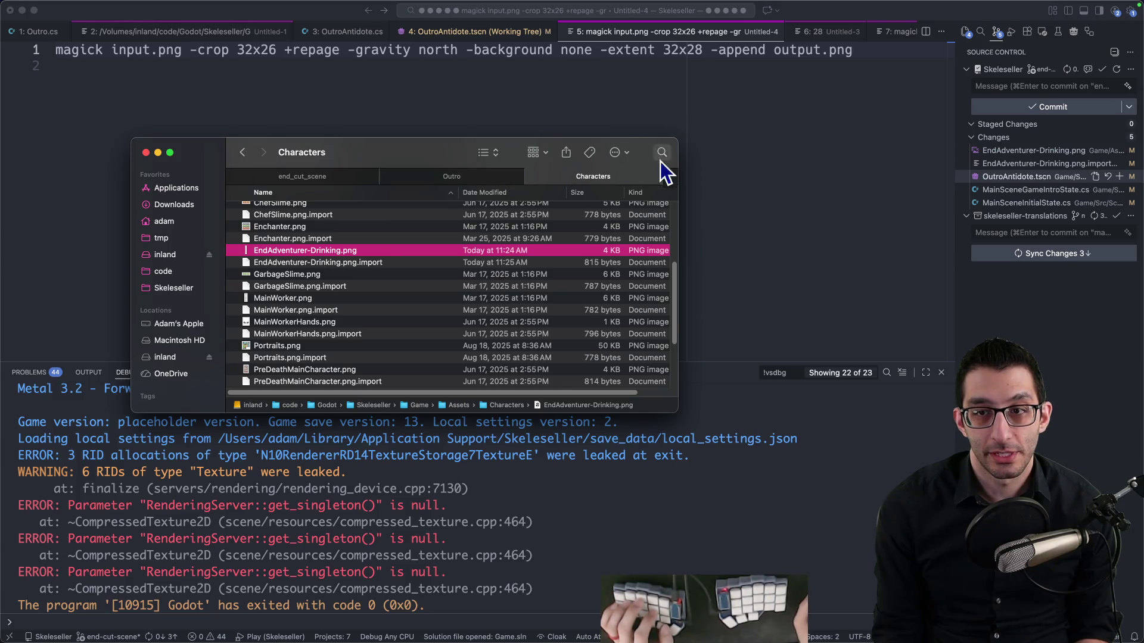
pyautogui.press('super+t')
pyautogui.click(160, 238)
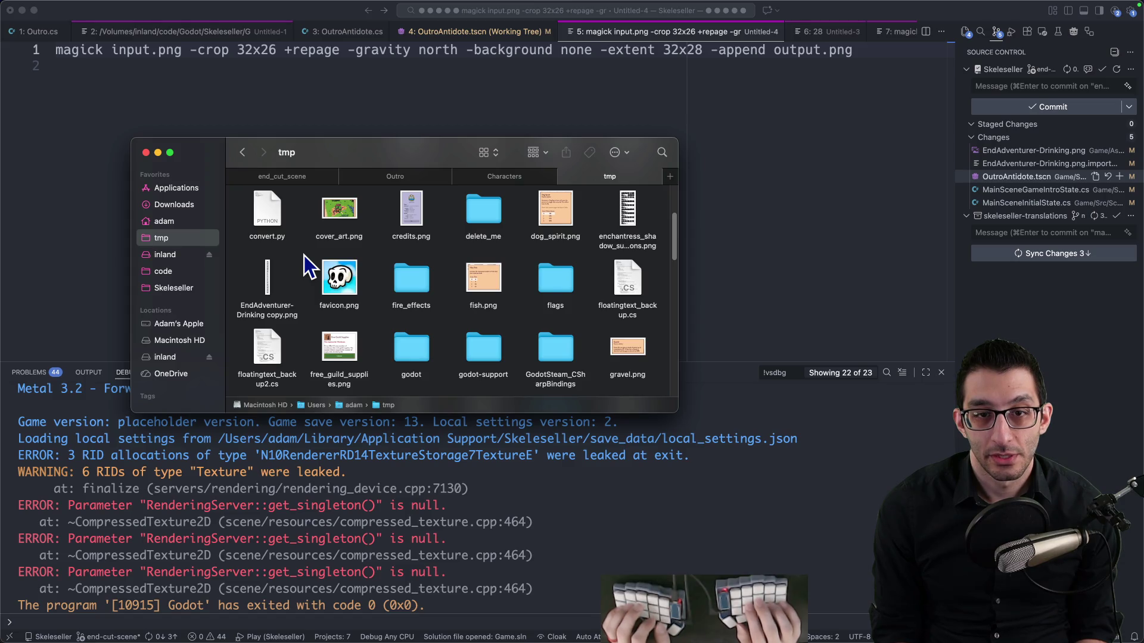
pyautogui.press('e')
pyautogui.press('Down')
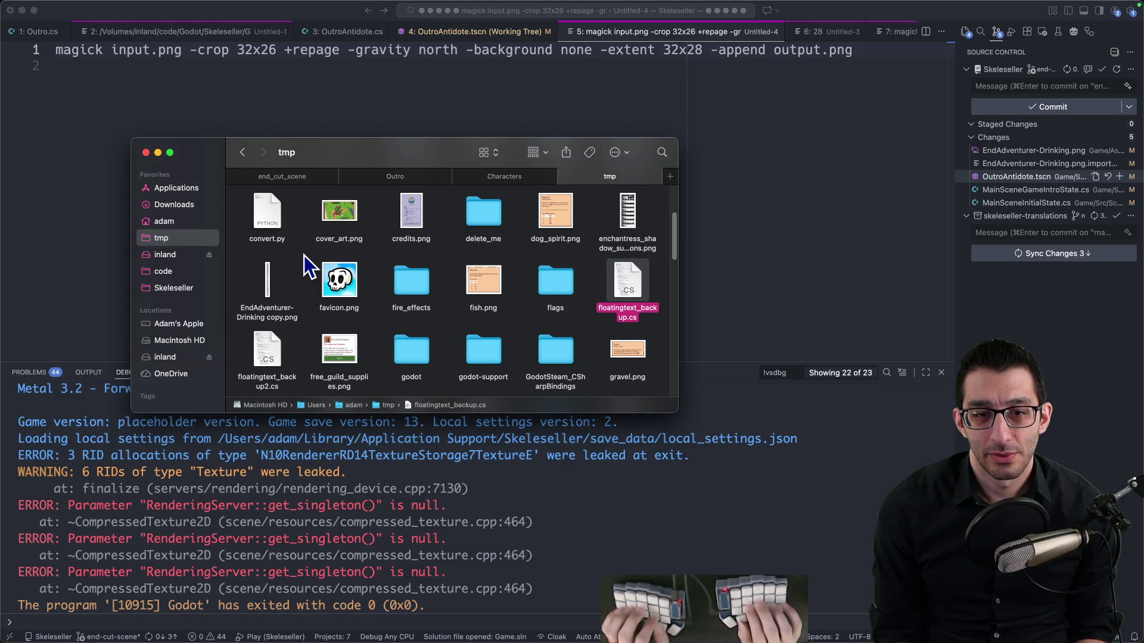
pyautogui.press('Up')
pyautogui.press('Down')
pyautogui.write('end')
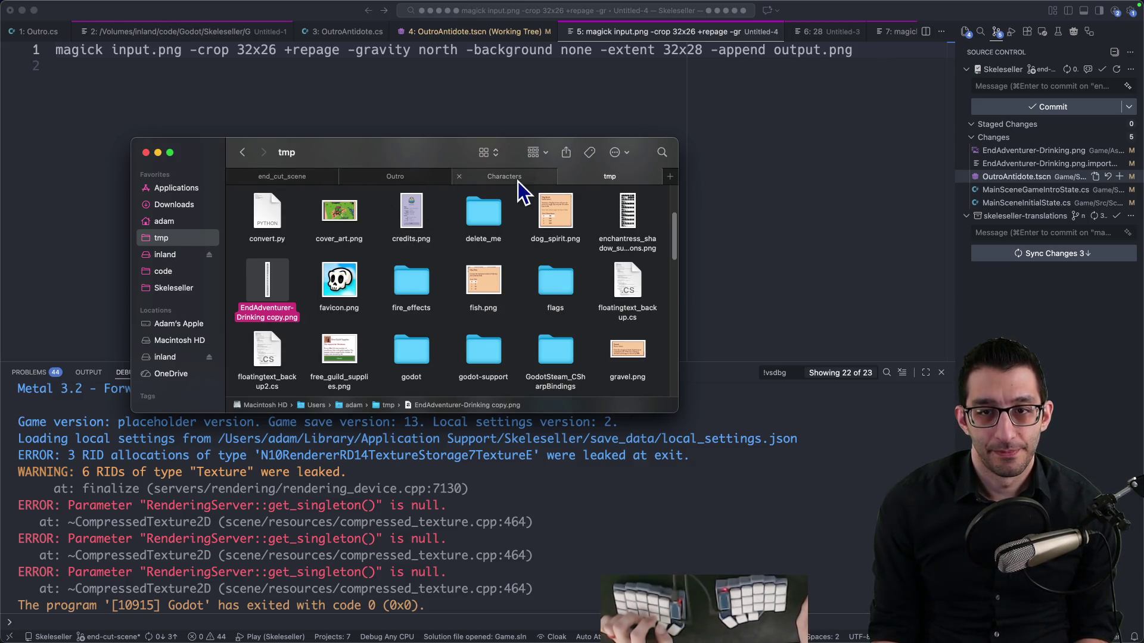
# Delete the edited EndAdventurer-Drinking.png in Characters and rename the backup copy to that name
pyautogui.click(482, 178)
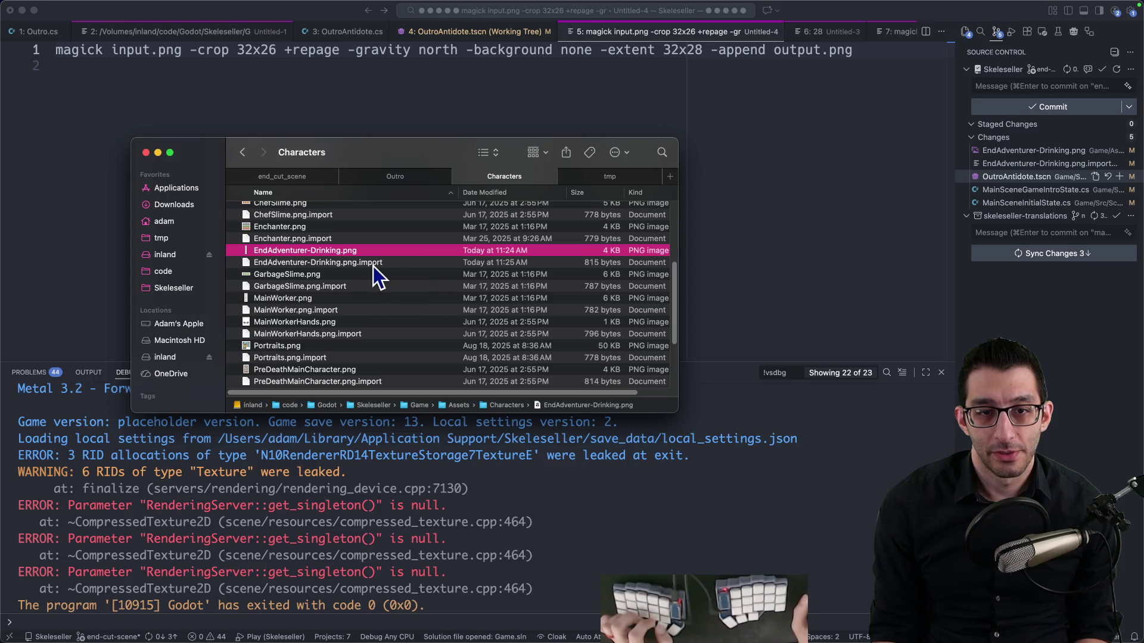
pyautogui.press('Up')
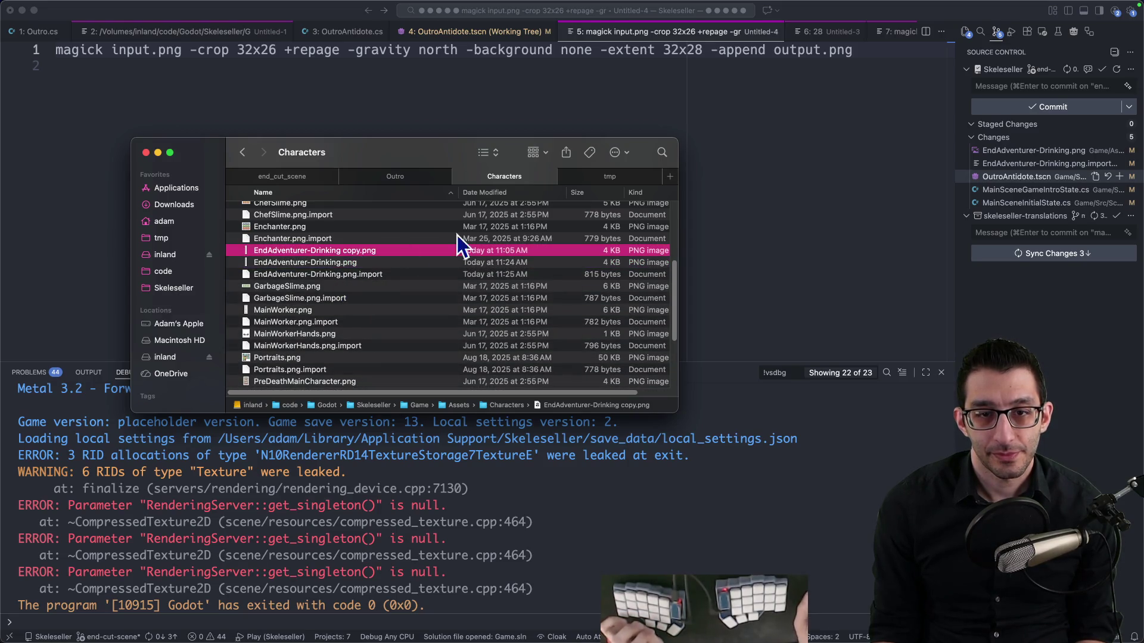
pyautogui.press('Down')
pyautogui.press('Up')
pyautogui.press('super+BackSpace')
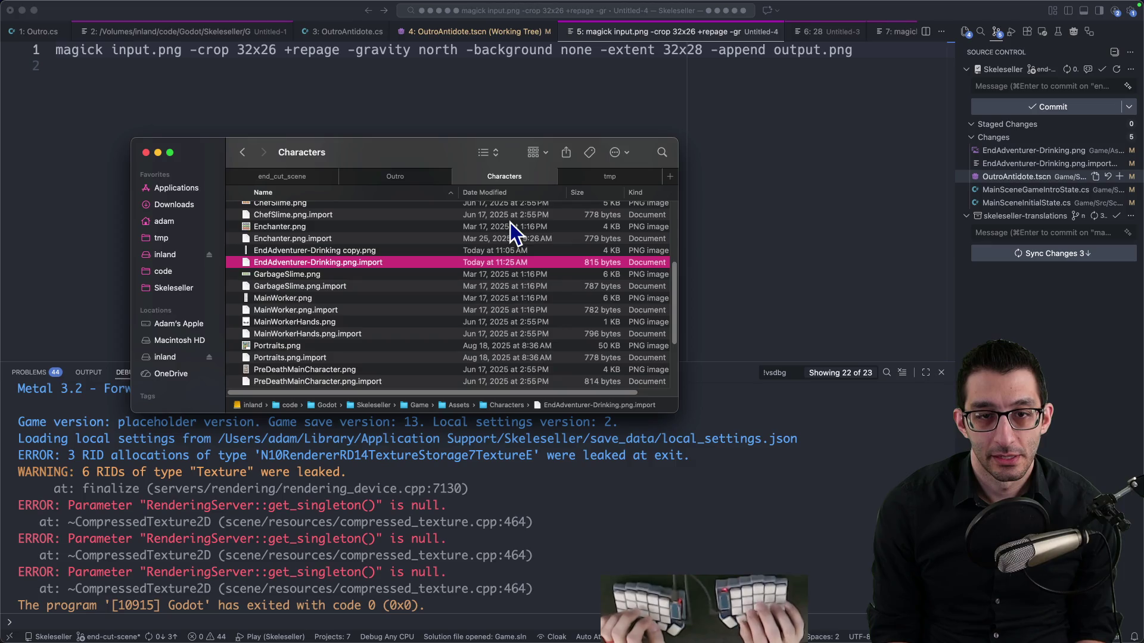
pyautogui.press('Return')
pyautogui.press('BackSpace')
pyautogui.press('BackSpace')
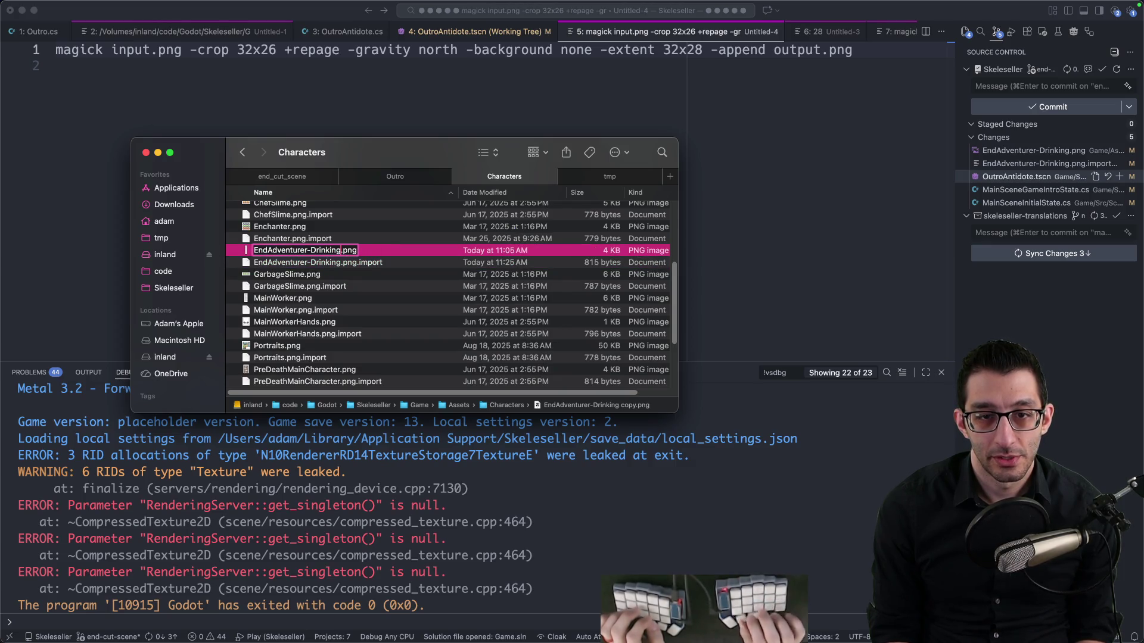
pyautogui.press('Return')
pyautogui.press('super+Tab')
pyautogui.press('Up')
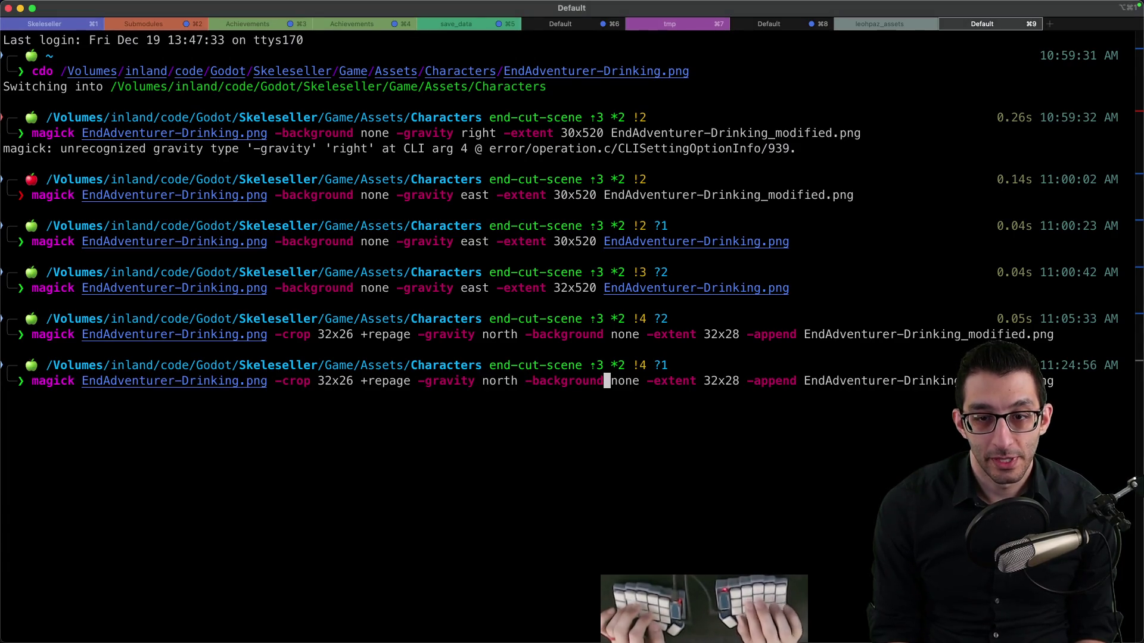
# Rerun the magick padding command with -gravity south instead of north
pyautogui.press('BackSpace')
pyautogui.press('BackSpace')
pyautogui.press('BackSpace')
pyautogui.write('south')
pyautogui.press('Return')
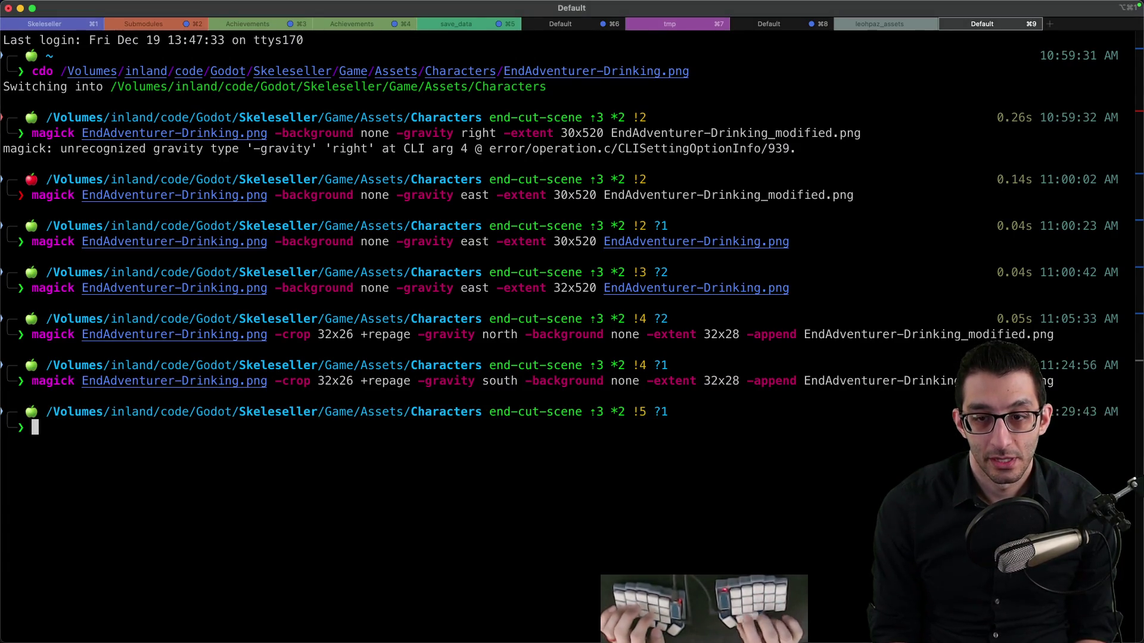
pyautogui.moveTo(660, 637)
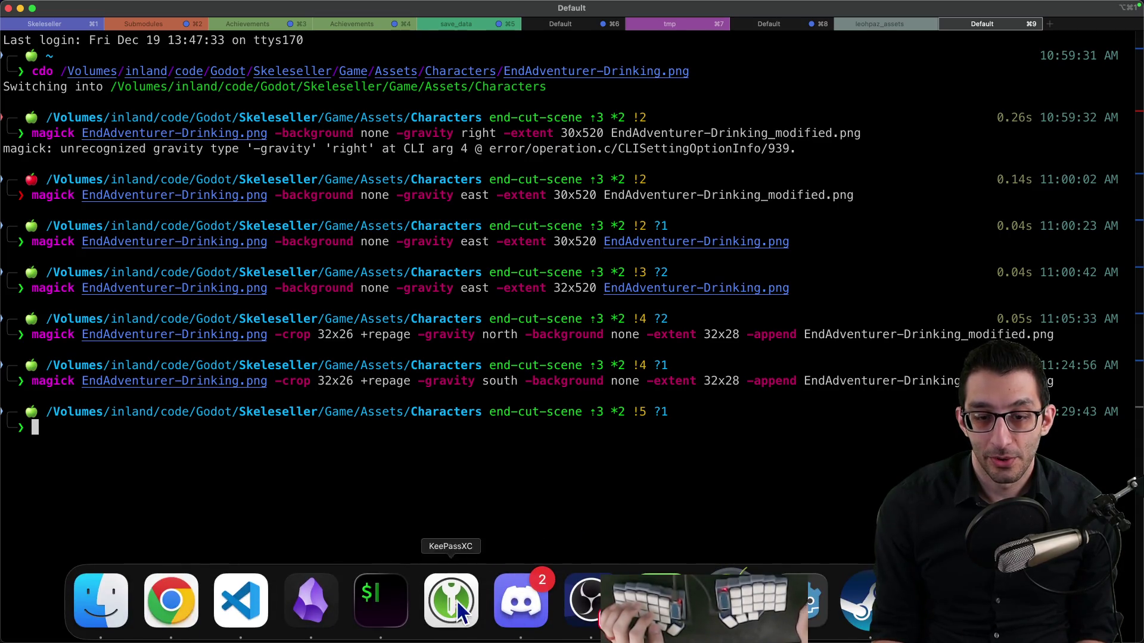
# Replace the old EndAdventurer-Drinking.png with the _modified output, dropping the suffix from its name
pyautogui.click(128, 601)
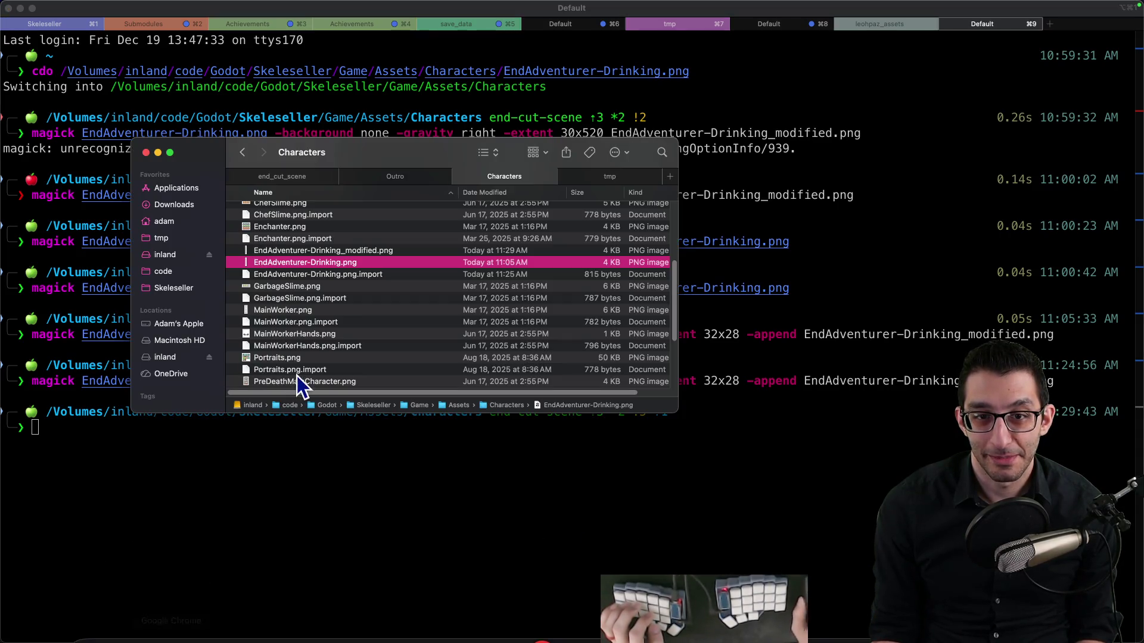
pyautogui.click(350, 251)
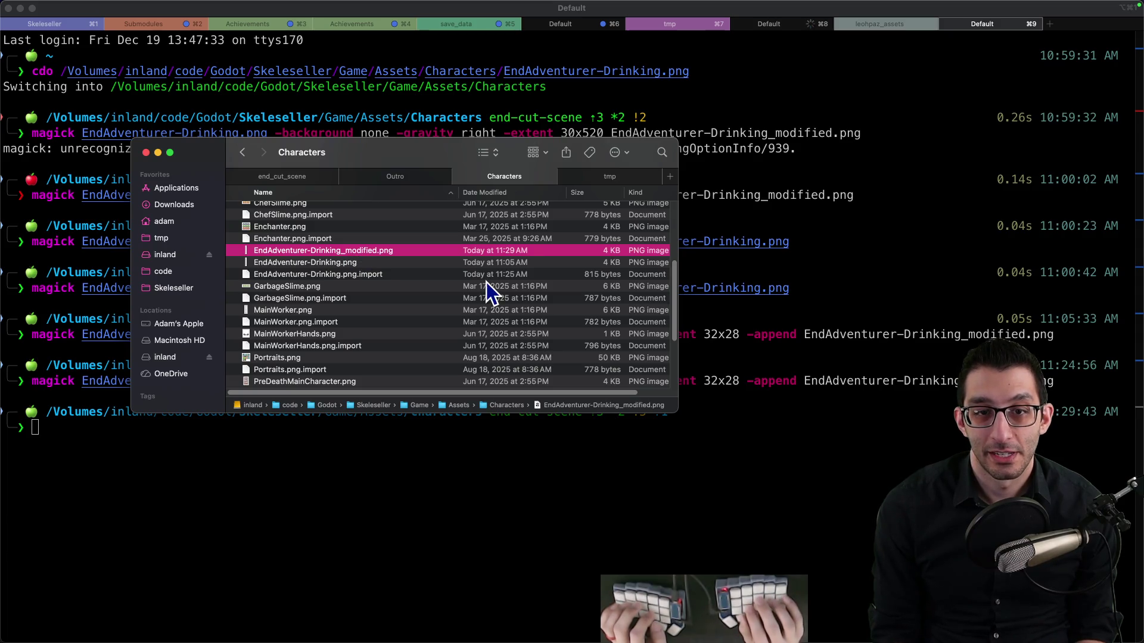
pyautogui.press('Down')
pyautogui.press('cmd+BackSpace')
pyautogui.press('Return')
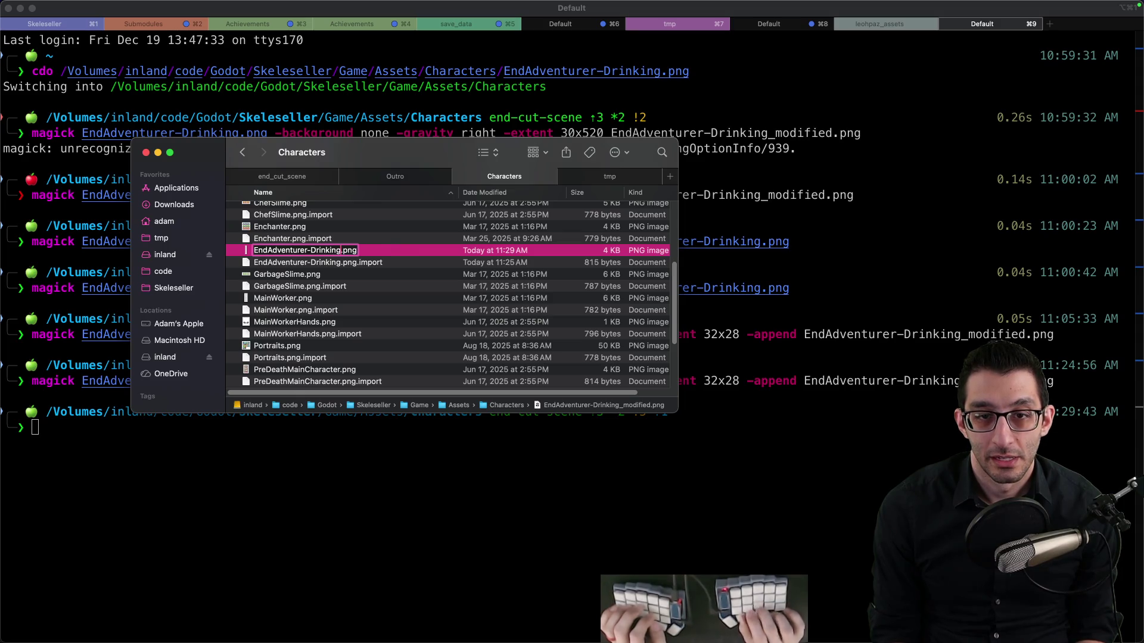
pyautogui.press('Return')
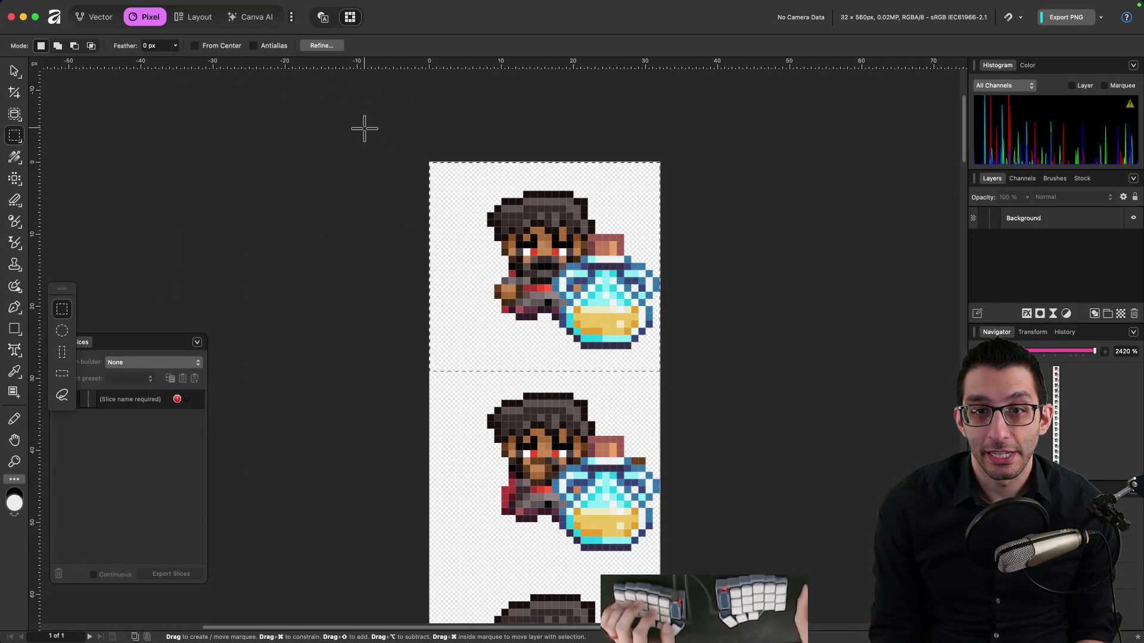
# Discard the old spritesheet in Affinity and reopen the south-padded 32×560 EndAdventurer-Drinking.png, zoomed in
pyautogui.press('super+w')
pyautogui.click(572, 249)
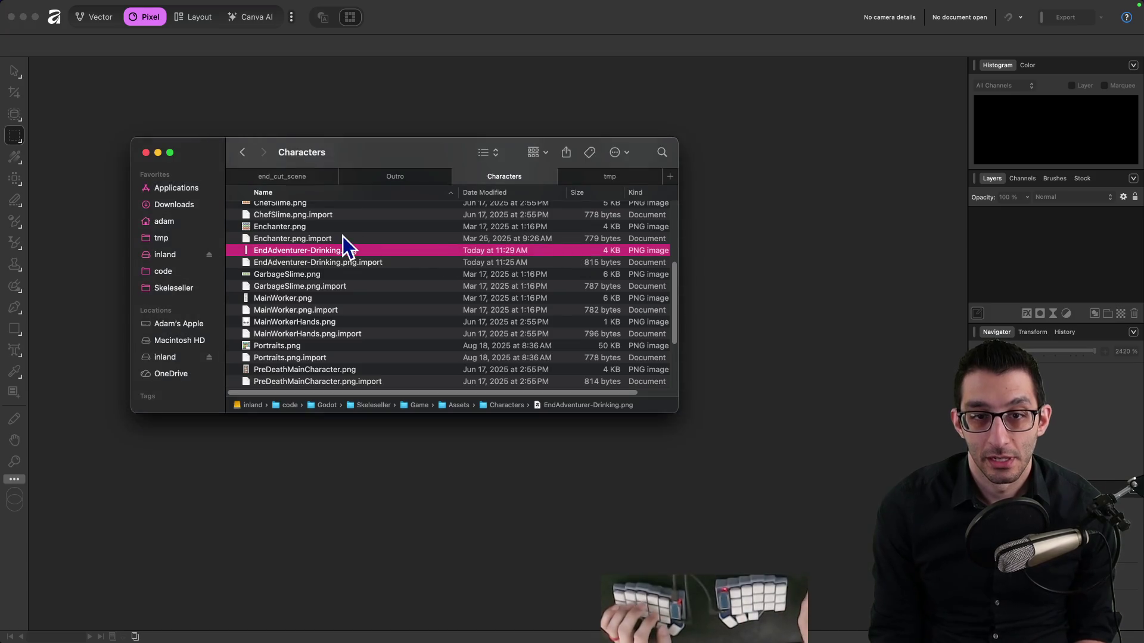
pyautogui.doubleClick(334, 250)
pyautogui.scroll(5, 510, 112)
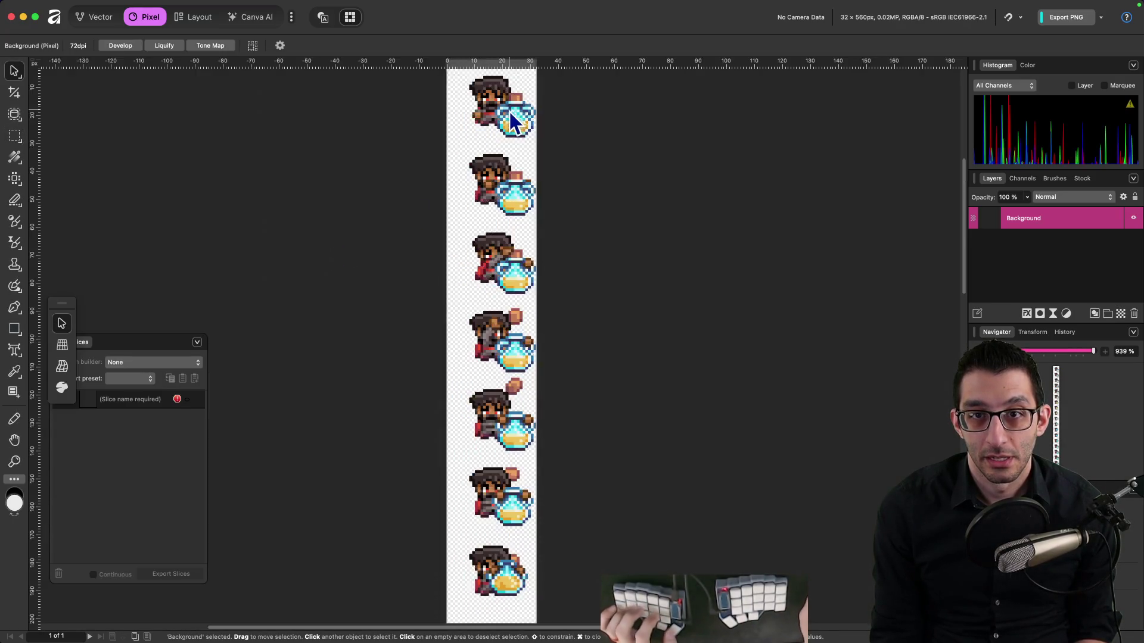
pyautogui.scroll(2, 516, 296)
pyautogui.scroll(5, 488, 227)
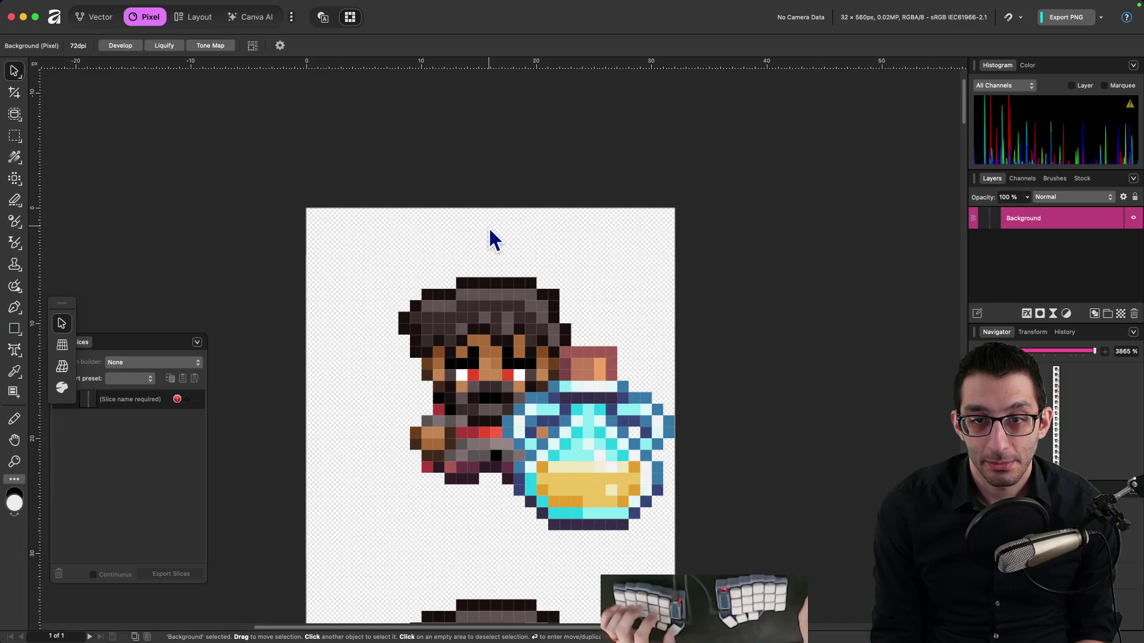
pyautogui.scroll(4, 489, 230)
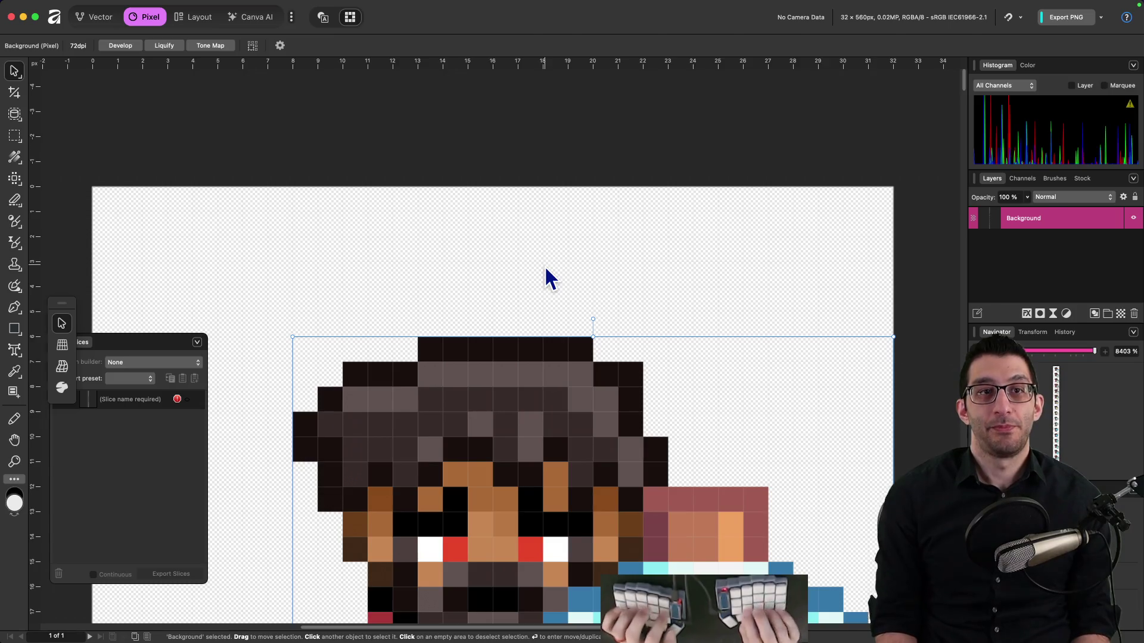
pyautogui.press('super+Tab')
pyautogui.hotkey('ctrl', '4')
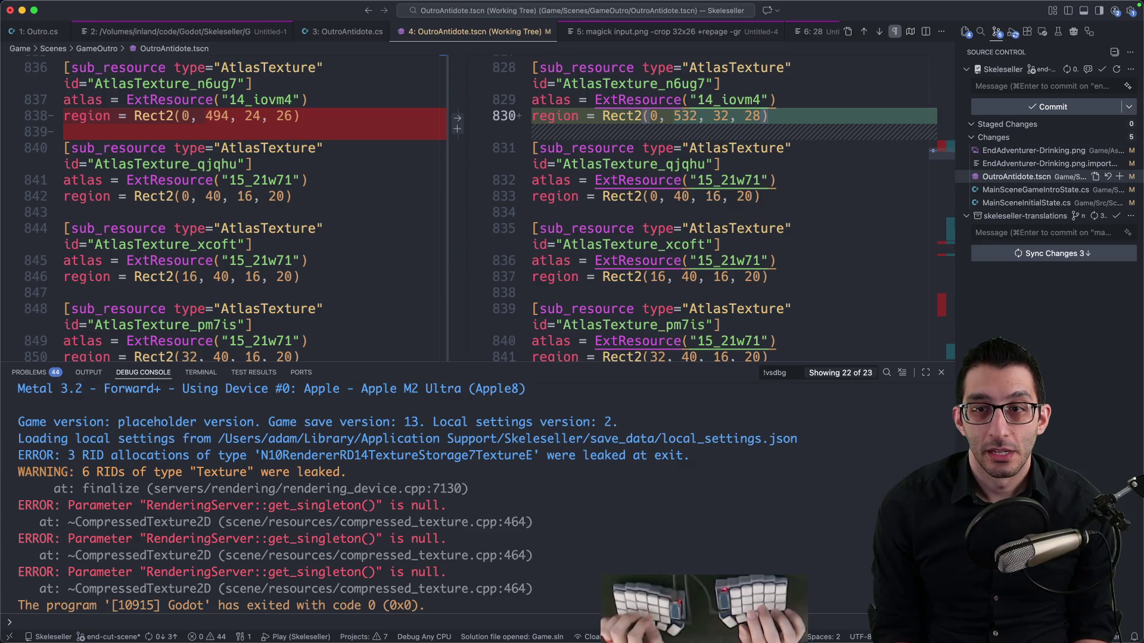
# Run the game twice from VS Code to check the drink_potion cutscene, then bring up the YouTube tab
pyautogui.press('F5')
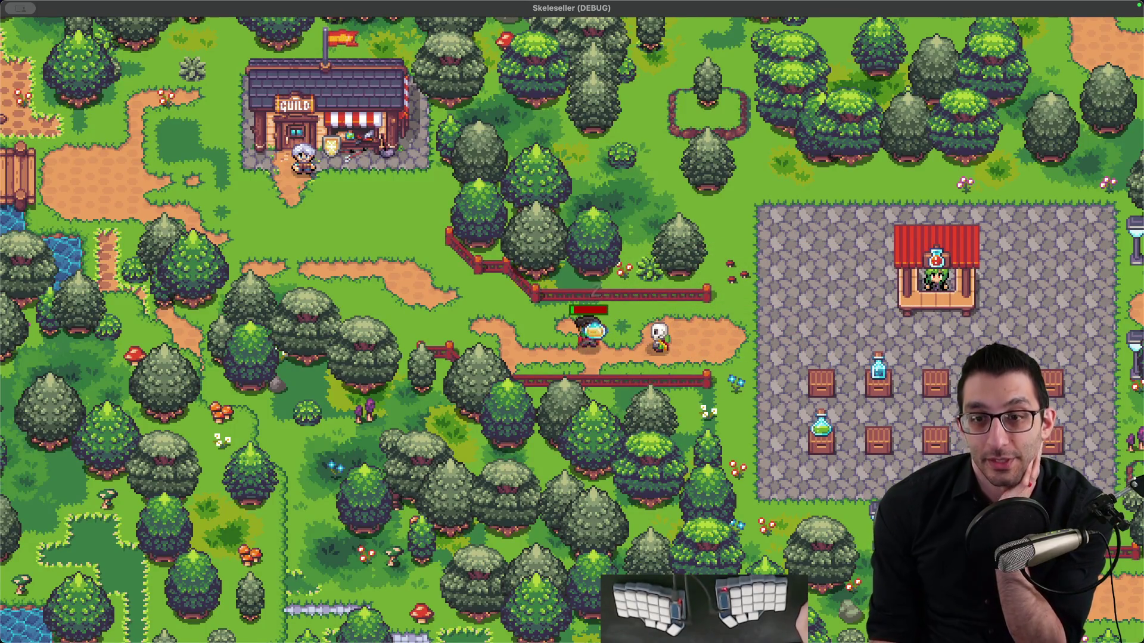
pyautogui.click(801, 602)
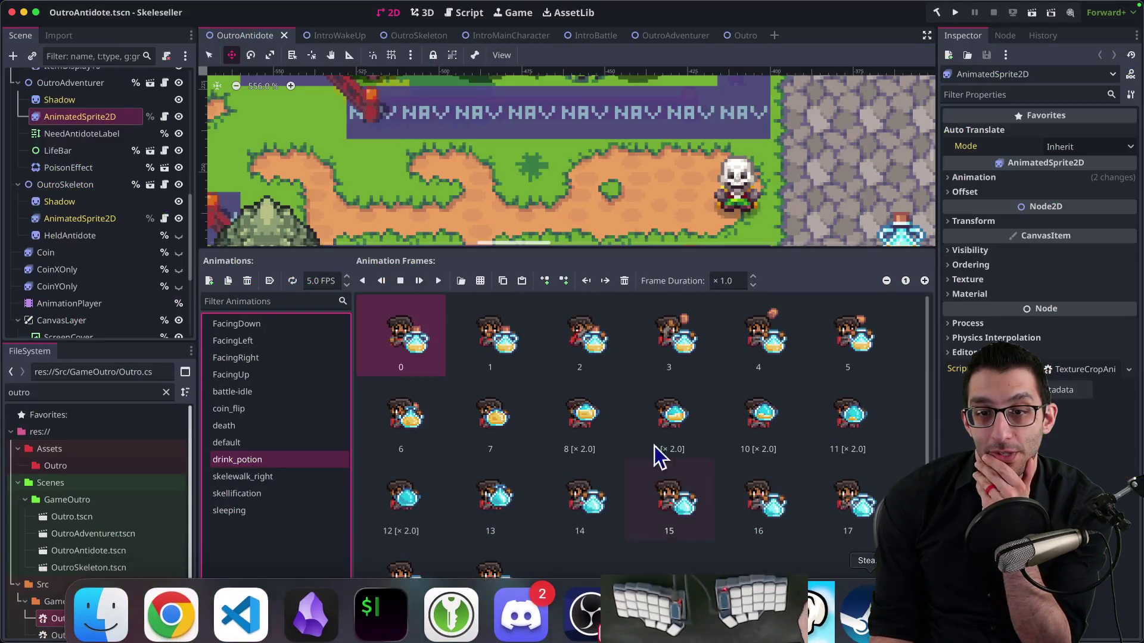
pyautogui.press('super+Tab')
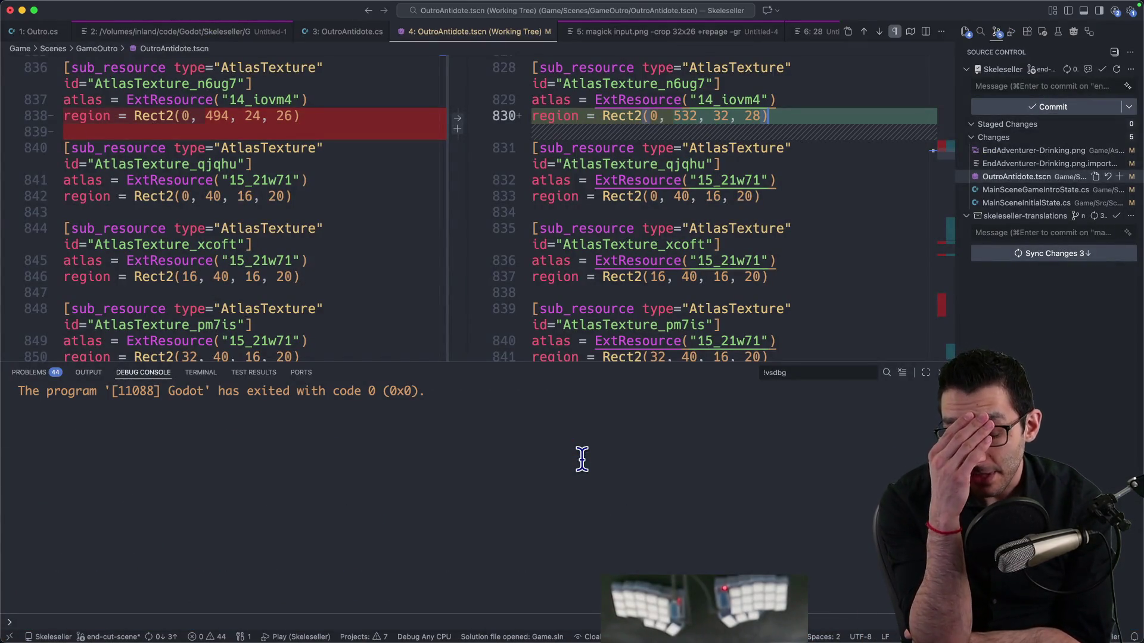
pyautogui.press('F5')
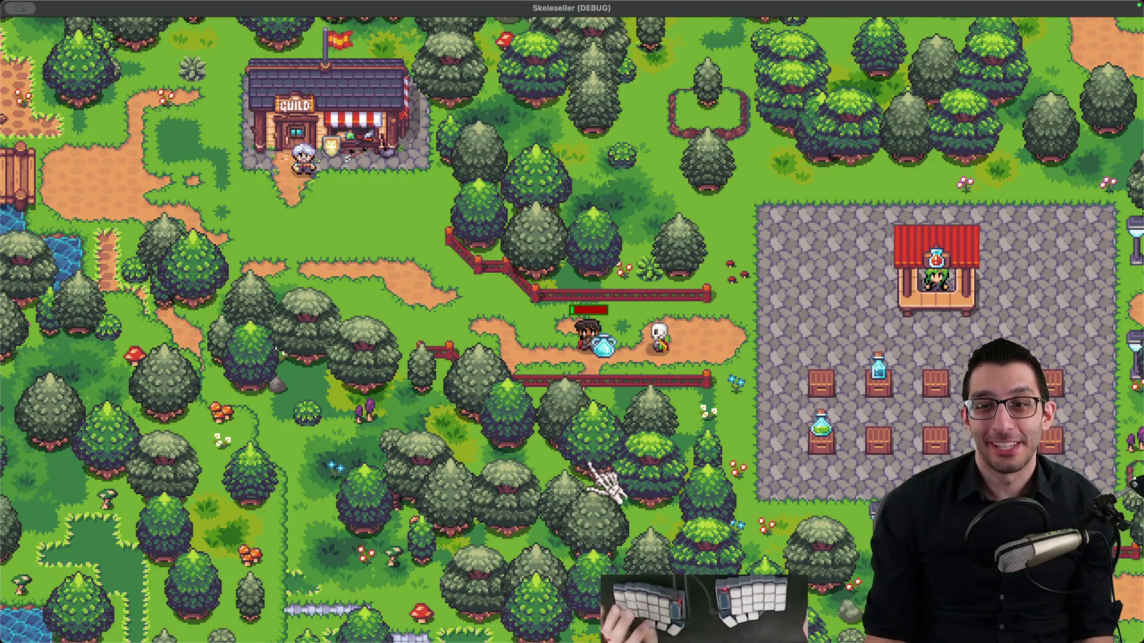
pyautogui.press('super+q')
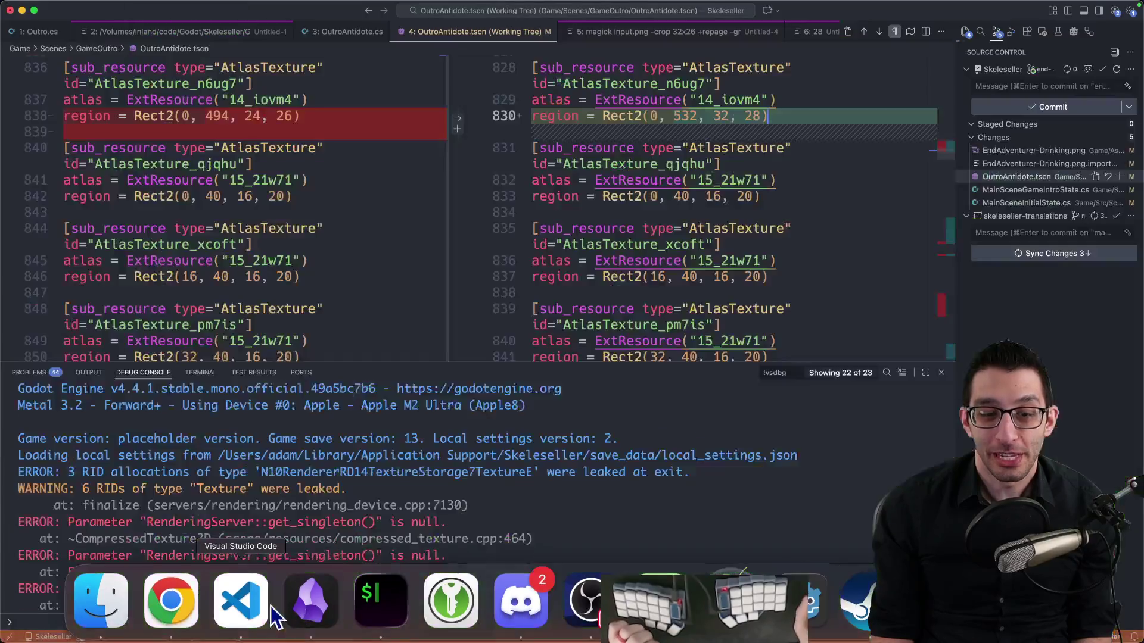
pyautogui.click(171, 600)
pyautogui.click(420, 14)
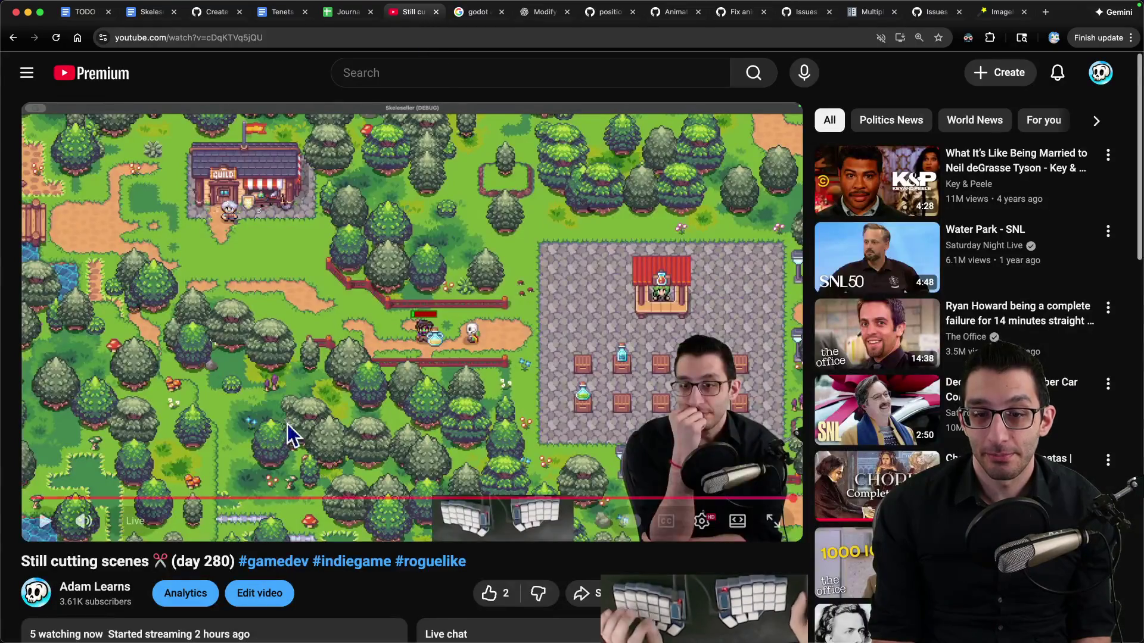
# Watch the stream replay full screen up to the 'Cool! Back to adventuring!' line, then switch to the TODO doc
pyautogui.click(773, 522)
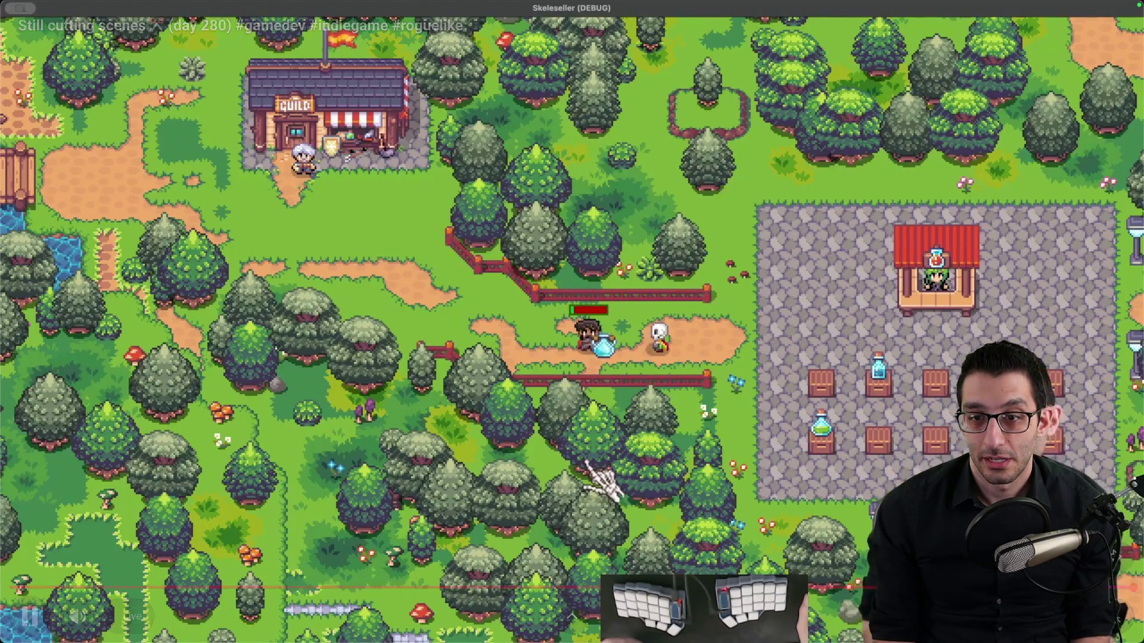
pyautogui.click(712, 423)
pyautogui.press('Escape')
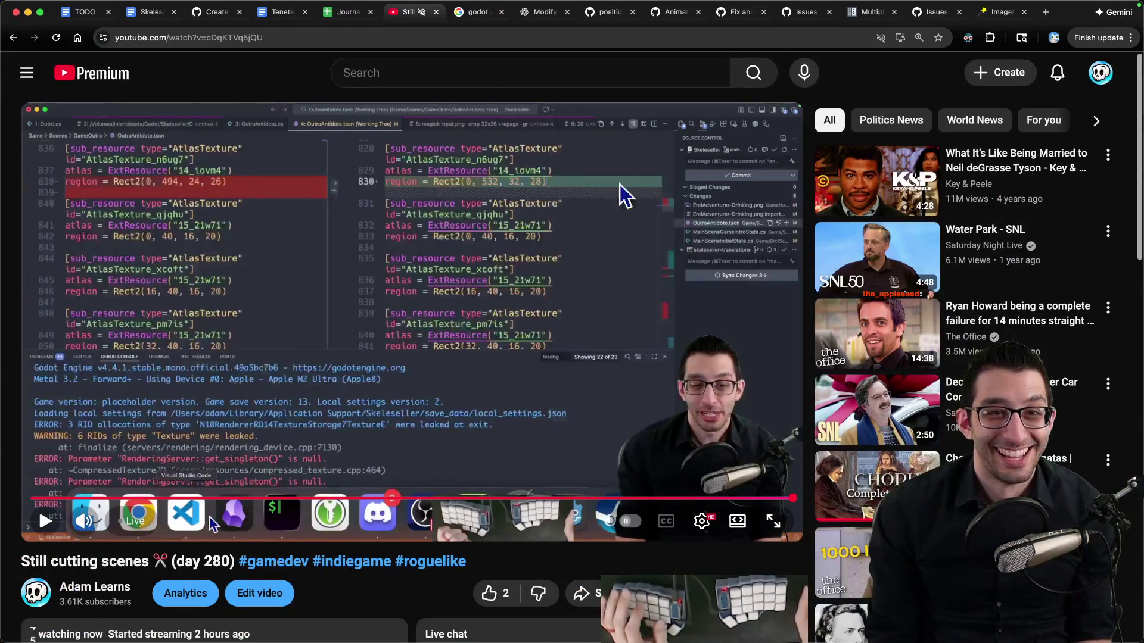
pyautogui.click(71, 14)
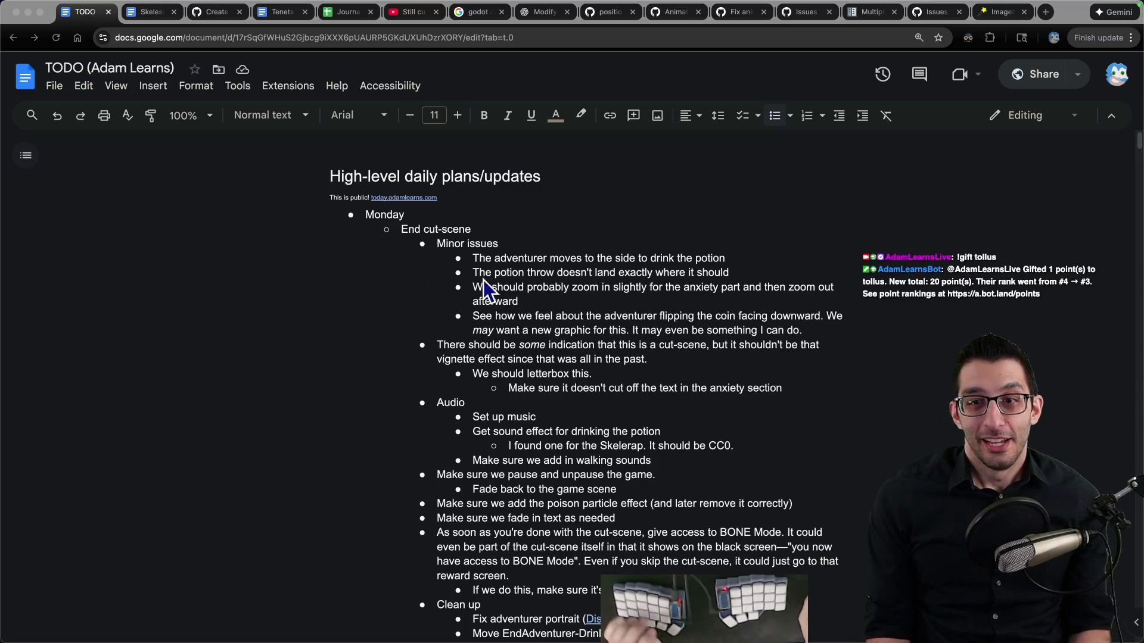
# Delete the adventurer-moves-aside-to-drink TODO bullet, then replay the stream and go full screen, paused on the antidote handoff
pyautogui.tripleClick(515, 258)
pyautogui.press('BackSpace')
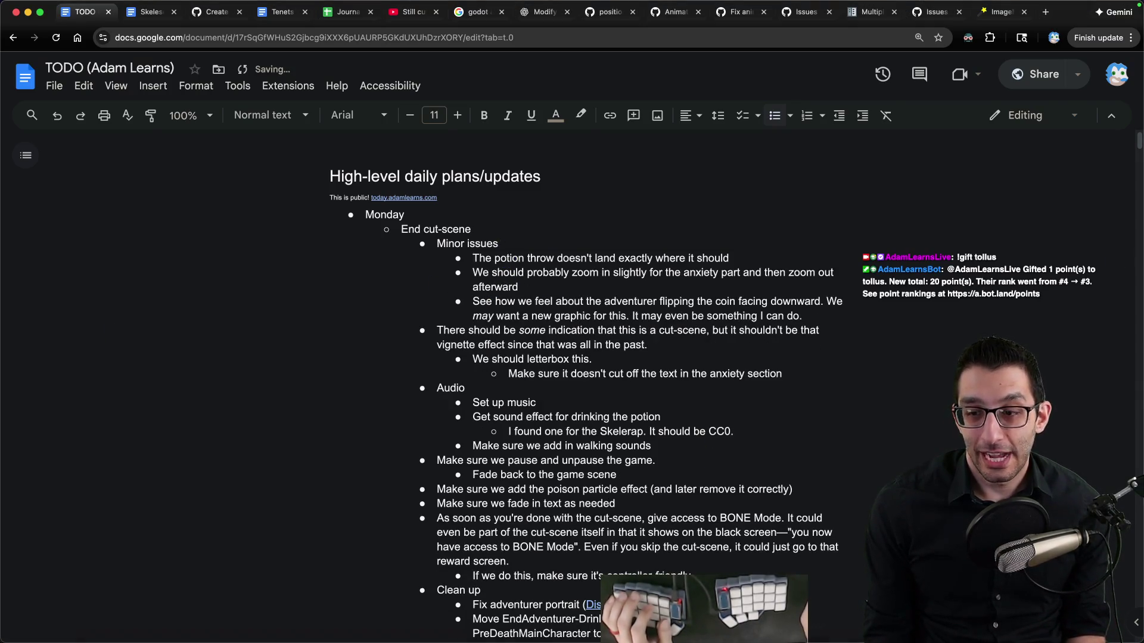
pyautogui.click(411, 12)
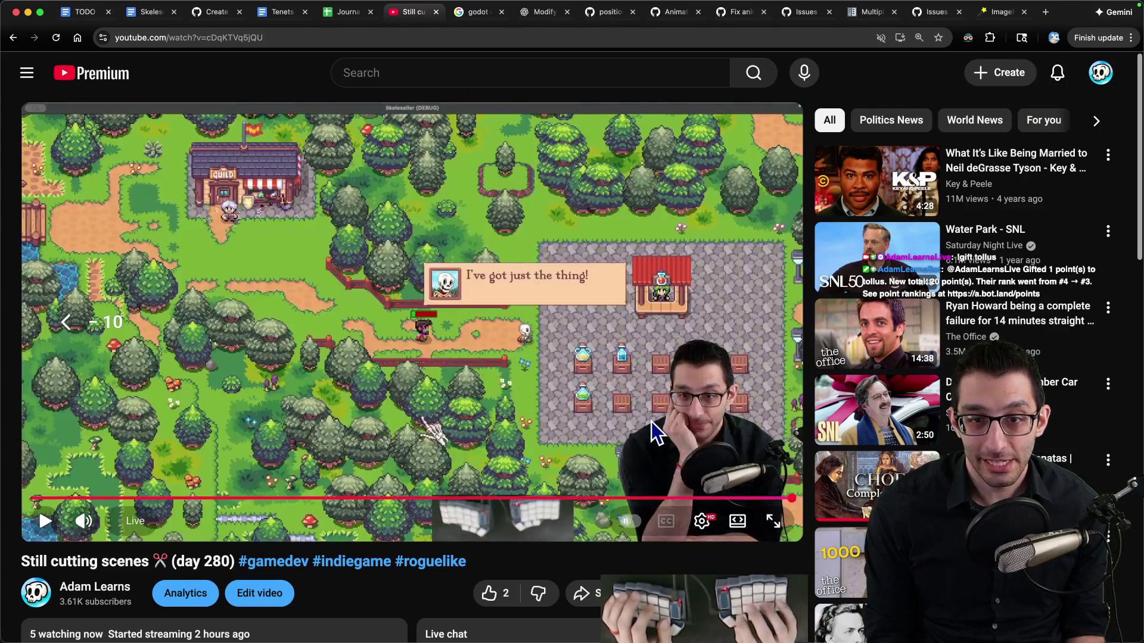
pyautogui.click(651, 422)
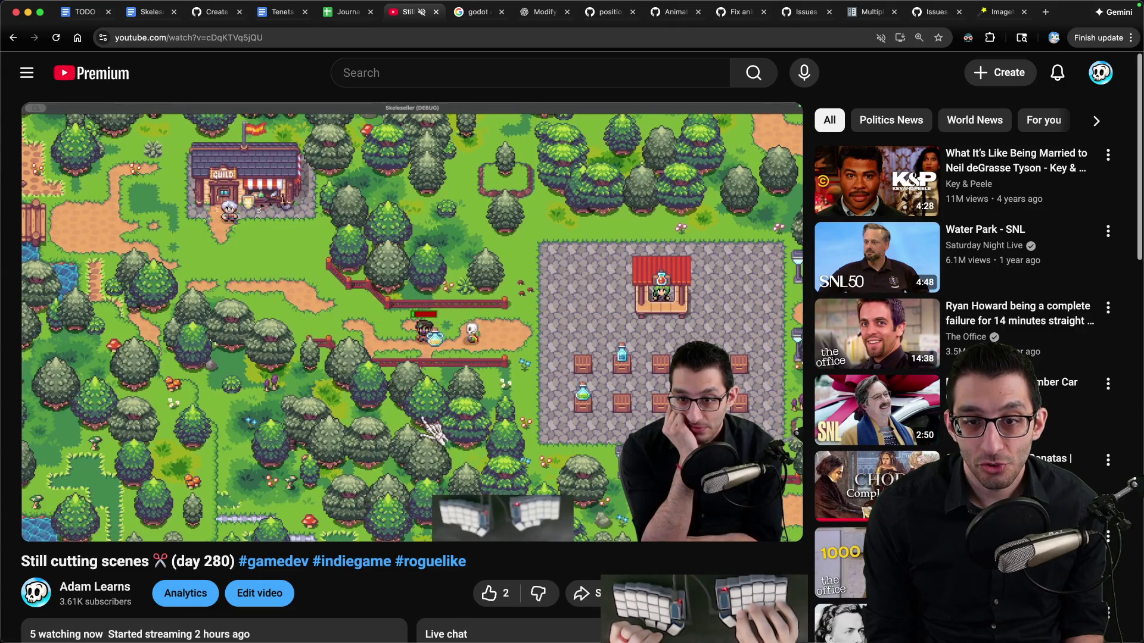
pyautogui.click(652, 422)
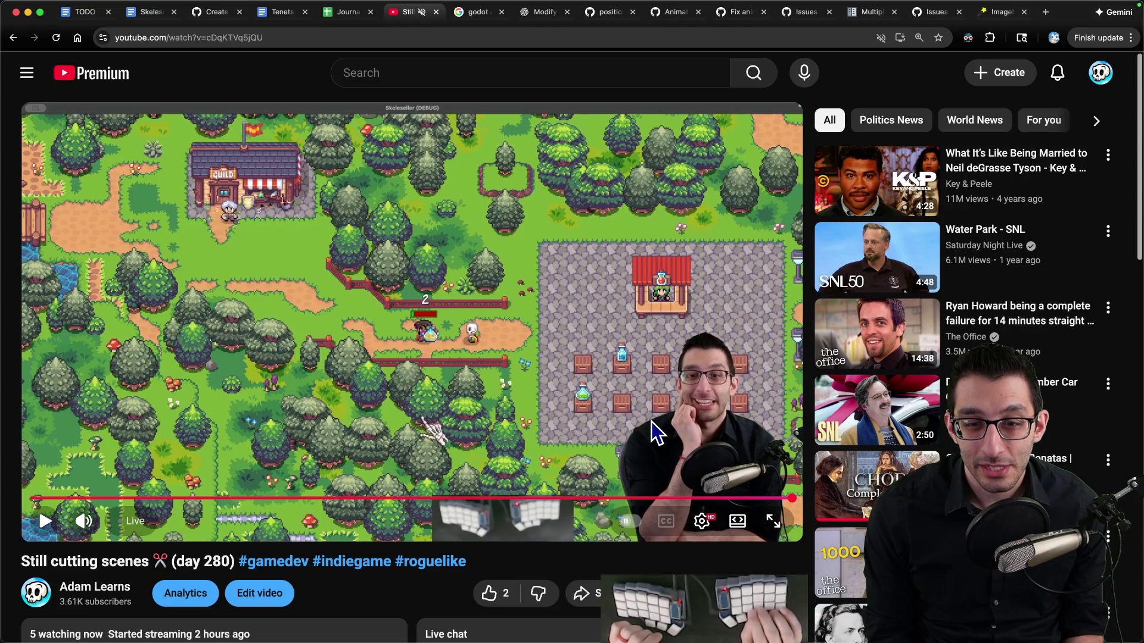
pyautogui.press('f')
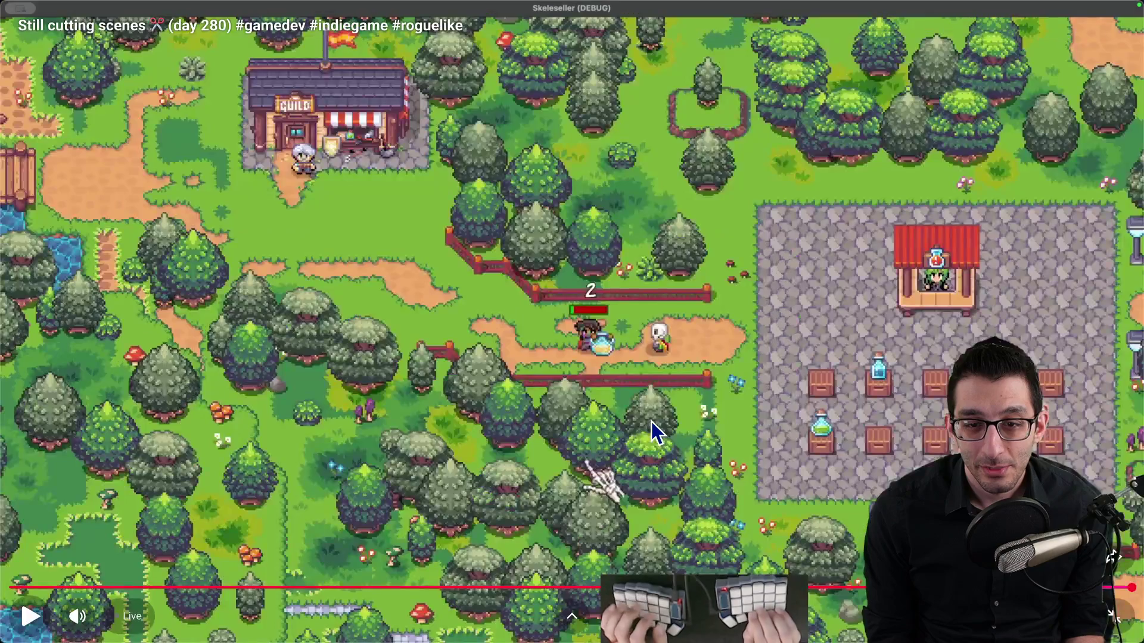
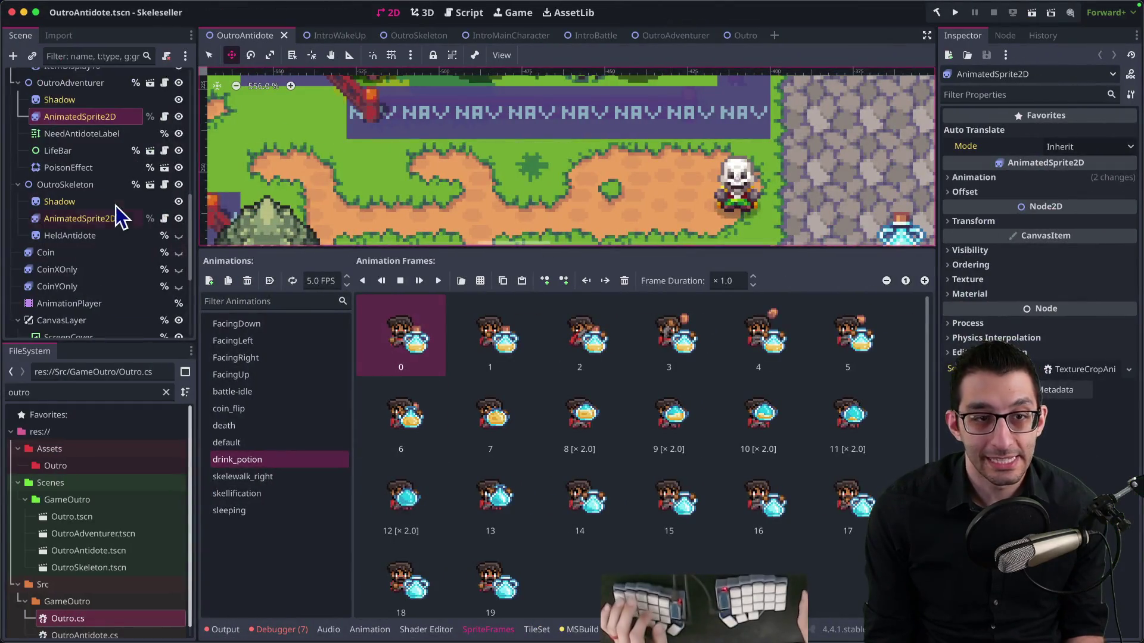
# Load the start_scene animation on the cutscene's AnimationPlayer
pyautogui.click(68, 214)
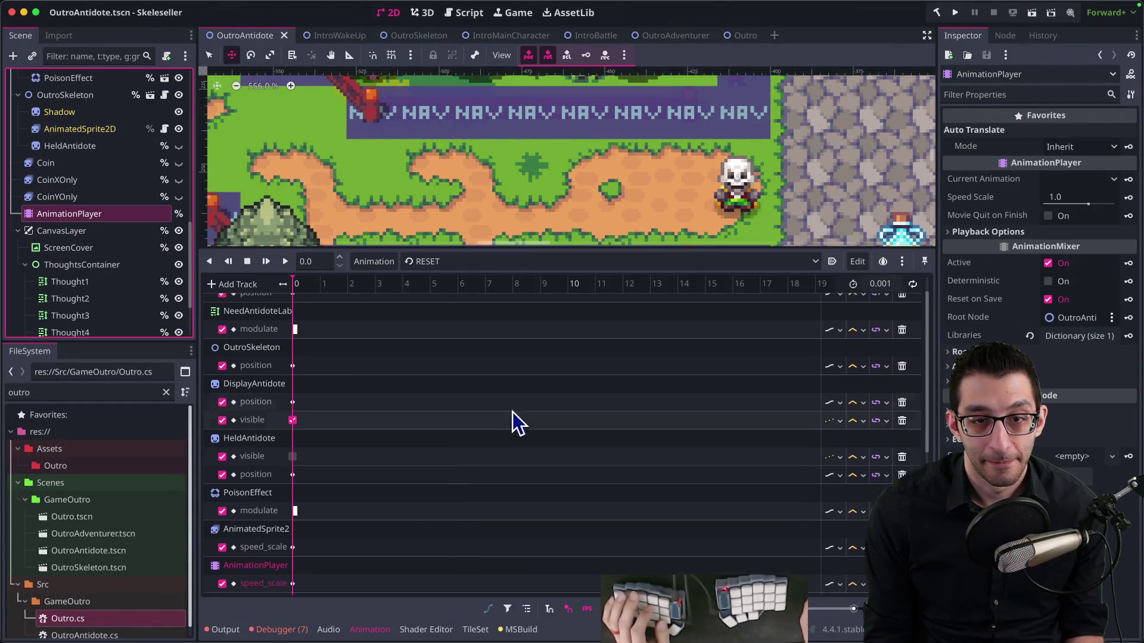
pyautogui.click(479, 261)
pyautogui.click(477, 295)
pyautogui.scroll(-3, 467, 409)
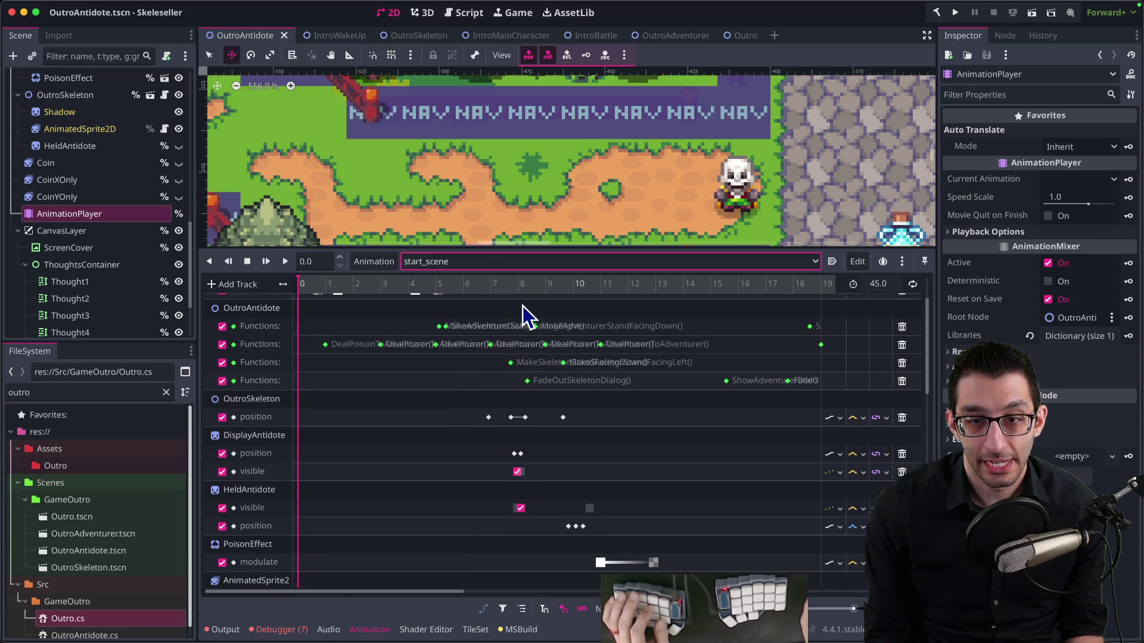
# Scrub the start_scene preview between 7.8 and 8.06 seconds, settling just under 8 s
pyautogui.click(510, 285)
pyautogui.scroll(5, 856, 617)
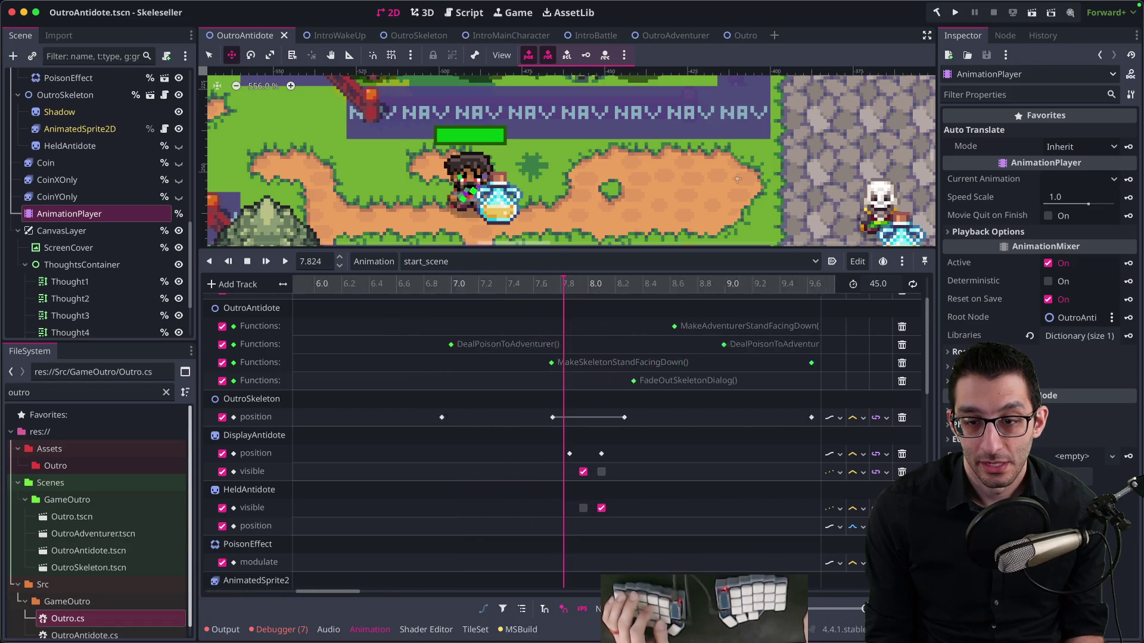
pyautogui.scroll(-1, 792, 567)
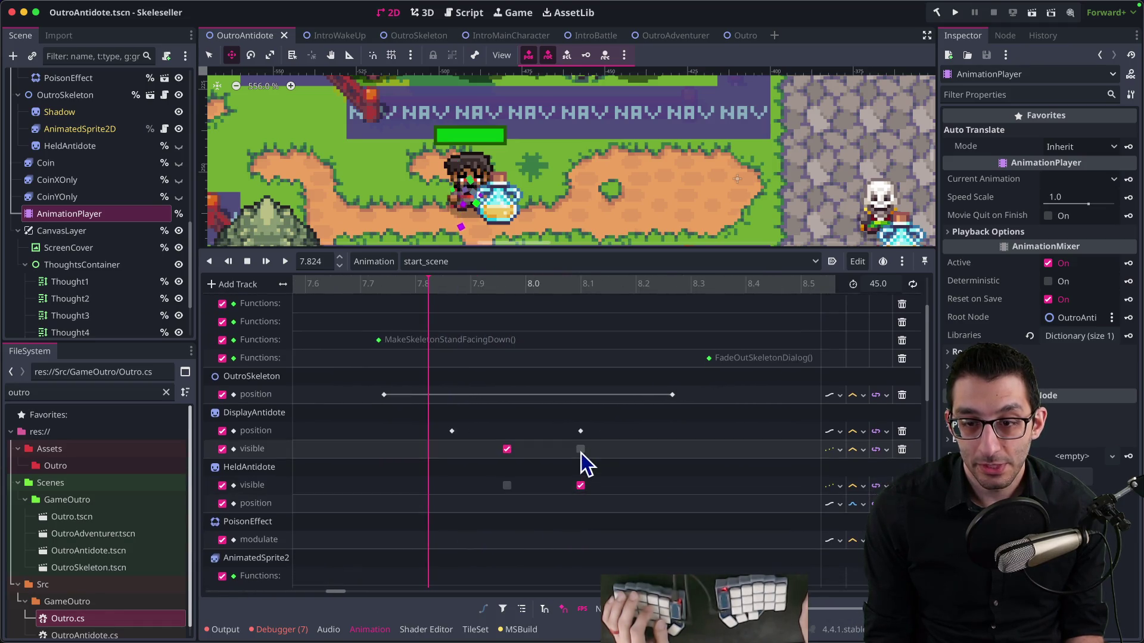
pyautogui.click(463, 282)
pyautogui.moveTo(463, 282)
pyautogui.mouseDown()
pyautogui.moveTo(615, 298)
pyautogui.moveTo(492, 306)
pyautogui.moveTo(542, 307)
pyautogui.mouseUp()
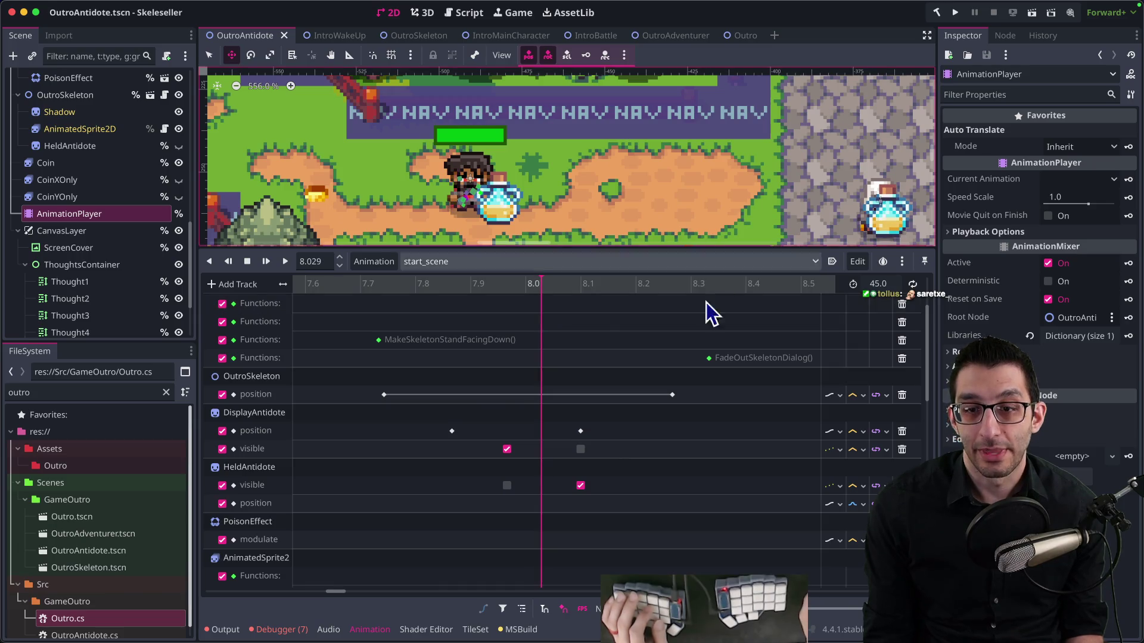
pyautogui.scroll(-2, 672, 345)
pyautogui.scroll(-2, 735, 235)
pyautogui.moveTo(662, 154); pyautogui.dragTo(635, 136)
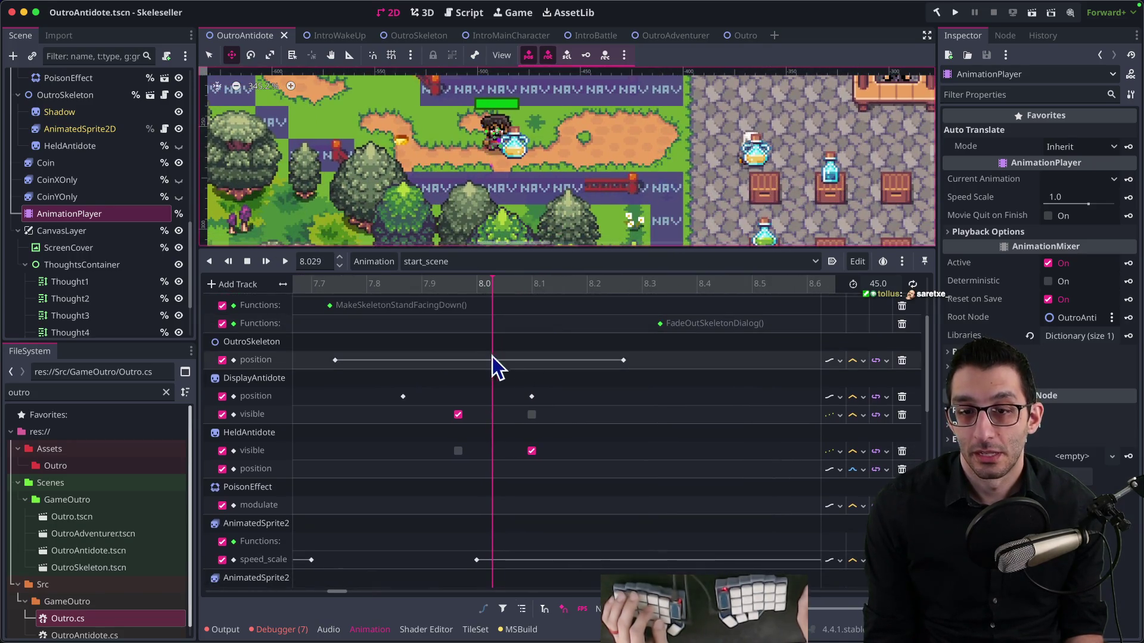
pyautogui.click(468, 285)
pyautogui.moveTo(508, 294)
pyautogui.mouseDown()
pyautogui.moveTo(556, 298)
pyautogui.moveTo(448, 295)
pyautogui.moveTo(532, 300)
pyautogui.mouseUp()
pyautogui.hscroll(3, 687, 401)
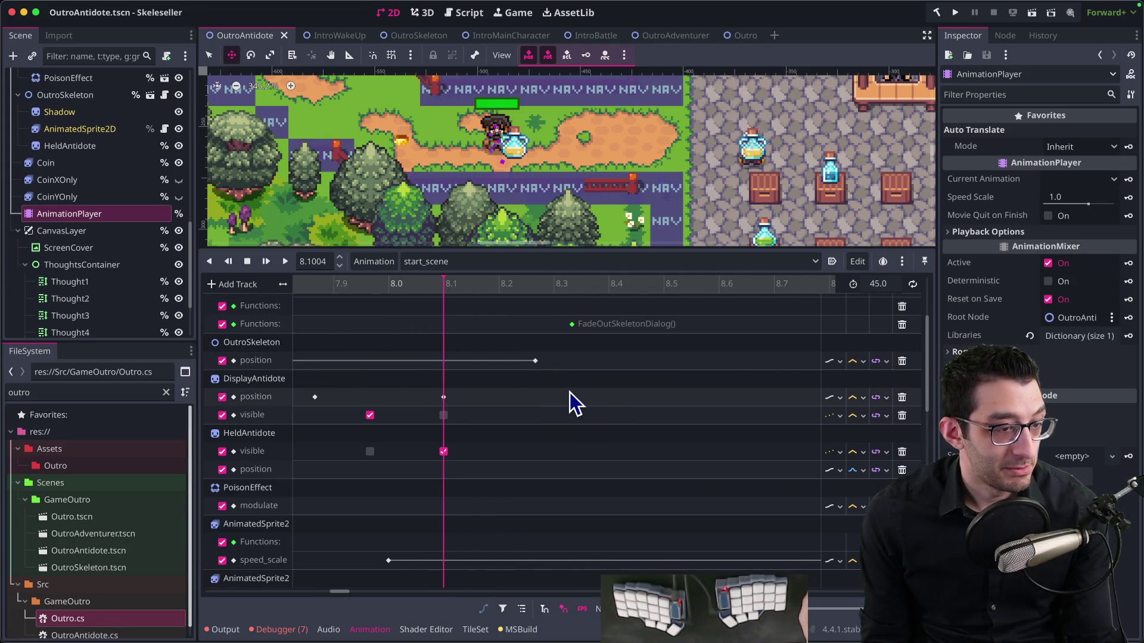
pyautogui.hscroll(3, 706, 401)
pyautogui.moveTo(507, 293); pyautogui.dragTo(678, 292)
pyautogui.hscroll(8, 710, 358)
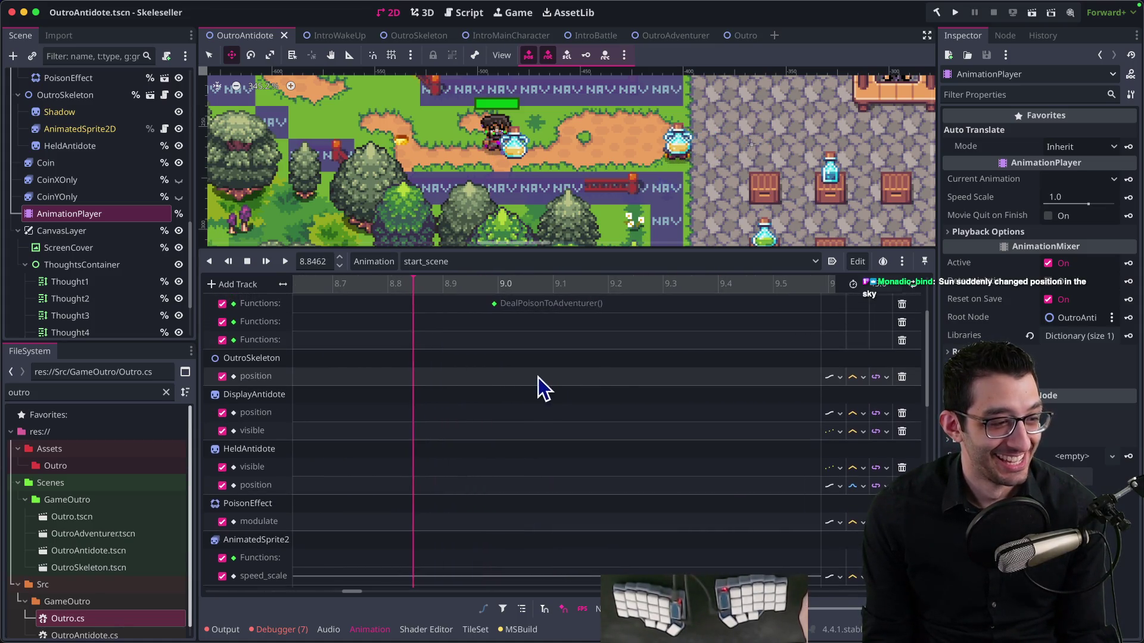
pyautogui.moveTo(487, 290)
pyautogui.mouseDown()
pyautogui.moveTo(628, 293)
pyautogui.moveTo(736, 345)
pyautogui.mouseUp()
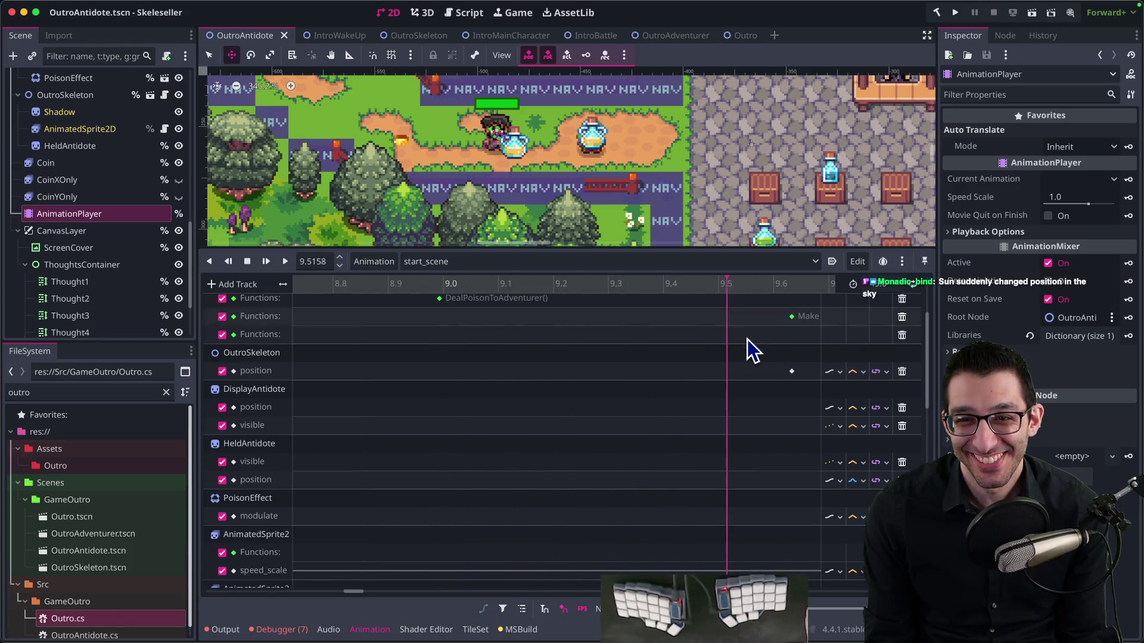
pyautogui.hscroll(5, 470, 319)
pyautogui.moveTo(536, 291); pyautogui.dragTo(754, 296)
pyautogui.hscroll(6, 596, 369)
pyautogui.moveTo(527, 292); pyautogui.dragTo(583, 291)
pyautogui.scroll(-3, 626, 411)
pyautogui.scroll(-10, 623, 387)
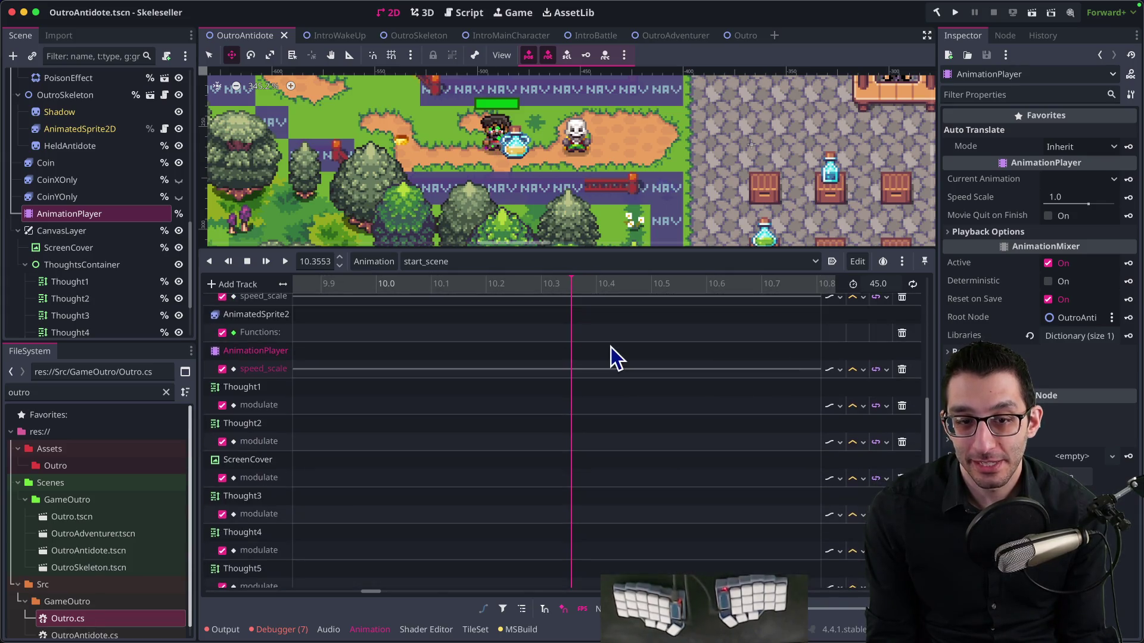
pyautogui.scroll(10, 605, 357)
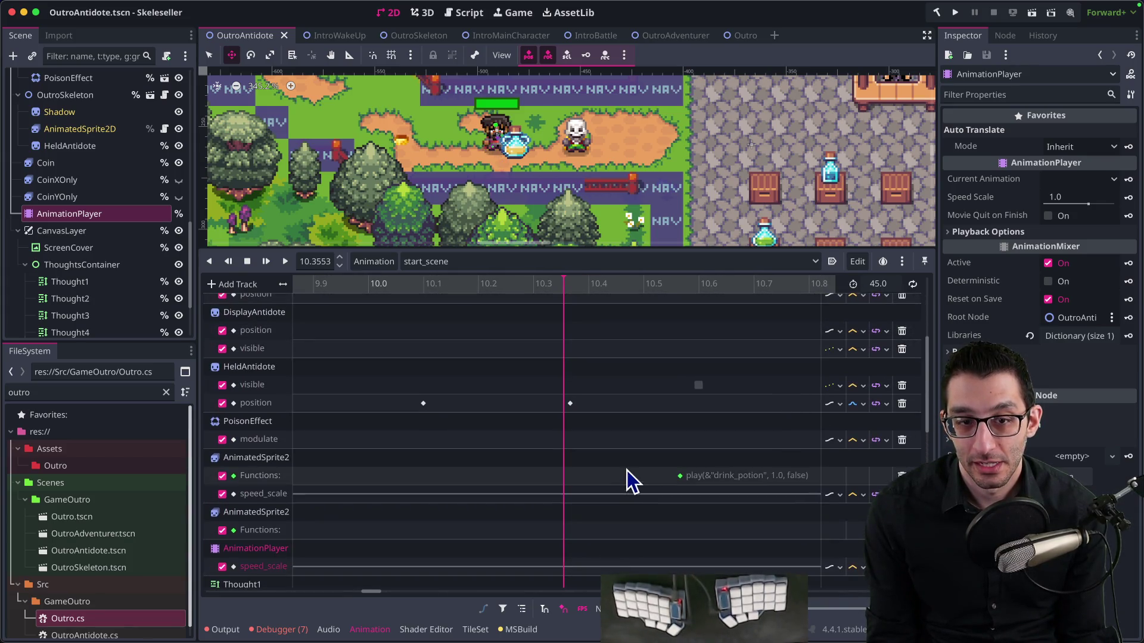
pyautogui.scroll(3, 616, 423)
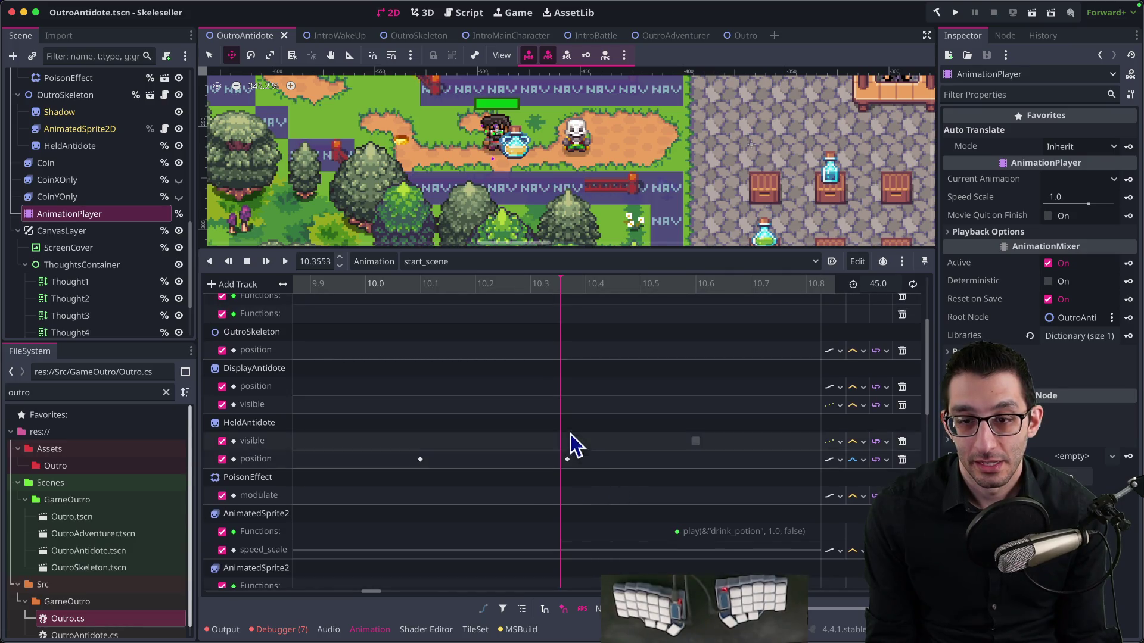
pyautogui.moveTo(560, 285); pyautogui.dragTo(566, 288)
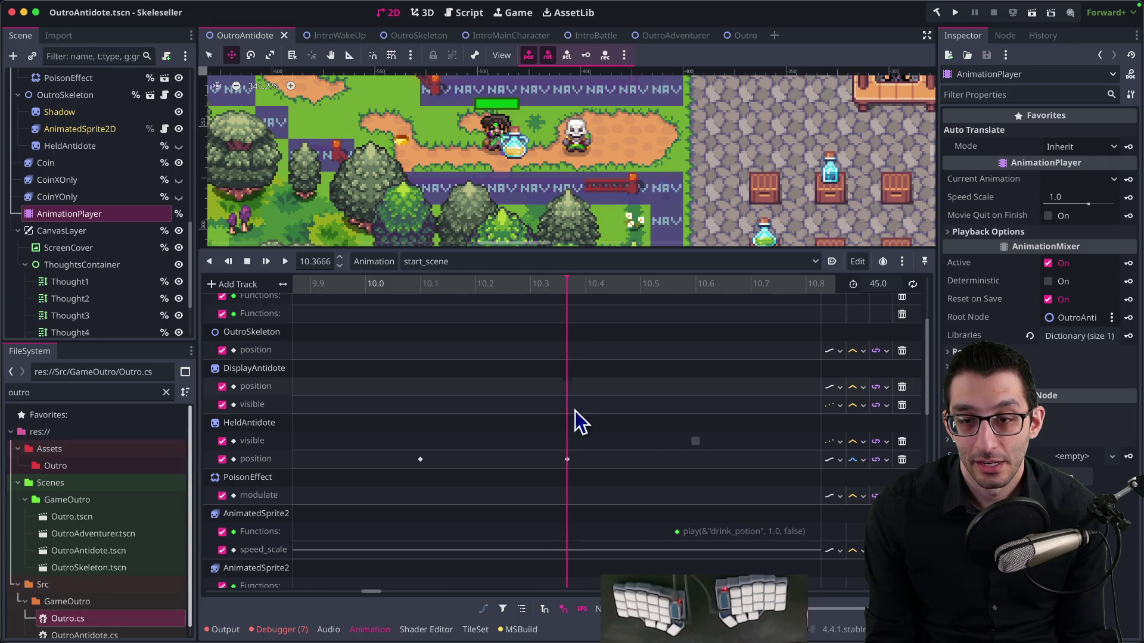
pyautogui.click(609, 285)
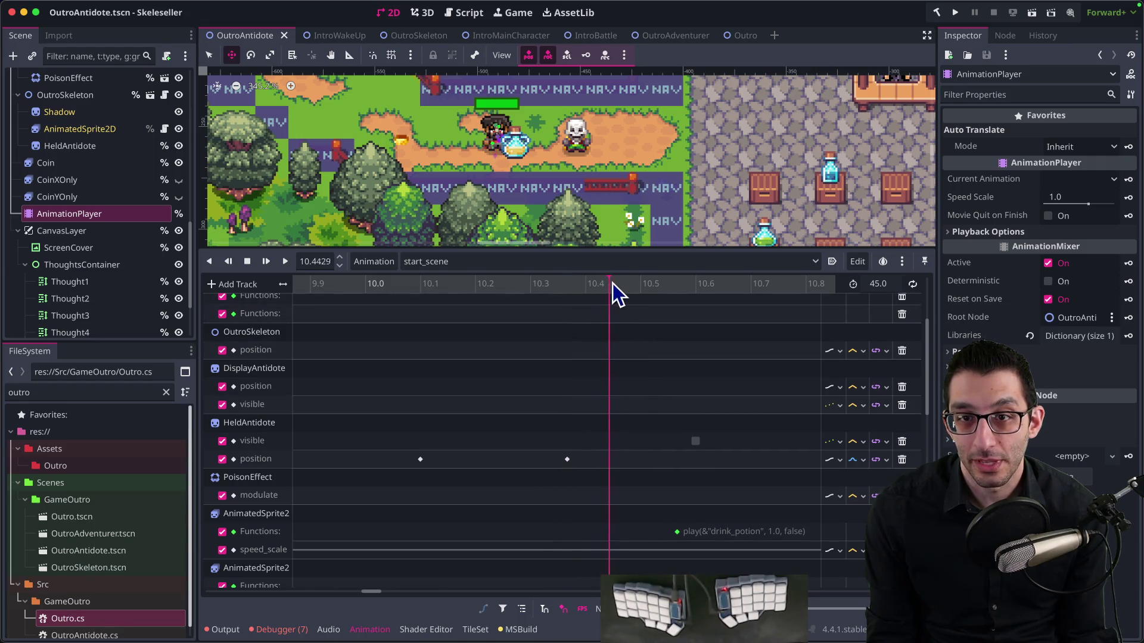
pyautogui.moveTo(663, 294)
pyautogui.mouseDown()
pyautogui.moveTo(567, 298)
pyautogui.moveTo(691, 302)
pyautogui.moveTo(549, 307)
pyautogui.moveTo(652, 316)
pyautogui.mouseUp()
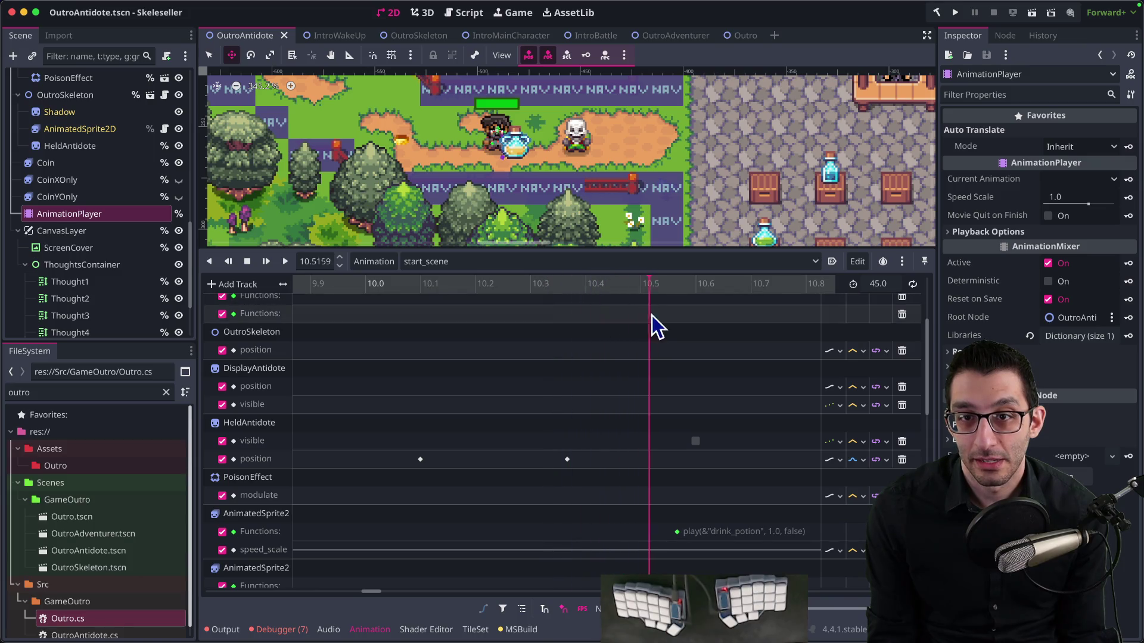
pyautogui.scroll(5, 66, 155)
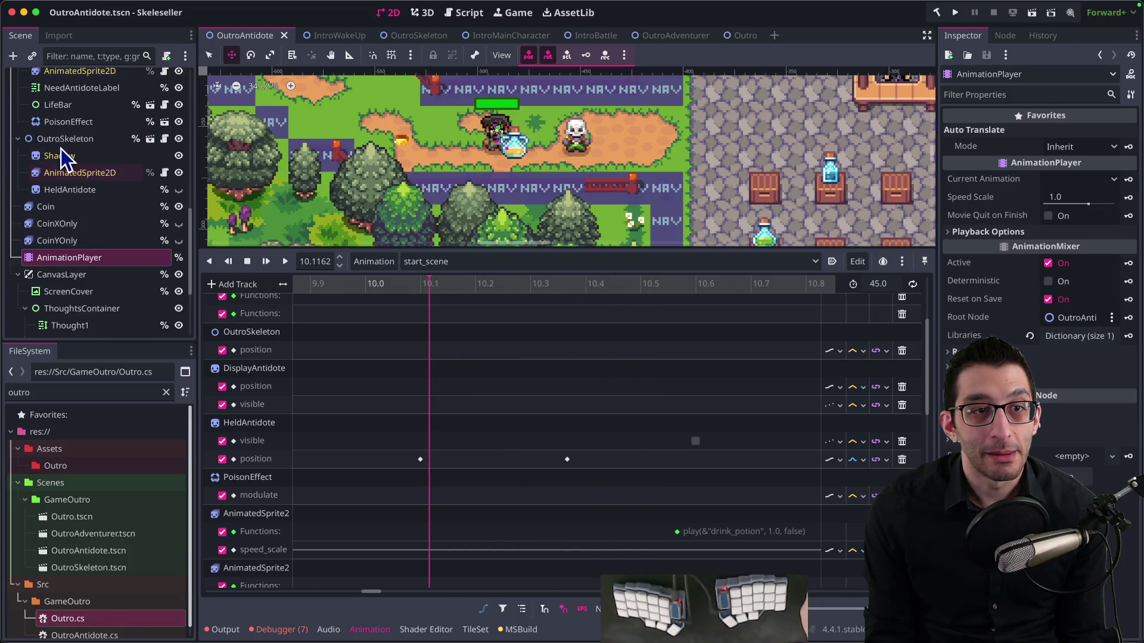
# View the adventurer's FacingUp and FacingDown sprite animation frames
pyautogui.click(84, 117)
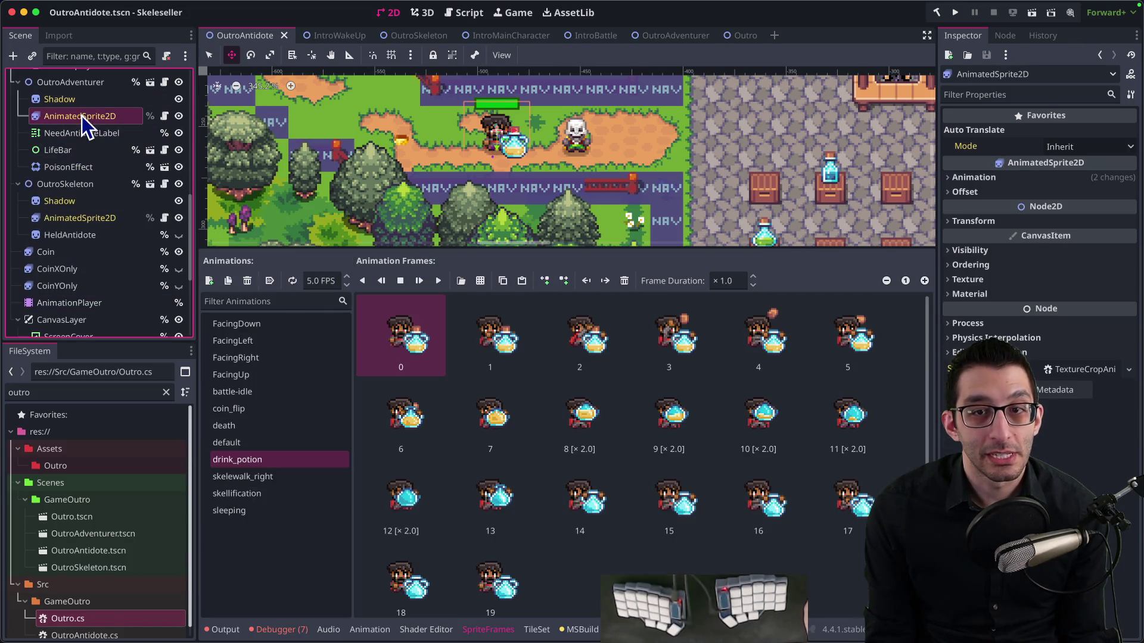
pyautogui.click(262, 379)
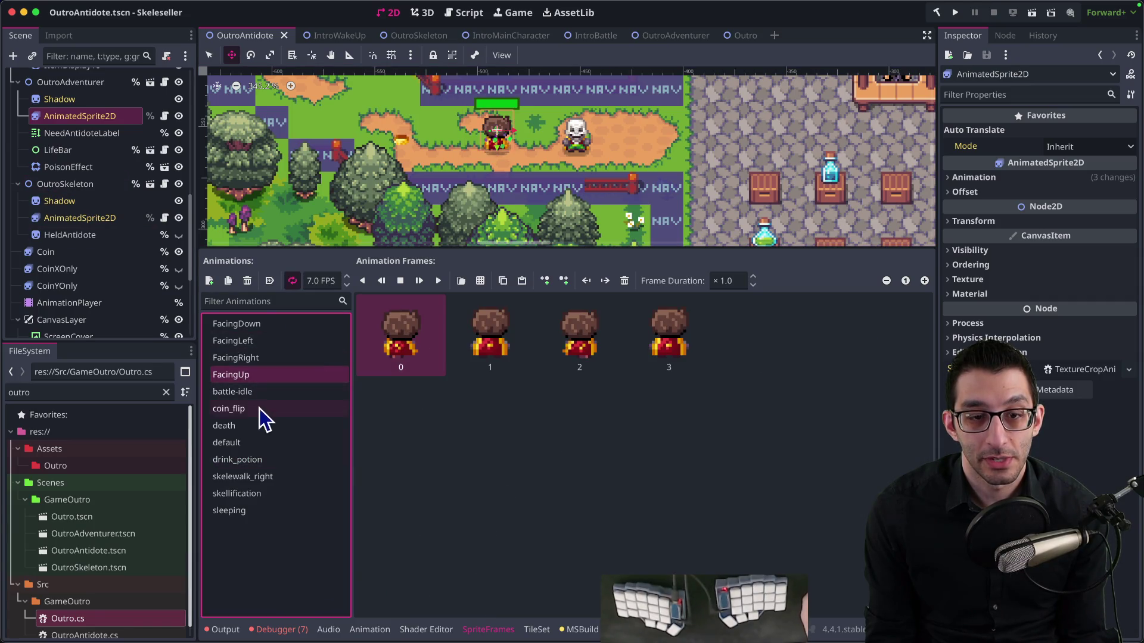
pyautogui.click(259, 325)
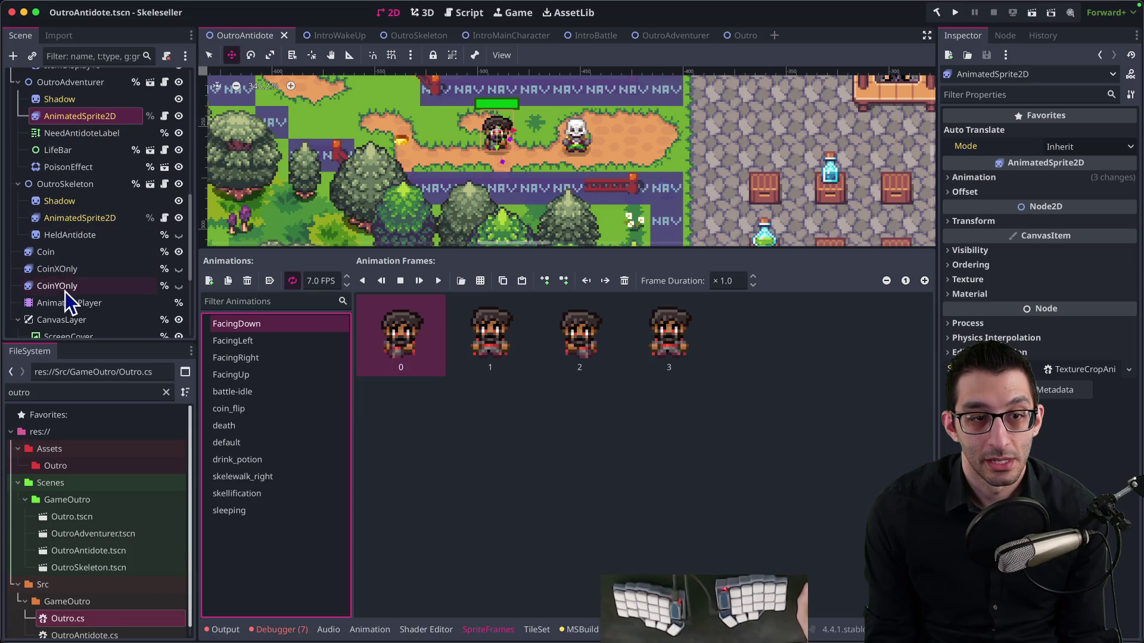
# Scrub the cutscene timeline to about 10.56 s and check the drink_potion call's time
pyautogui.click(67, 302)
pyautogui.moveTo(590, 291); pyautogui.dragTo(551, 288)
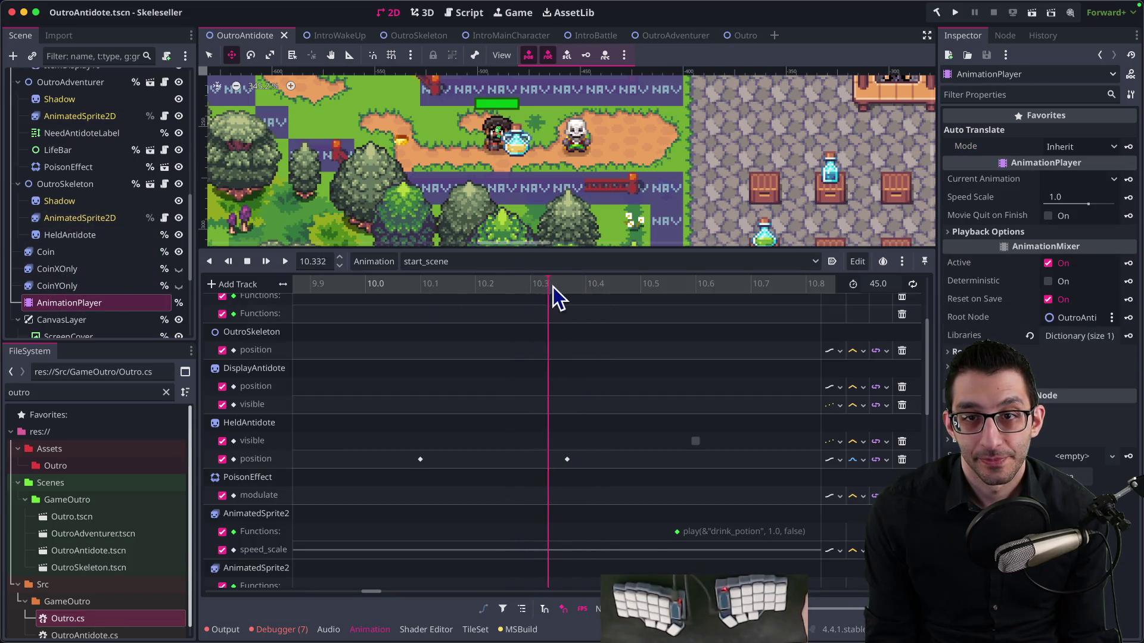
pyautogui.moveTo(660, 294); pyautogui.dragTo(676, 296)
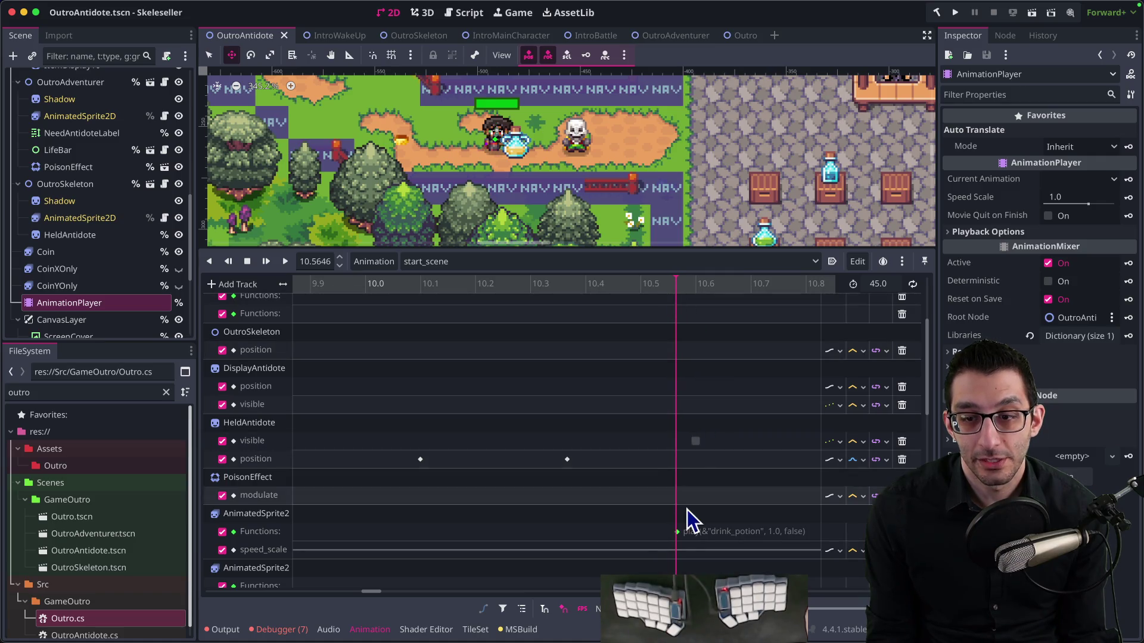
pyautogui.click(676, 532)
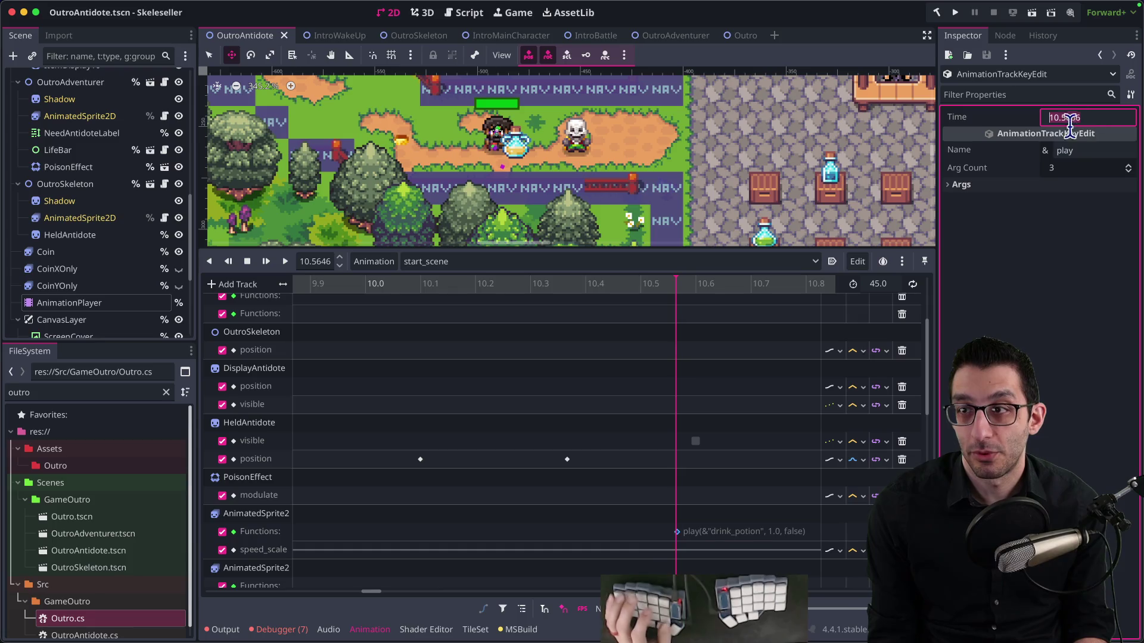
# Retime the HeldAntidote visibility key from 10.6 to 10.5666
pyautogui.click(696, 442)
pyautogui.click(1091, 115)
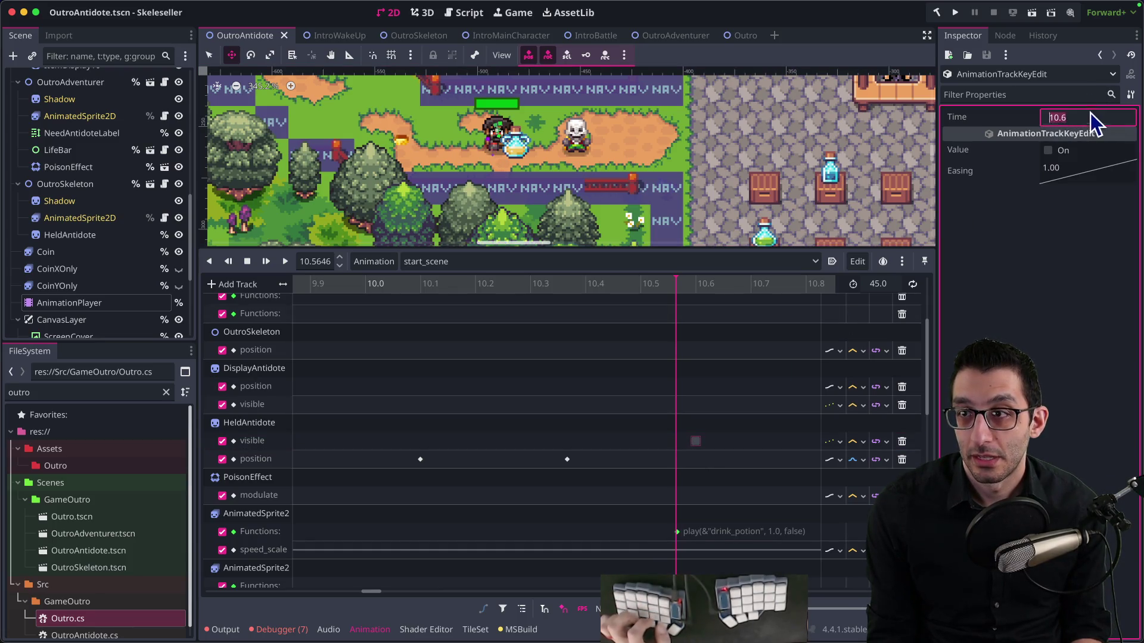
pyautogui.write('10.5666')
pyautogui.press('Return')
pyautogui.press('super+Tab')
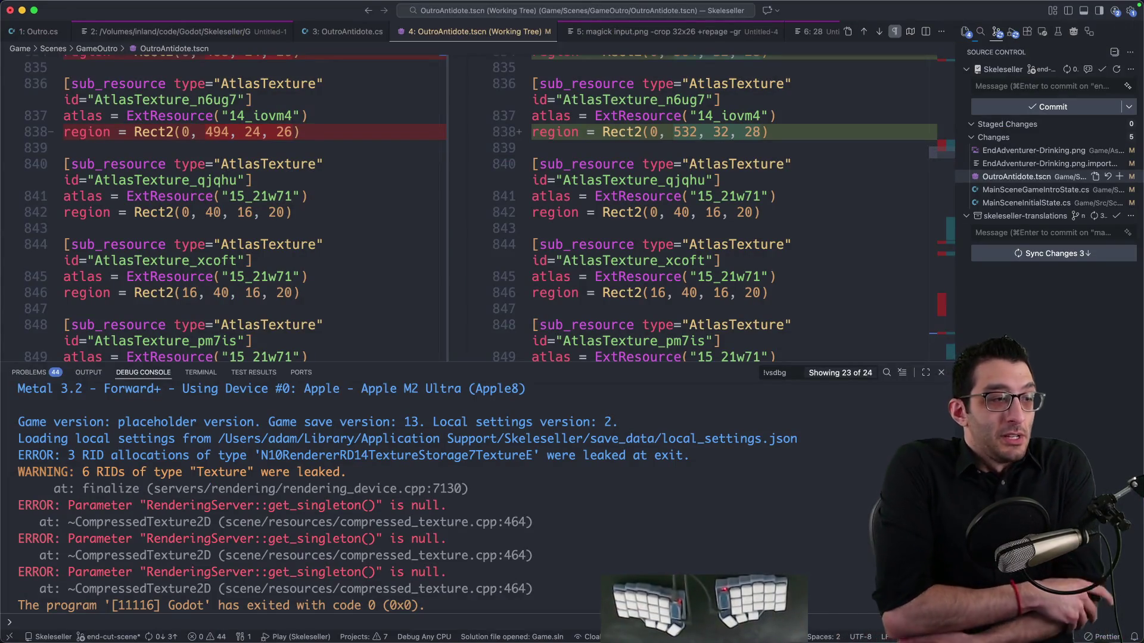
# Launch a Skeleseller debug run with F5 and watch the outro antidote cutscene play
pyautogui.press('F5')
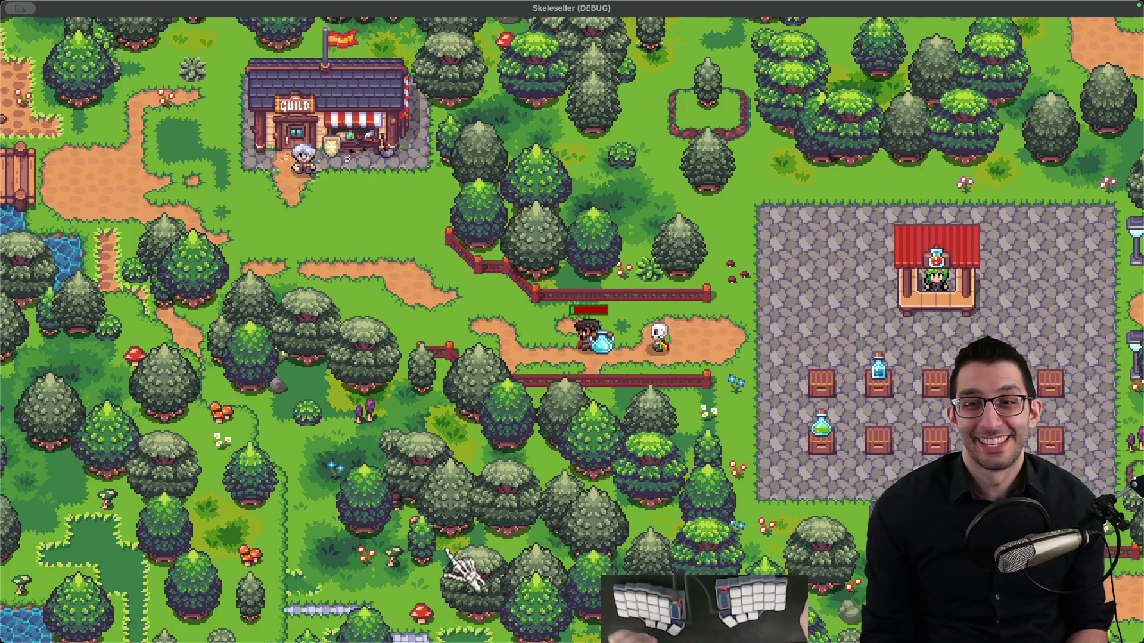
pyautogui.moveTo(730, 638)
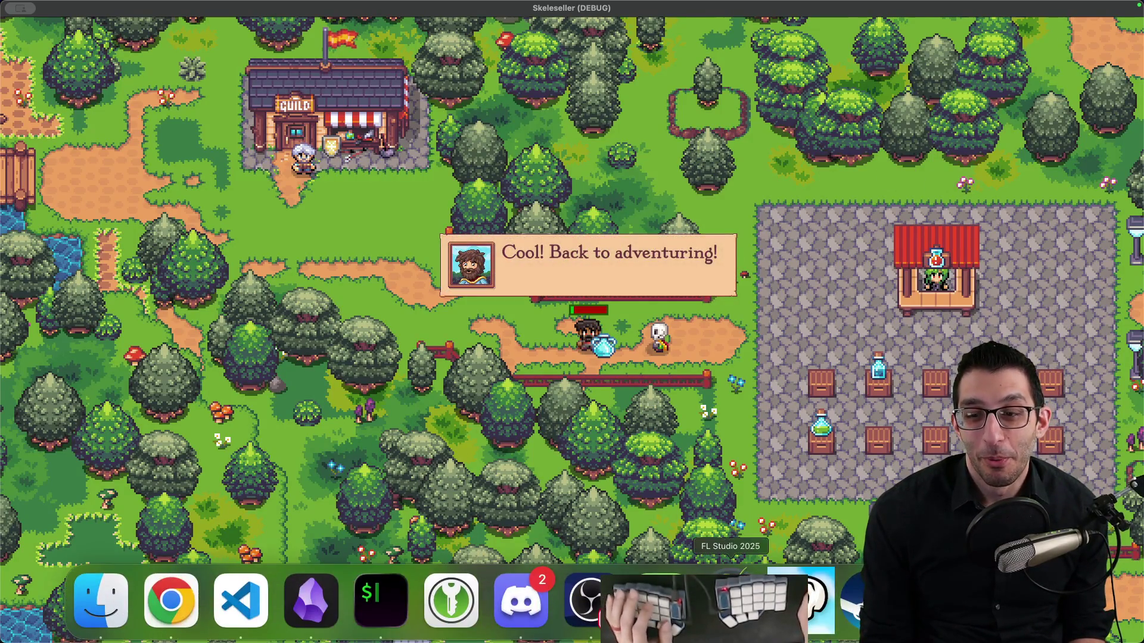
pyautogui.press('super+Tab')
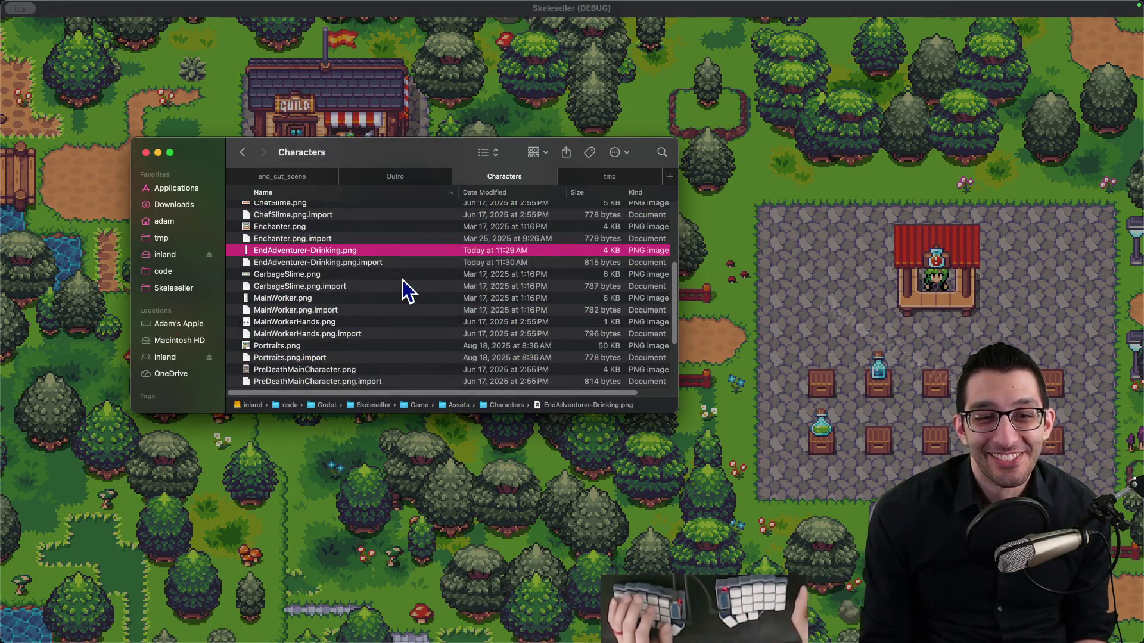
# Browse a new Finder tab to Game/Assets/Items and open oryx_items.png in Affinity
pyautogui.press('super+t')
pyautogui.doubleClick(324, 220)
pyautogui.write('as')
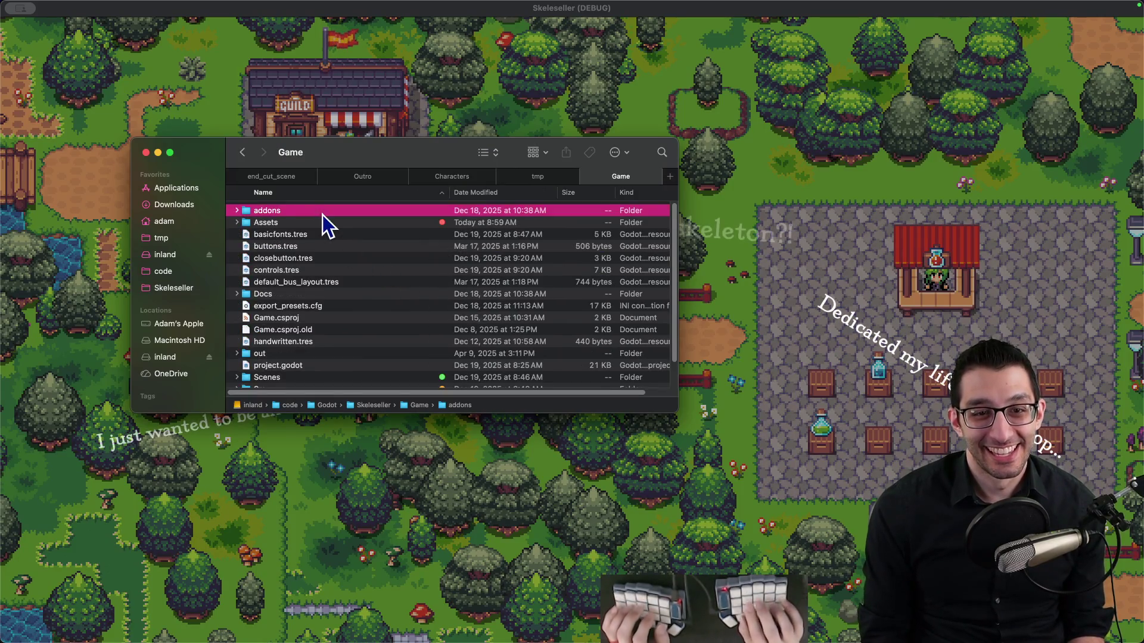
pyautogui.press('super+Down')
pyautogui.write('it')
pyautogui.press('super+Down')
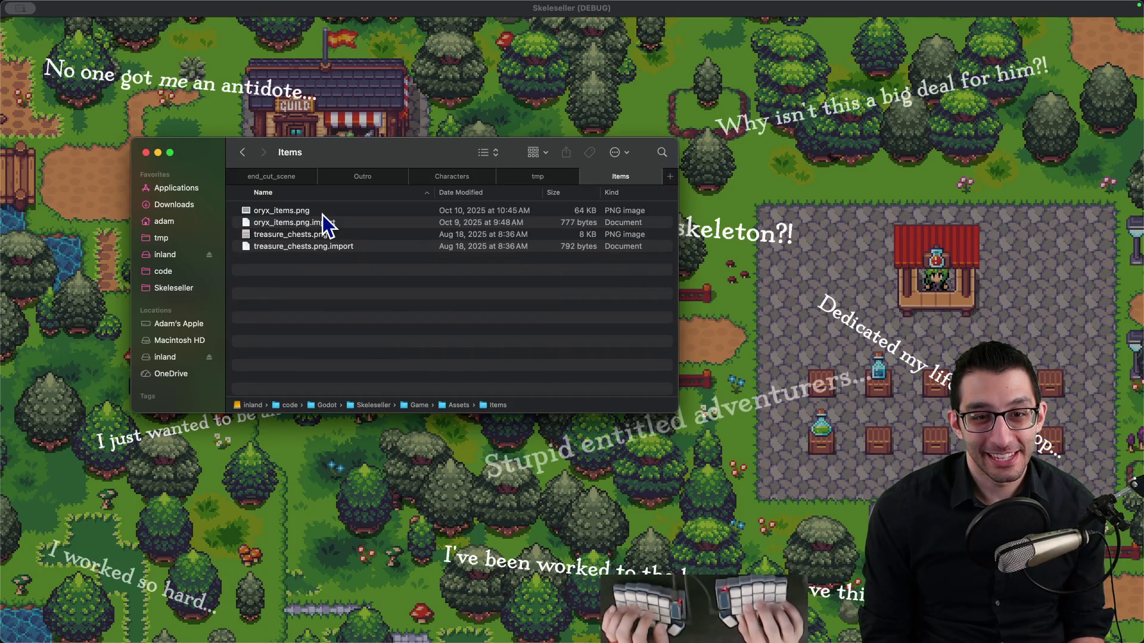
pyautogui.press('Down')
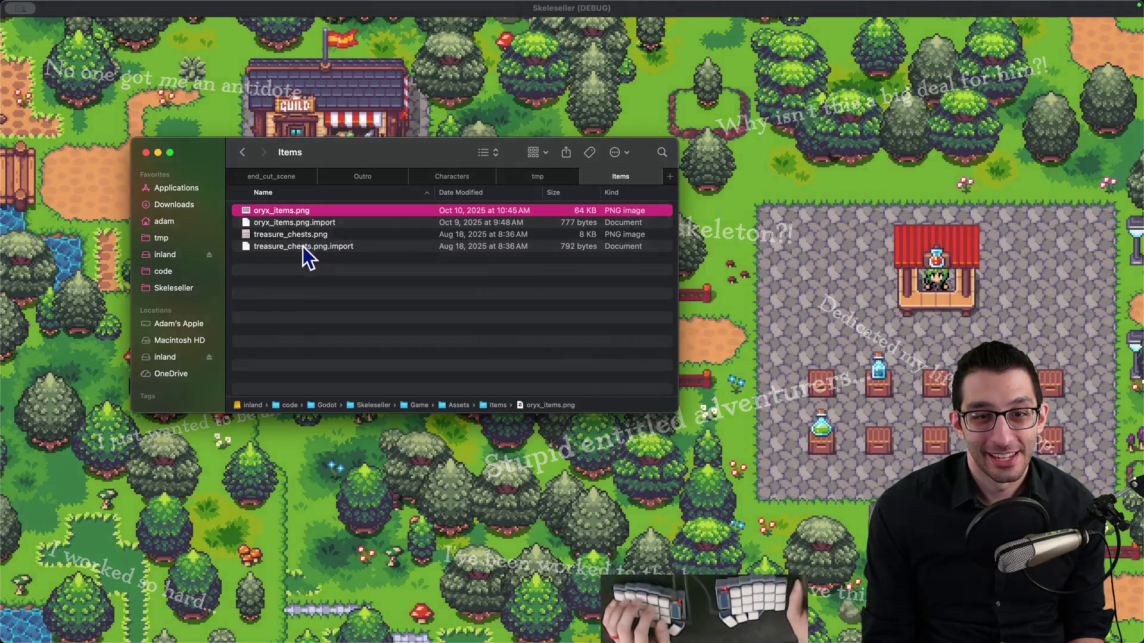
pyautogui.doubleClick(299, 212)
pyautogui.scroll(15, 484, 139)
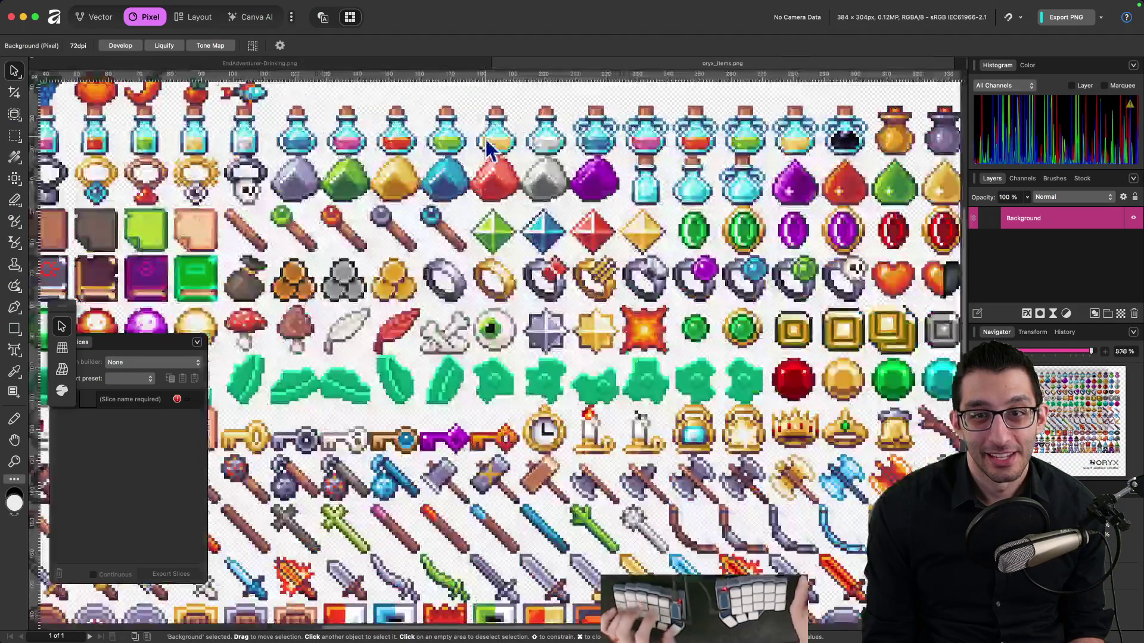
# Zoom into the potion sprites, undo an accidental one-pixel nudge, and bring up Mission Control
pyautogui.scroll(2, 398, 275)
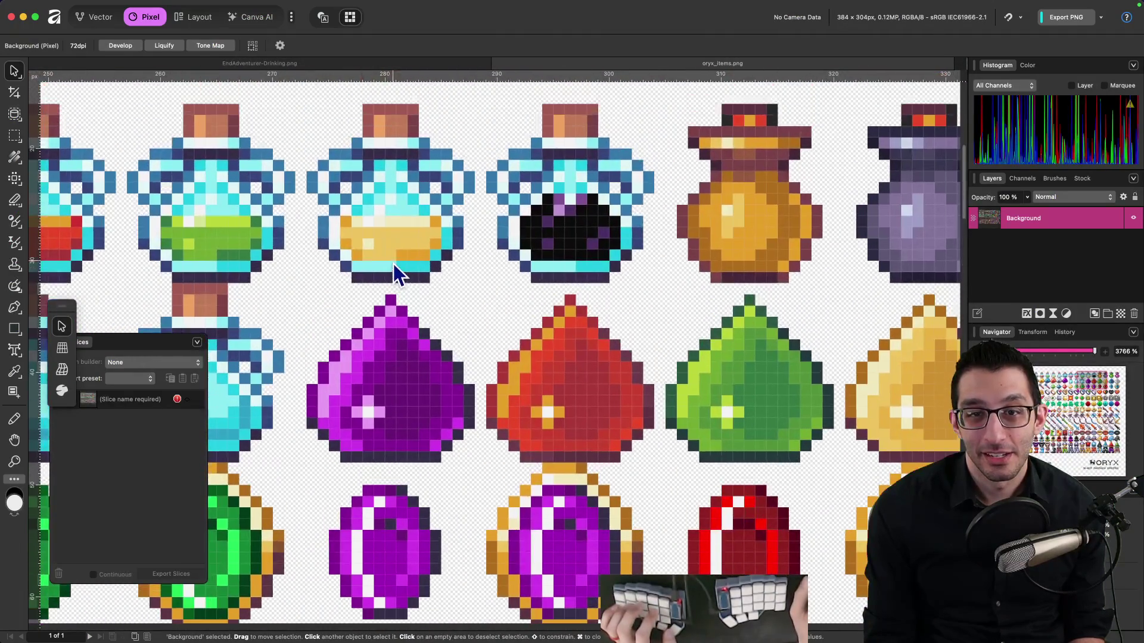
pyautogui.moveTo(372, 244); pyautogui.dragTo(387, 271)
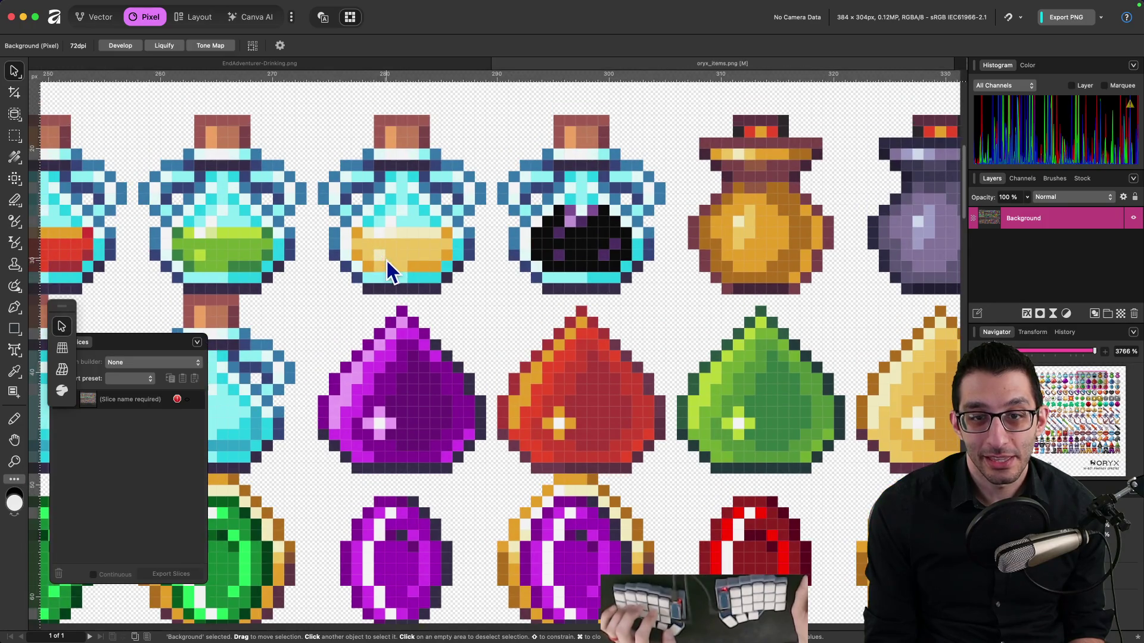
pyautogui.press('super+z')
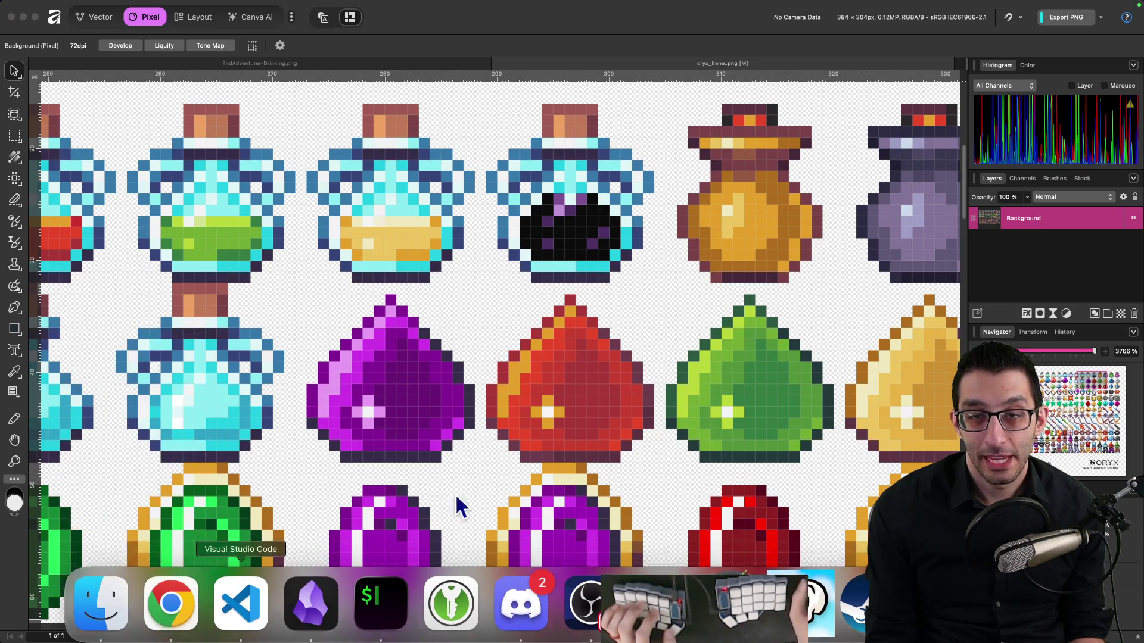
pyautogui.hotkey('ctrl', 'Up')
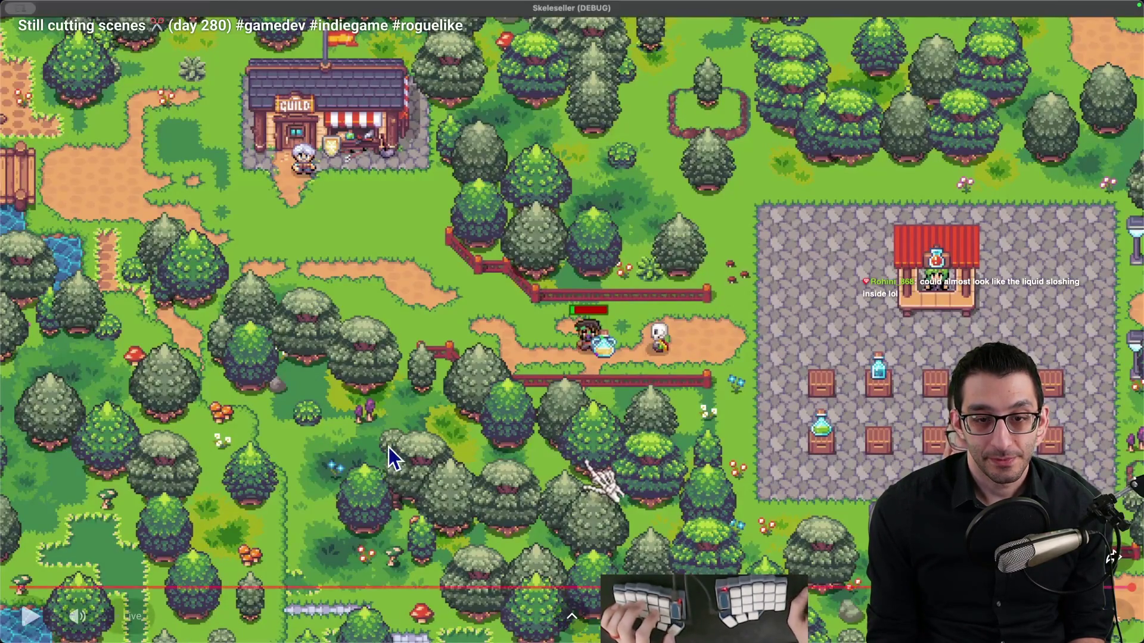
# Rewind the stream 30 seconds and pause fullscreen on the skeleton's potion handoff
pyautogui.press('Escape')
pyautogui.press('j')
pyautogui.press('j')
pyautogui.press('j')
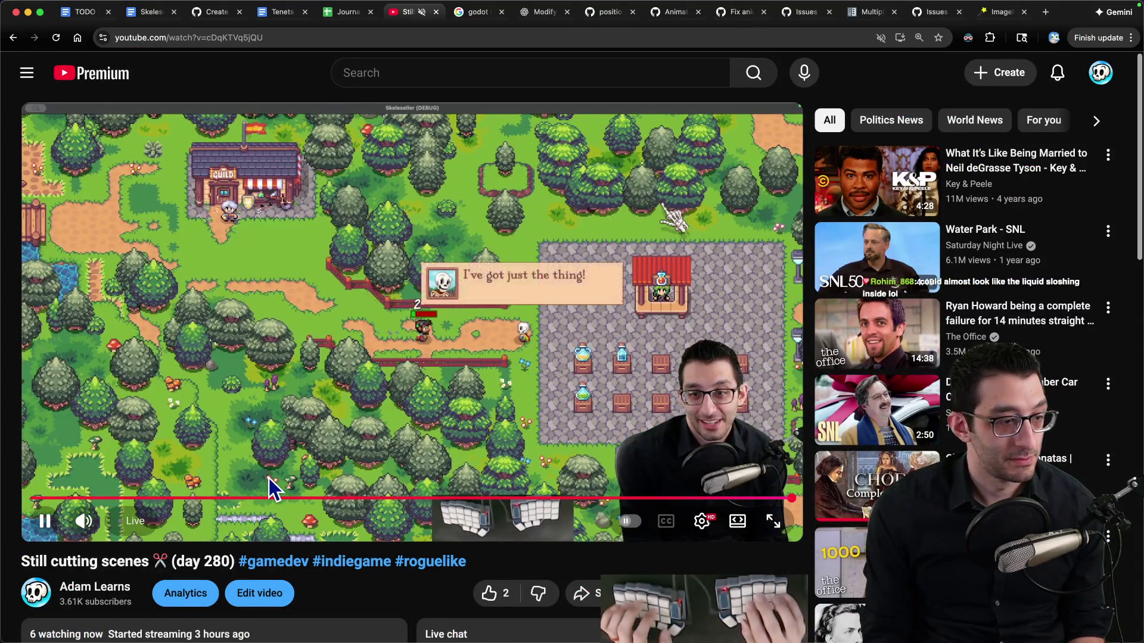
pyautogui.press('f')
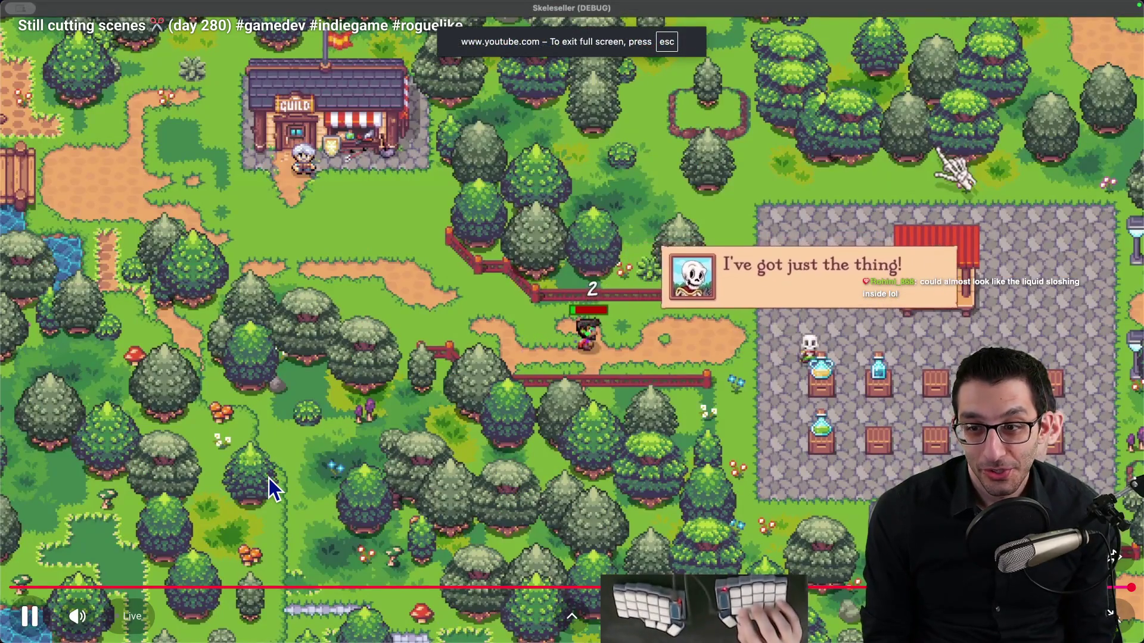
pyautogui.press('k')
pyautogui.press('k')
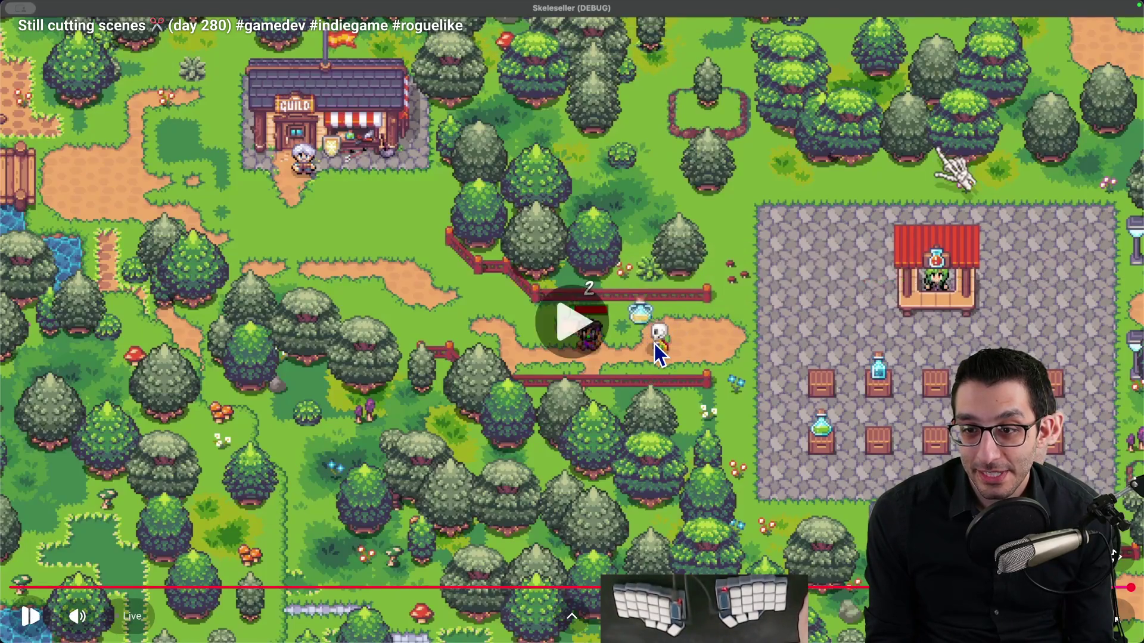
pyautogui.press('k')
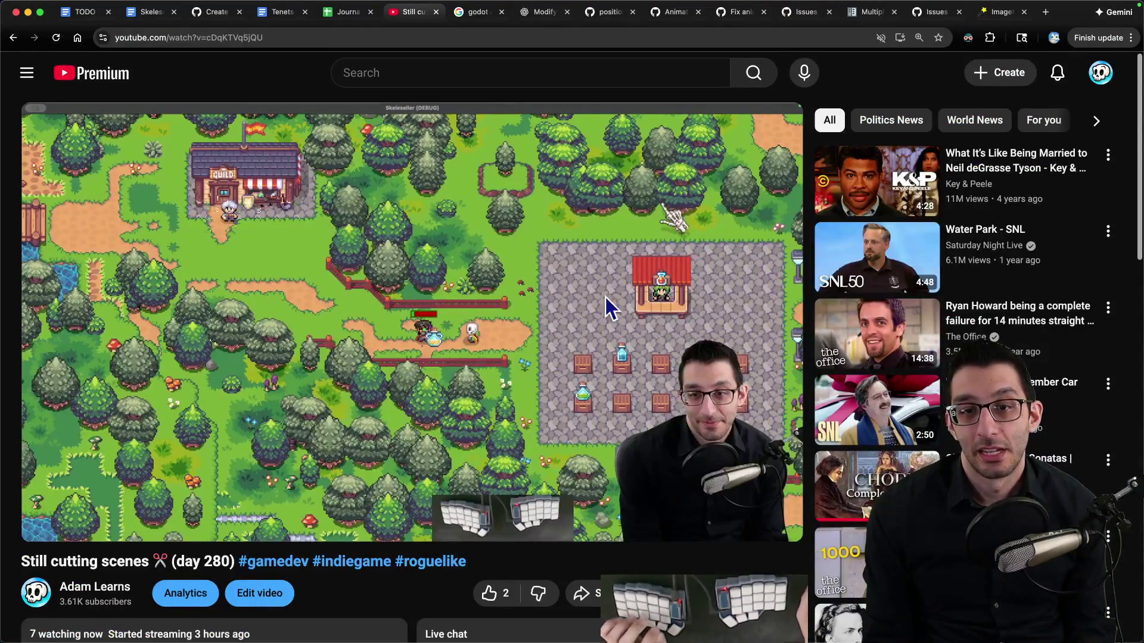
pyautogui.moveTo(809, 637)
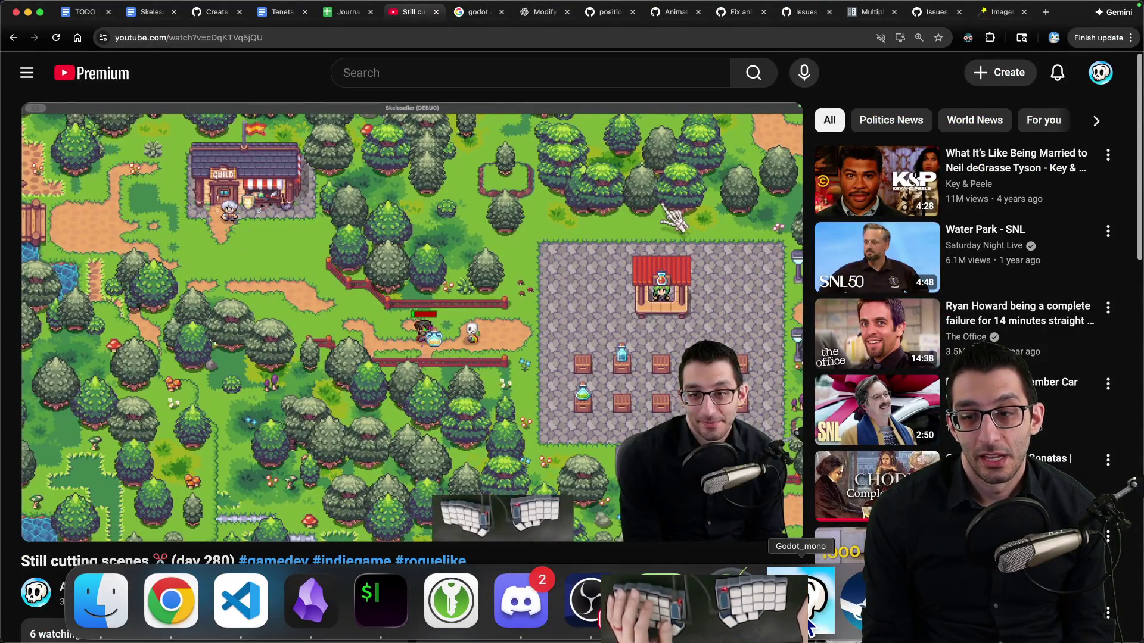
pyautogui.click(660, 600)
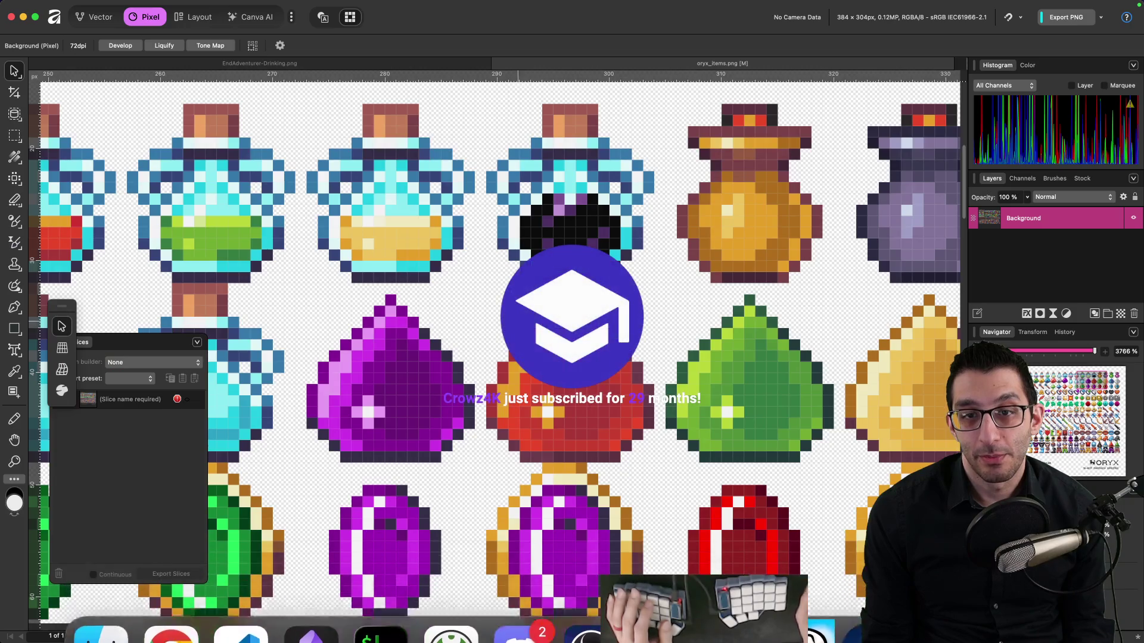
# Switch to the EndAdventurer-Drinking.png document and zoom out to see the whole sprite
pyautogui.click(323, 63)
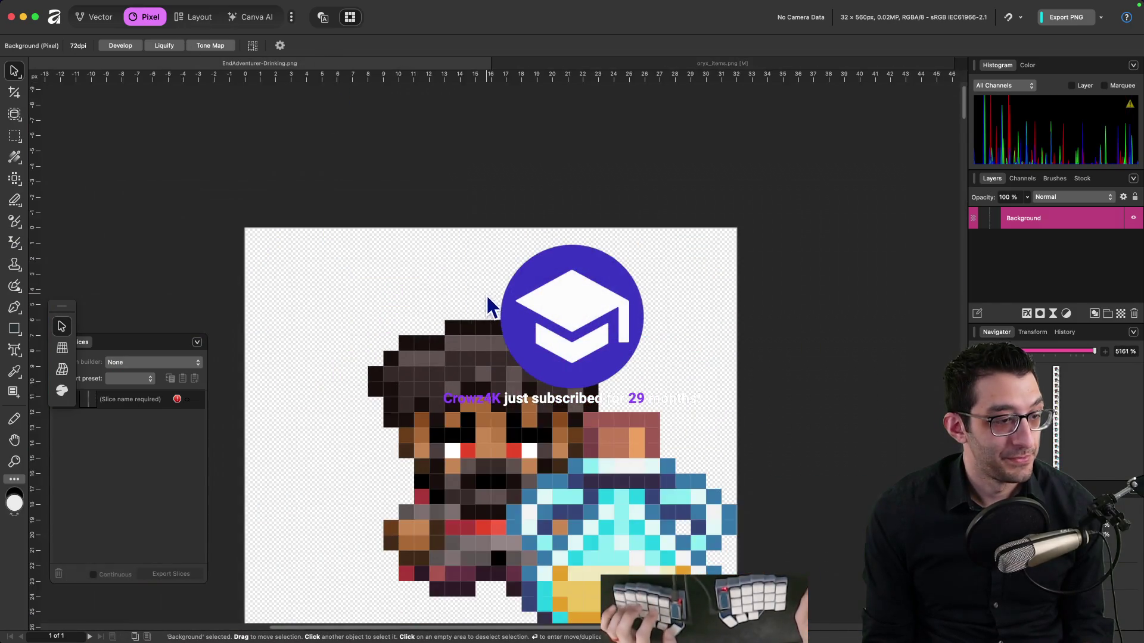
pyautogui.scroll(-2, 488, 306)
pyautogui.scroll(-3, 495, 286)
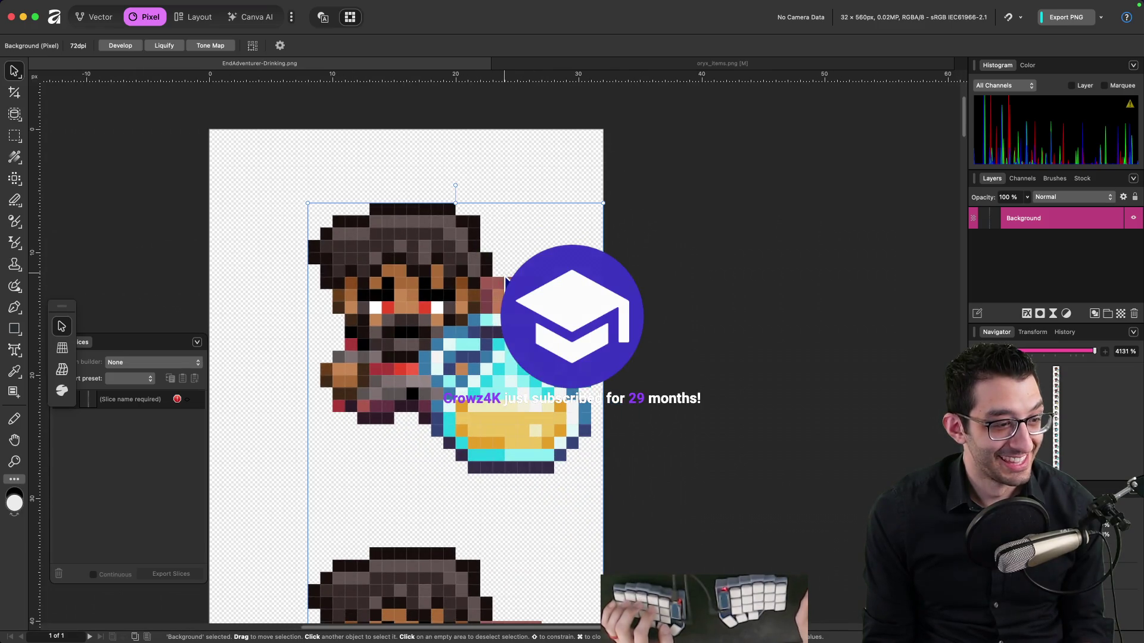
pyautogui.scroll(-3, 447, 358)
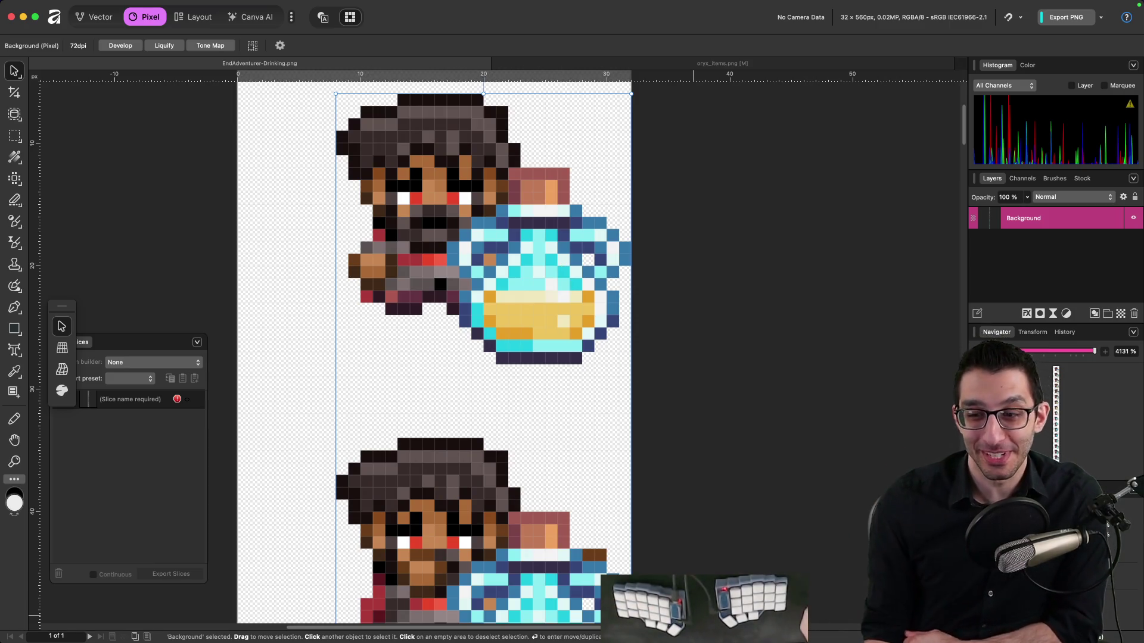
pyautogui.moveTo(685, 640)
pyautogui.press('super+Tab')
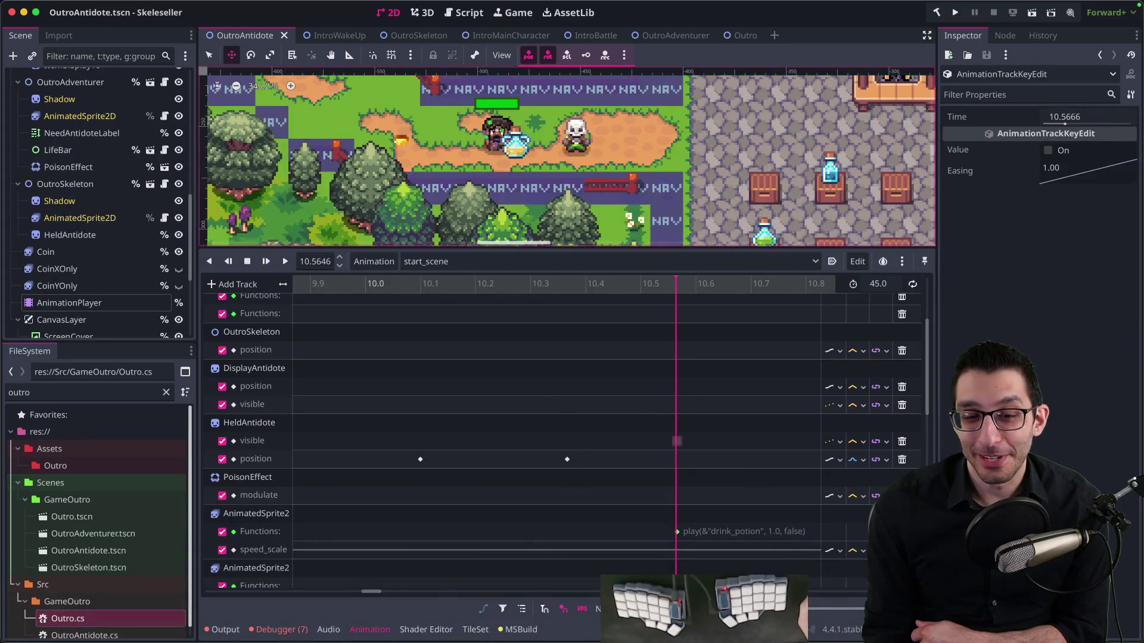
pyautogui.click(171, 602)
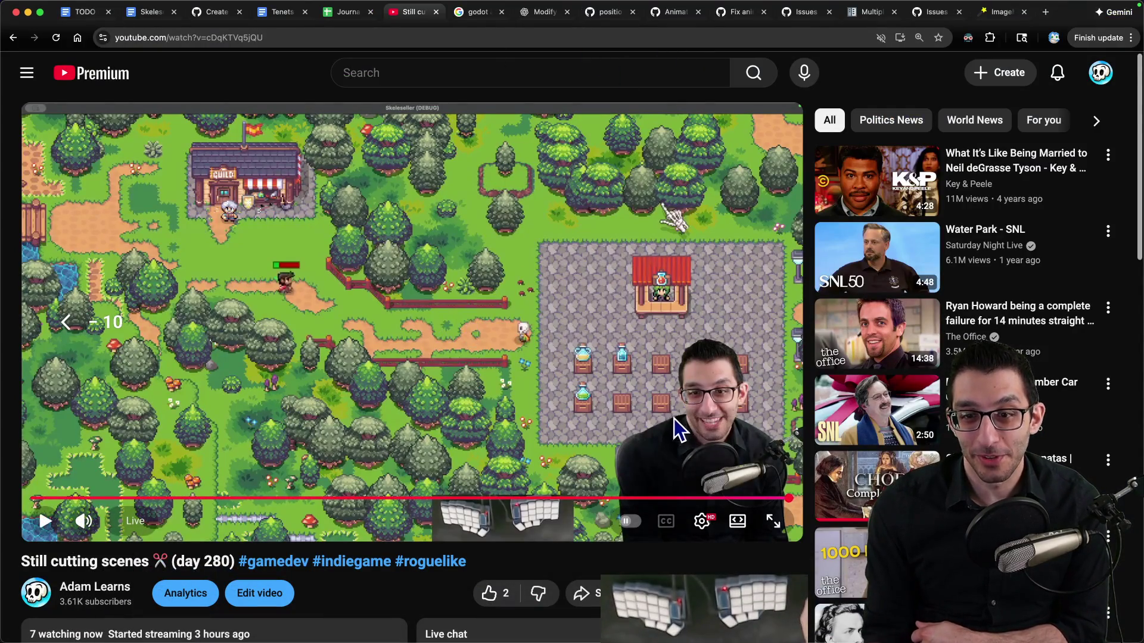
# Rewind the video 10 seconds and replay it fullscreen until "I don't feel so good..."
pyautogui.press('j')
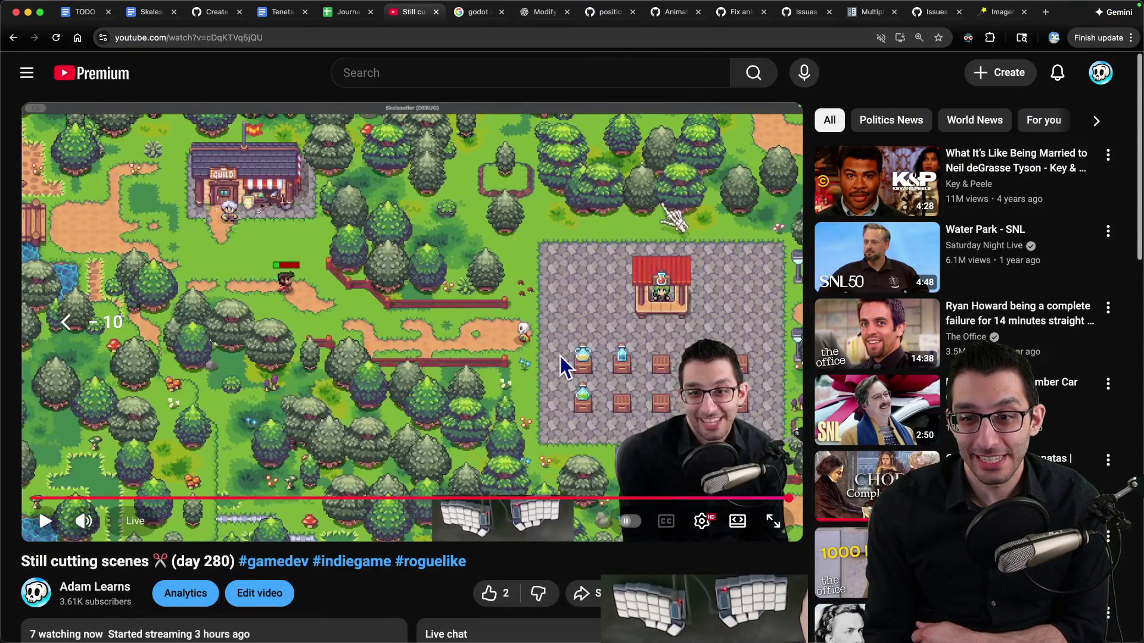
pyautogui.click(775, 523)
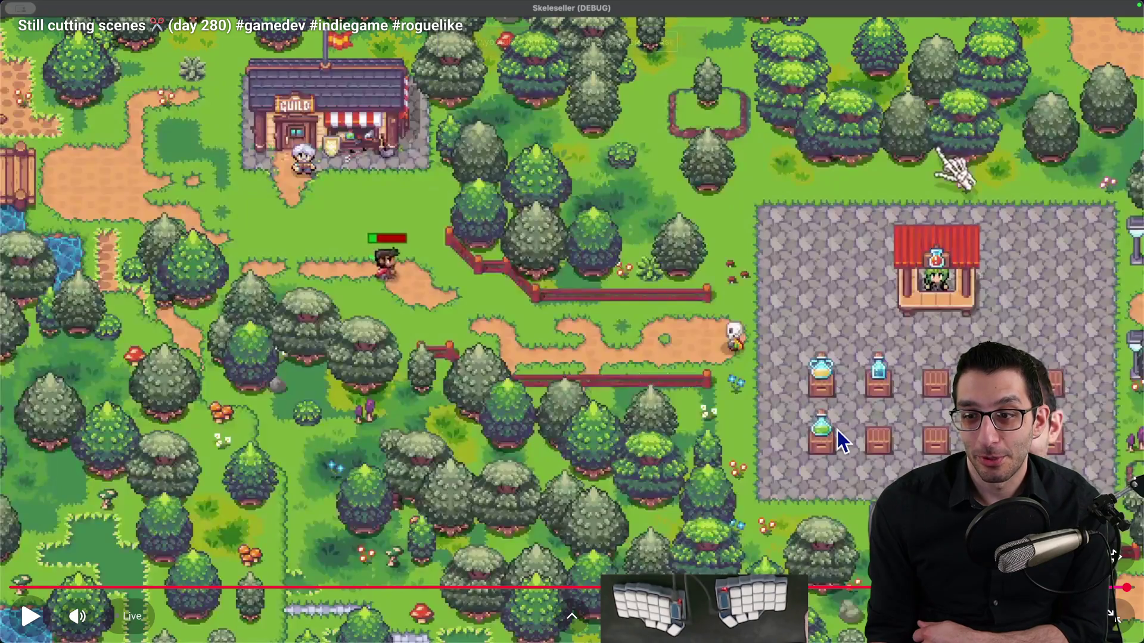
pyautogui.click(834, 445)
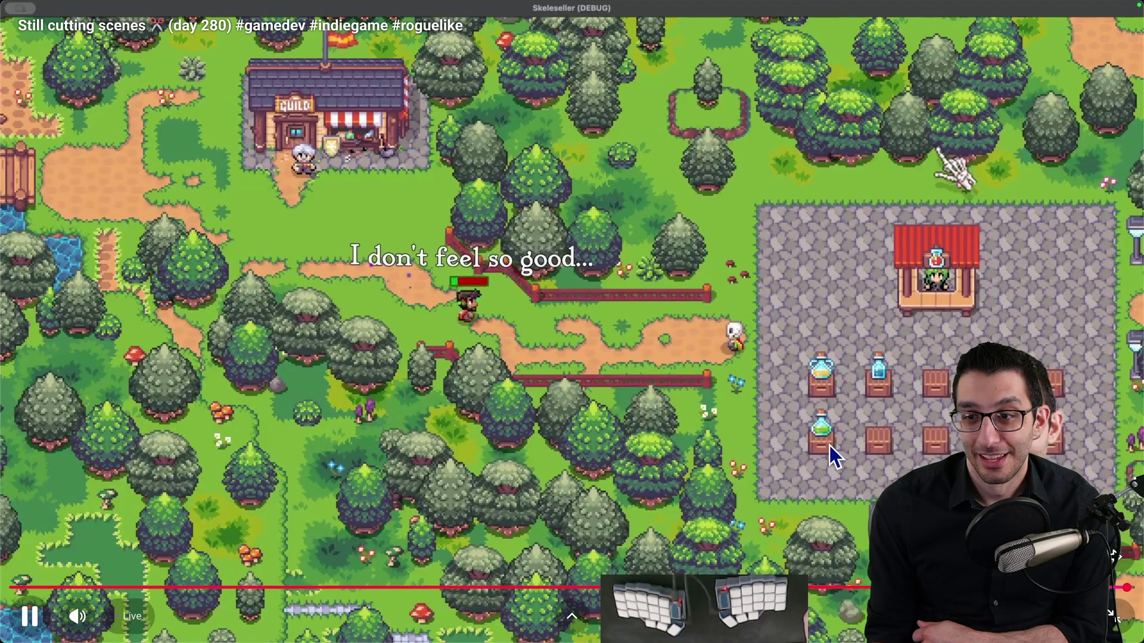
pyautogui.click(820, 436)
pyautogui.press('Escape')
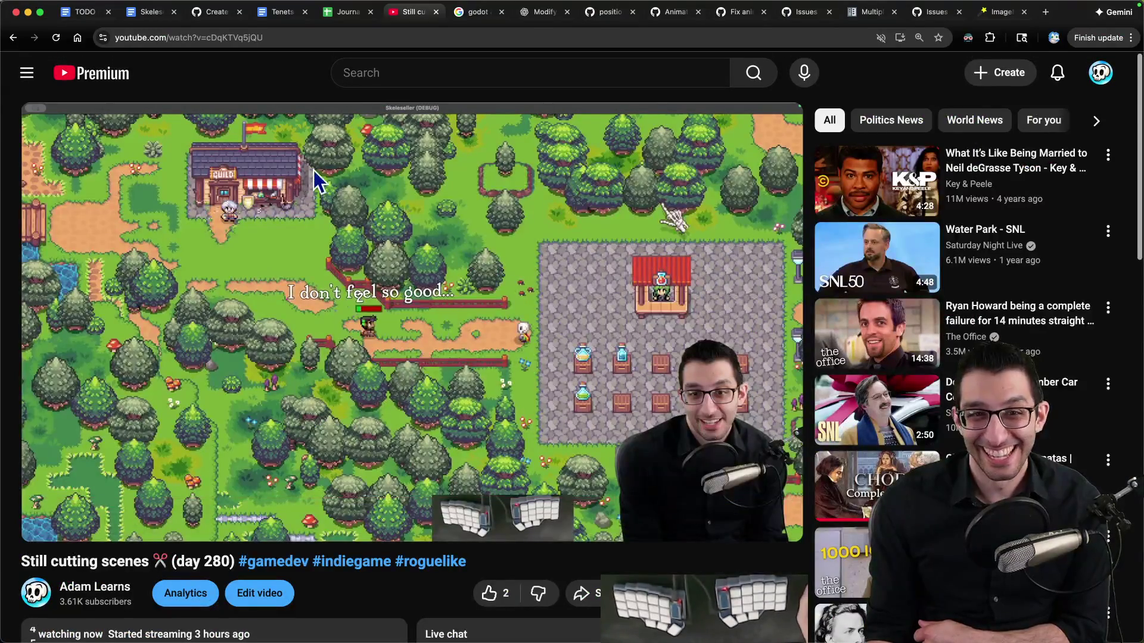
pyautogui.click(800, 599)
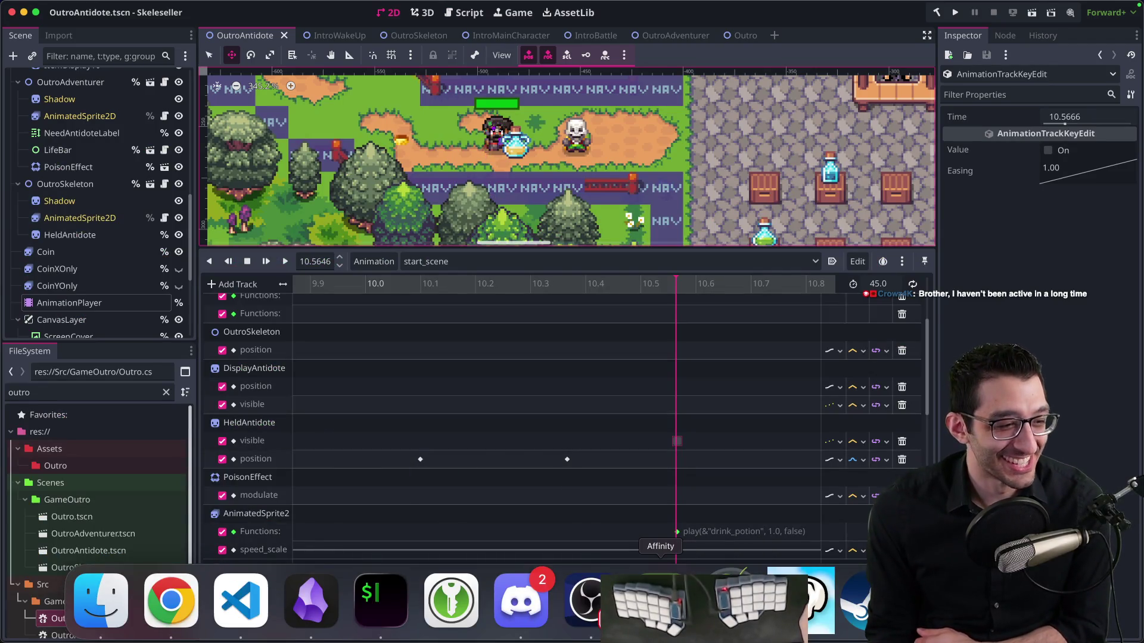
# Bring Affinity forward and zoom into the potion bottles on the oryx_items.png tab
pyautogui.click(661, 598)
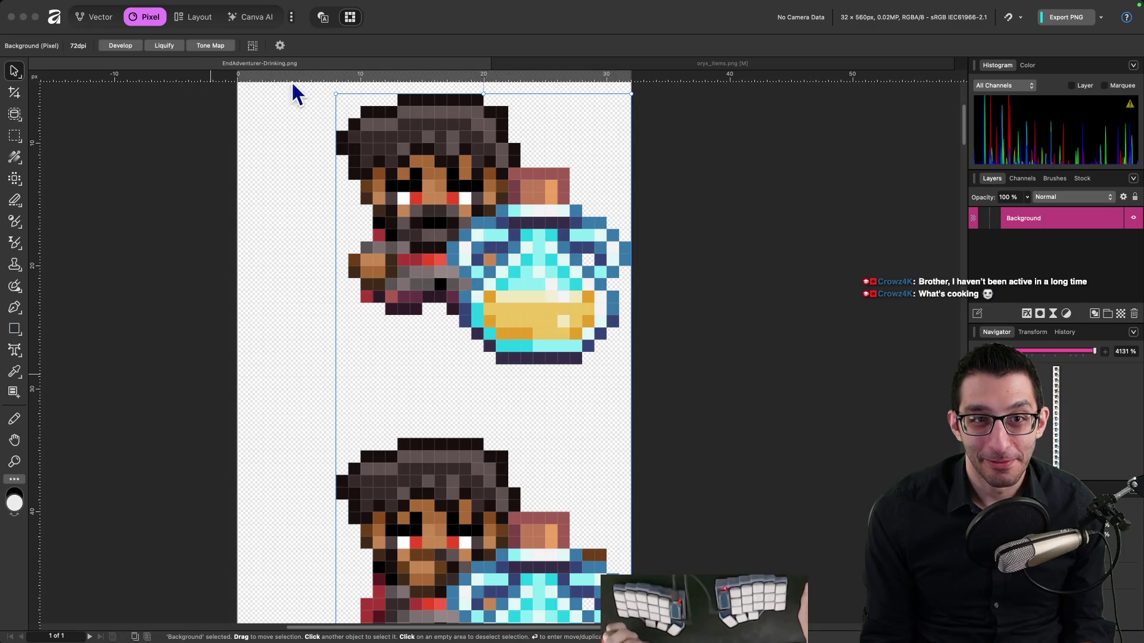
pyautogui.moveTo(557, 623)
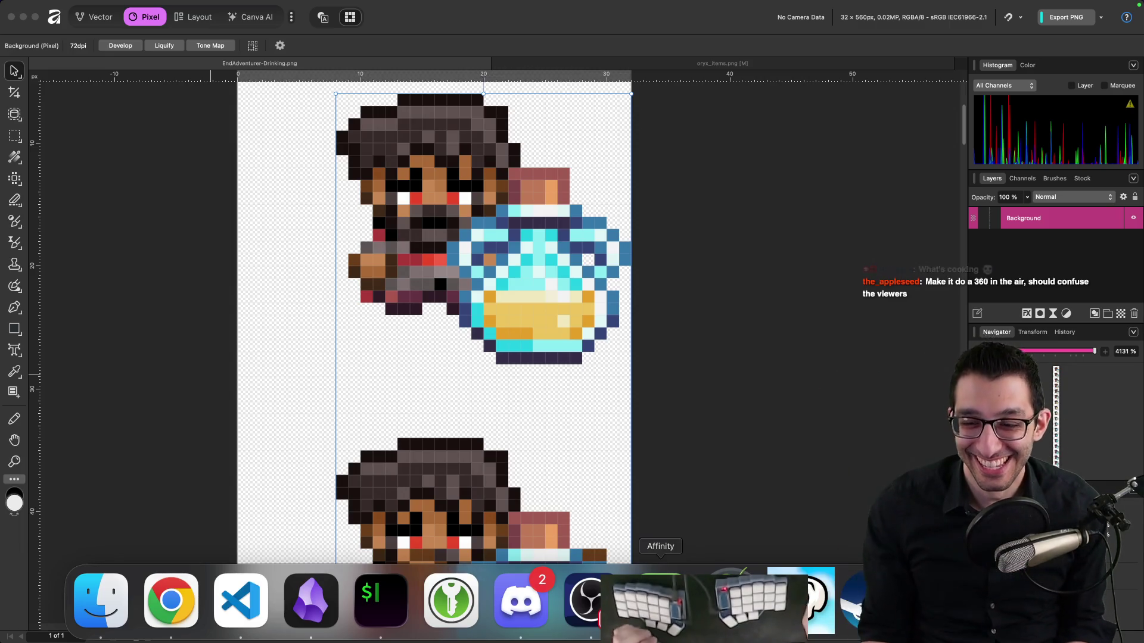
pyautogui.click(761, 64)
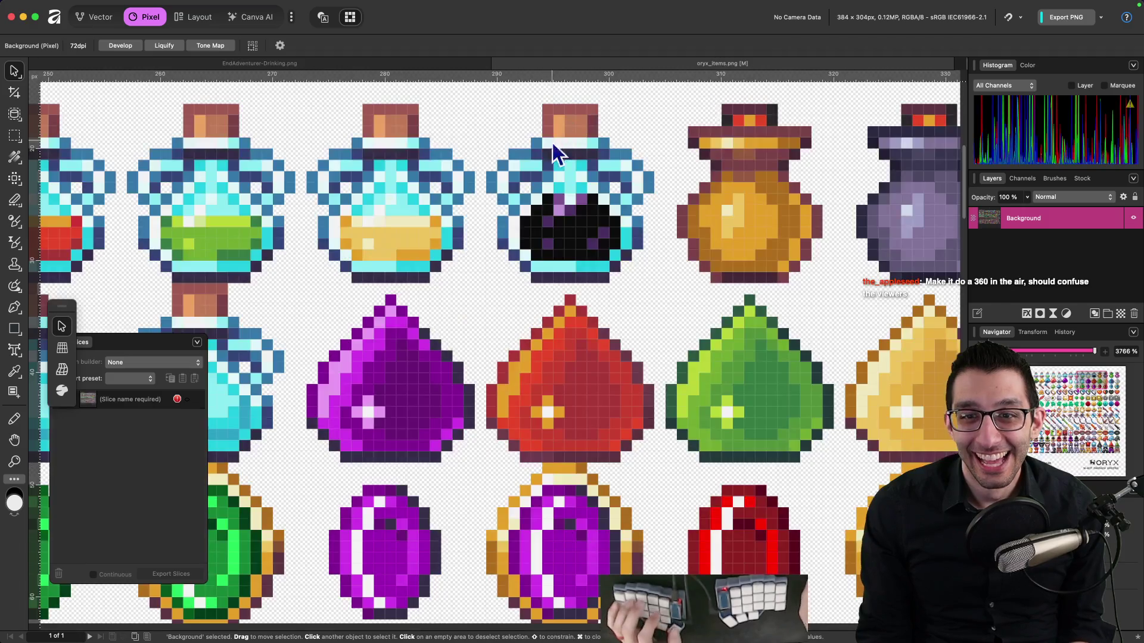
pyautogui.scroll(4, 374, 208)
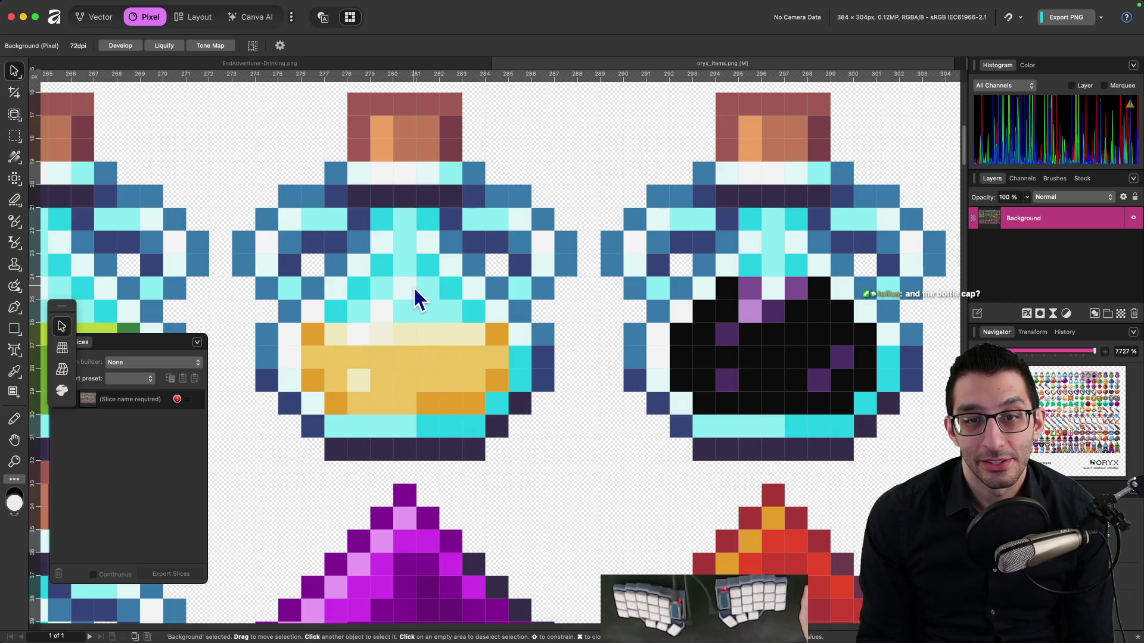
pyautogui.moveTo(869, 640)
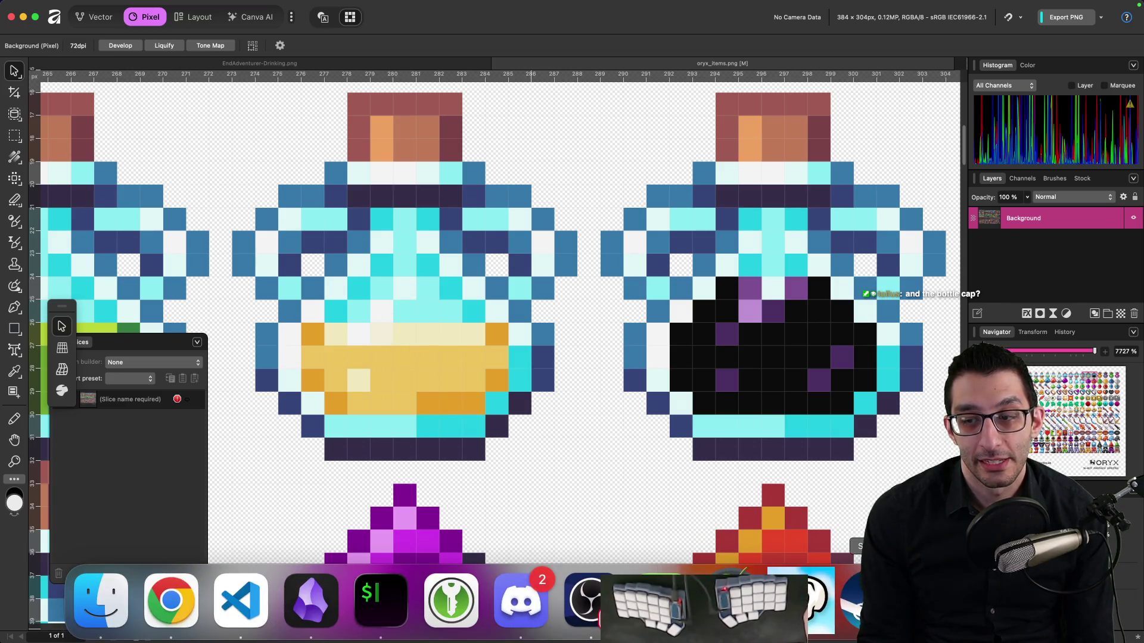
pyautogui.click(659, 601)
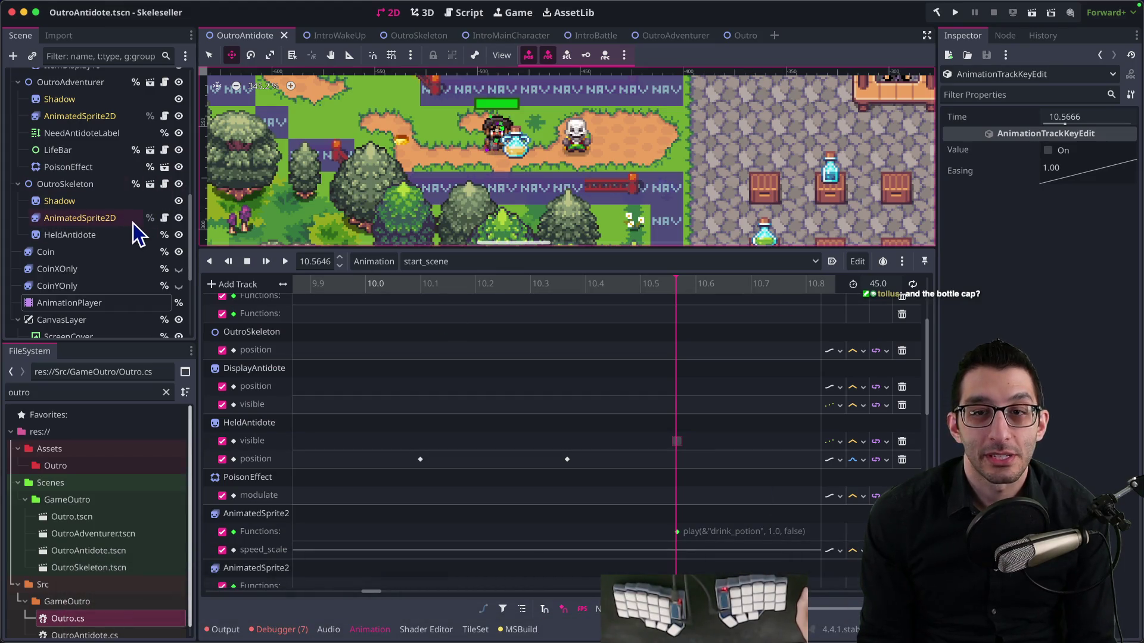
# Enable a texture option on the DisplayAntidote node and save the scene
pyautogui.scroll(5, 77, 225)
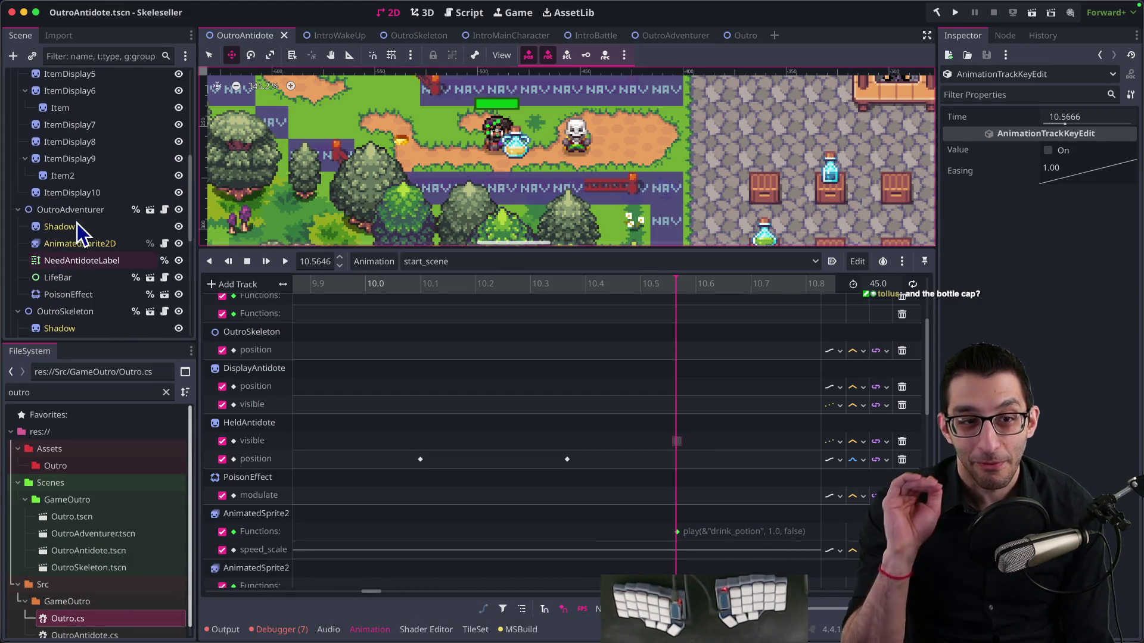
pyautogui.scroll(10, 78, 229)
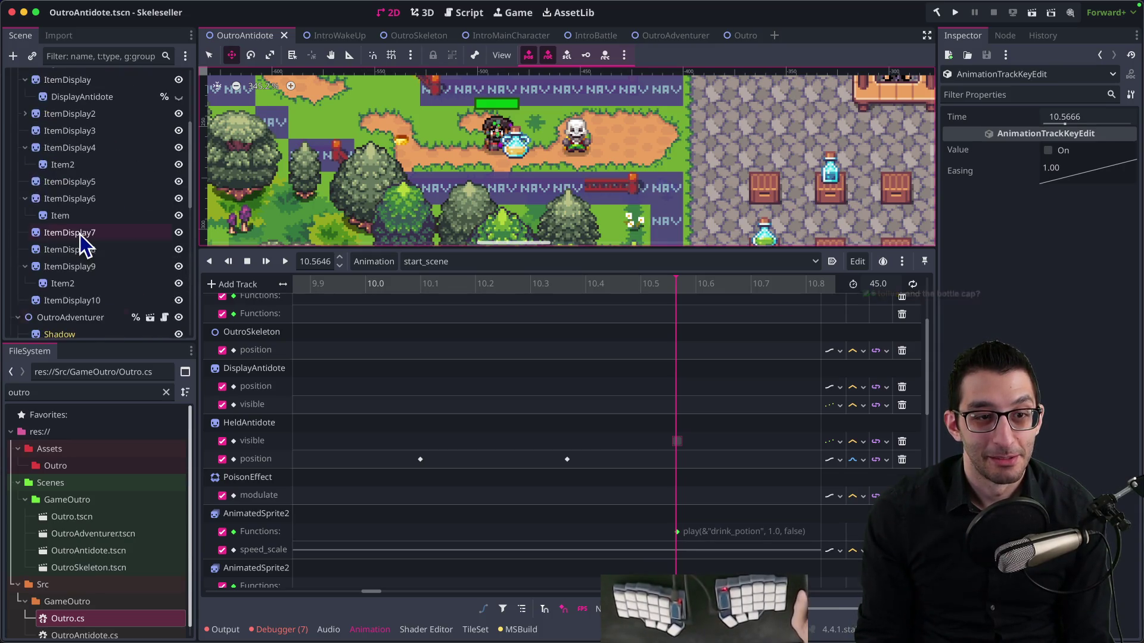
pyautogui.scroll(-3, 79, 234)
pyautogui.click(82, 173)
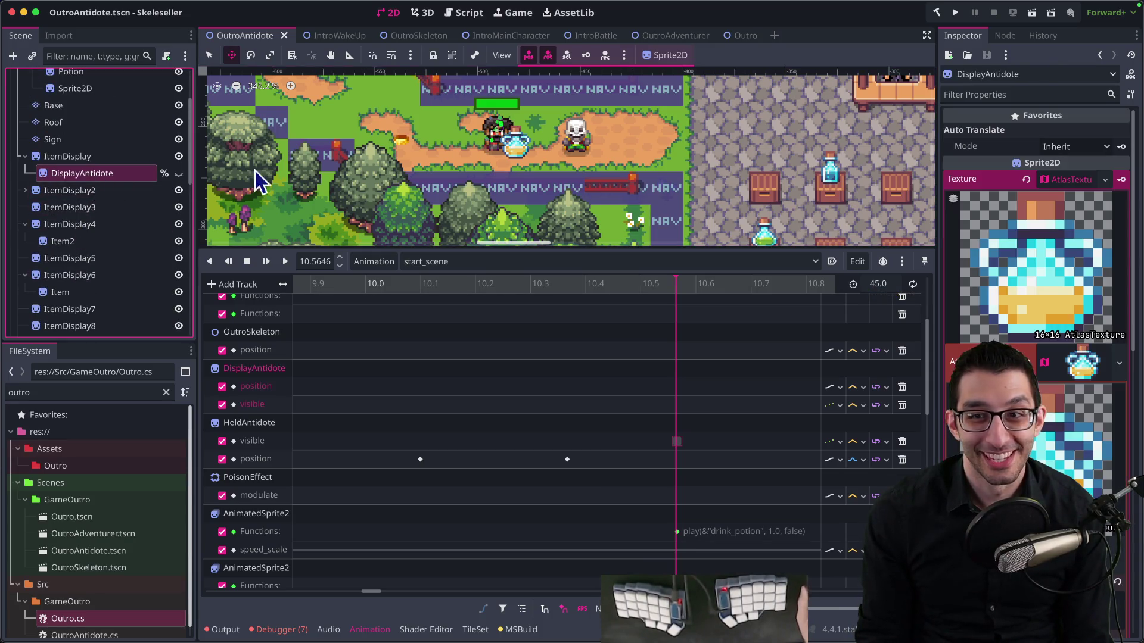
pyautogui.hscroll(5, 714, 178)
pyautogui.scroll(-5, 1009, 301)
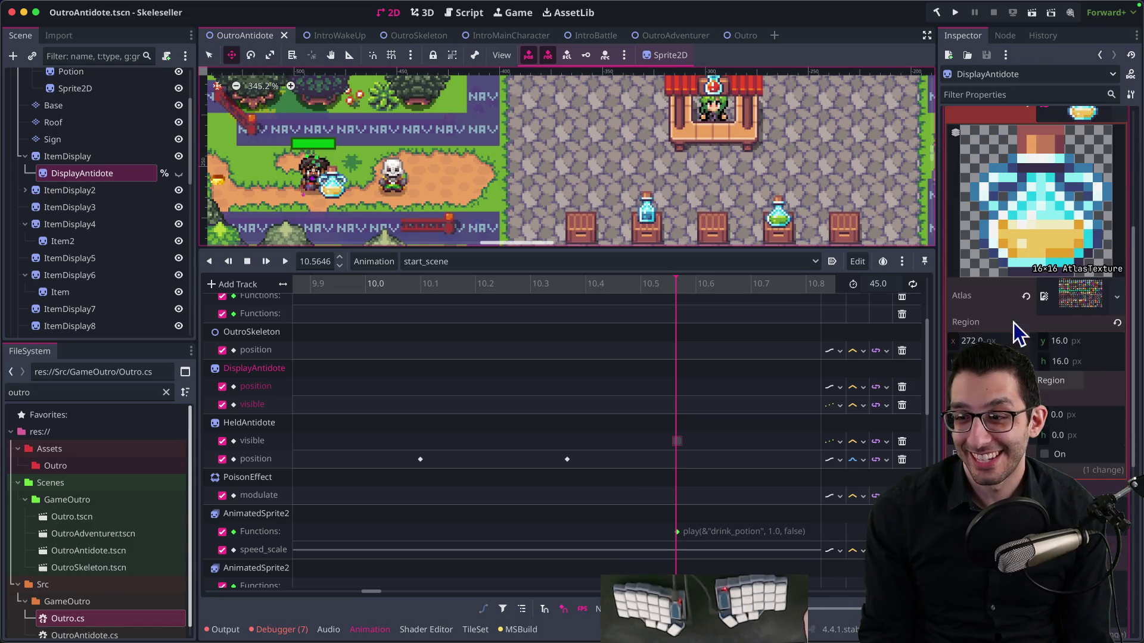
pyautogui.scroll(-4, 1037, 286)
pyautogui.click(1049, 480)
pyautogui.scroll(-1, 1036, 357)
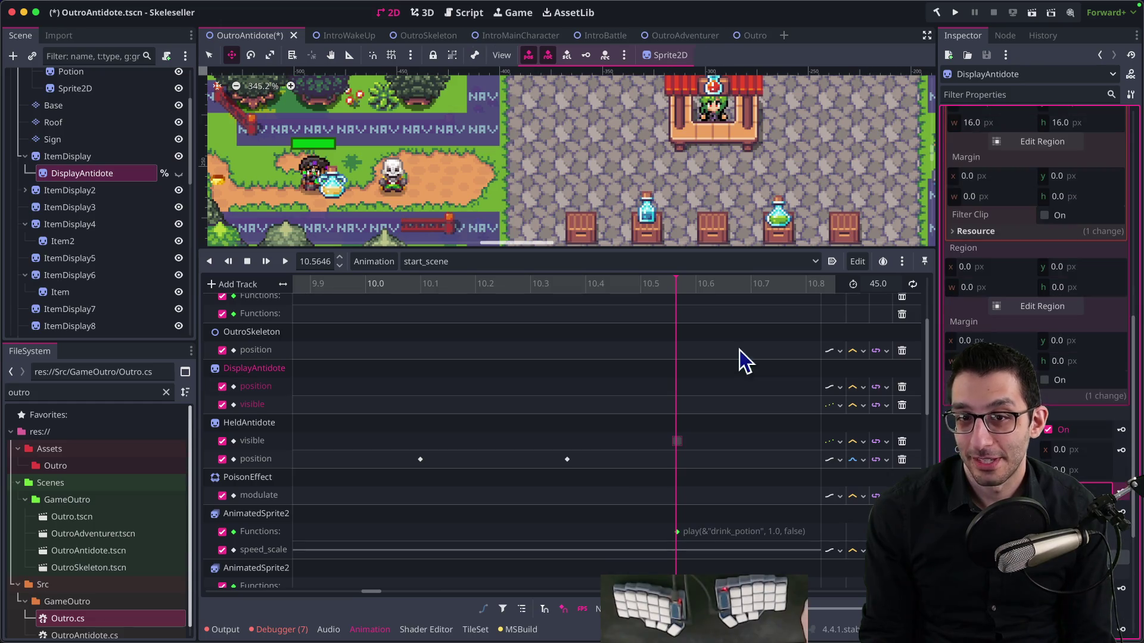
pyautogui.hotkey('ctrl', 's')
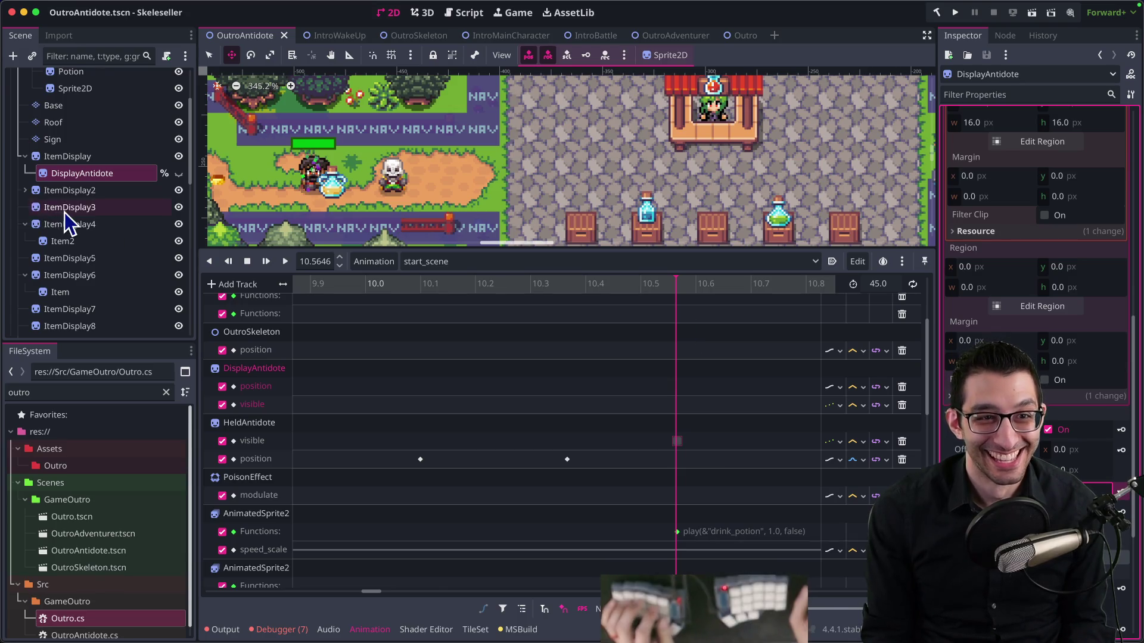
# Delete the ThoughtBubble node and its children
pyautogui.scroll(3, 61, 212)
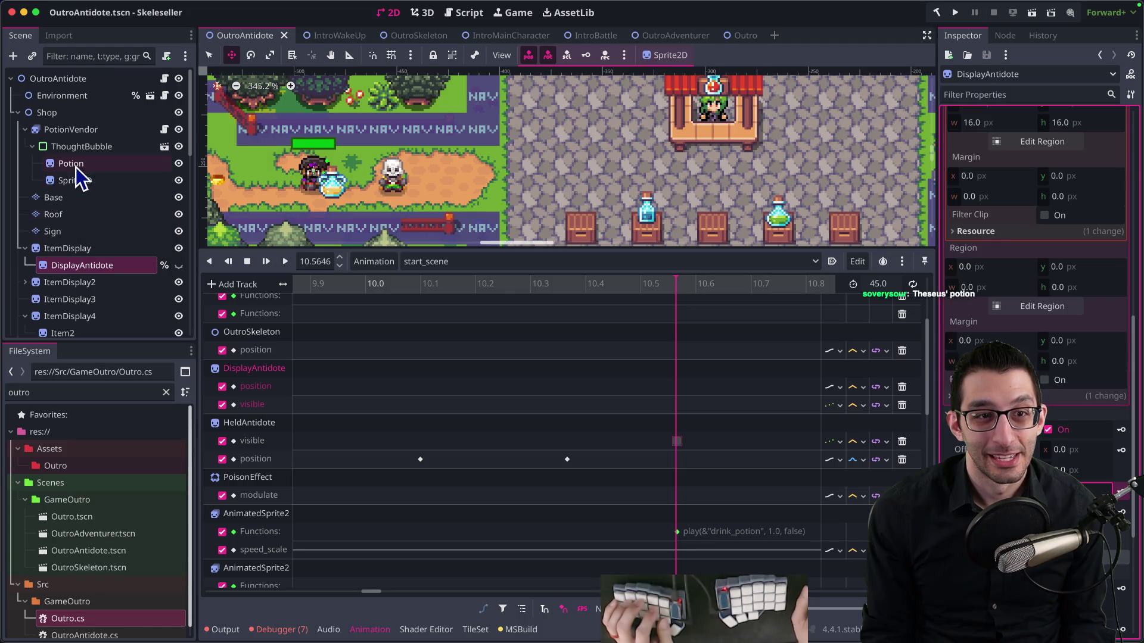
pyautogui.click(78, 147)
pyautogui.scroll(-5, 722, 196)
pyautogui.moveTo(688, 174); pyautogui.dragTo(657, 201)
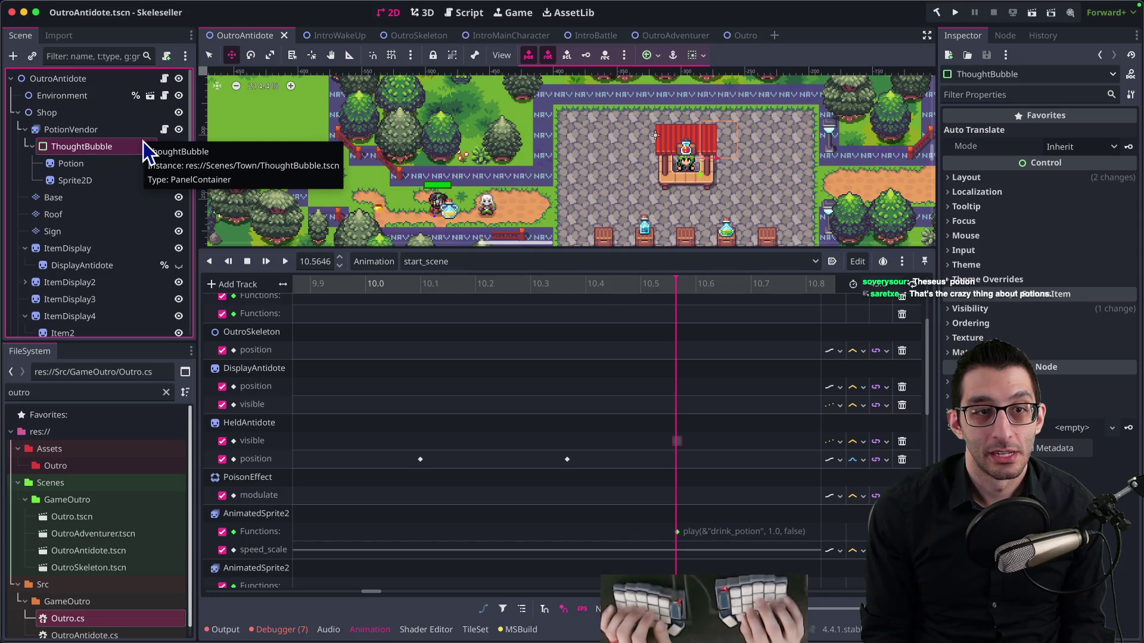
pyautogui.press('Delete')
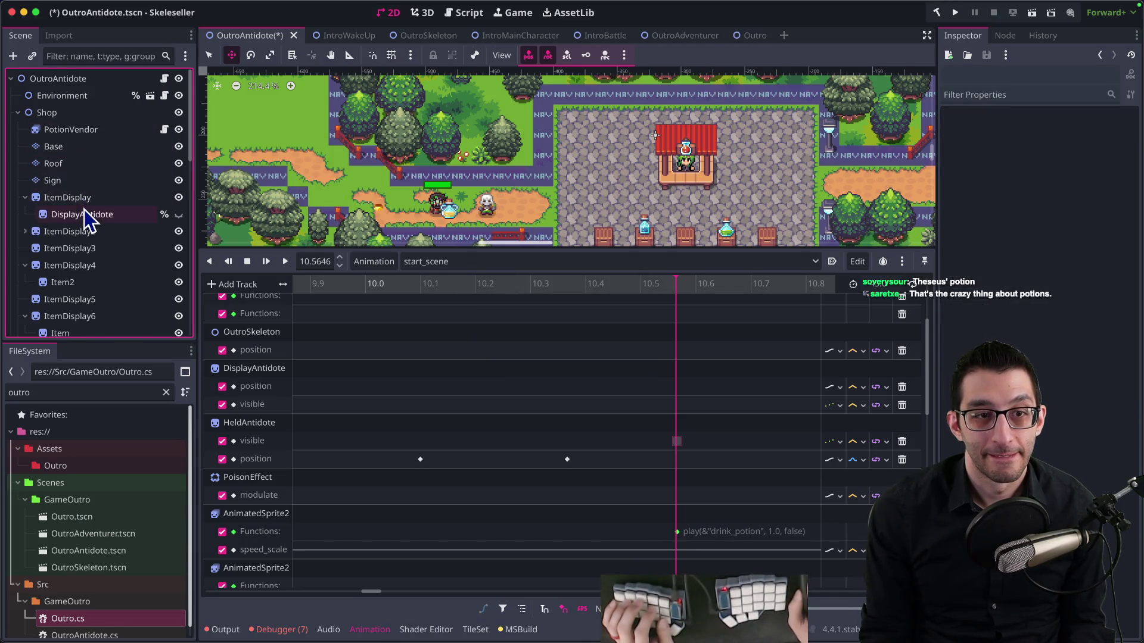
# Turn on Flip H for HeldAntidote, save the scene, and stop the debug run
pyautogui.click(84, 212)
pyautogui.scroll(-3, 87, 234)
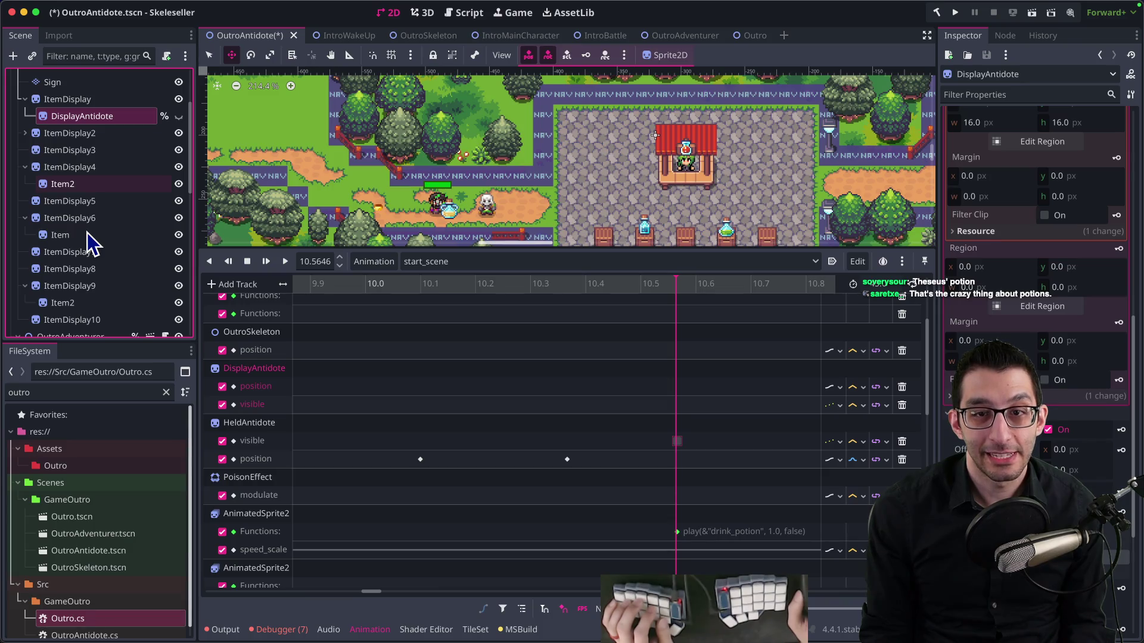
pyautogui.scroll(-2, 101, 221)
pyautogui.scroll(-5, 101, 221)
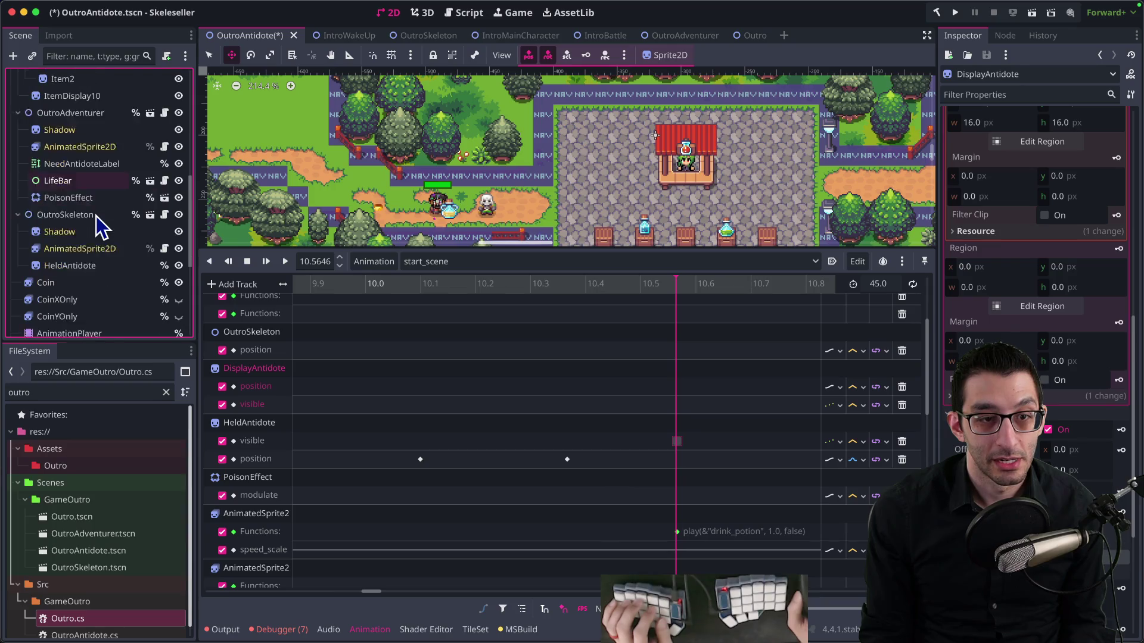
pyautogui.scroll(-1, 96, 216)
pyautogui.click(90, 230)
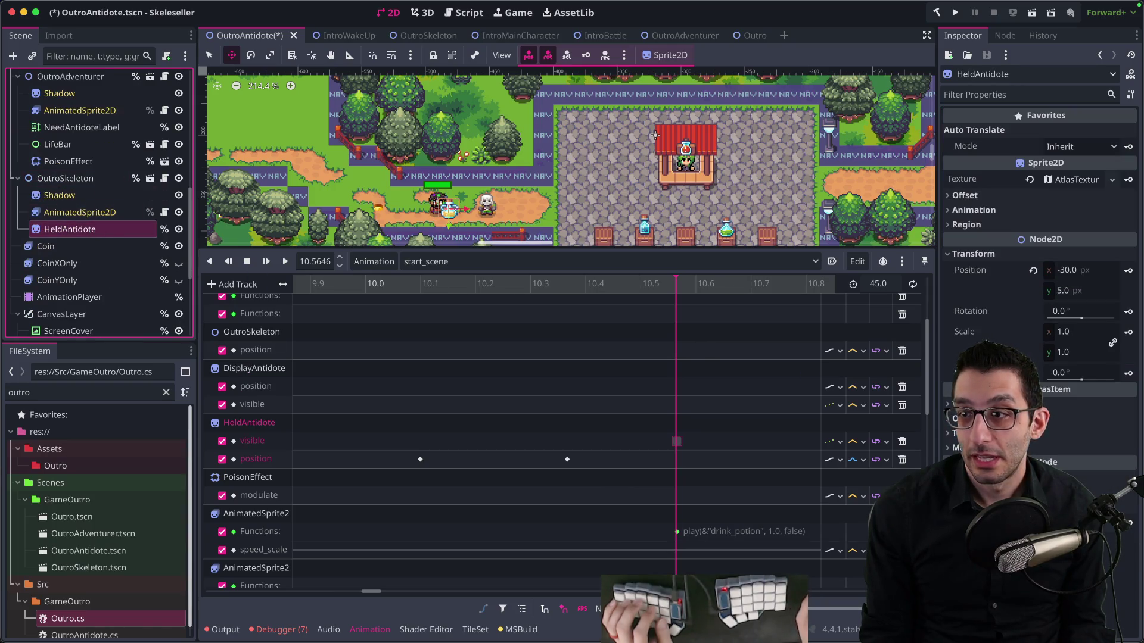
pyautogui.scroll(4, 554, 230)
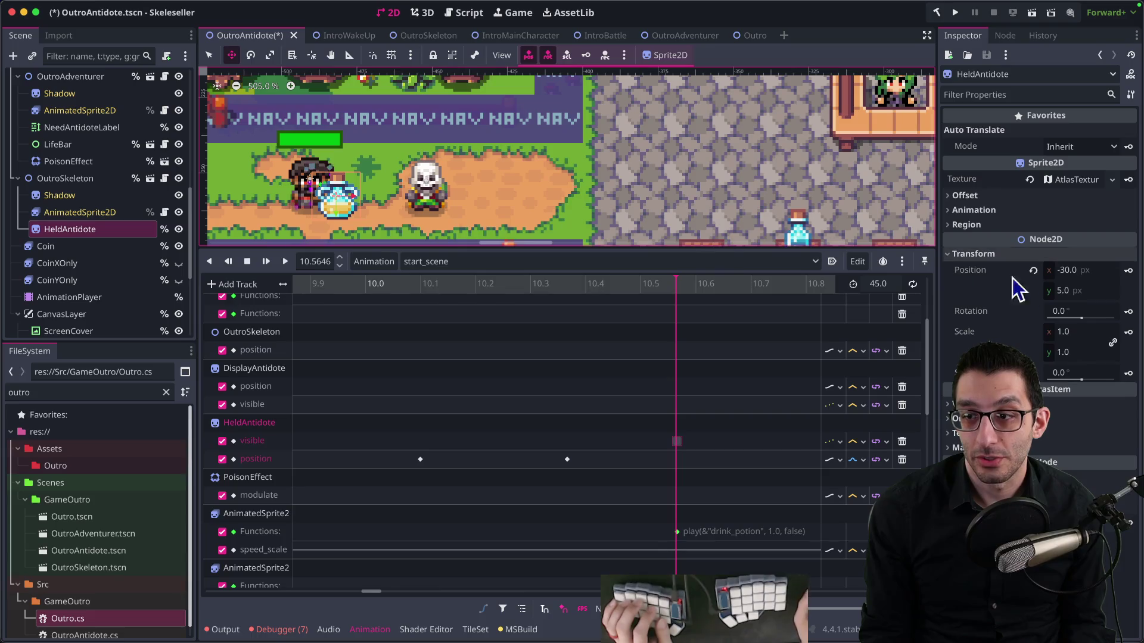
pyautogui.click(989, 203)
pyautogui.click(1049, 275)
pyautogui.press('super+s')
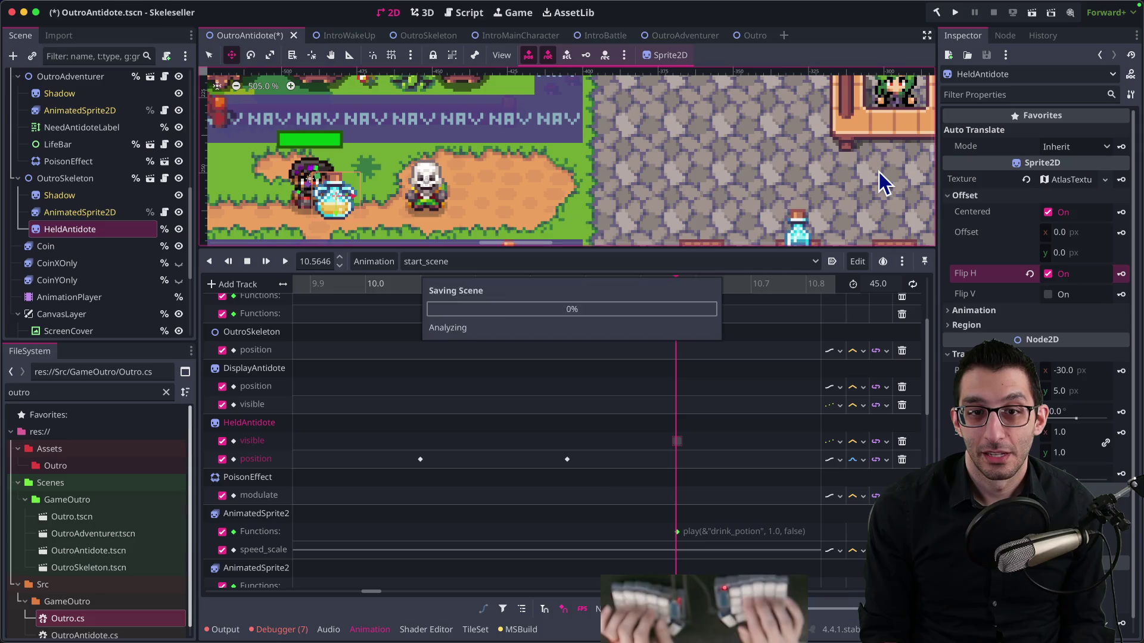
pyautogui.press('super+Tab')
pyautogui.hotkey('shift', 'F5')
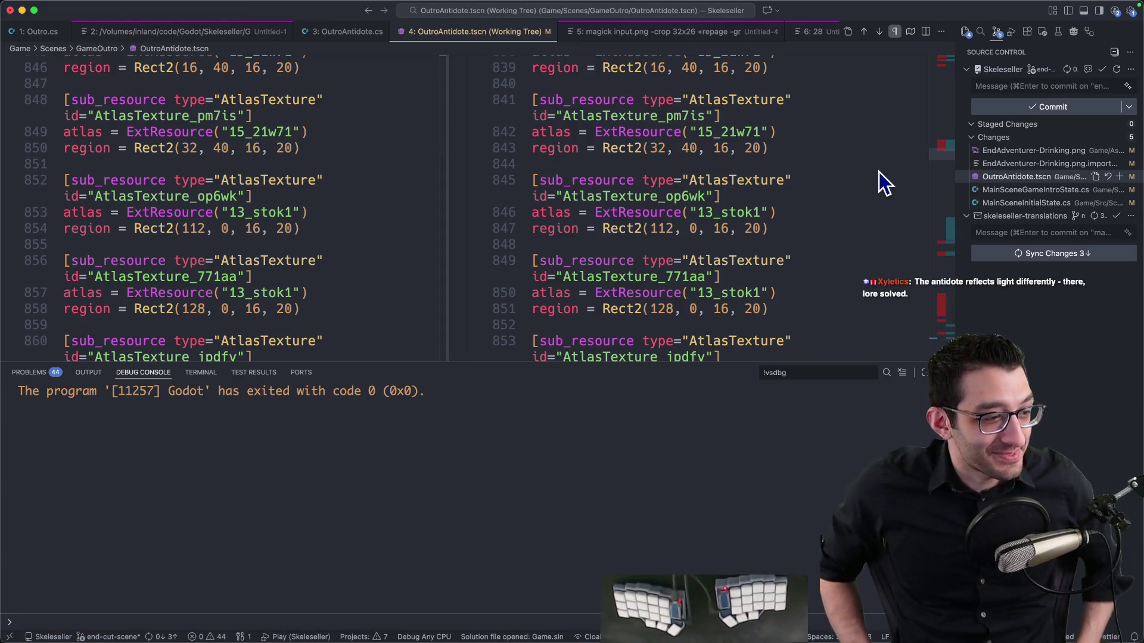
# Run the game from VS Code to test the antidote cutscene, then quit it and return to Godot
pyautogui.press('F5')
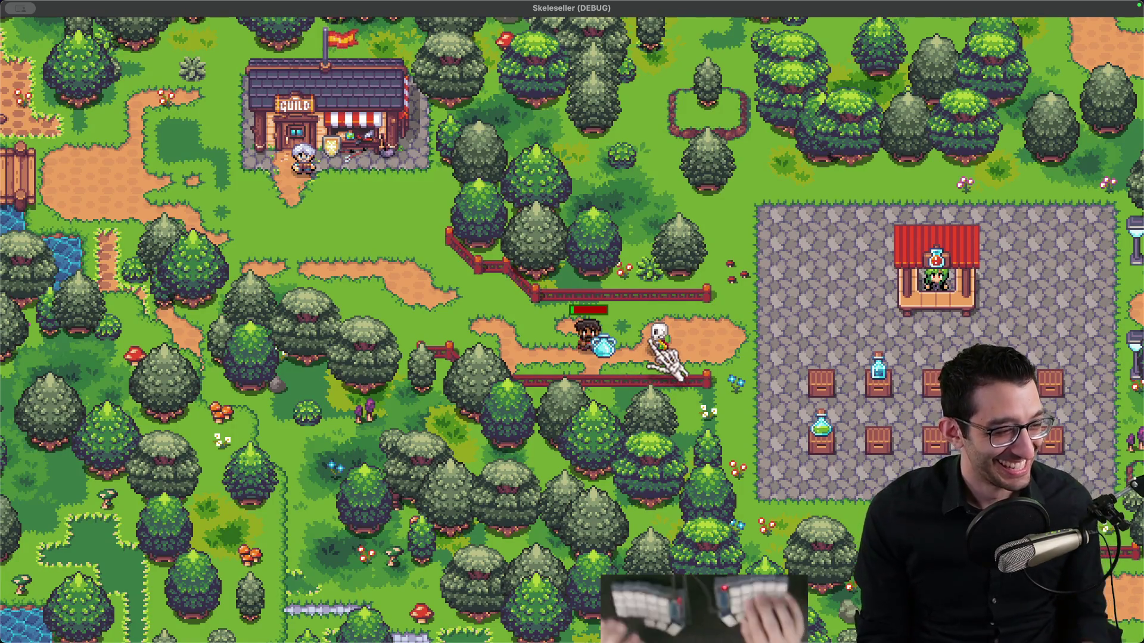
pyautogui.press('super+q')
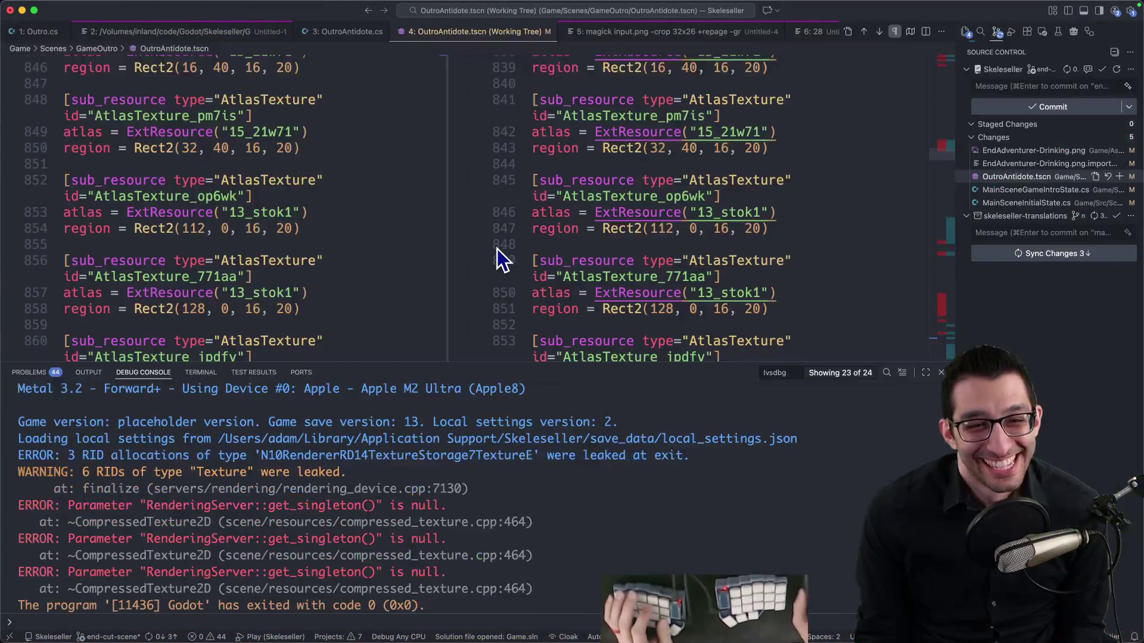
pyautogui.click(827, 631)
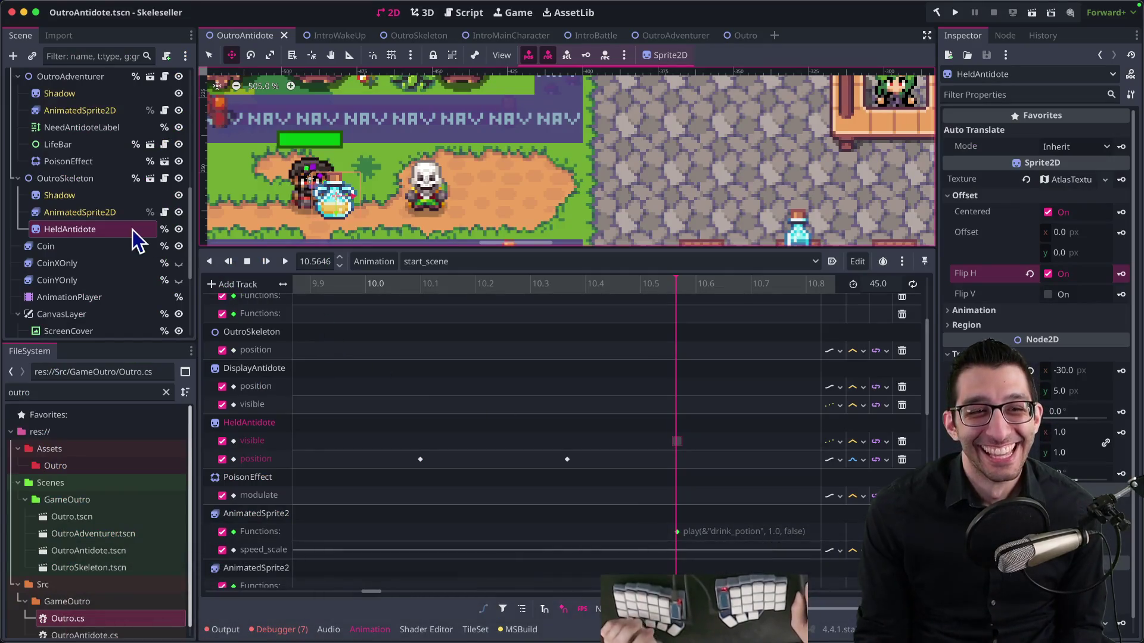
# Inspect the DisplayAntidote node's settings, then switch to the potion sprite artwork in Affinity
pyautogui.scroll(2, 82, 191)
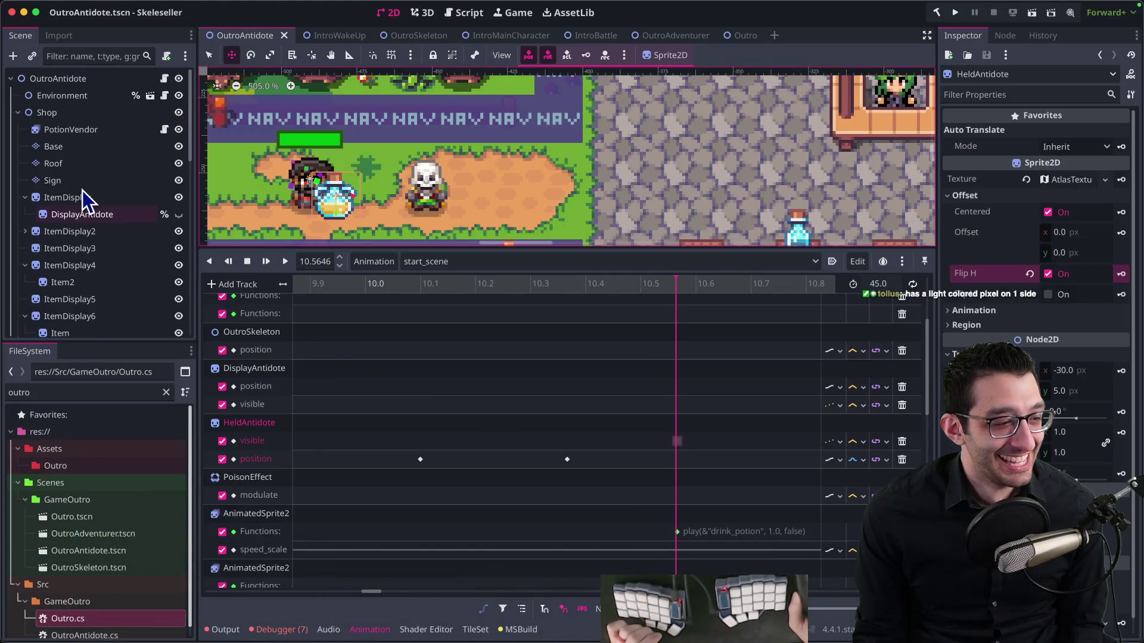
pyautogui.click(99, 216)
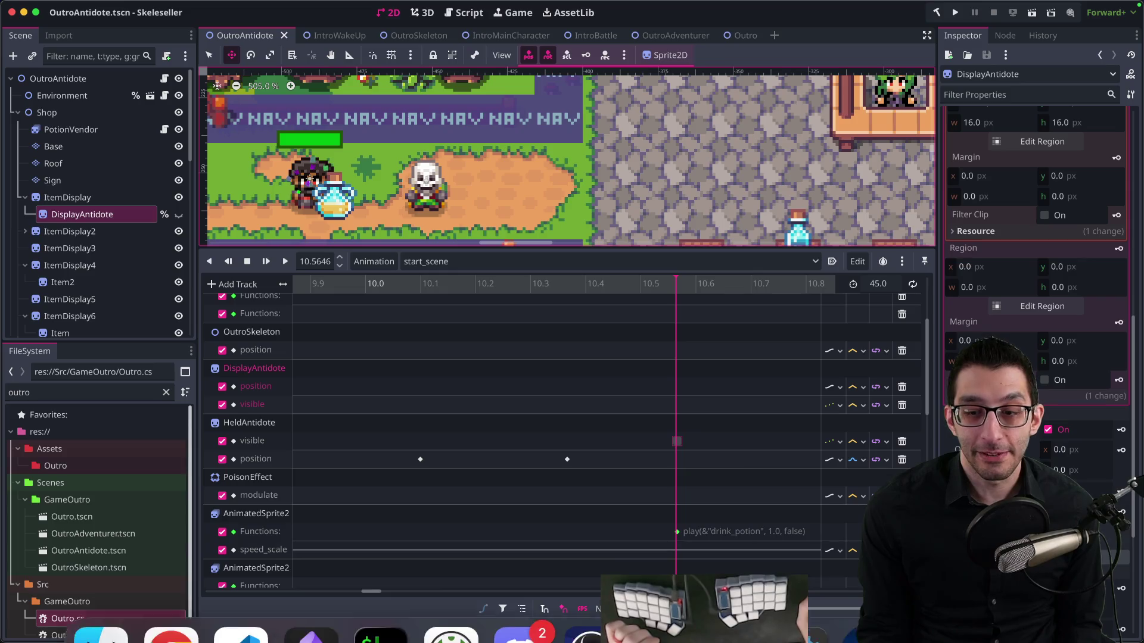
pyautogui.click(592, 600)
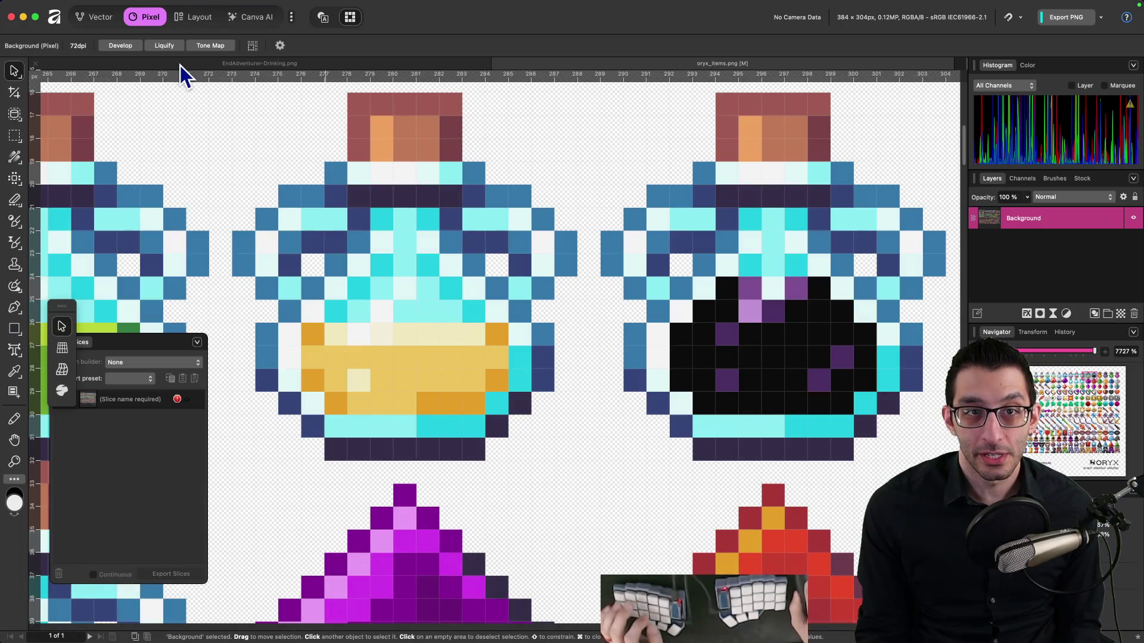
# Look through the EndAdventurer-Drinking.png drinking frames in Affinity, then return to Godot
pyautogui.click(180, 65)
pyautogui.scroll(-5, 543, 285)
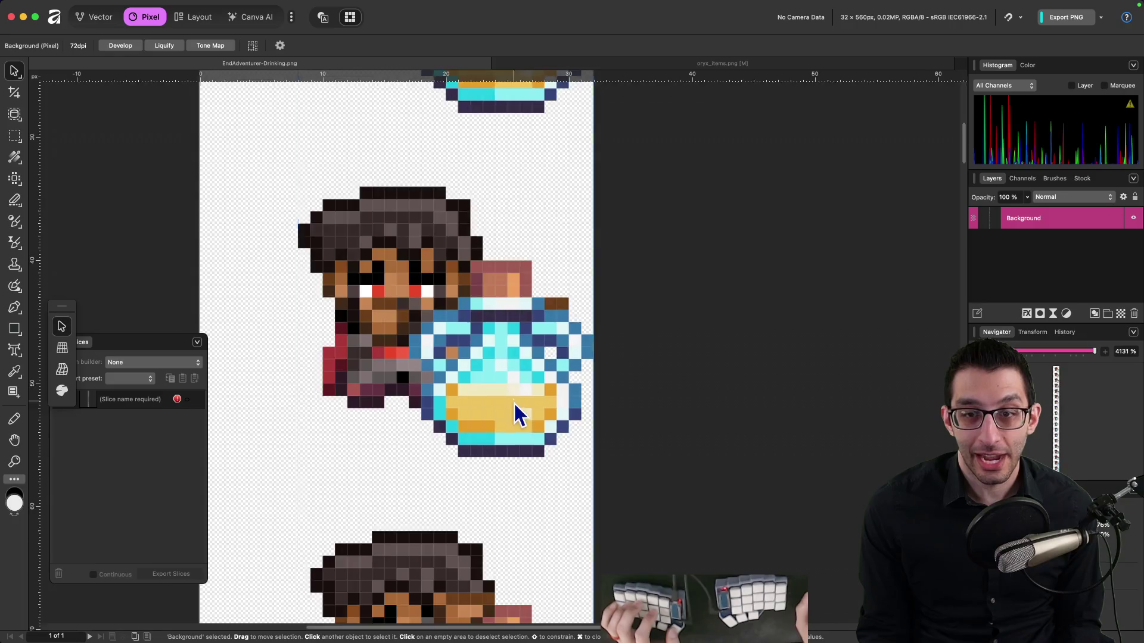
pyautogui.scroll(-10, 517, 415)
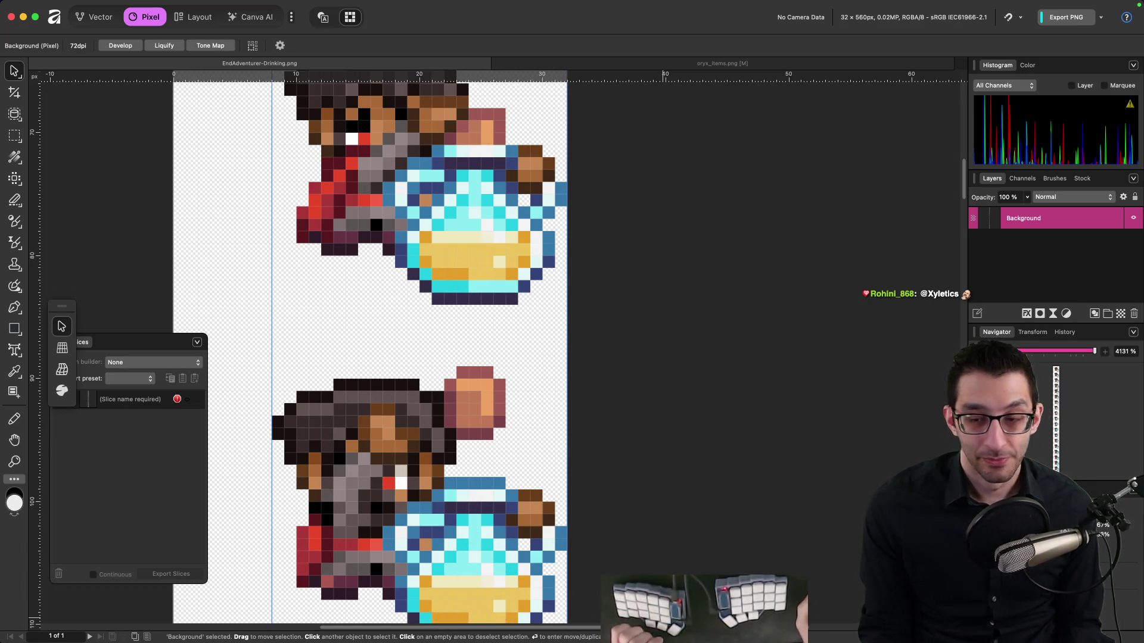
pyautogui.click(802, 601)
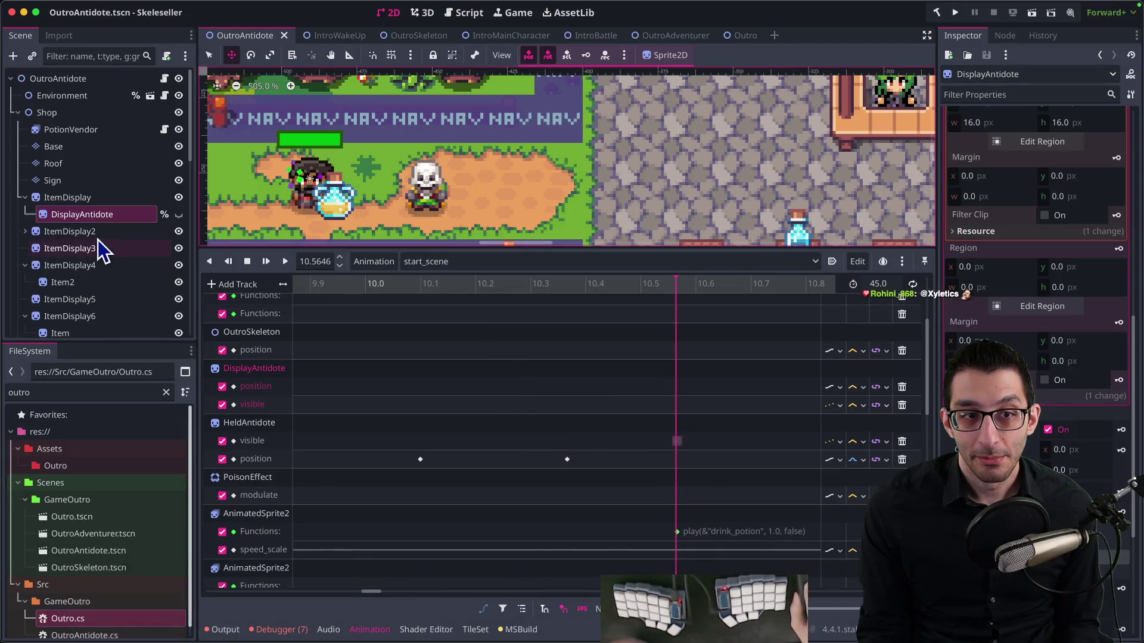
# Toggle the DisplayAntidote sprite visible and then hidden again in the scene tree
pyautogui.hscroll(5, 532, 95)
pyautogui.scroll(-3, 532, 95)
pyautogui.scroll(2, 532, 95)
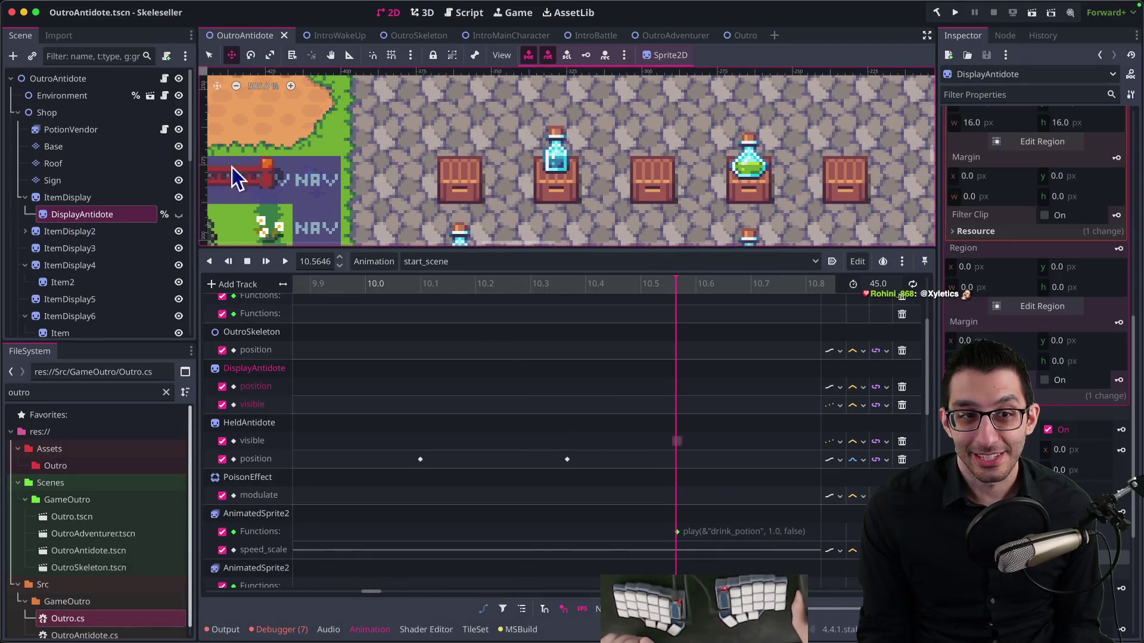
pyautogui.click(177, 216)
pyautogui.click(178, 216)
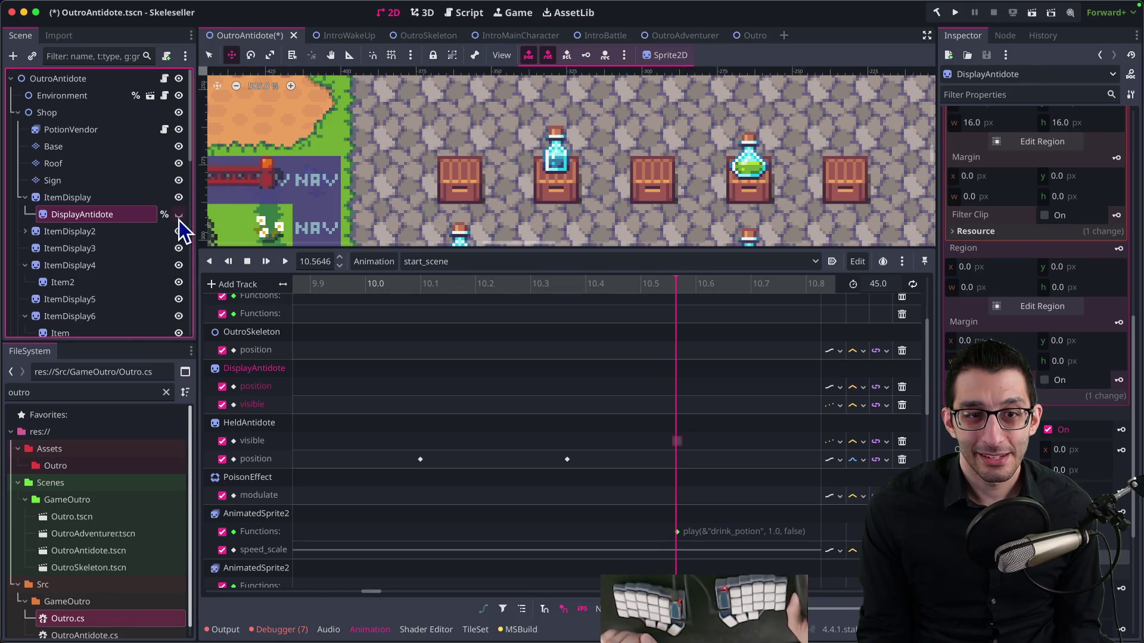
# Replay the animation from about 9.34 s and backwards from the end, then switch to the RESET animation
pyautogui.moveTo(380, 286); pyautogui.dragTo(1, 281)
pyautogui.press('d')
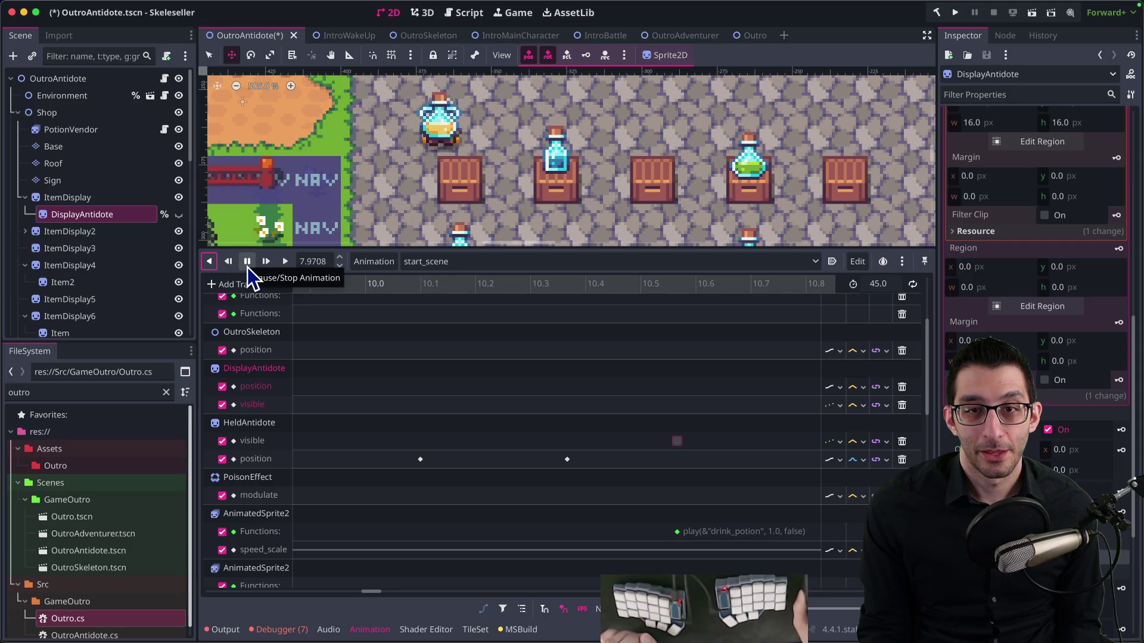
pyautogui.click(228, 261)
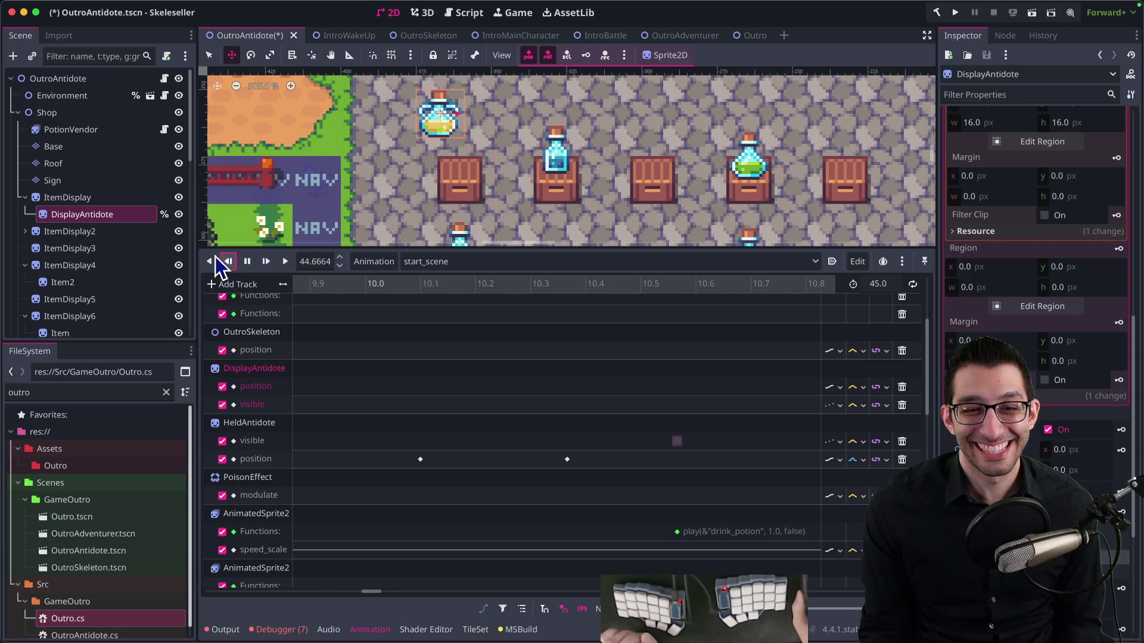
pyautogui.click(441, 262)
pyautogui.click(470, 278)
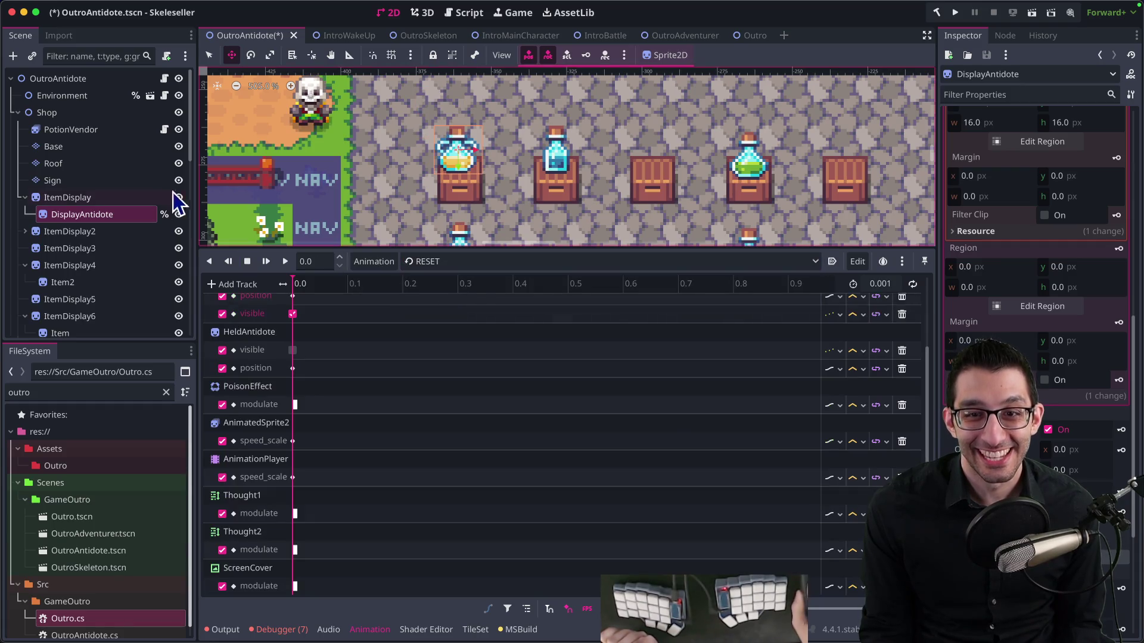
# Set DisplayAntidote's x position to 0.0 and switch to the OutroAntidote.tscn diff
pyautogui.click(88, 213)
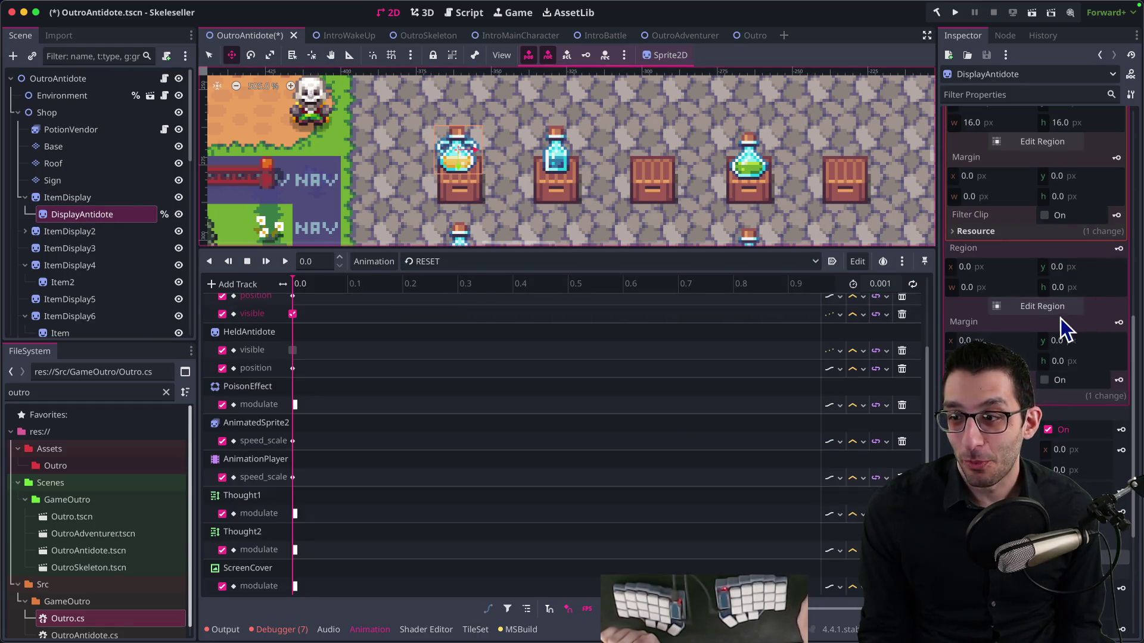
pyautogui.scroll(5, 1058, 320)
pyautogui.scroll(-10, 1046, 323)
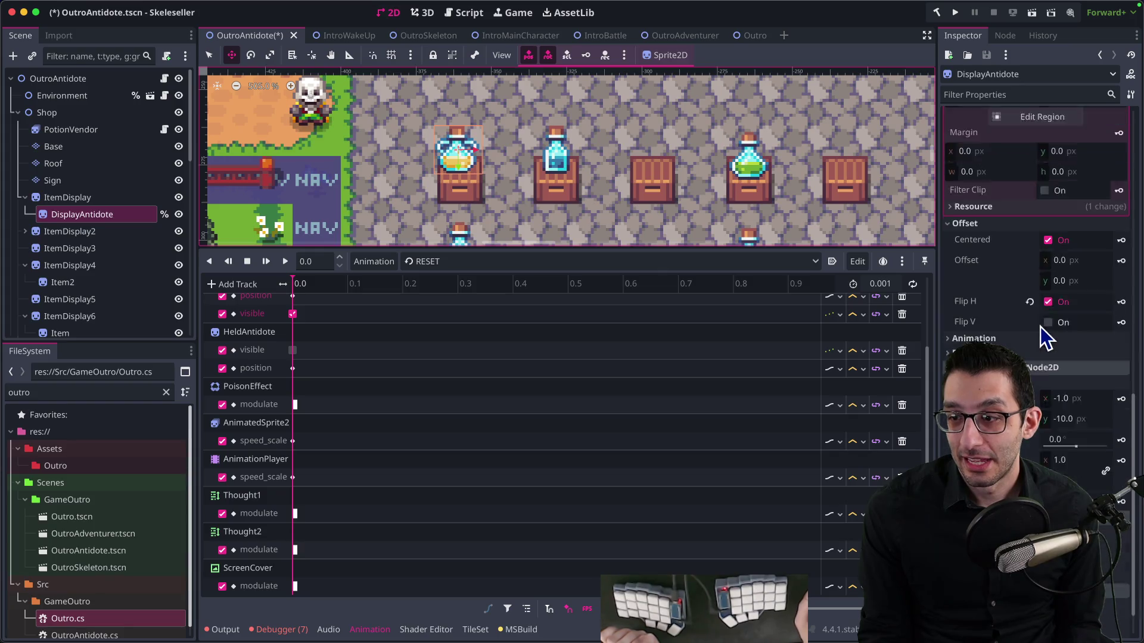
pyautogui.click(1067, 352)
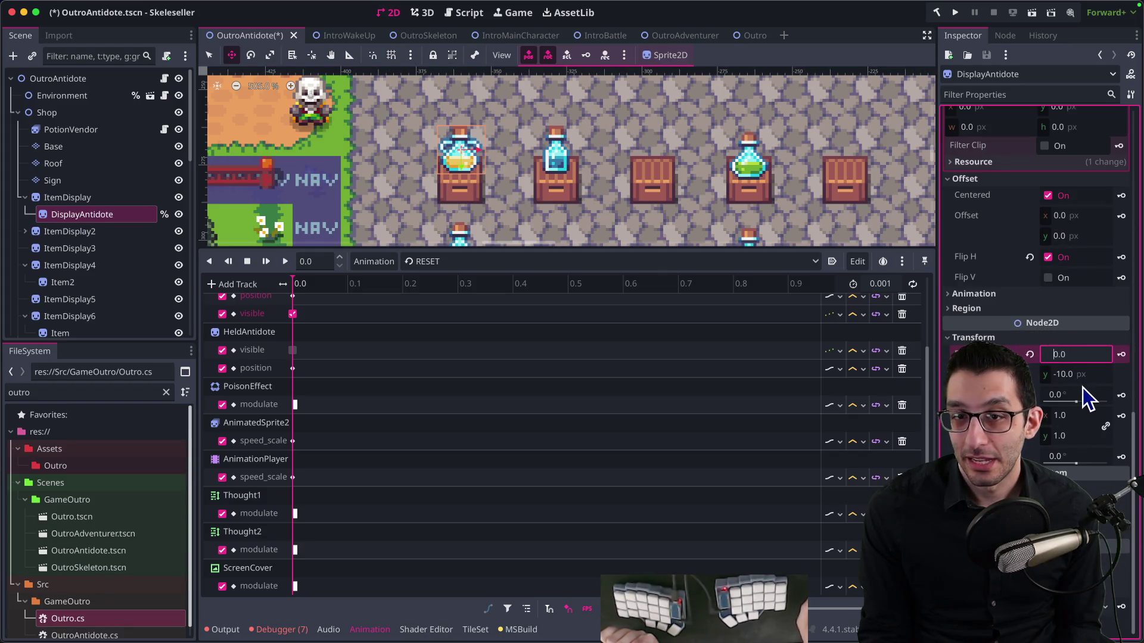
pyautogui.press('super+Tab')
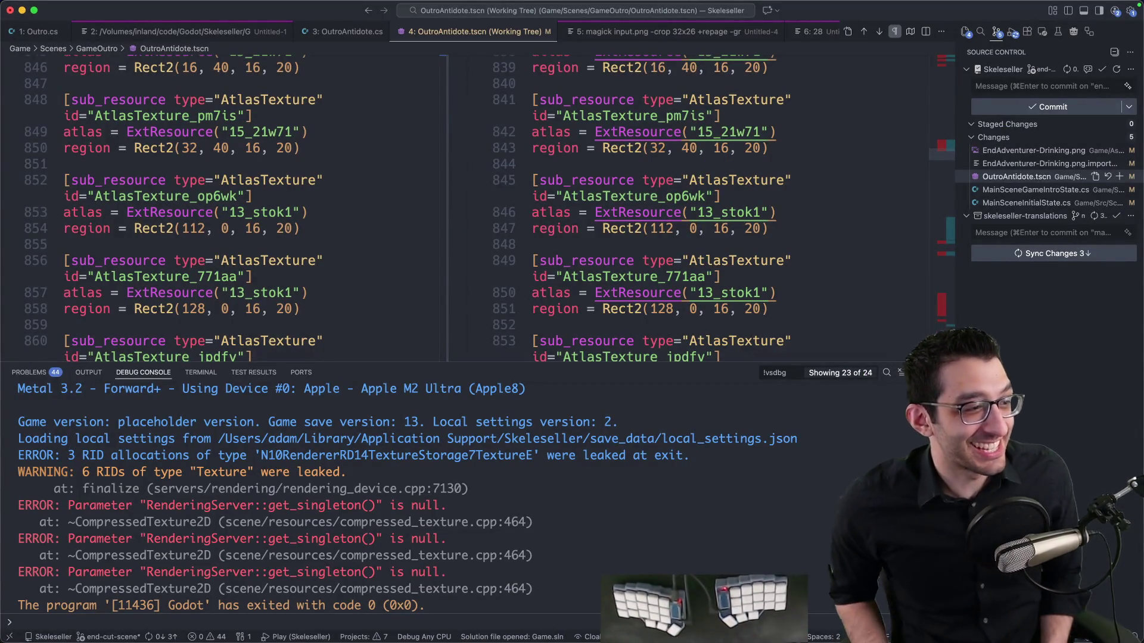
# Run the game in debug mode, watch the cutscene through the 'Keep the change. :)' tip, then quit
pyautogui.press('super+k')
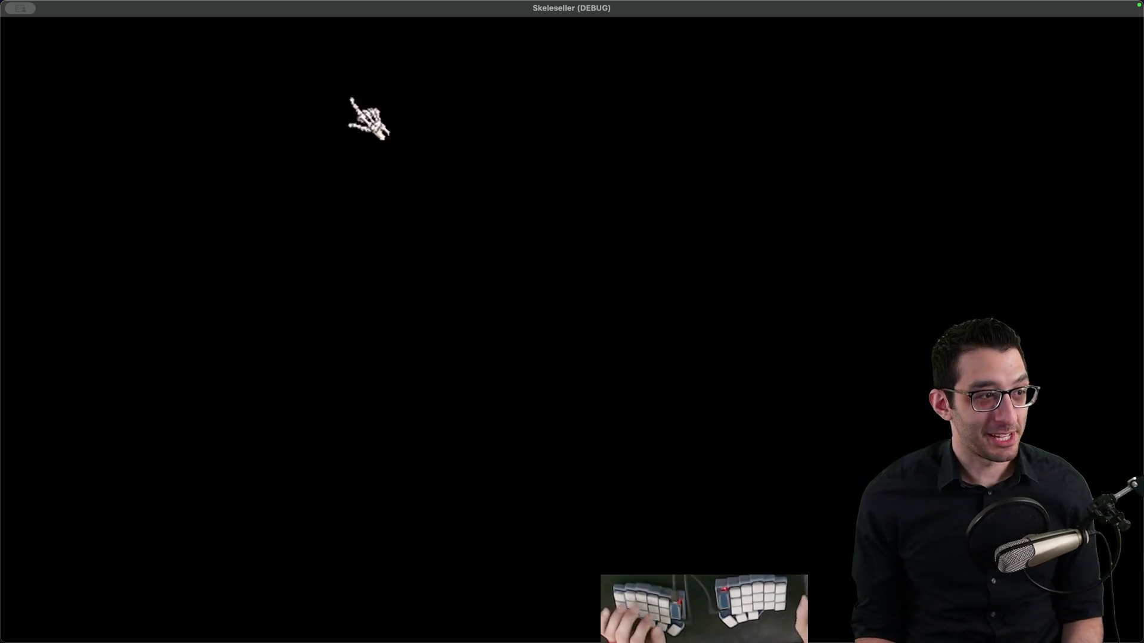
pyautogui.press('super+q')
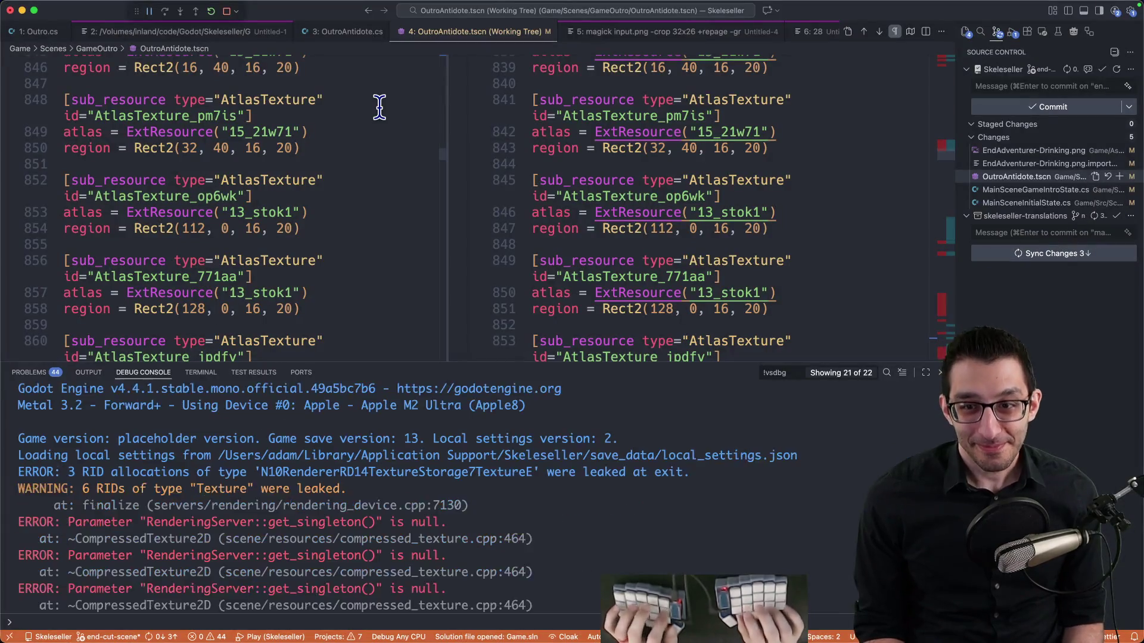
# Delete the potion-throw bullet from the TODO document's minor issues
pyautogui.press('super+Tab')
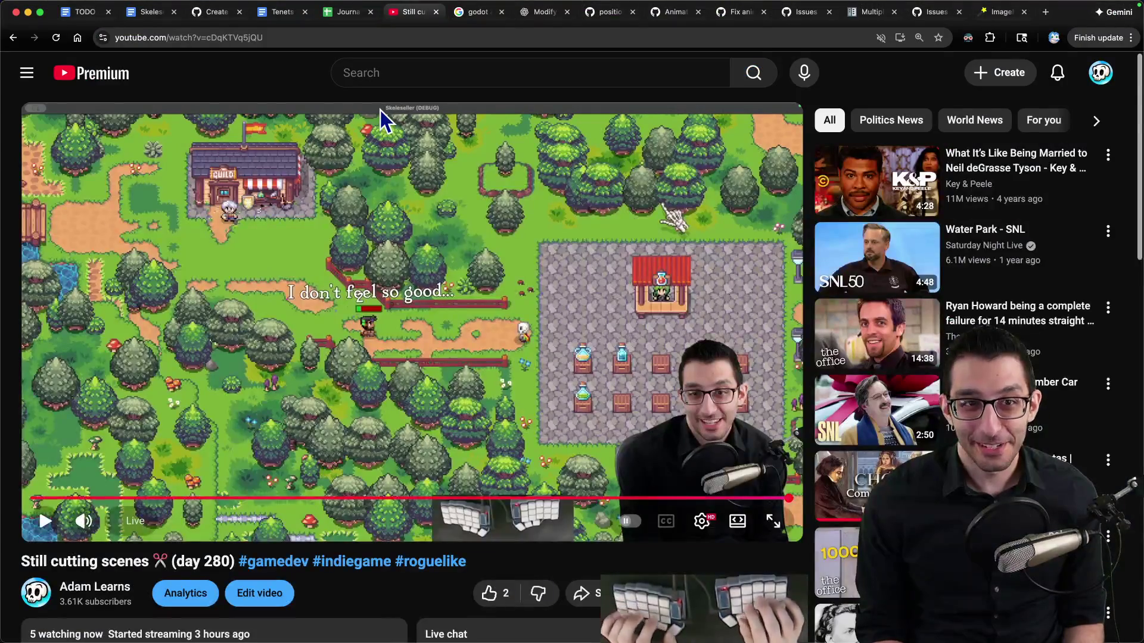
pyautogui.press('super+1')
pyautogui.hotkey('shift', 'Down')
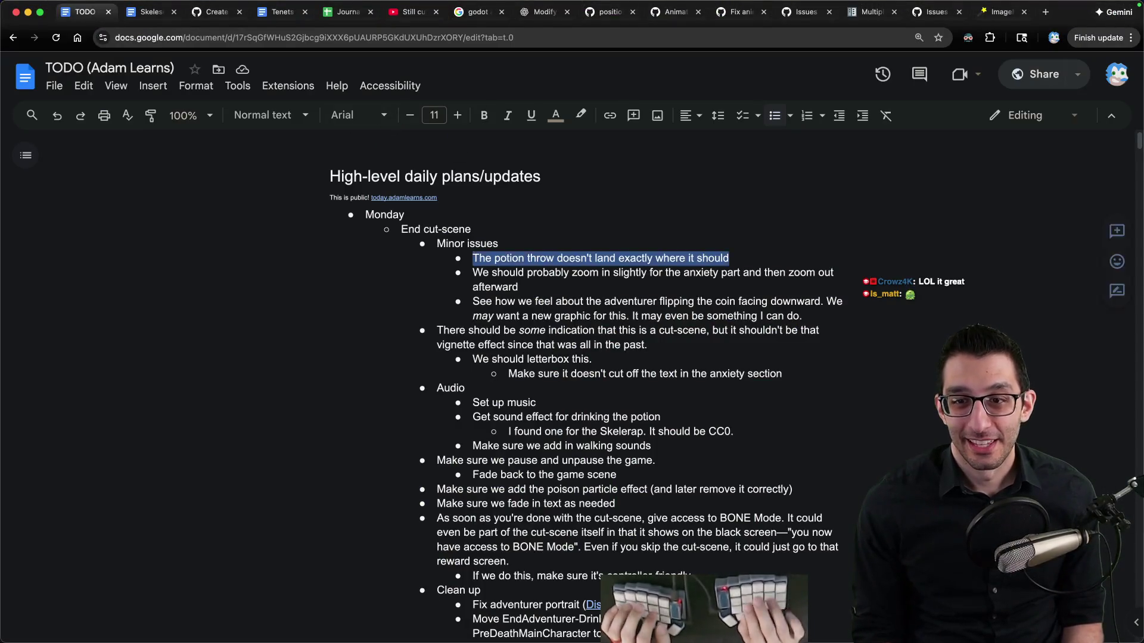
pyautogui.press('BackSpace')
# Delete the coin-flipping bullet from the TODO's minor issues and return to VS Code
pyautogui.press('Up')
pyautogui.hotkey('shift', 'Down')
pyautogui.hotkey('shift', 'Down')
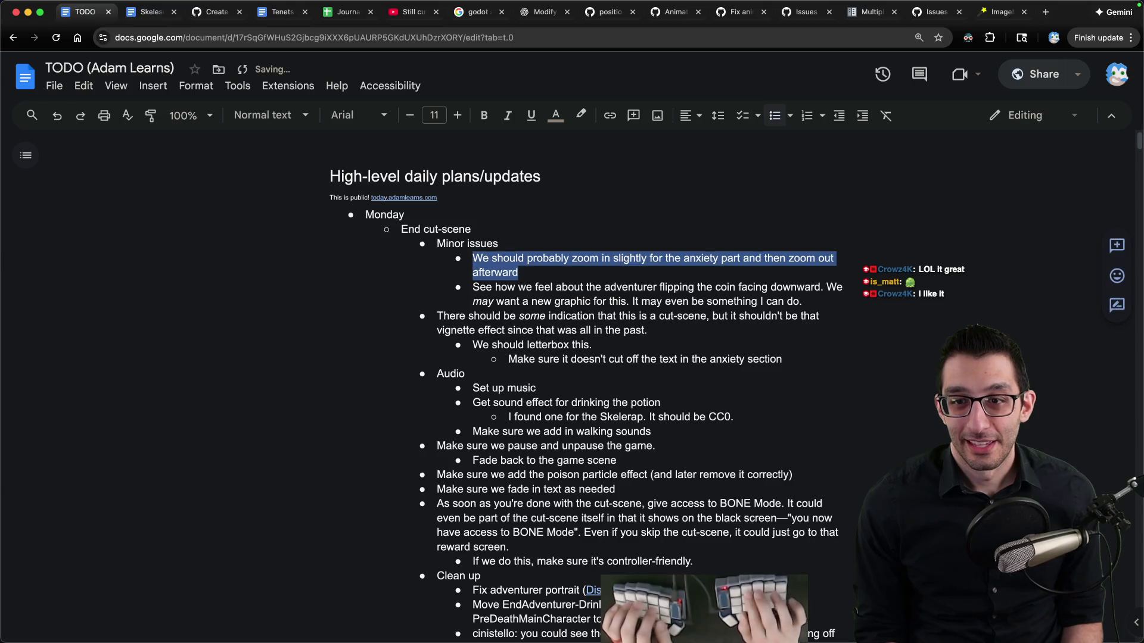
pyautogui.click(518, 286)
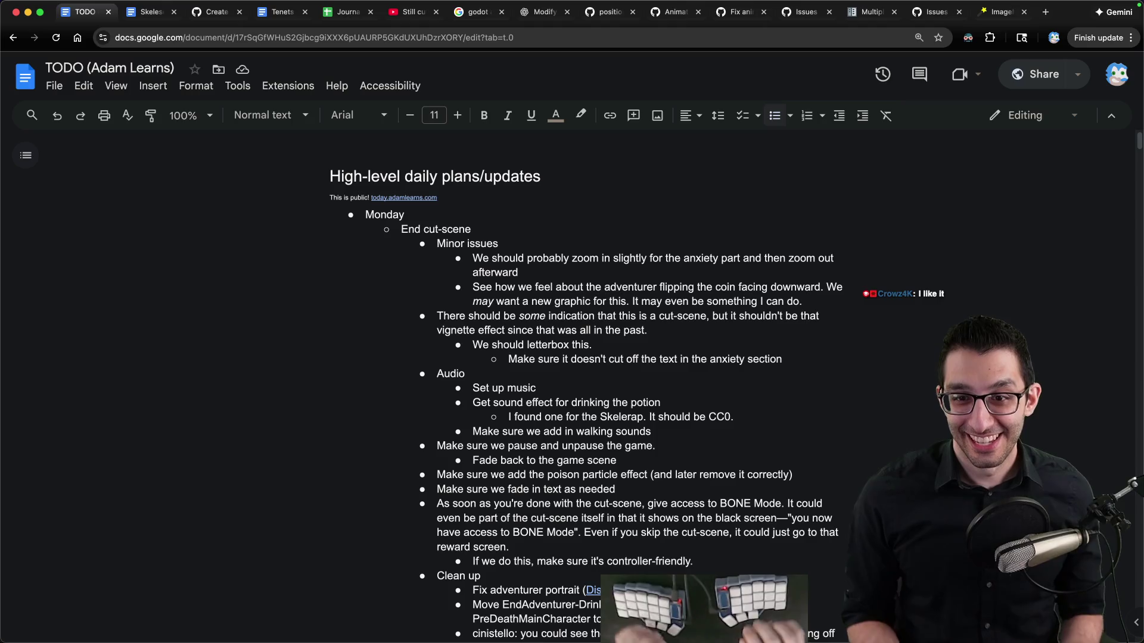
pyautogui.press('super+Right')
pyautogui.hotkey('alt', 'shift', 'Up')
pyautogui.press('BackSpace')
pyautogui.press('BackSpace')
pyautogui.press('BackSpace')
pyautogui.press('super+Tab')
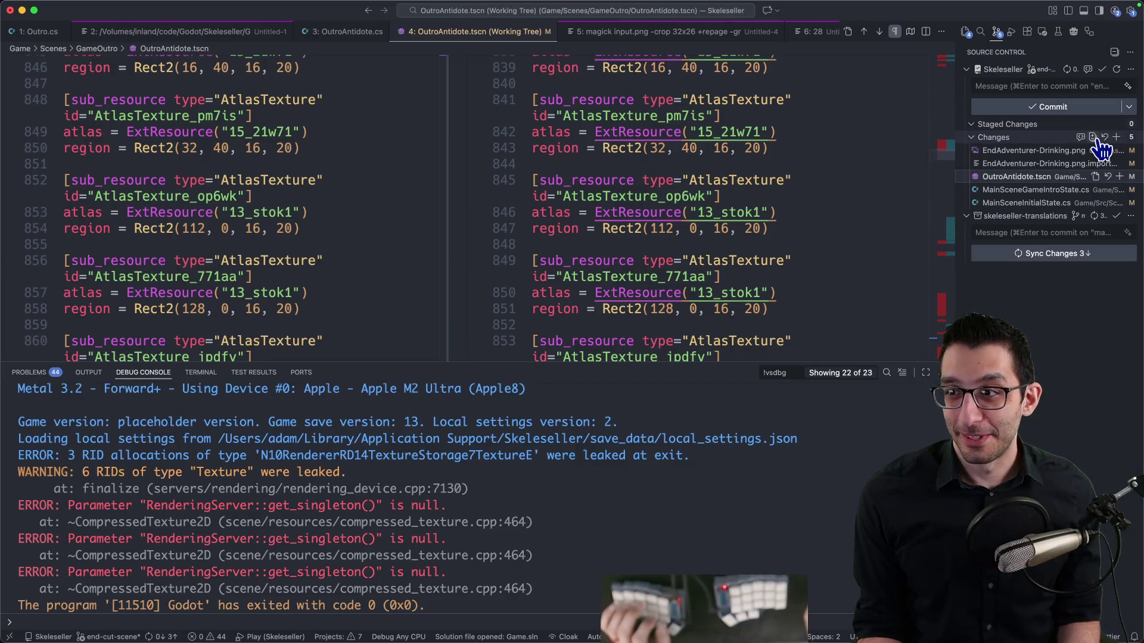
# Review the EndAdventurer-Drinking.png image diff and the OutroAntidote.tscn text diff
pyautogui.click(1093, 137)
pyautogui.click(1013, 153)
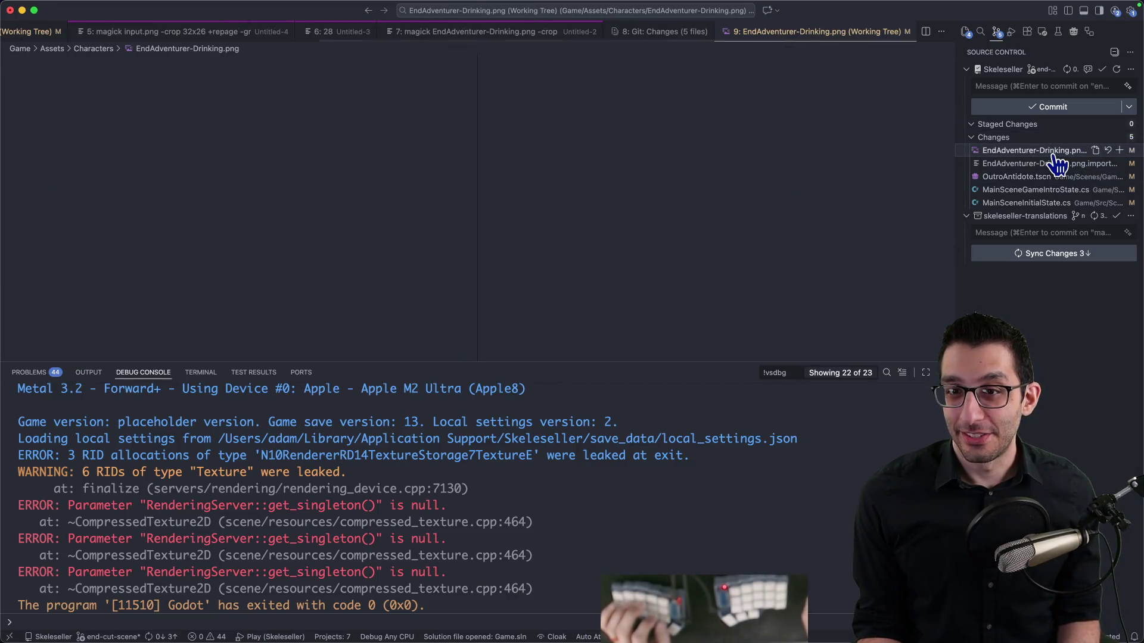
pyautogui.click(1016, 176)
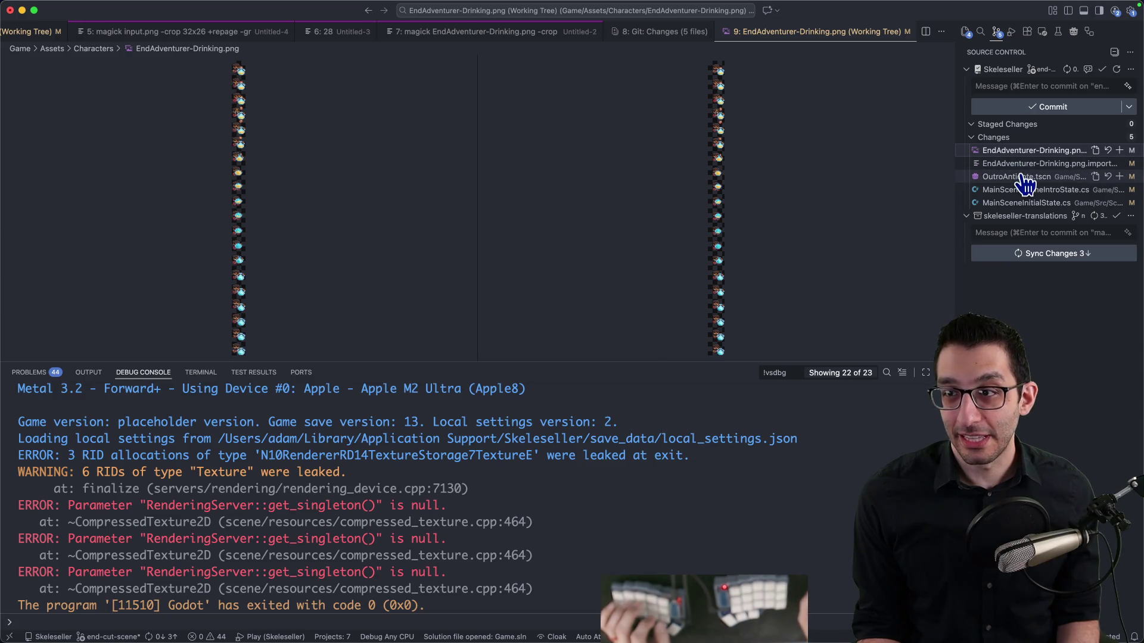
pyautogui.click(941, 152)
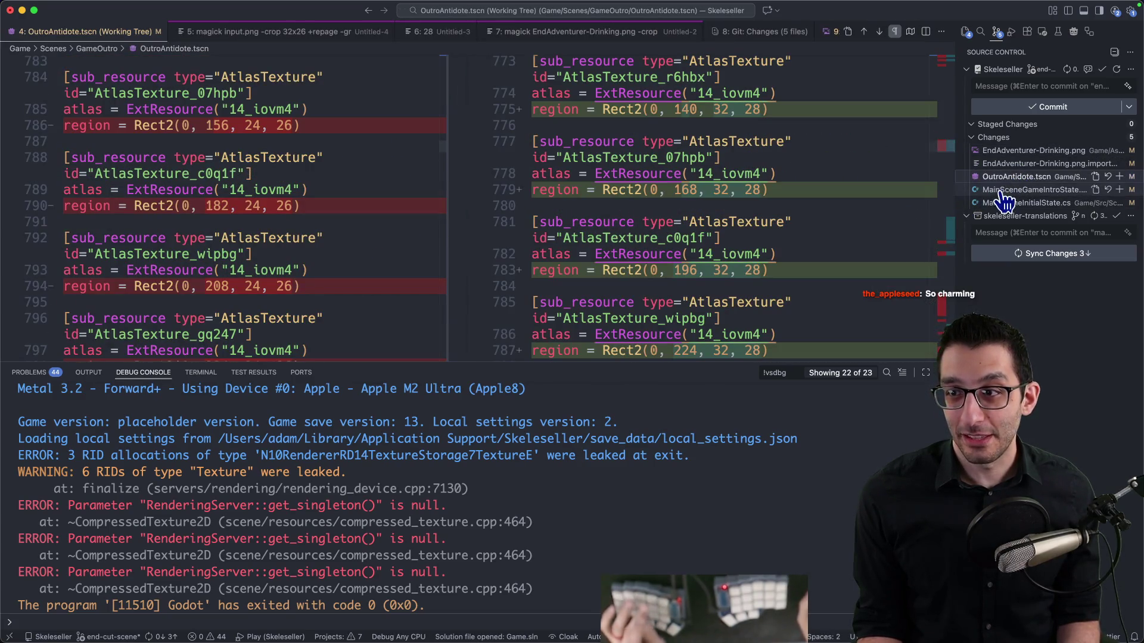
# Stage the three files with the commit message 'Fix positioning of adventurer and potion'
pyautogui.click(1119, 151)
pyautogui.click(1041, 86)
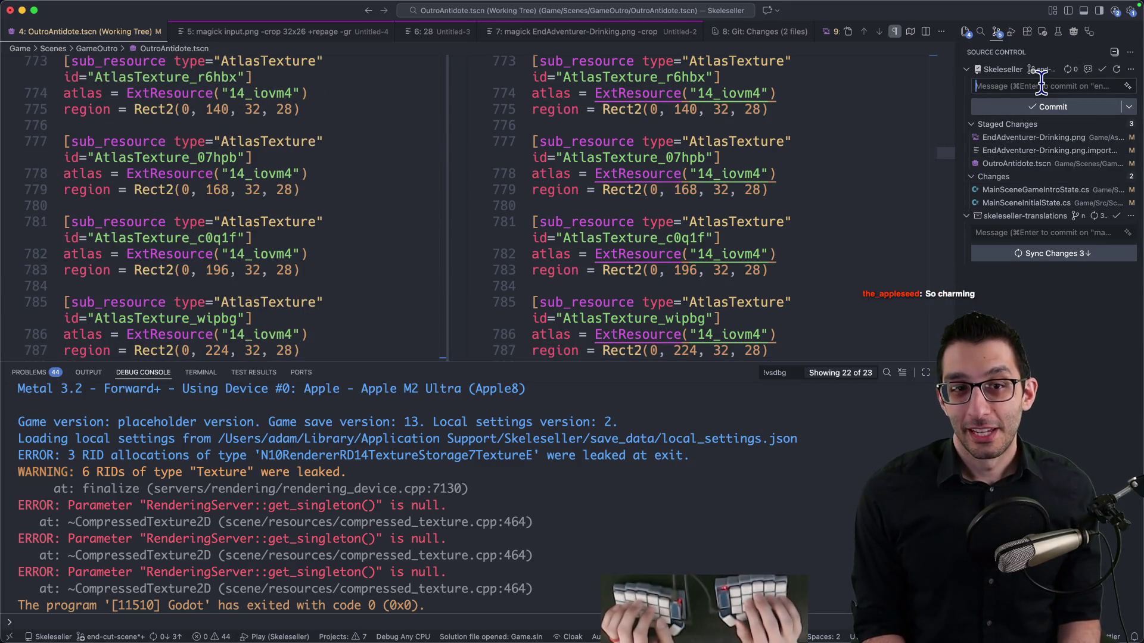
pyautogui.write('Fix positioning of')
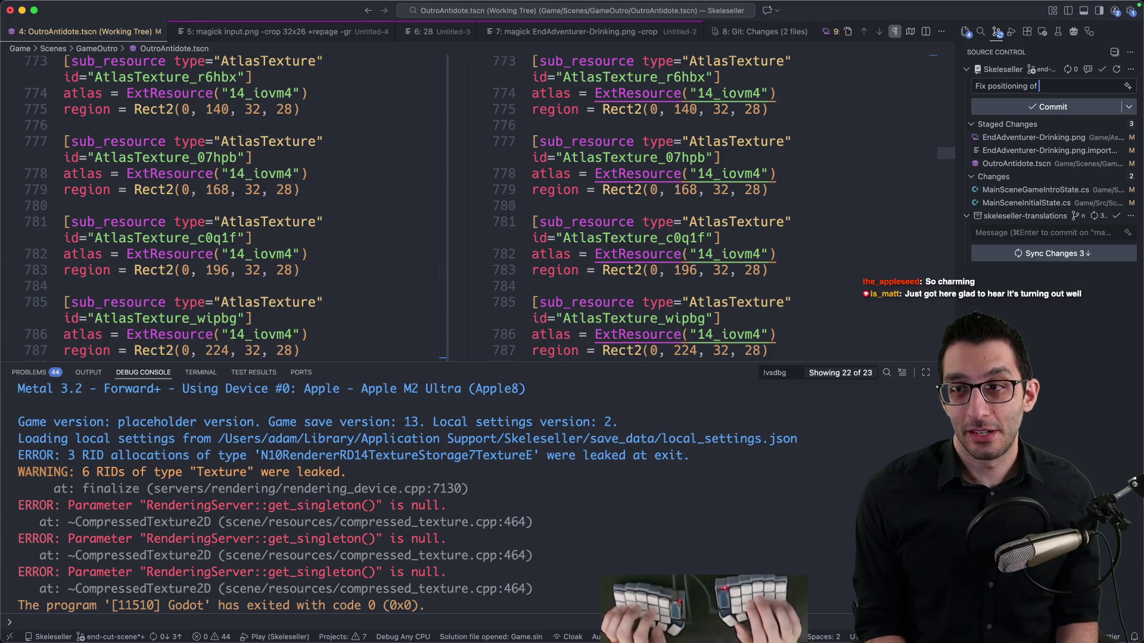
pyautogui.write(' adventurer and potion')
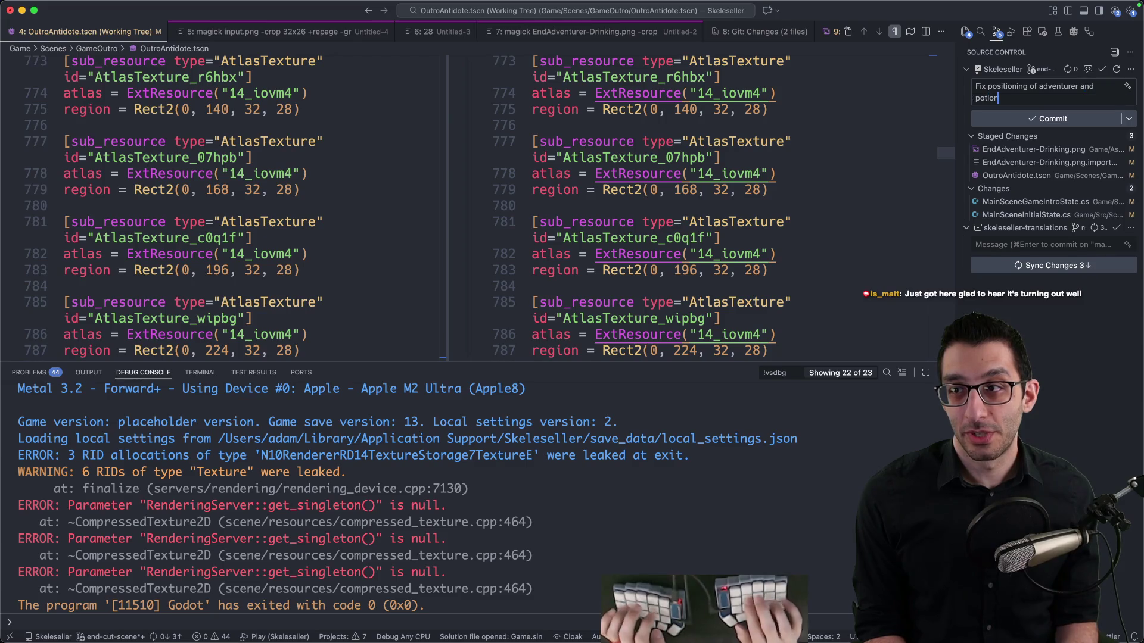
# Read through the staged OutroAntidote.tscn diff with the debug console hidden
pyautogui.click(1016, 175)
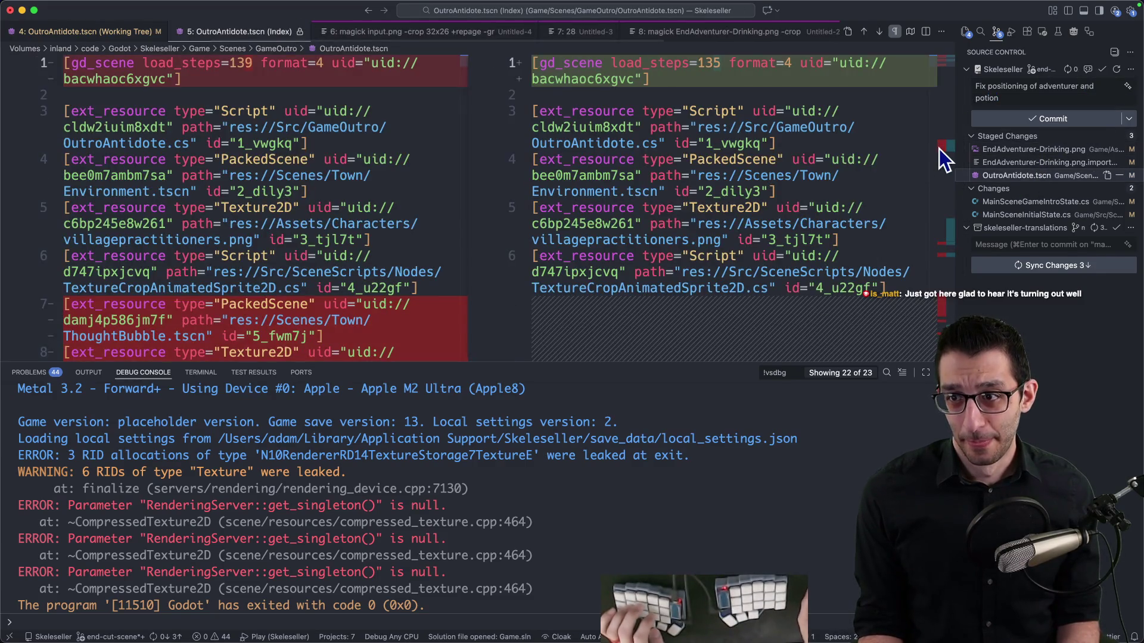
pyautogui.click(939, 149)
pyautogui.moveTo(944, 149); pyautogui.dragTo(949, 223)
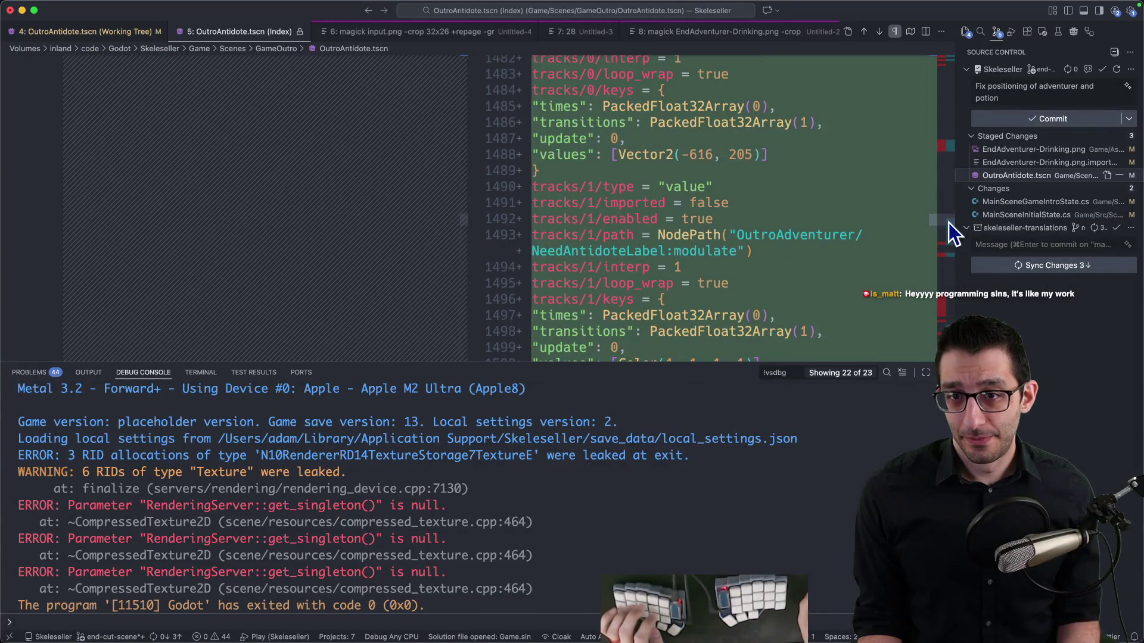
pyautogui.scroll(-5, 949, 224)
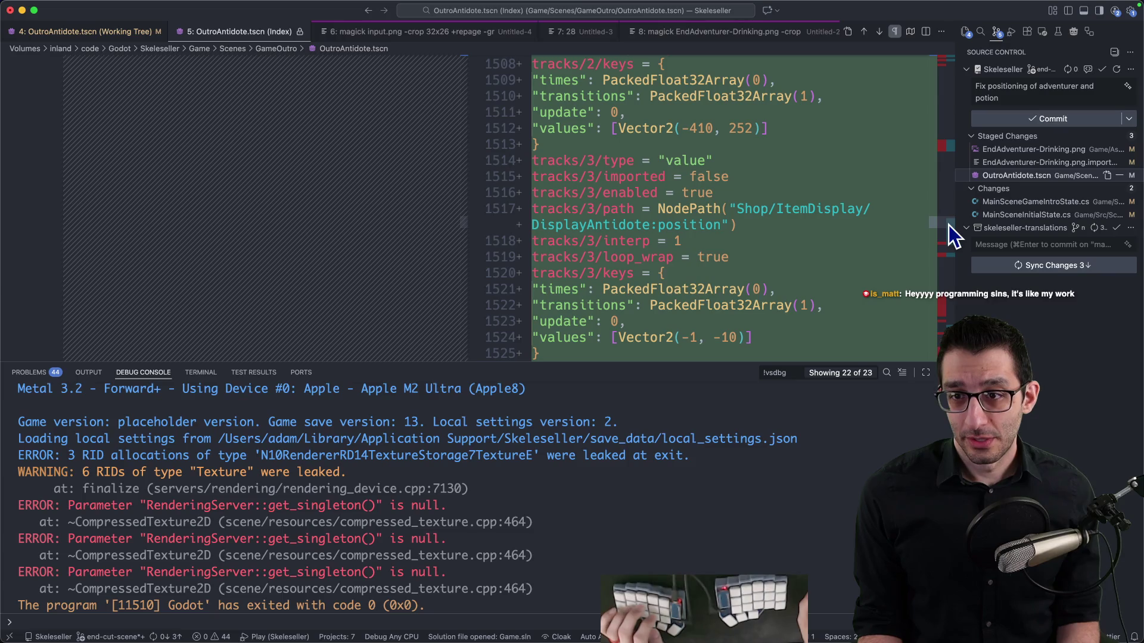
pyautogui.moveTo(948, 225); pyautogui.dragTo(939, 306)
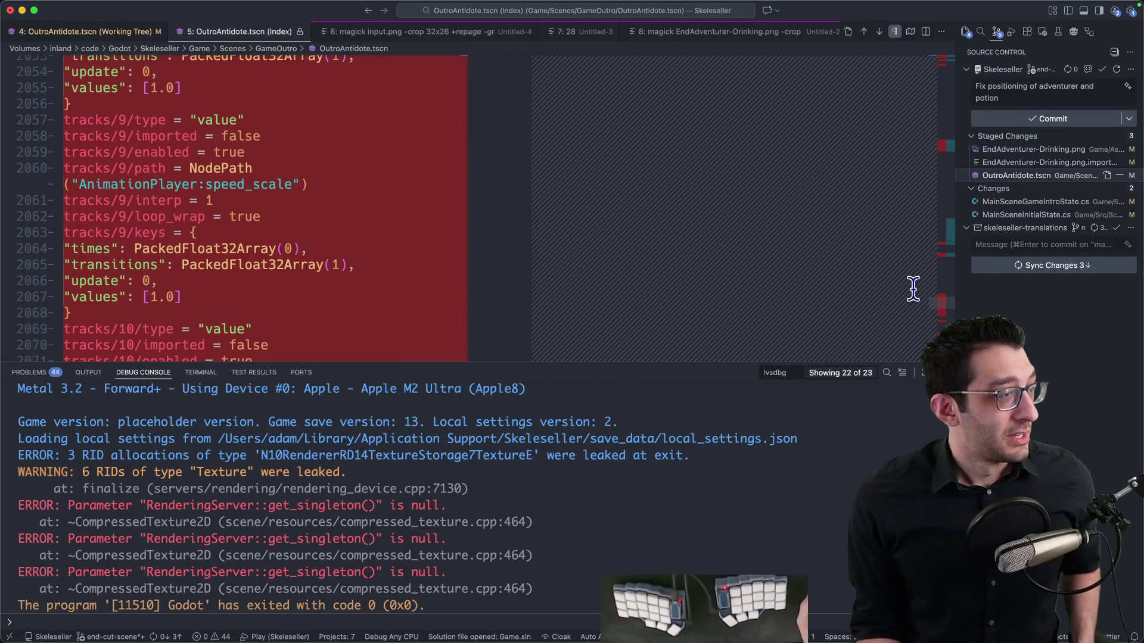
pyautogui.scroll(-10, 842, 262)
pyautogui.scroll(-20, 842, 262)
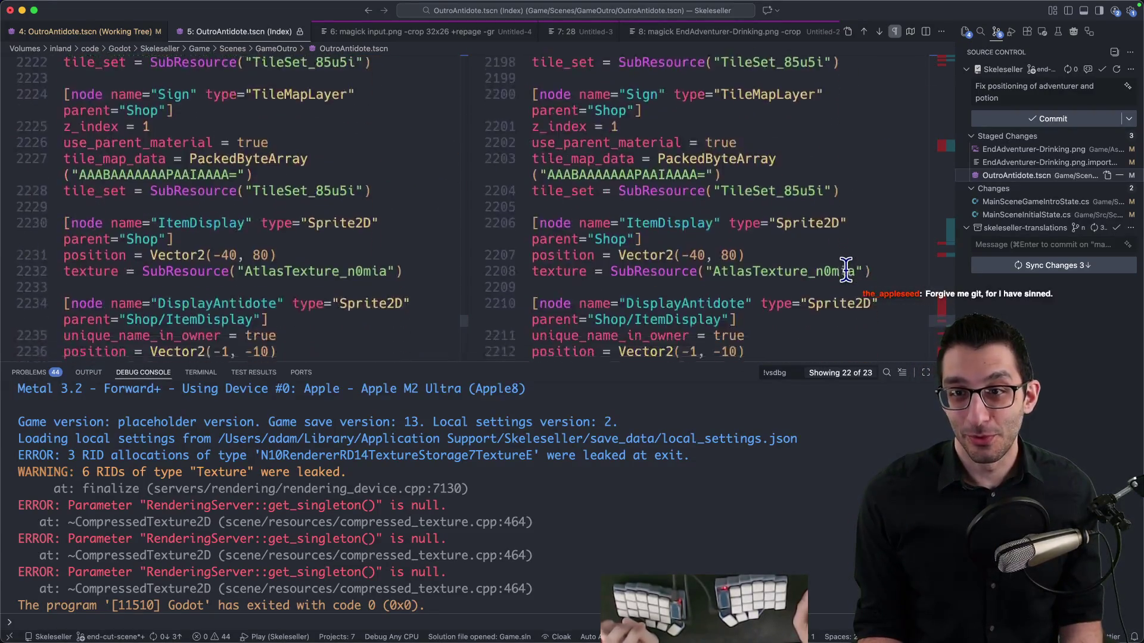
pyautogui.scroll(-11, 846, 274)
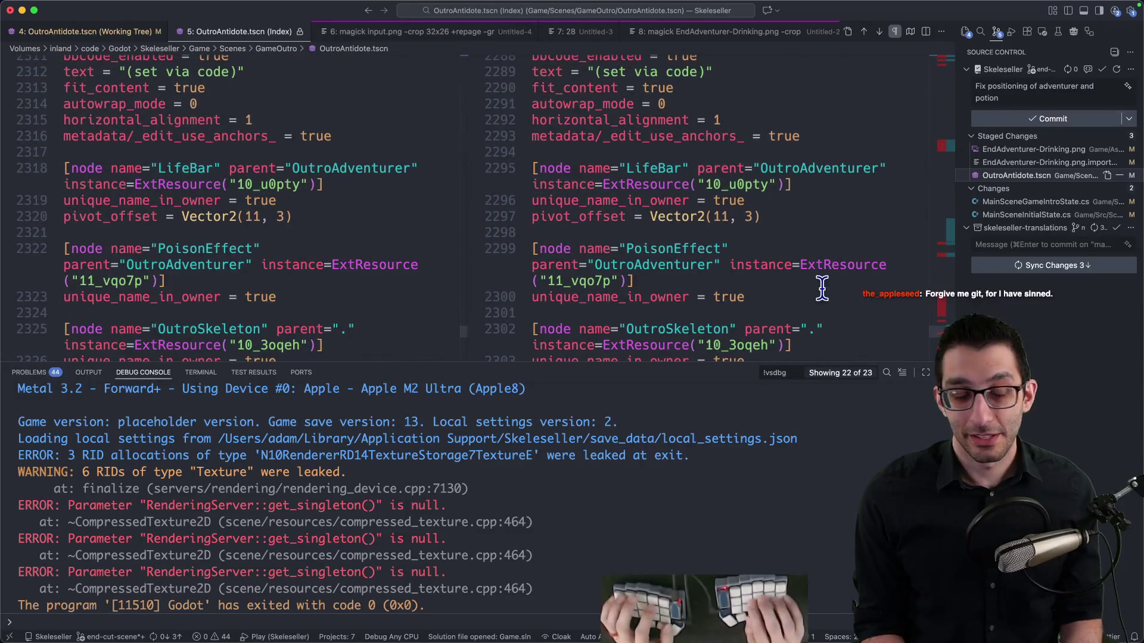
pyautogui.press('super+j')
pyautogui.scroll(-20, 821, 286)
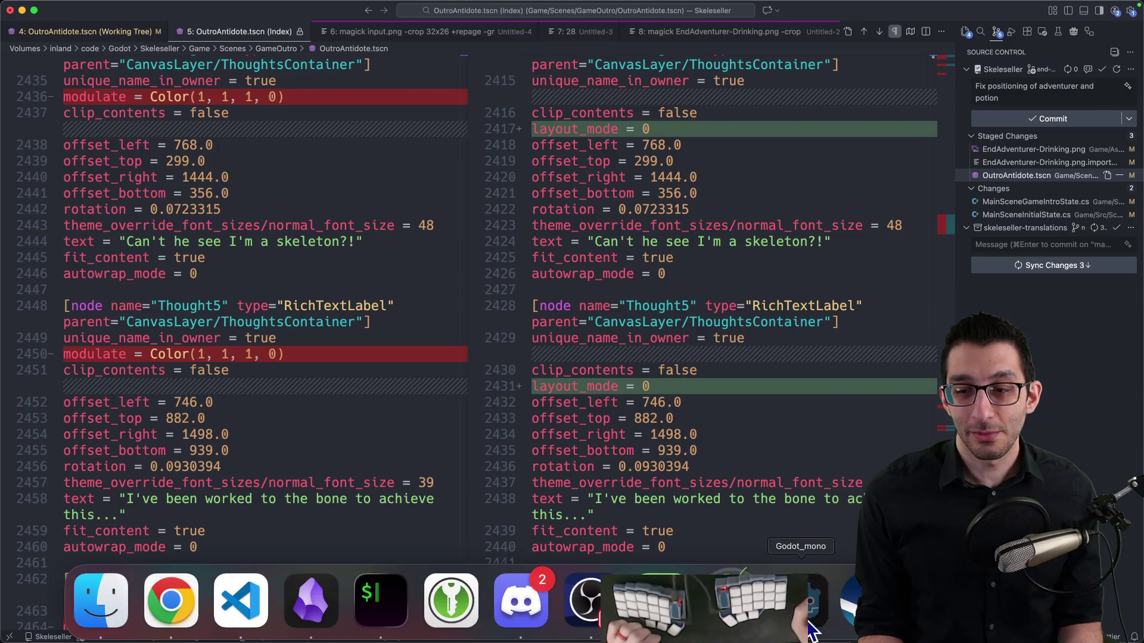
# Back in Godot, switch the animation to start_scene and then back to RESET
pyautogui.click(799, 622)
pyautogui.click(449, 263)
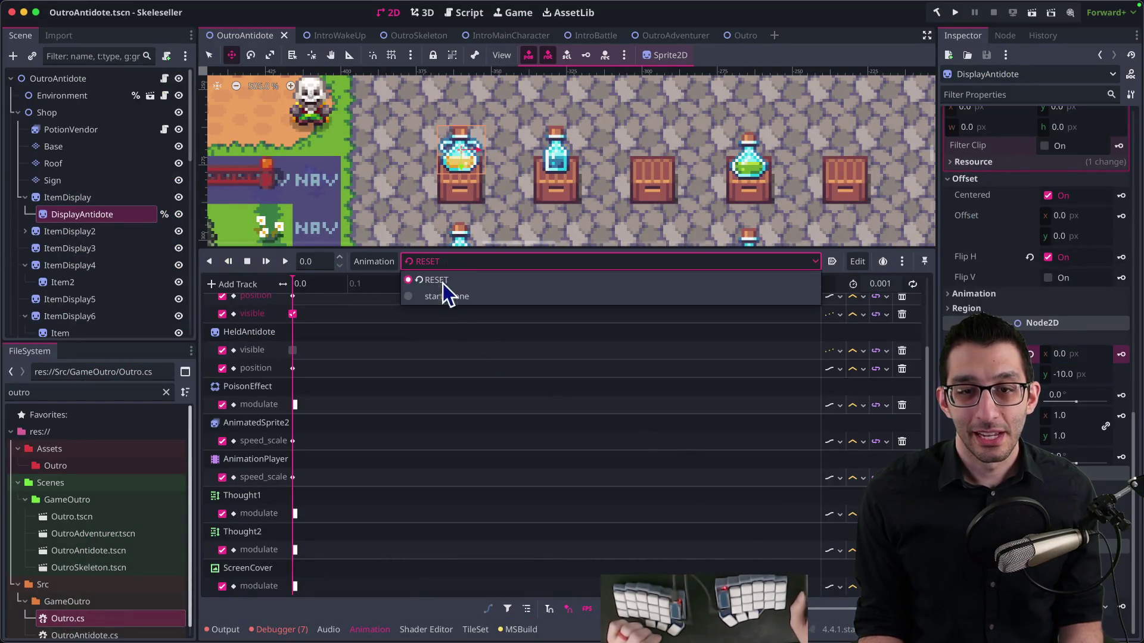
pyautogui.click(419, 274)
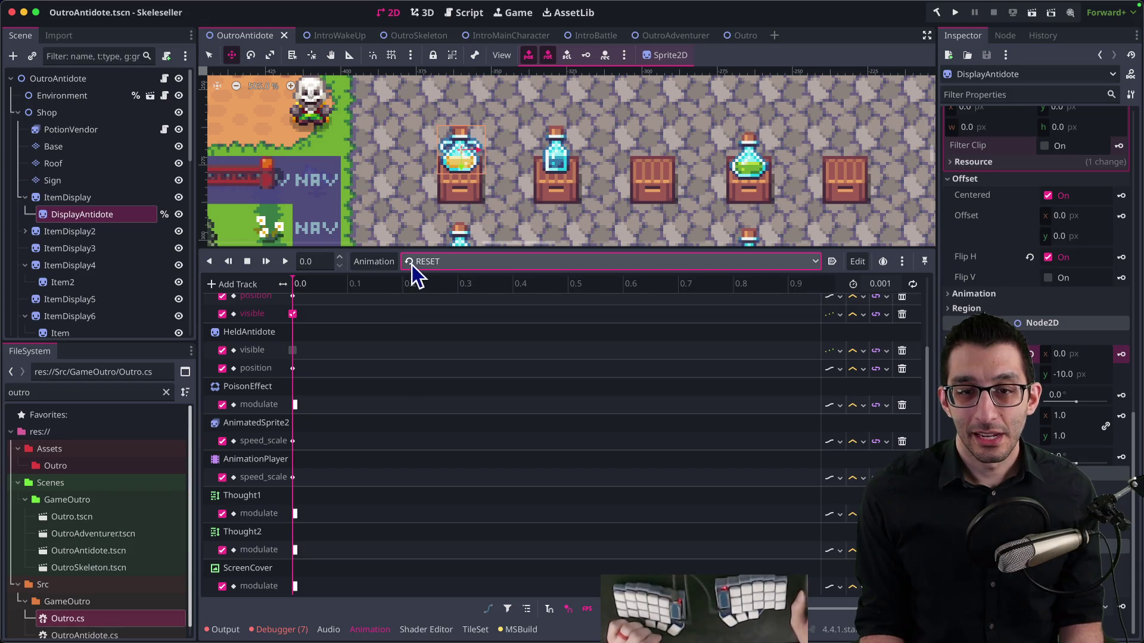
pyautogui.click(413, 264)
pyautogui.click(477, 301)
pyautogui.click(473, 269)
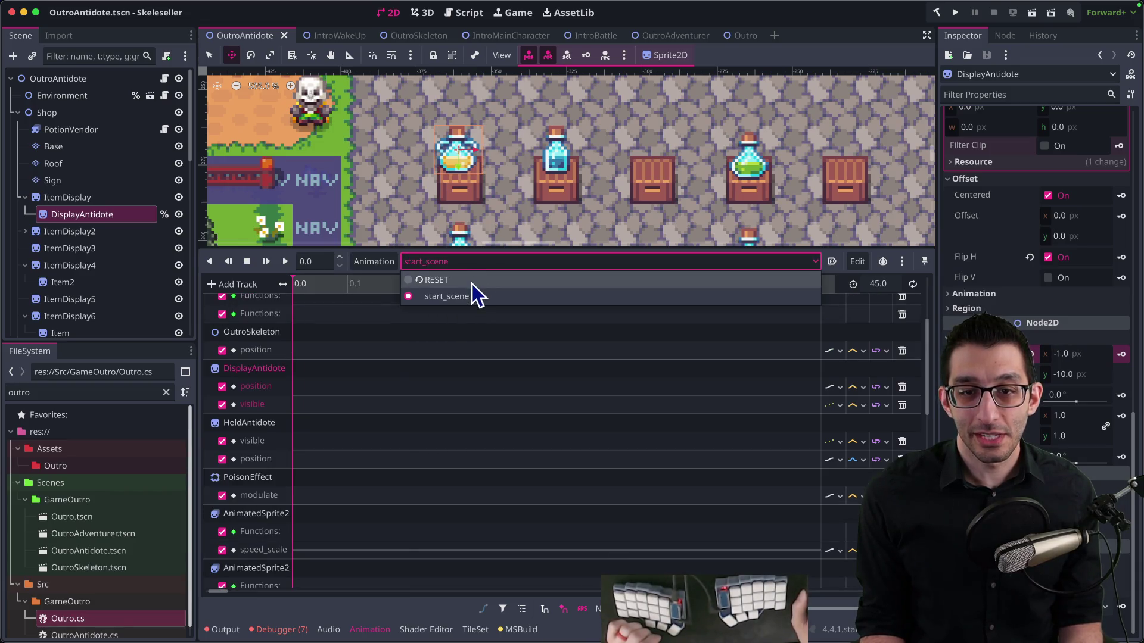
pyautogui.click(474, 280)
pyautogui.click(476, 267)
pyautogui.click(474, 280)
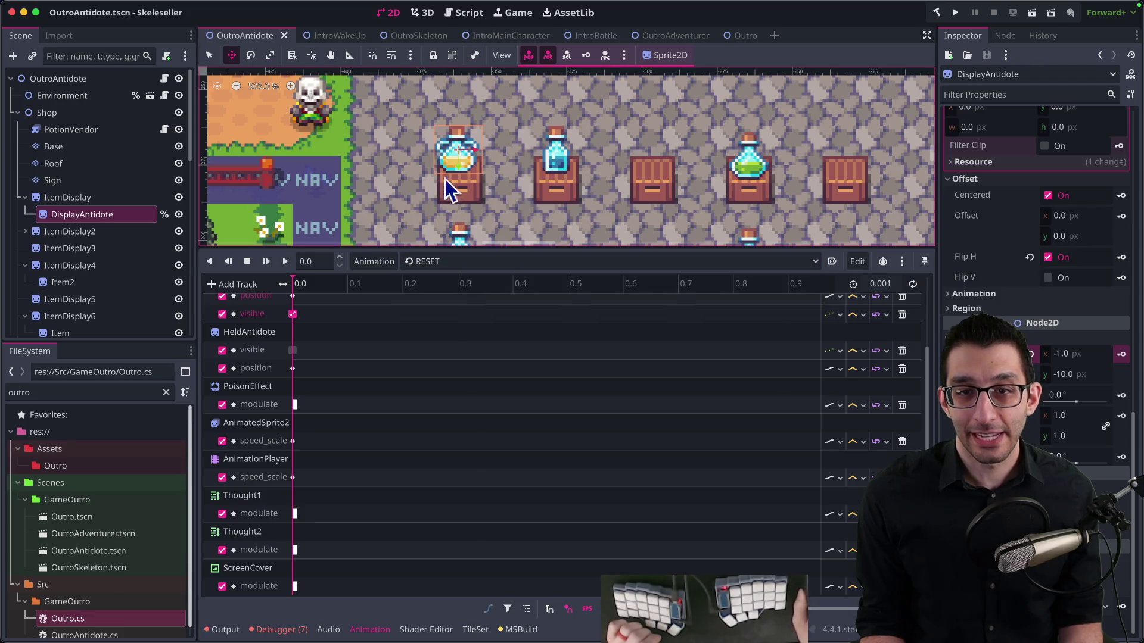
# Re-edit DisplayAntidote's RESET x position, select Item2 and scroll the Scene dock to CanvasLayer
pyautogui.click(1056, 354)
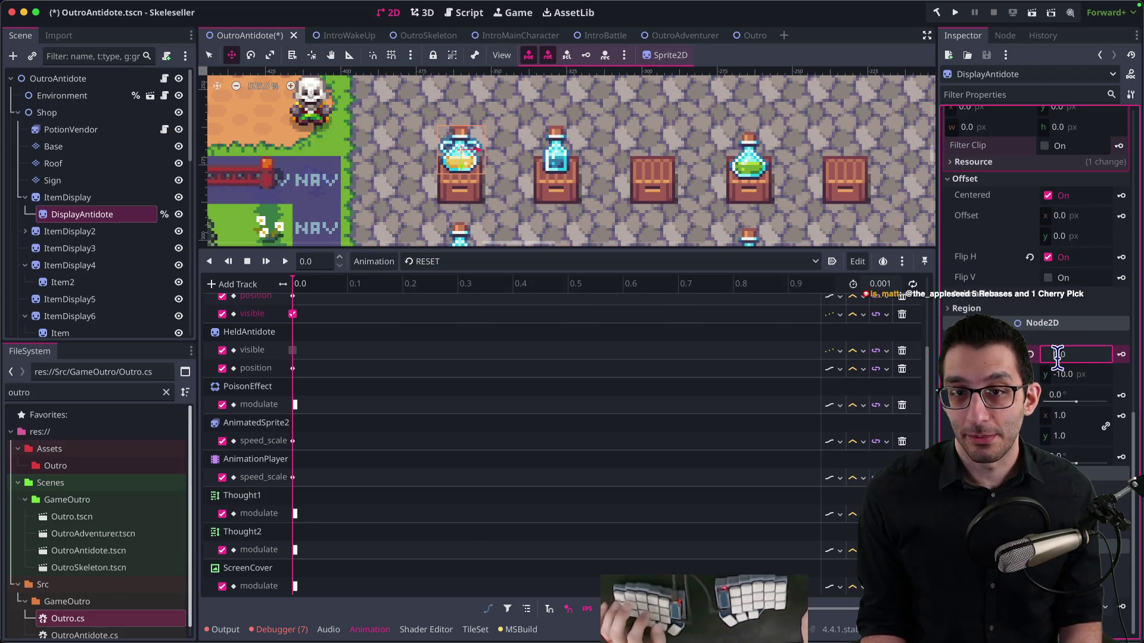
pyautogui.click(555, 155)
pyautogui.scroll(-6, 358, 179)
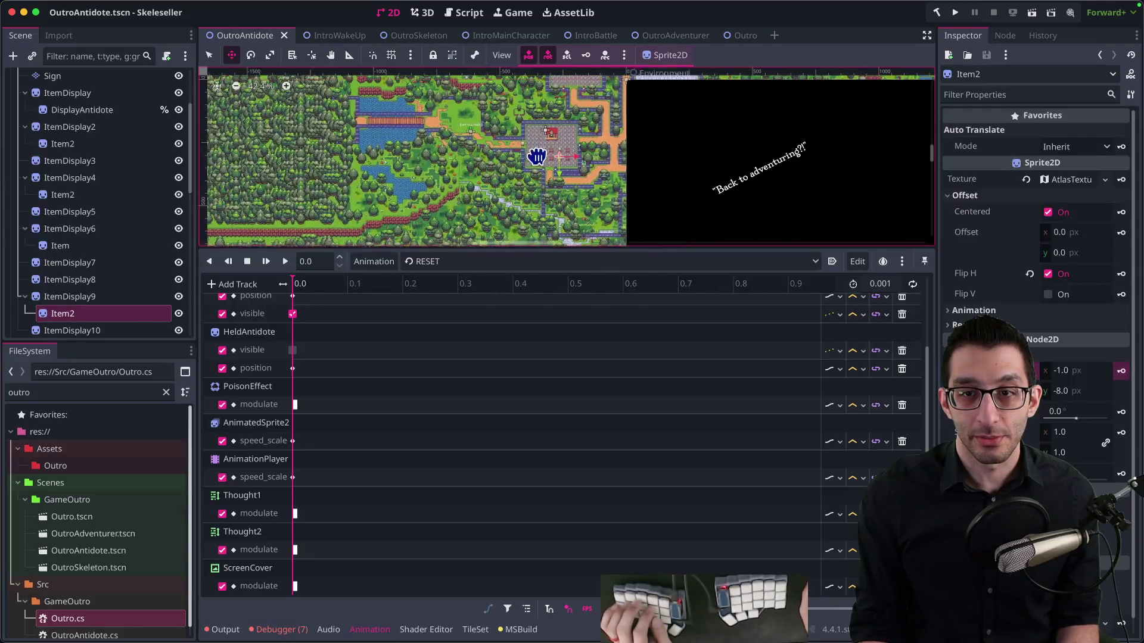
pyautogui.scroll(-5, 80, 295)
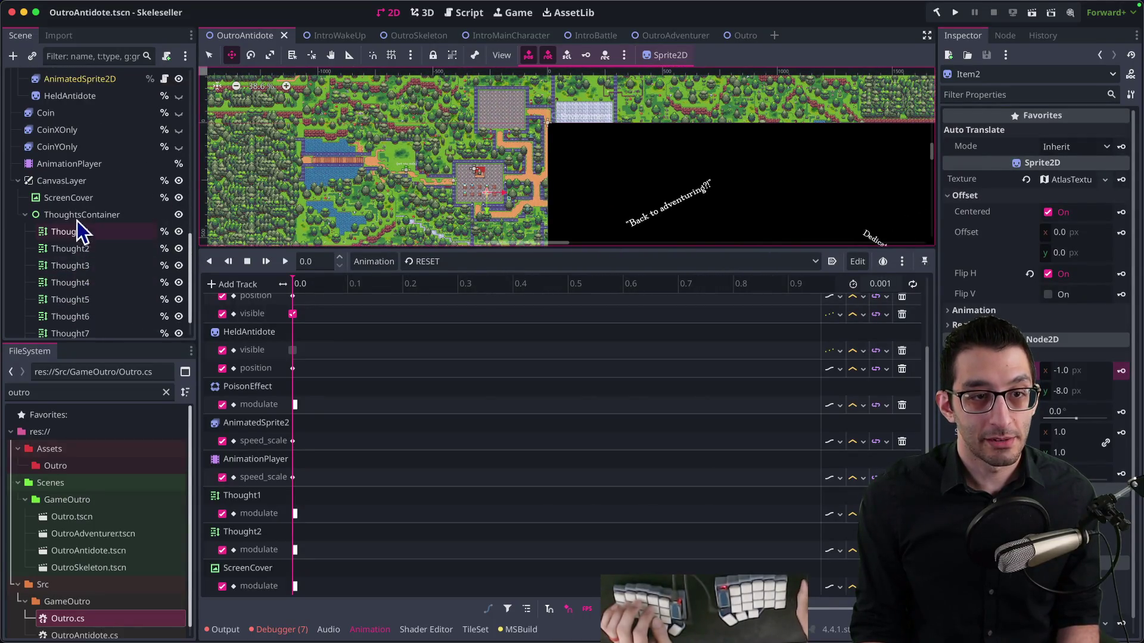
# Duplicate ScreenCover, move the copy above it and rename it LetterboxTop
pyautogui.click(119, 198)
pyautogui.hotkey('ctrl', 'd')
pyautogui.moveTo(97, 215); pyautogui.dragTo(93, 190)
pyautogui.doubleClick(98, 201)
pyautogui.write('LetterboxTop')
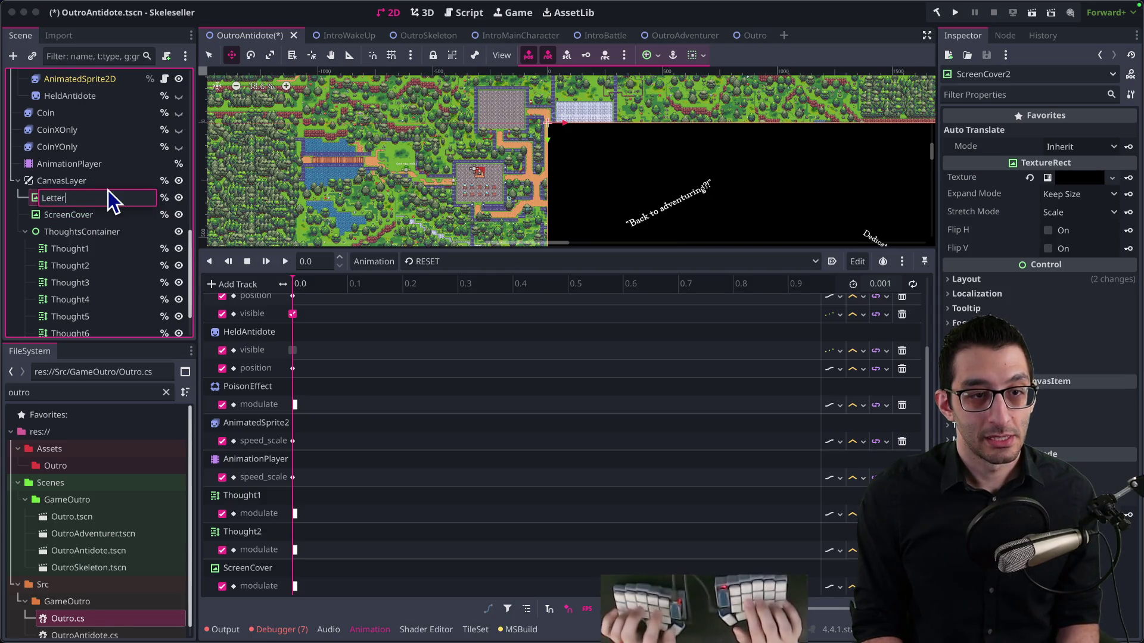
pyautogui.press('Return')
# Apply the Top Wide anchor preset to LetterboxTop and expand its layout properties
pyautogui.click(670, 56)
pyautogui.click(655, 57)
pyautogui.click(656, 57)
pyautogui.click(718, 100)
pyautogui.hscroll(5, 501, 178)
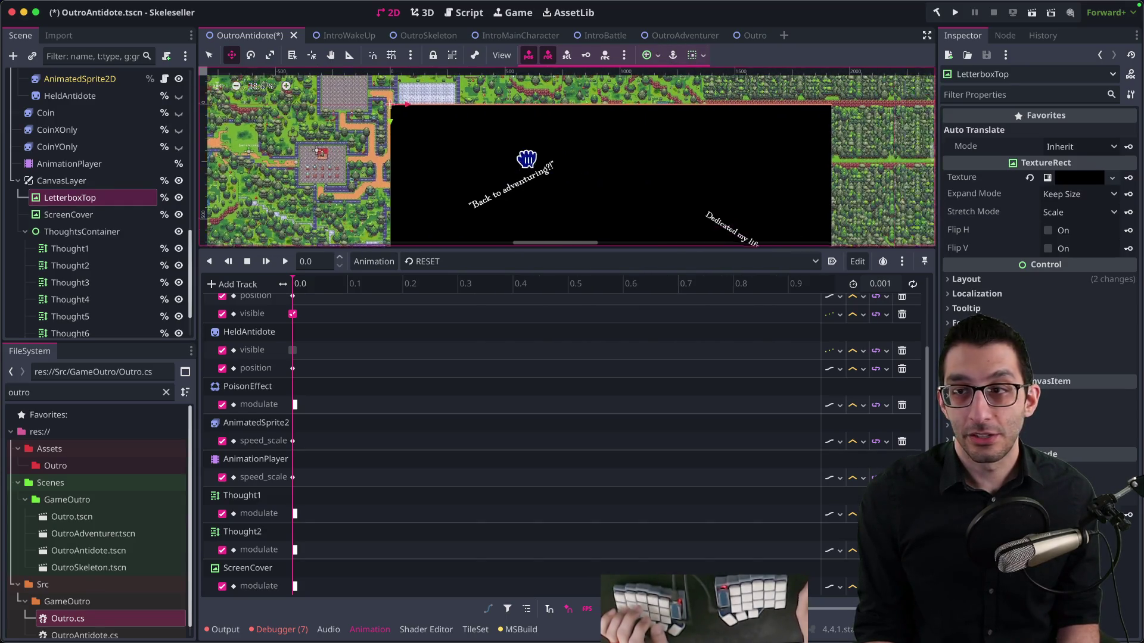
pyautogui.click(1019, 280)
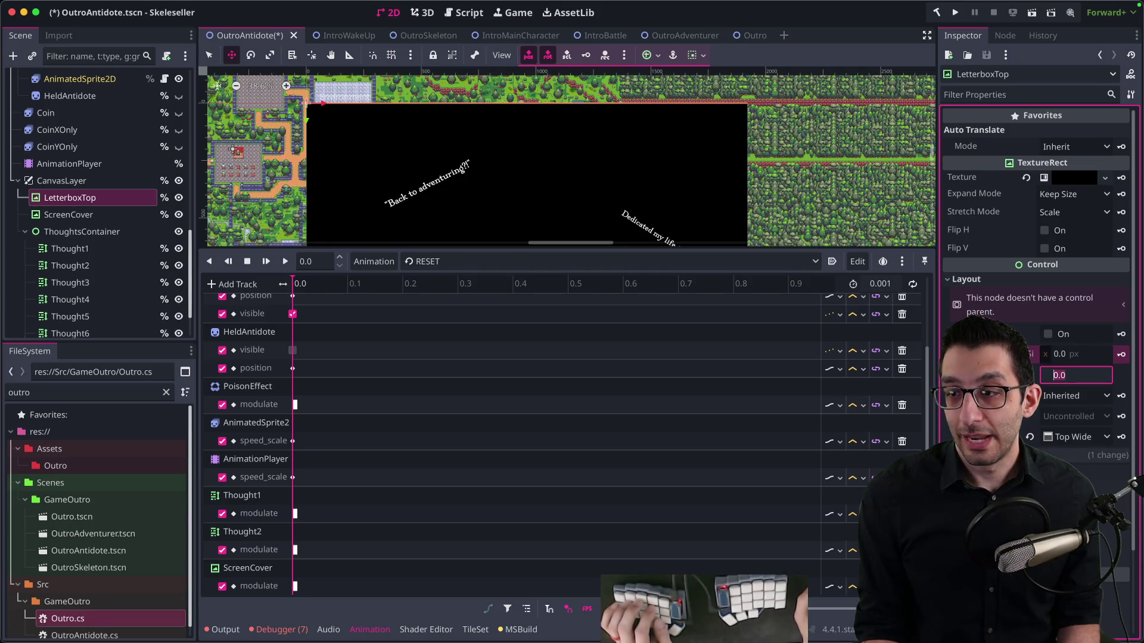
pyautogui.scroll(-3, 1037, 298)
pyautogui.click(989, 354)
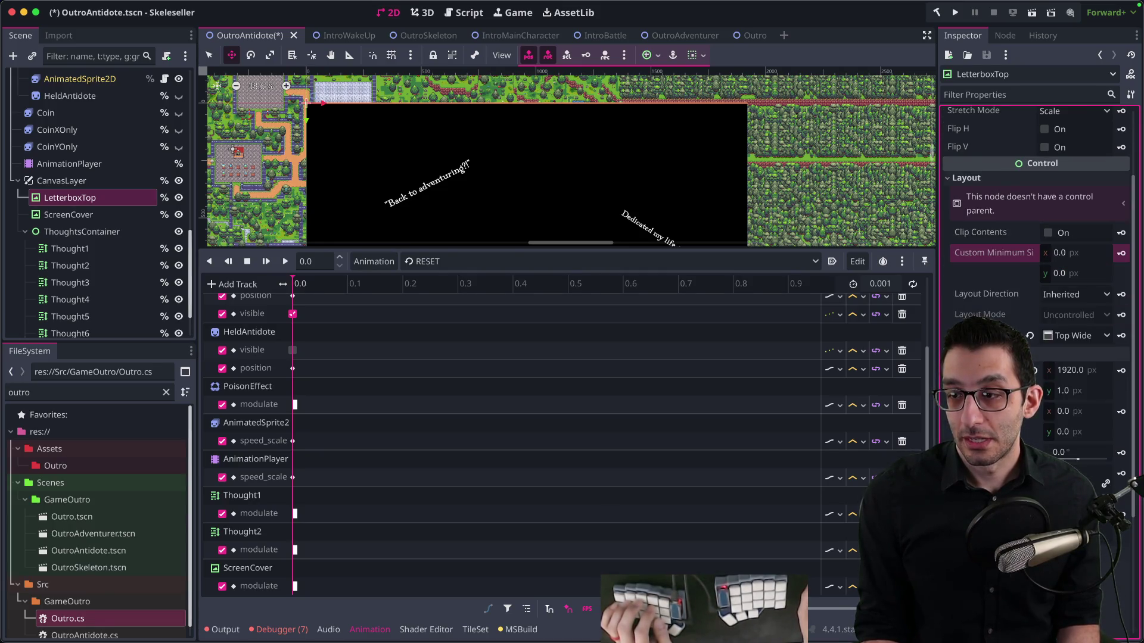
pyautogui.click(989, 354)
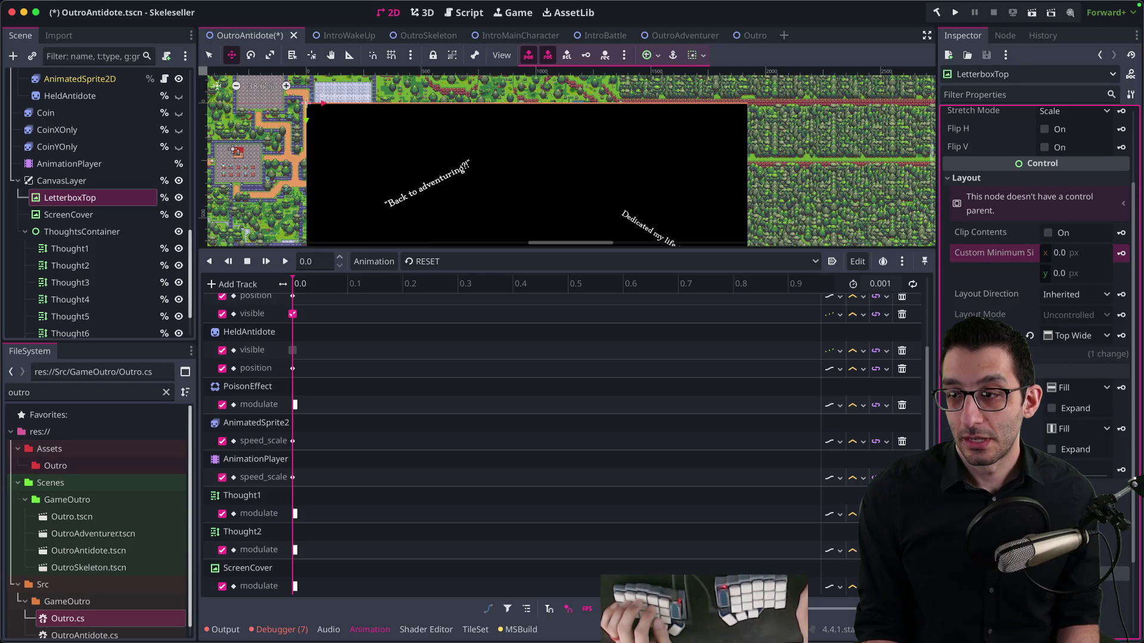
pyautogui.click(989, 370)
# Hide ScreenCover and give LetterboxTop vertical expand with a 50 px height
pyautogui.click(178, 215)
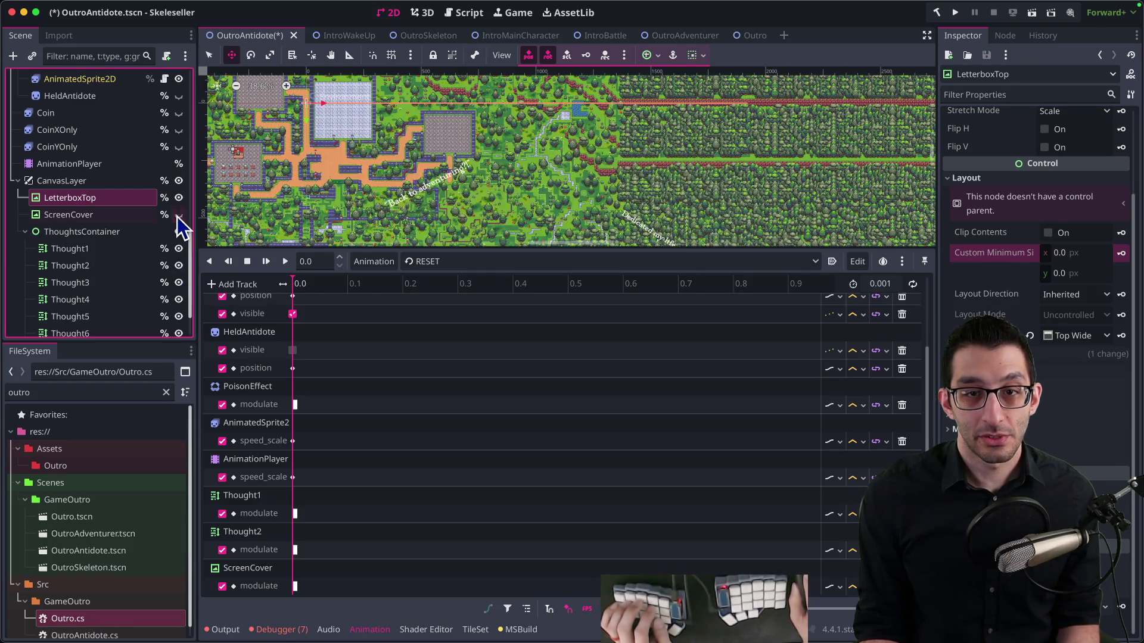
pyautogui.doubleClick(119, 201)
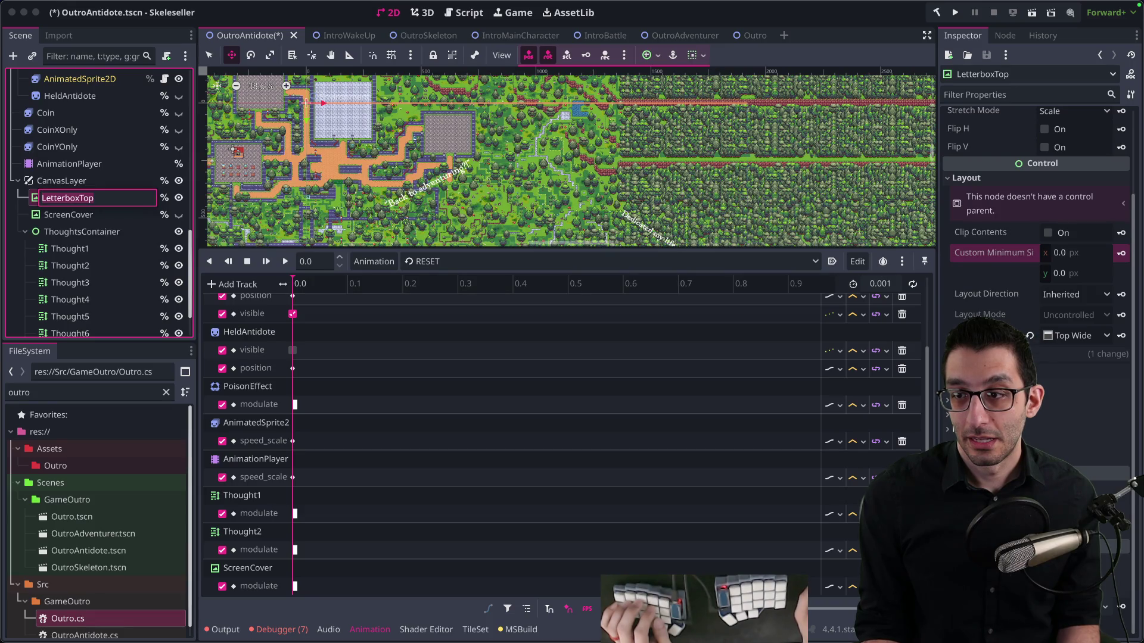
pyautogui.press('Return')
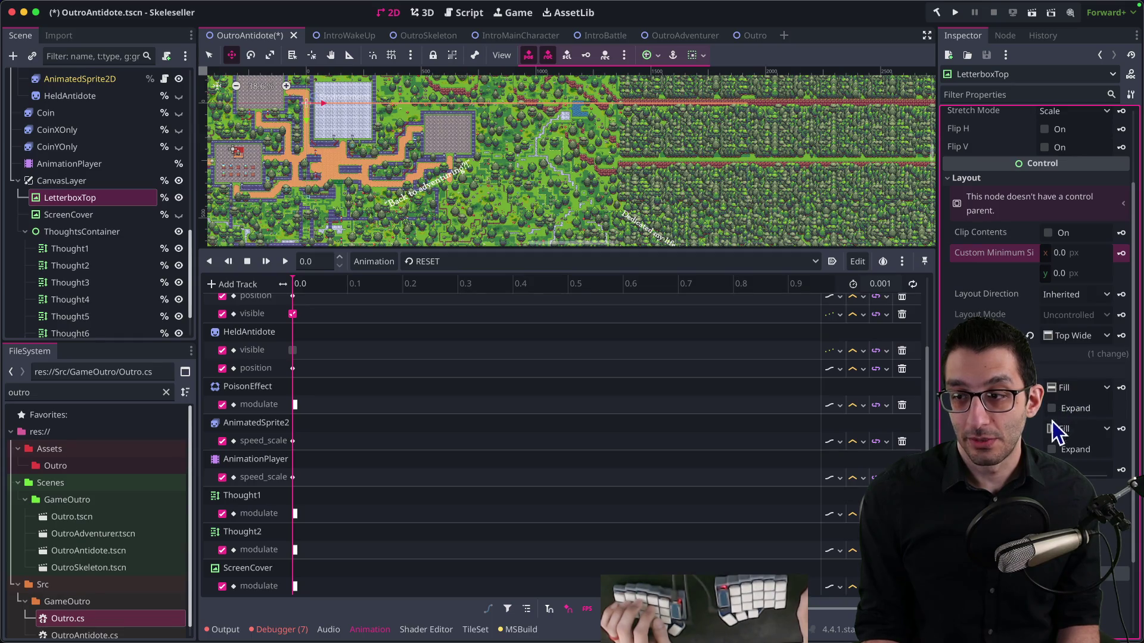
pyautogui.click(1051, 450)
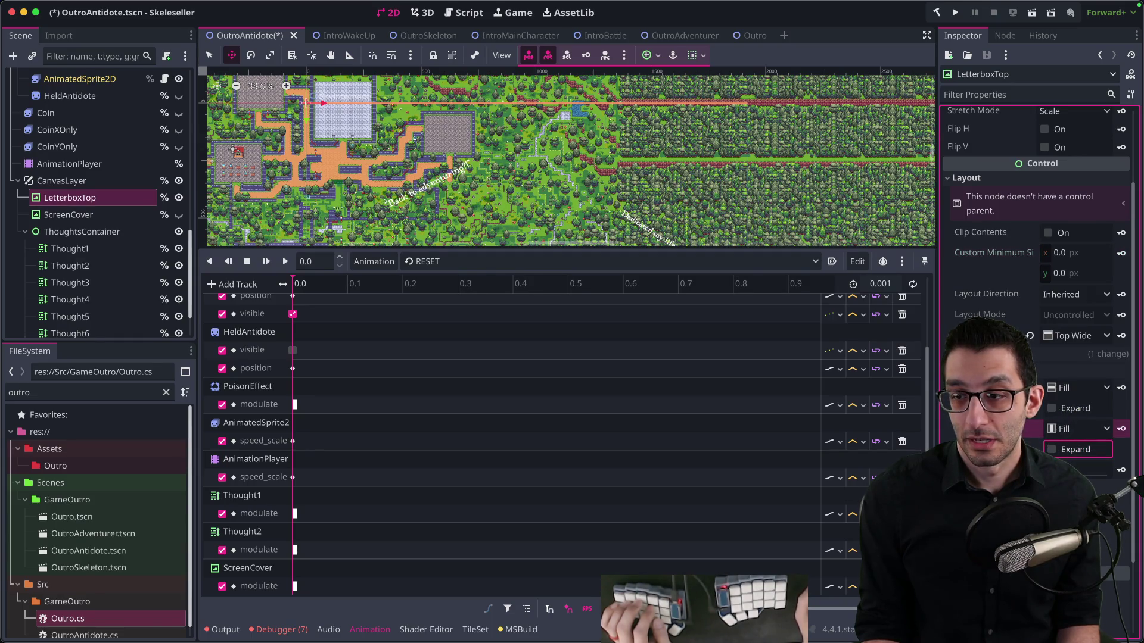
pyautogui.click(983, 370)
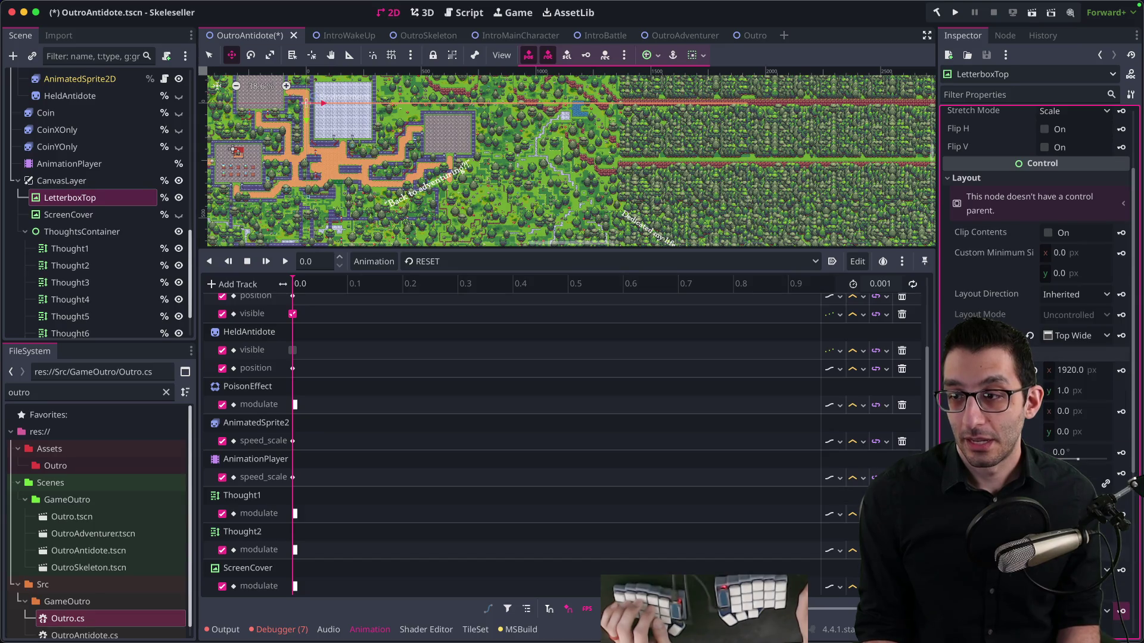
pyautogui.scroll(-2, 1029, 332)
pyautogui.click(1077, 295)
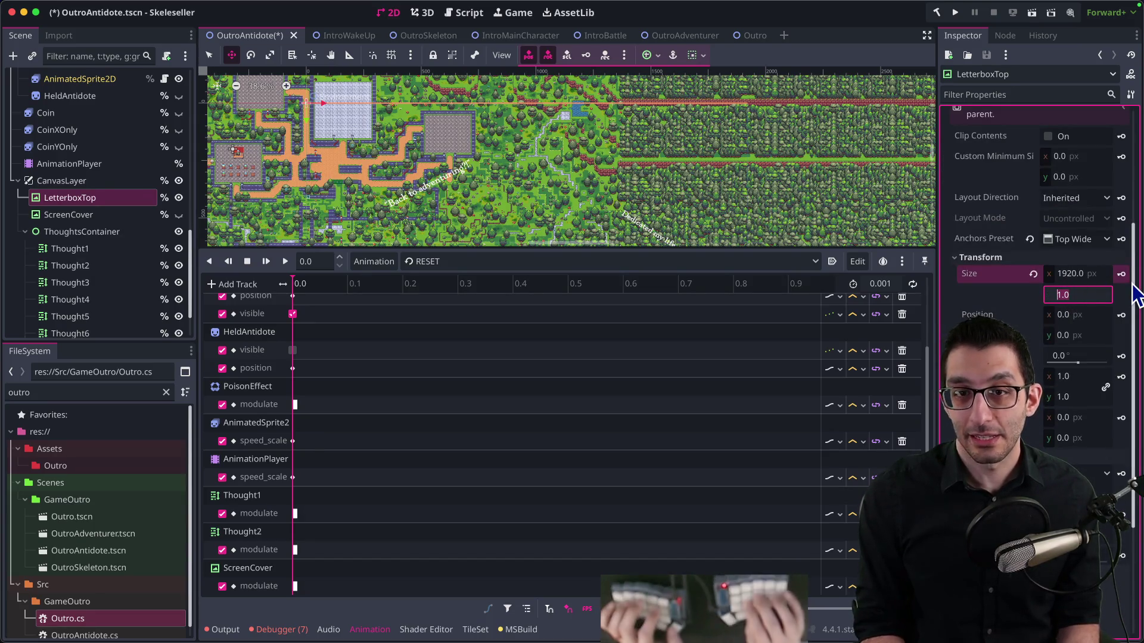
pyautogui.write('50')
pyautogui.press('Return')
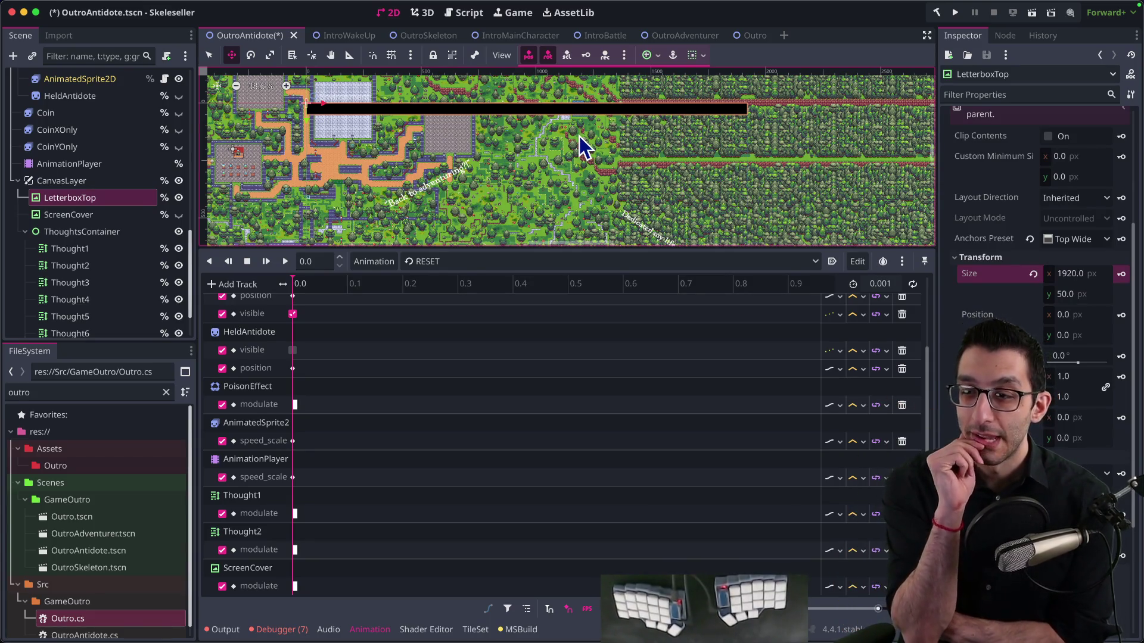
# Switch LetterboxTop to custom anchors with a 0.043 bottom anchor and 0 px bottom offset
pyautogui.click(1078, 240)
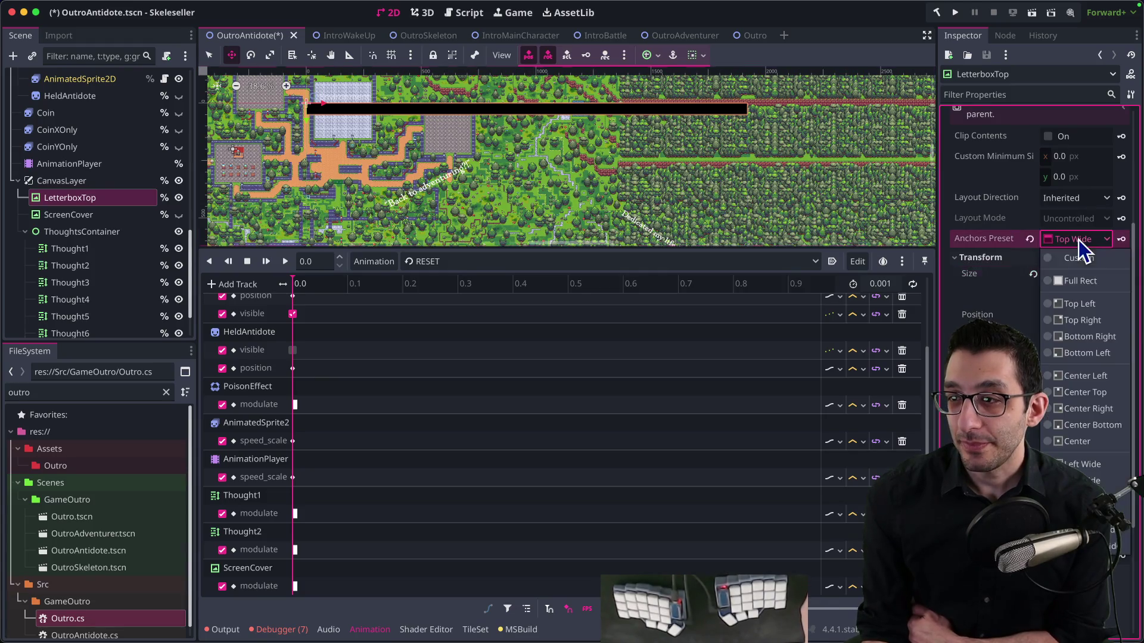
pyautogui.click(1077, 258)
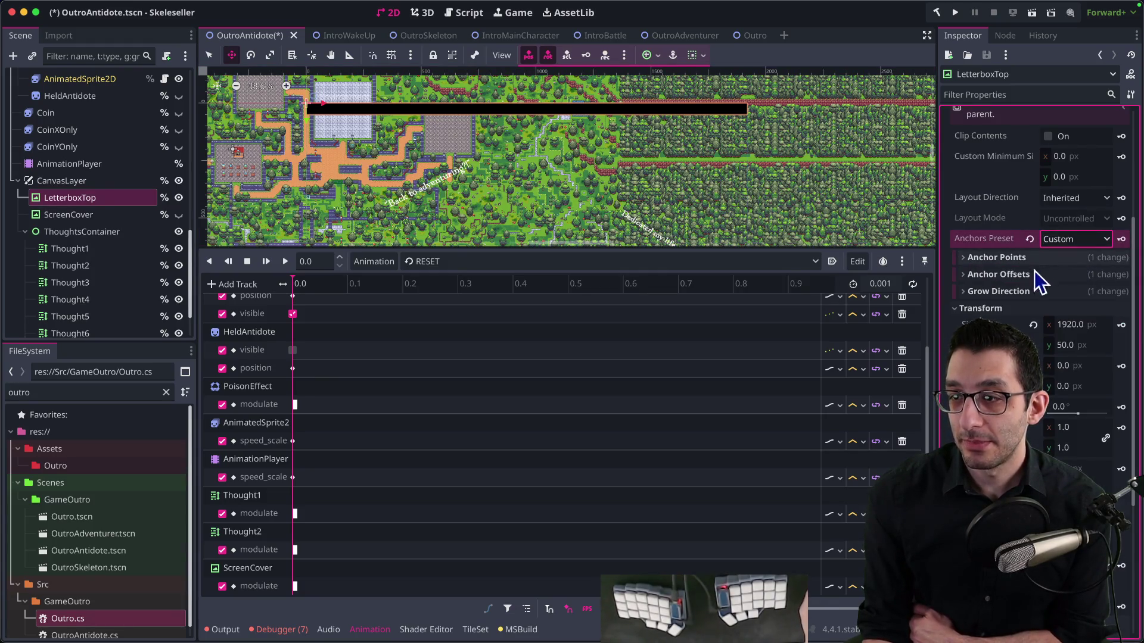
pyautogui.click(1064, 345)
pyautogui.write('1')
pyautogui.press('Return')
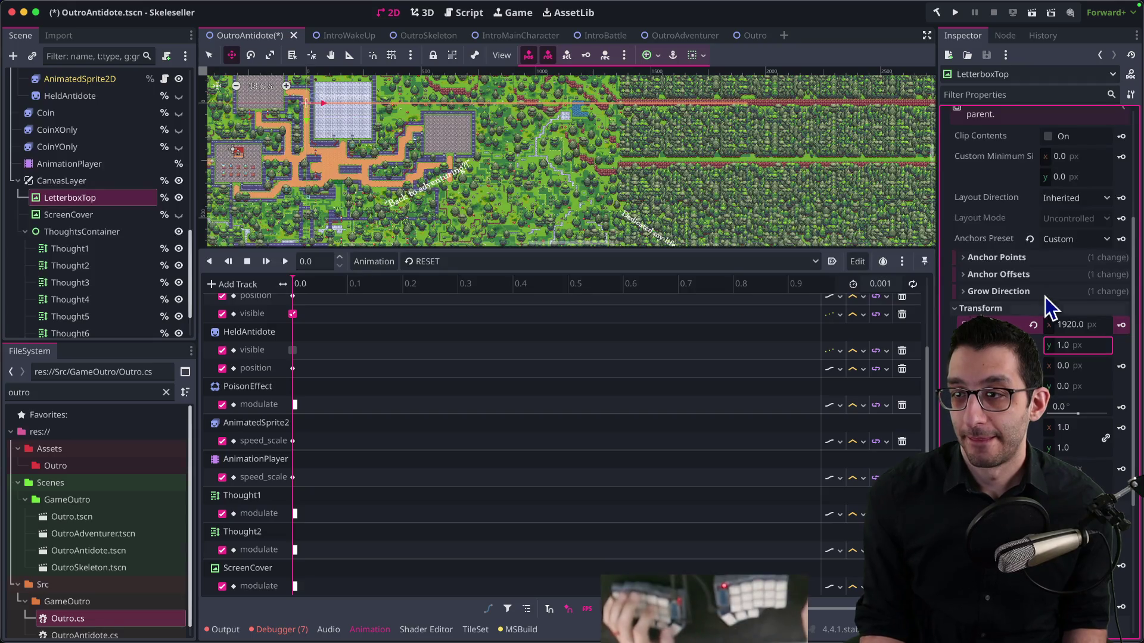
pyautogui.click(963, 274)
pyautogui.moveTo(1080, 359); pyautogui.dragTo(1081, 359)
pyautogui.write('219')
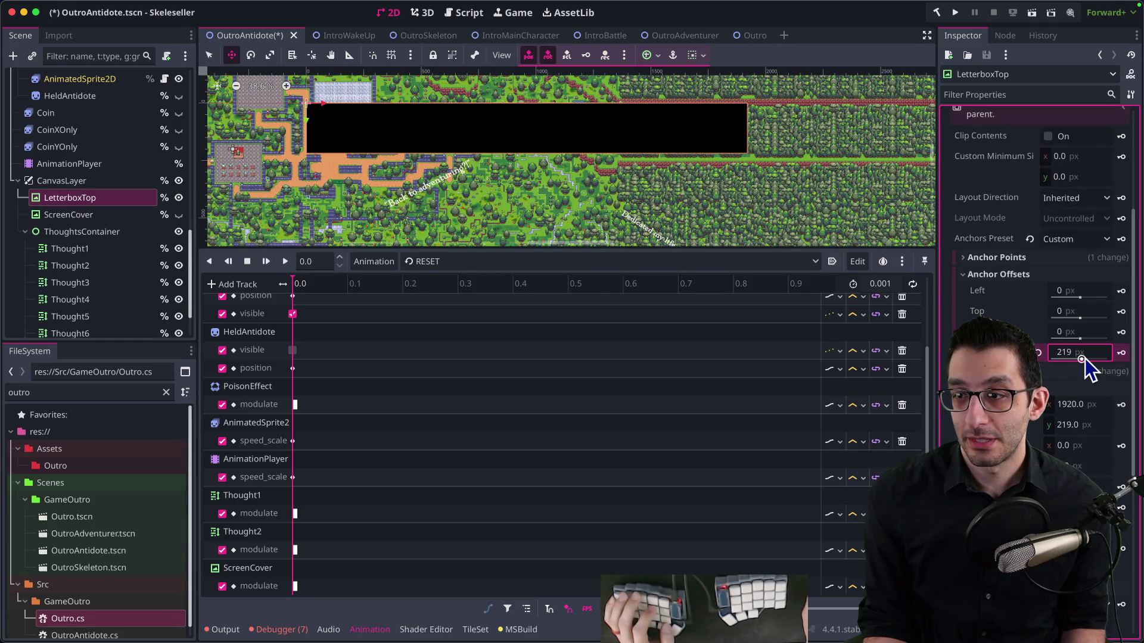
pyautogui.click(1087, 371)
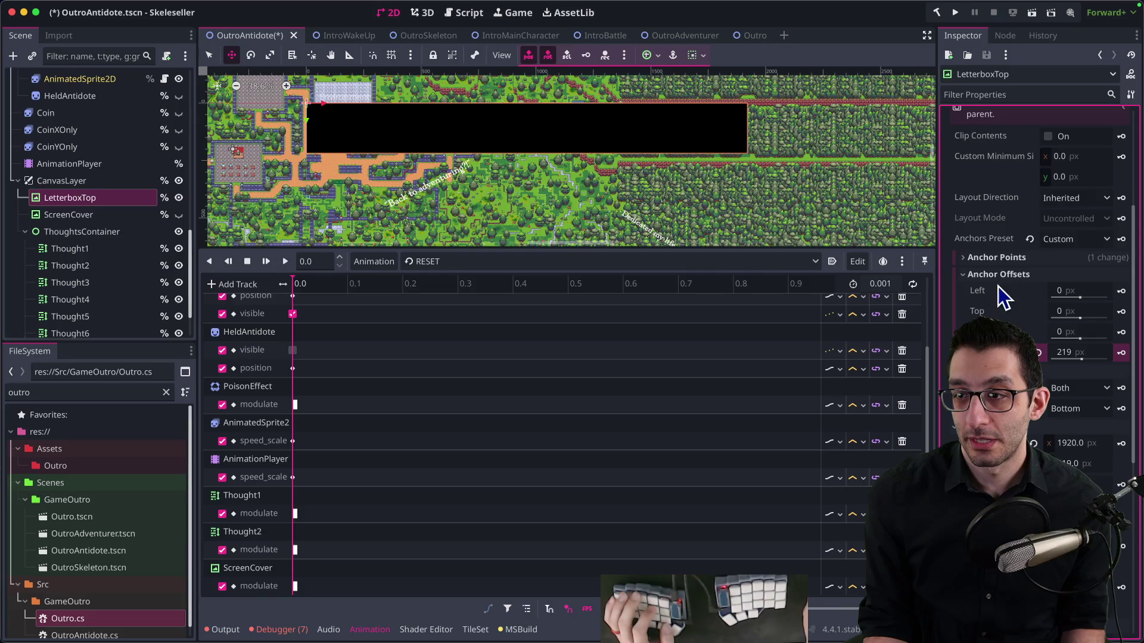
pyautogui.click(1004, 258)
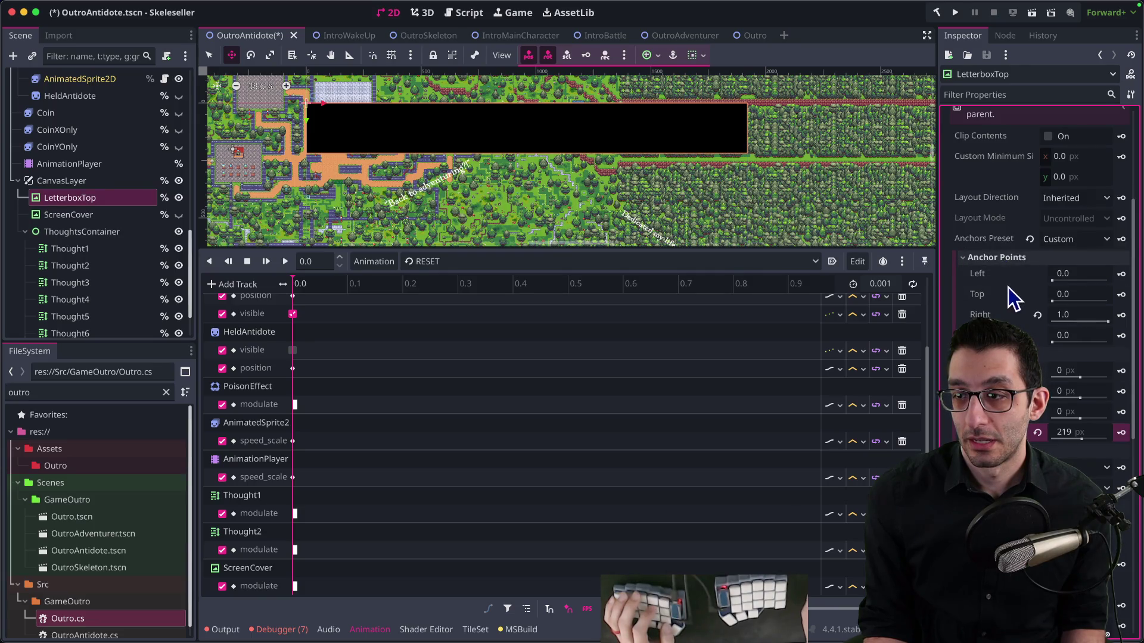
pyautogui.click(1037, 433)
pyautogui.moveTo(1058, 344); pyautogui.dragTo(1059, 352)
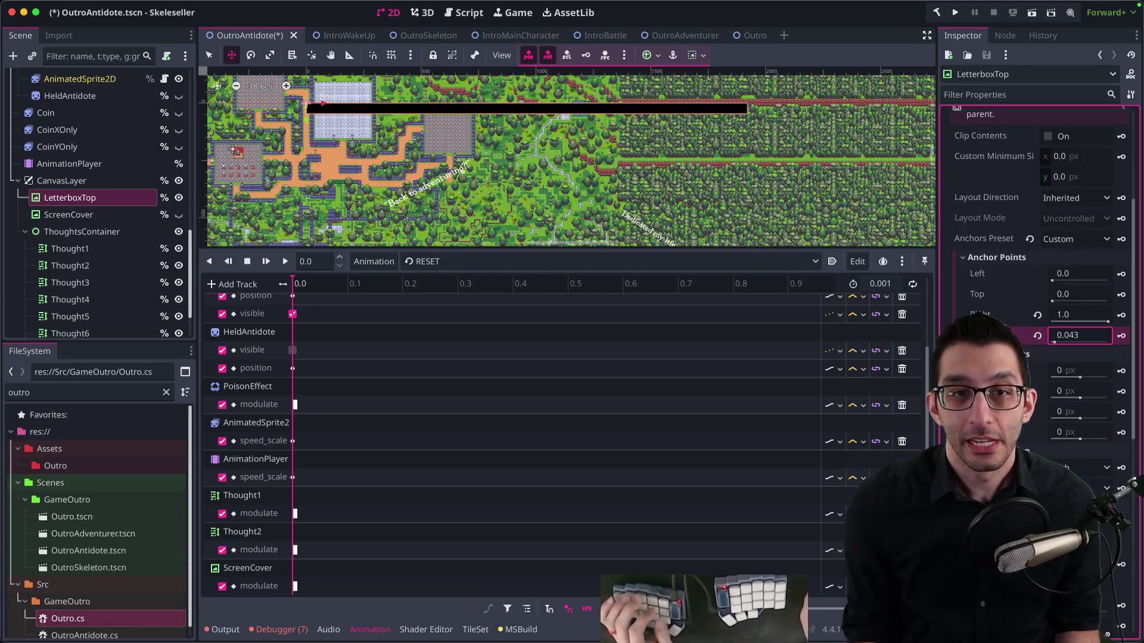
pyautogui.press('super+Tab')
pyautogui.press('super+t')
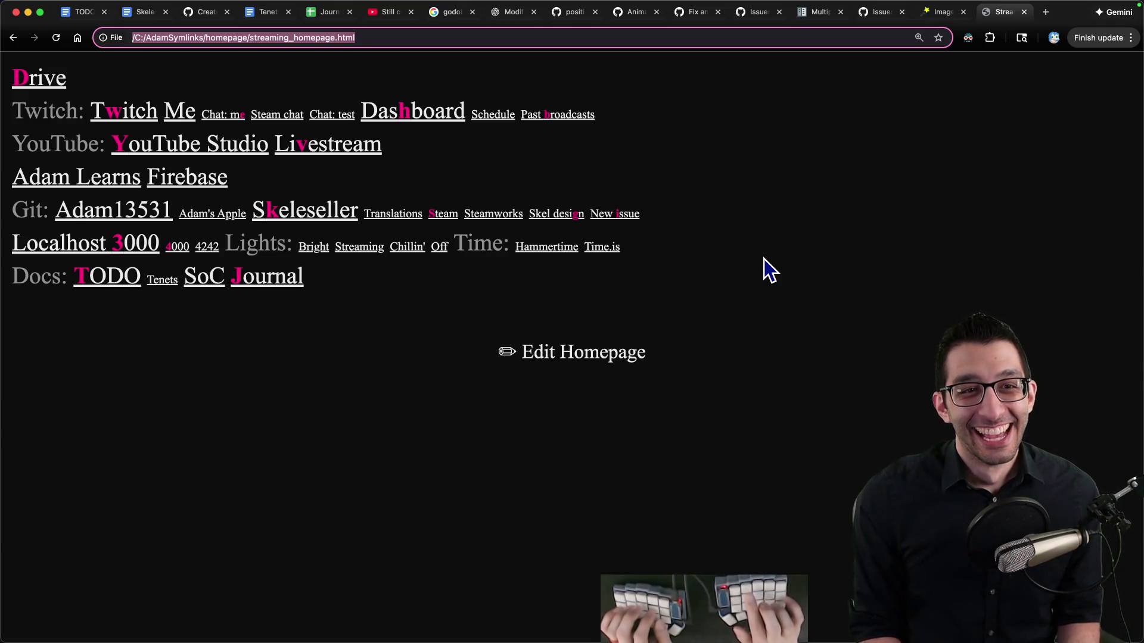
# Search for 'letterboxing' and open the Letterboxing (hobby) Wikipedia article
pyautogui.write('letterboxing&PC=U316&FORM=CHROMN')
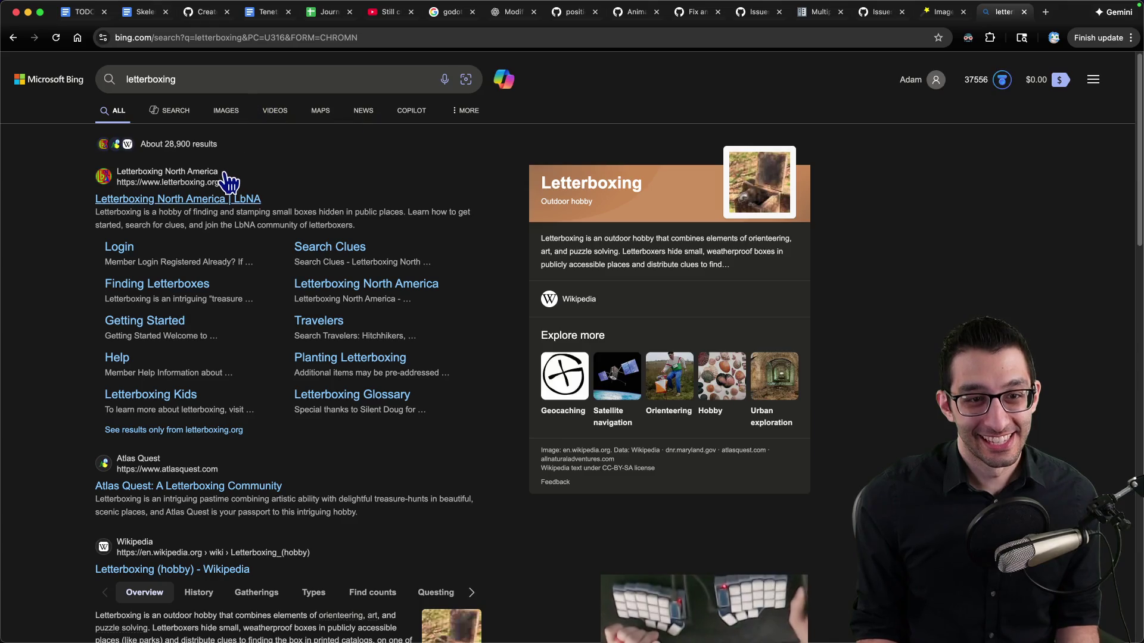
pyautogui.scroll(-2, 204, 459)
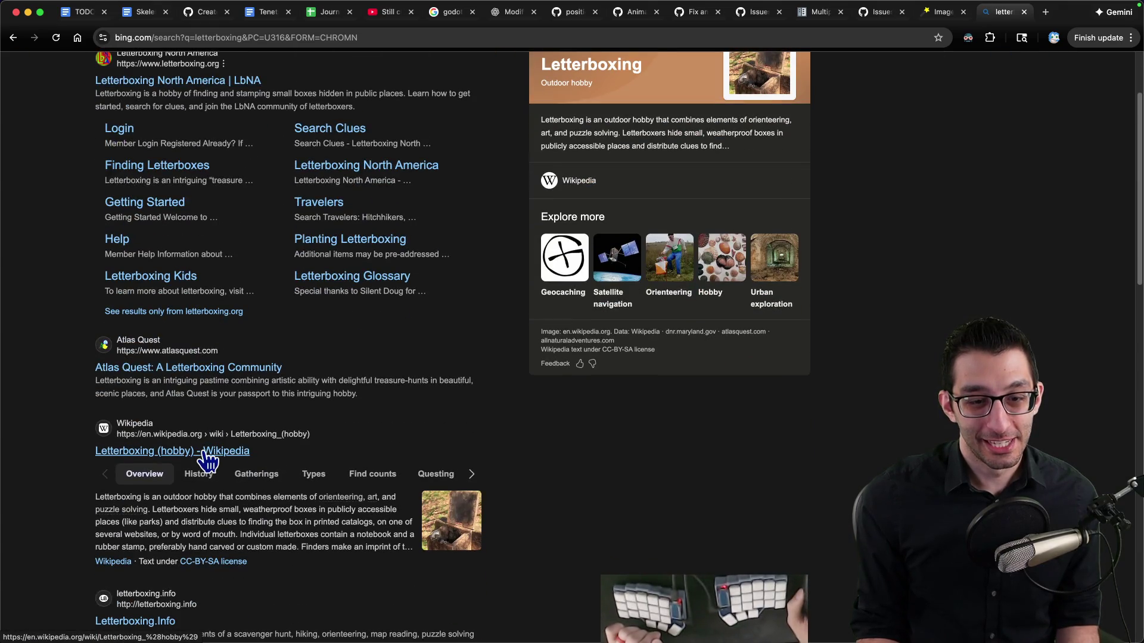
pyautogui.scroll(-4, 206, 453)
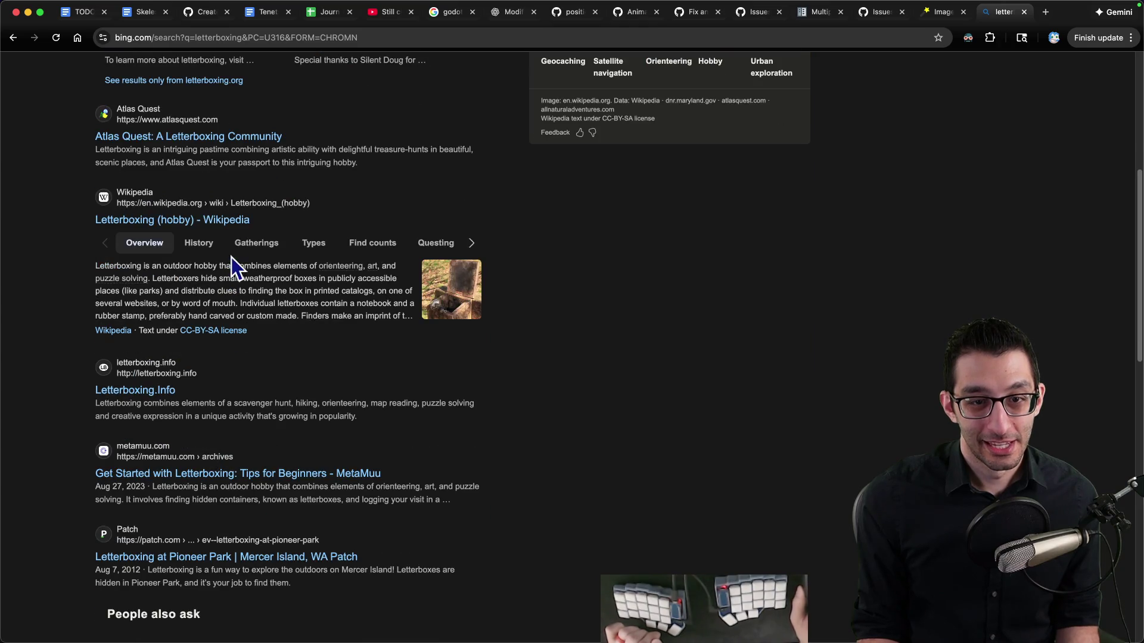
pyautogui.click(237, 221)
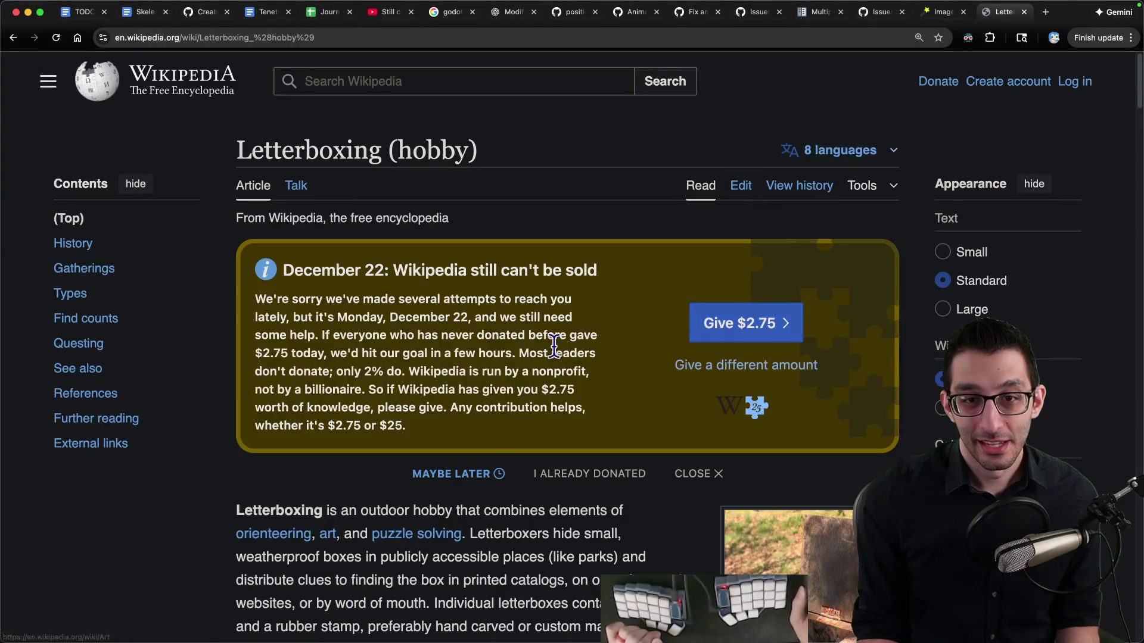
# Open the Letterboxing (filming) article and read down to pillar-boxing and window-boxing
pyautogui.click(404, 82)
pyautogui.write('letterb')
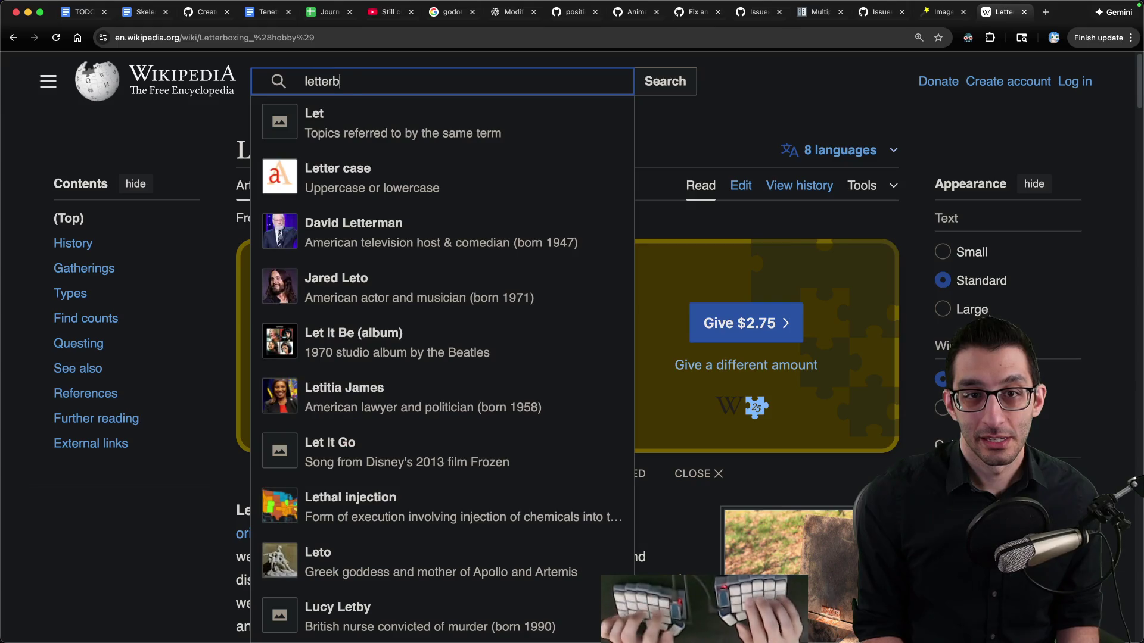
pyautogui.write('ox')
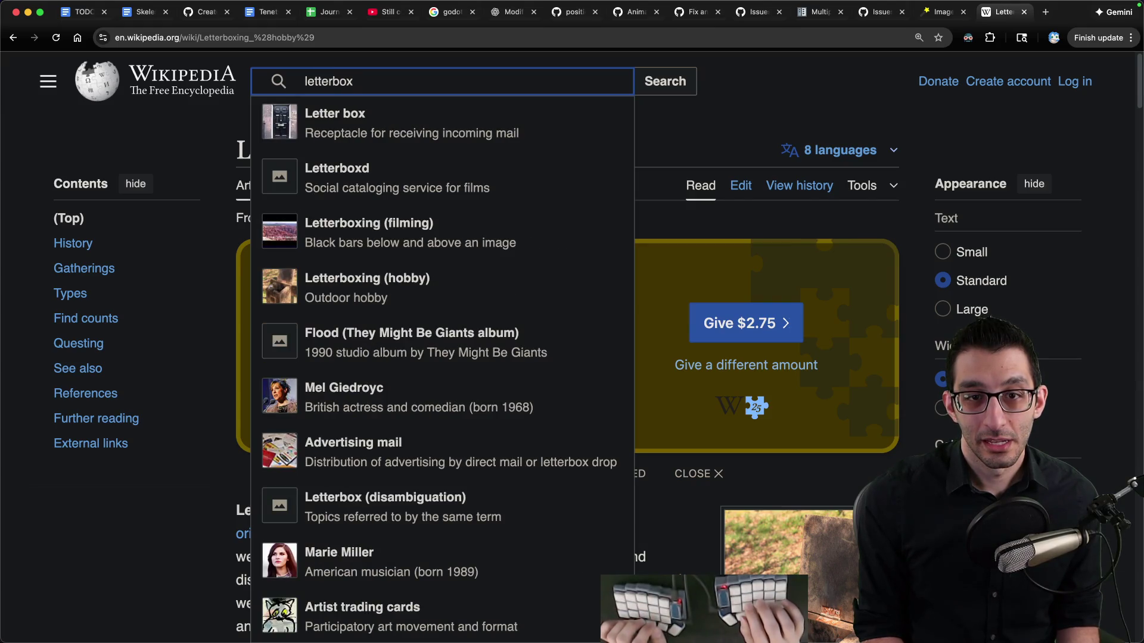
pyautogui.click(403, 225)
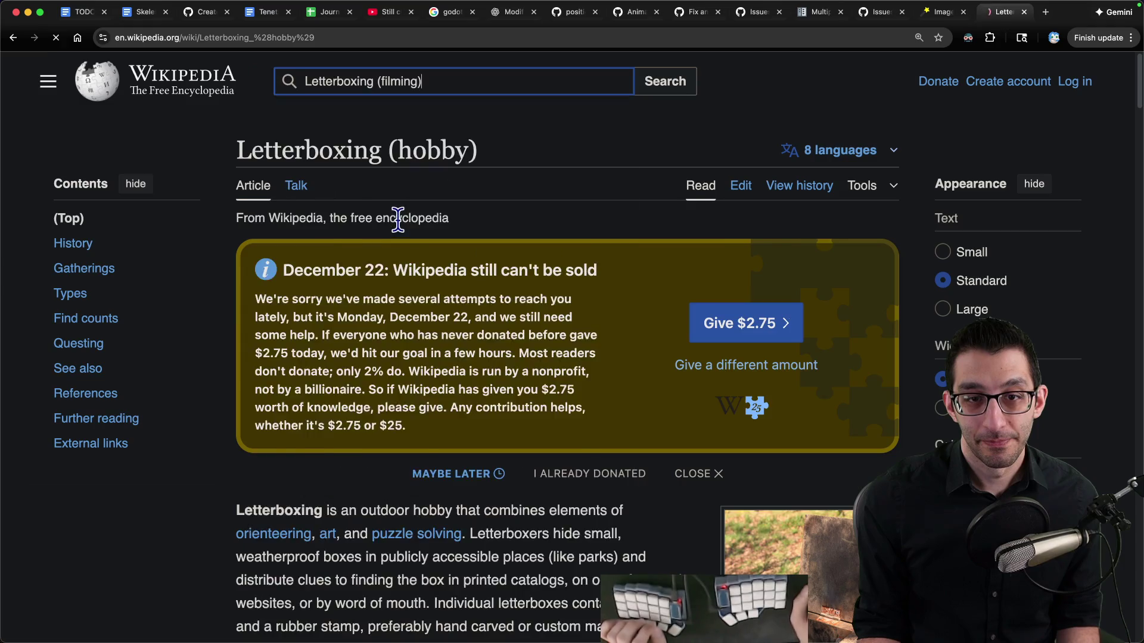
pyautogui.scroll(-5, 417, 245)
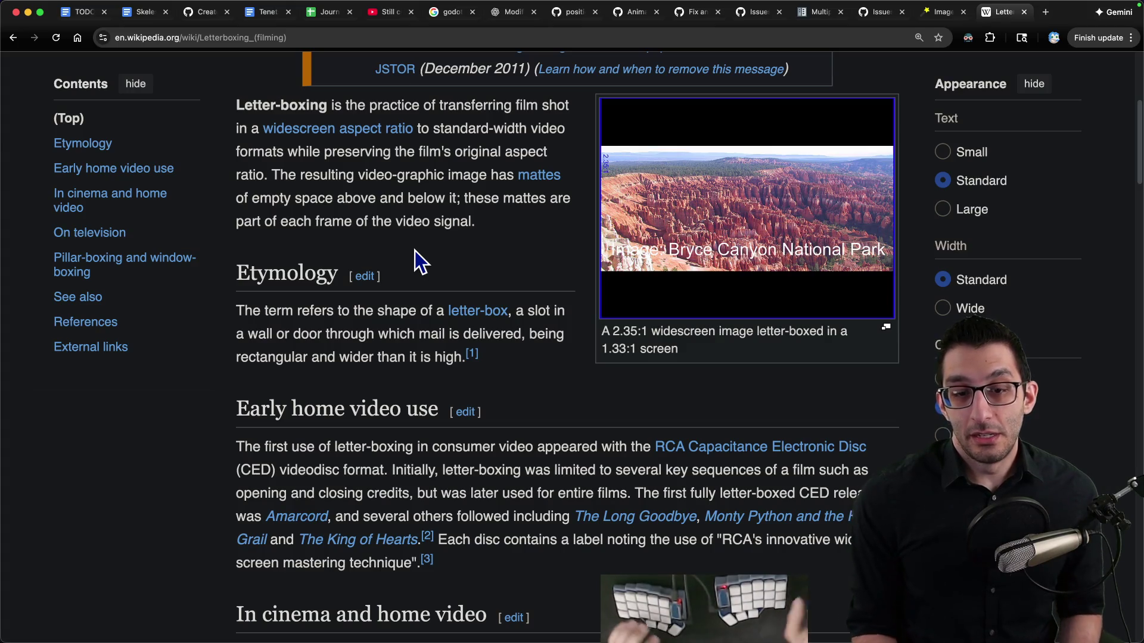
pyautogui.scroll(-9, 417, 250)
pyautogui.scroll(-15, 447, 263)
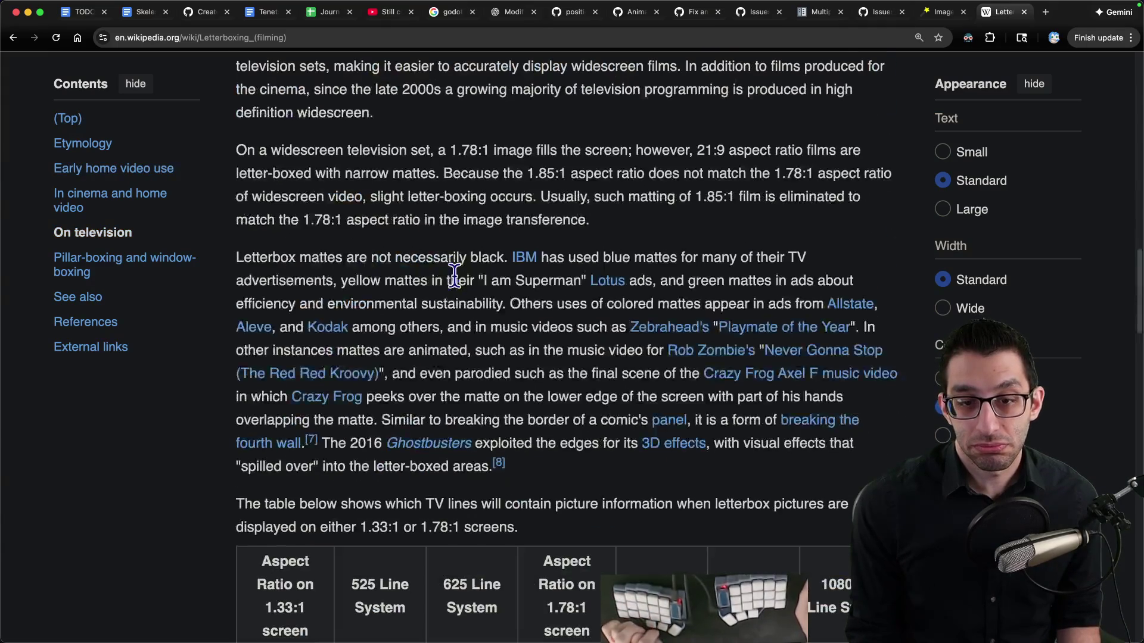
pyautogui.scroll(-4, 480, 301)
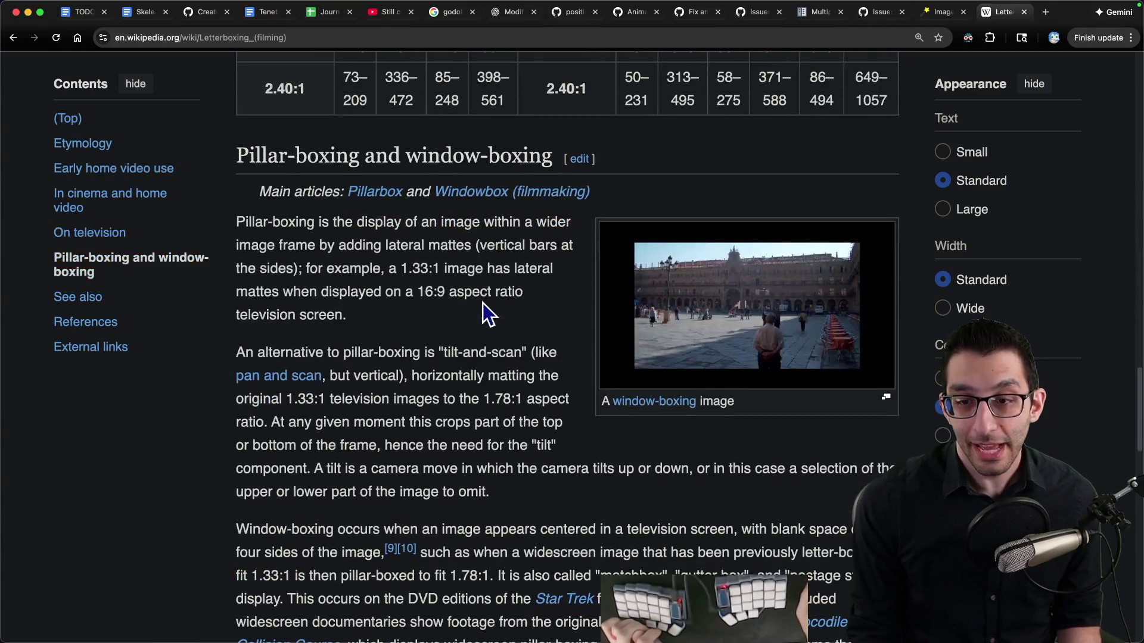
pyautogui.click(667, 600)
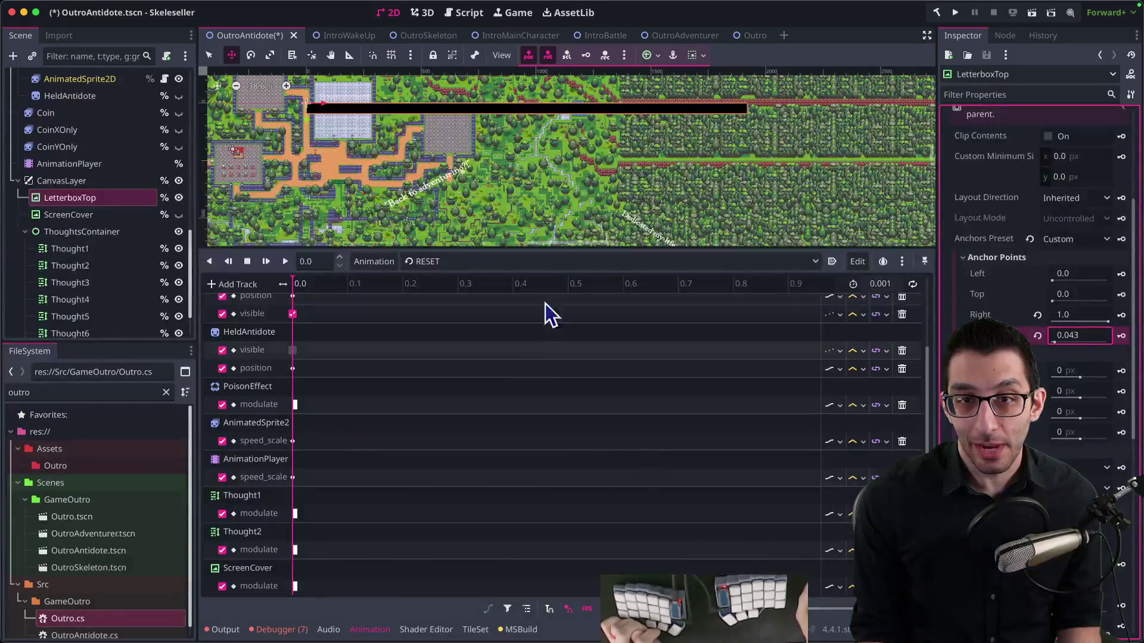
# Set LetterboxTop's bottom anchor to 0.05 and duplicate it as LetterboxBottom
pyautogui.click(1080, 337)
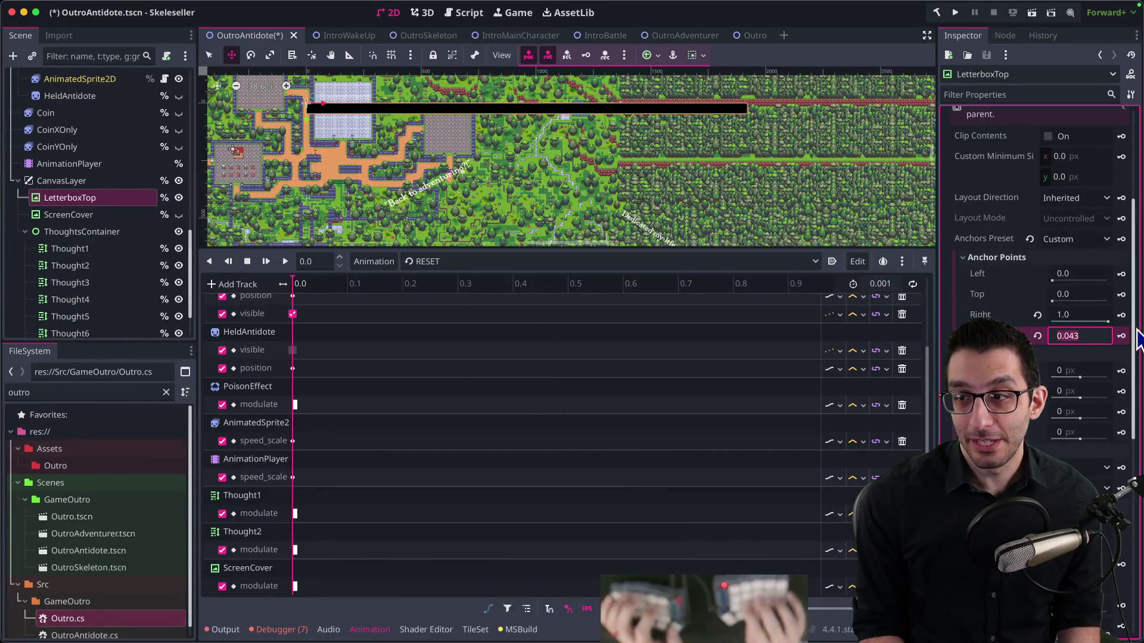
pyautogui.write('0.05')
pyautogui.press('Return')
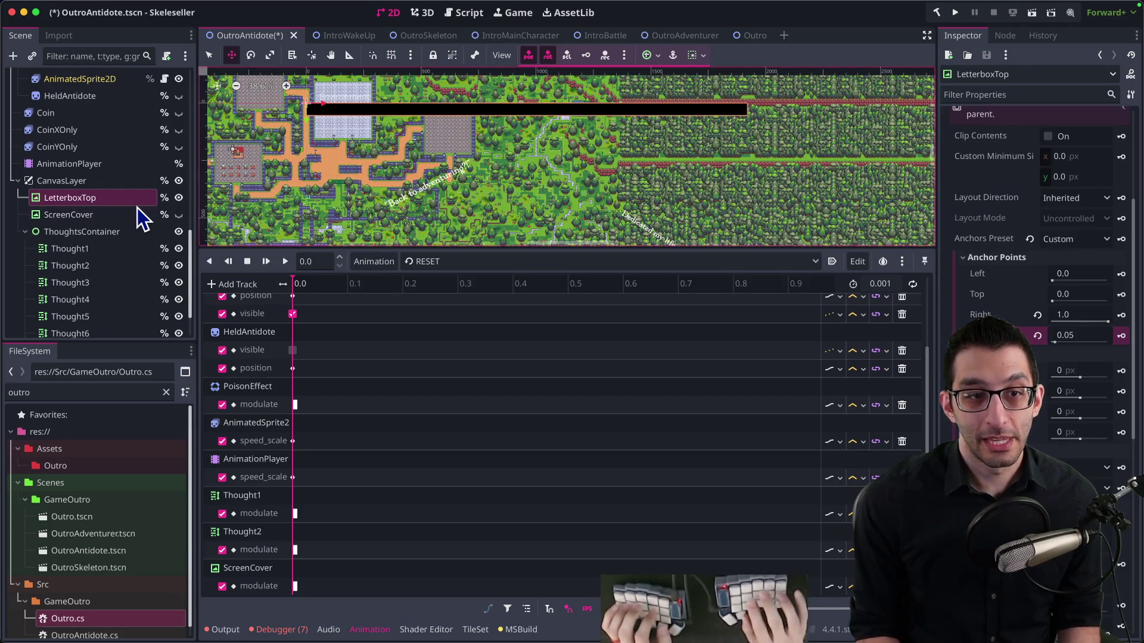
pyautogui.hotkey('ctrl', 'd')
pyautogui.doubleClick(123, 213)
pyautogui.press('BackSpace')
pyautogui.press('BackSpace')
pyautogui.press('BackSpace')
pyautogui.press('BackSpace')
pyautogui.write('Bottom')
pyautogui.press('Return')
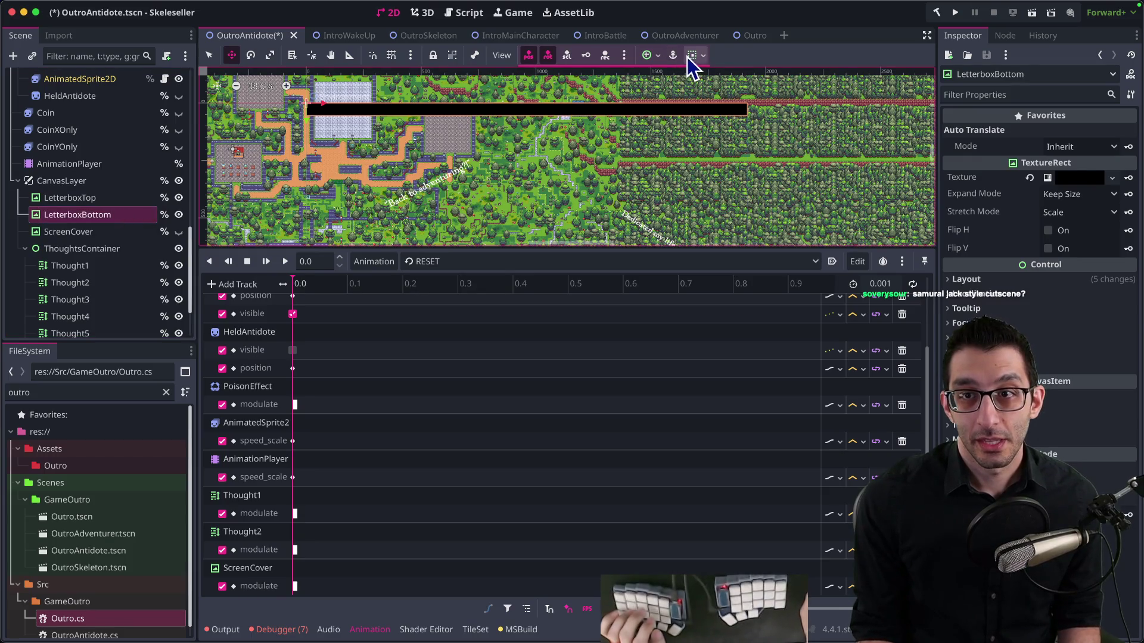
# Apply the Bottom Wide anchor preset to LetterboxBottom, then switch its anchors preset to Custom
pyautogui.click(655, 55)
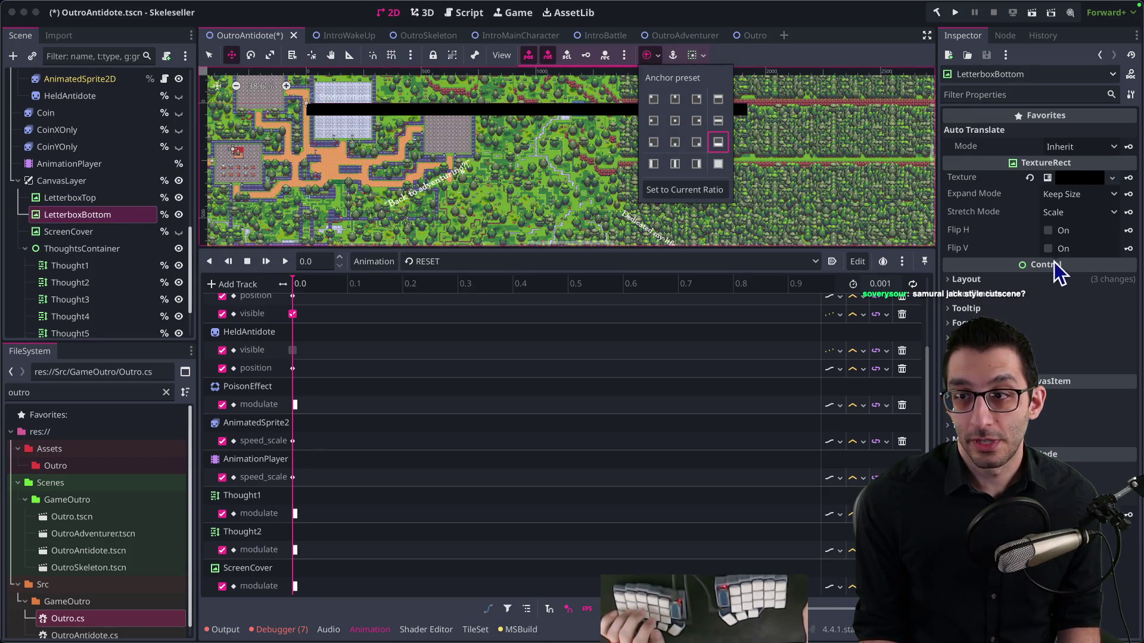
pyautogui.click(1028, 298)
pyautogui.scroll(-5, 625, 173)
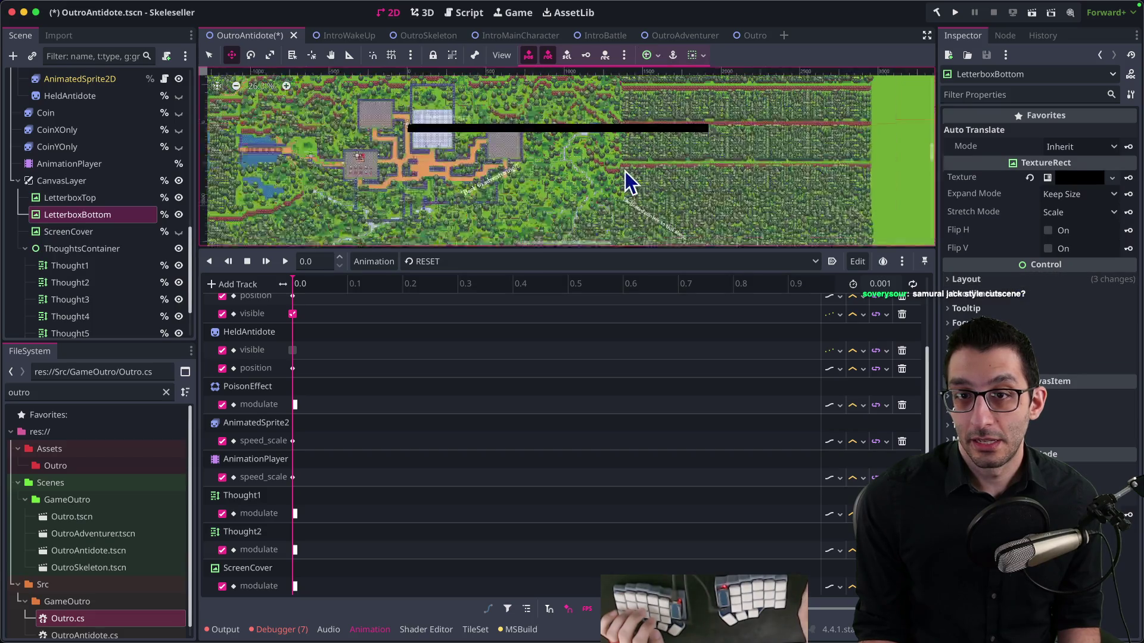
pyautogui.click(1015, 284)
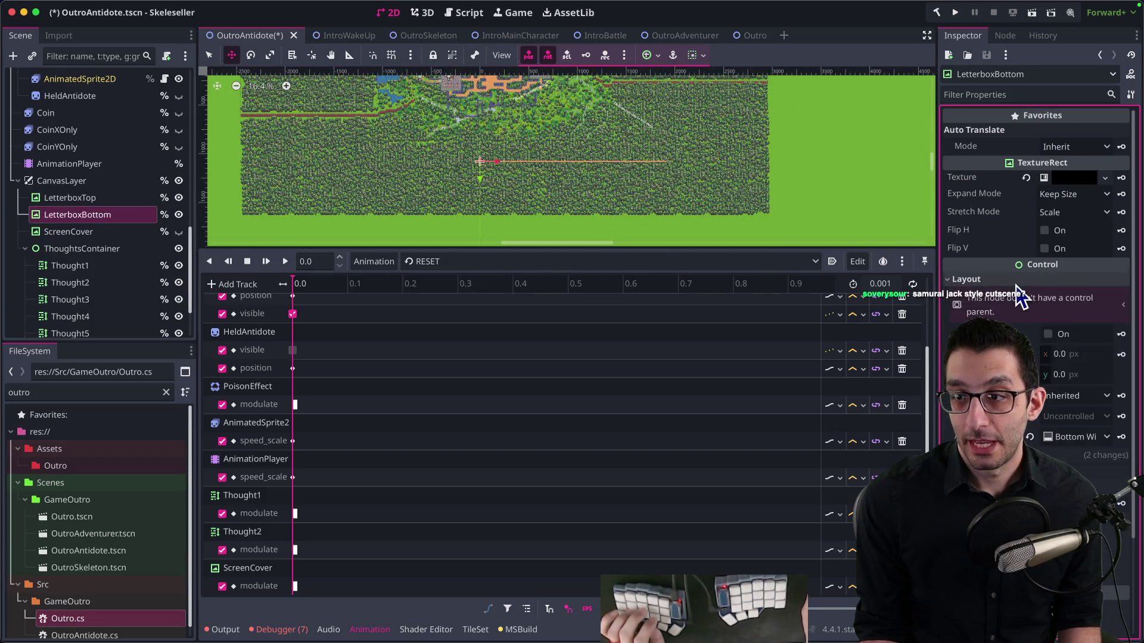
pyautogui.click(1056, 438)
pyautogui.click(1078, 353)
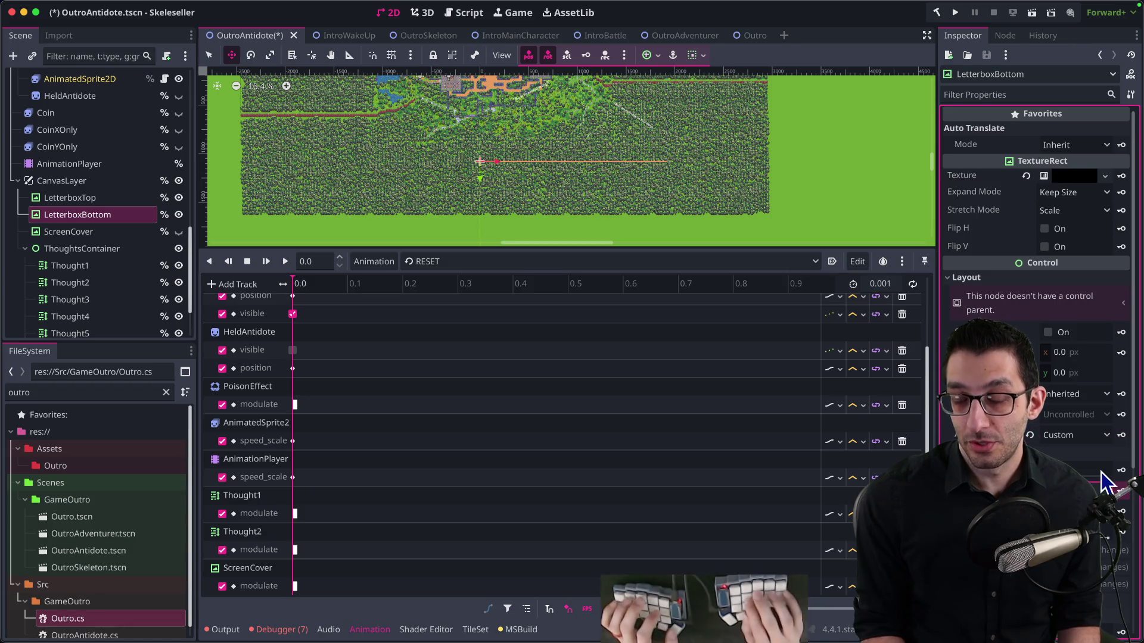
pyautogui.press('Return')
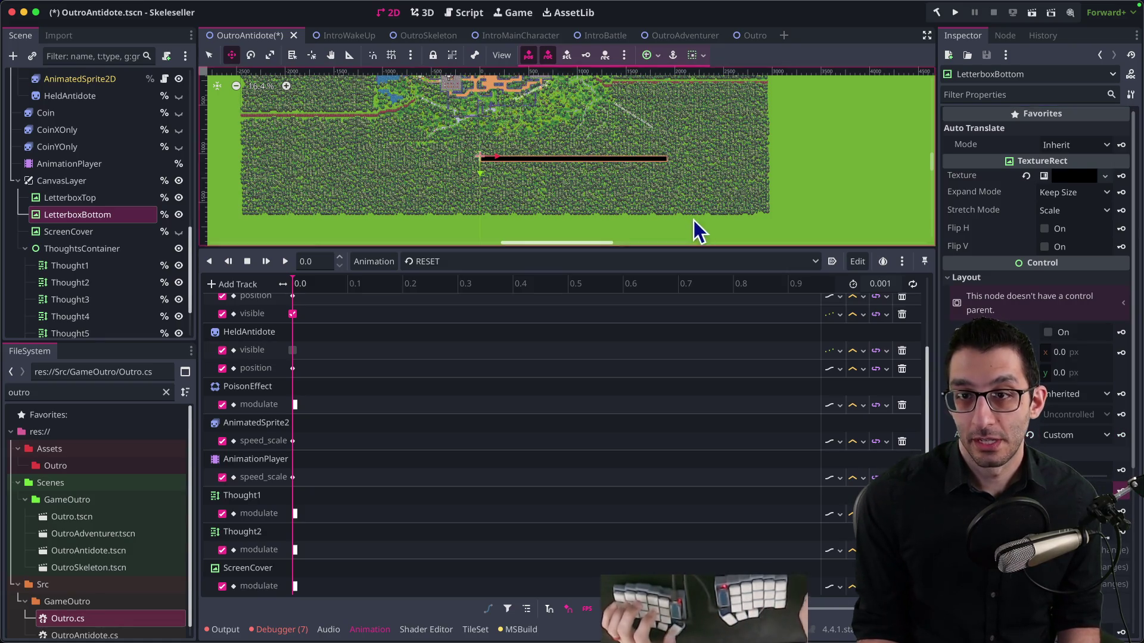
pyautogui.scroll(2, 671, 235)
pyautogui.scroll(5, 492, 146)
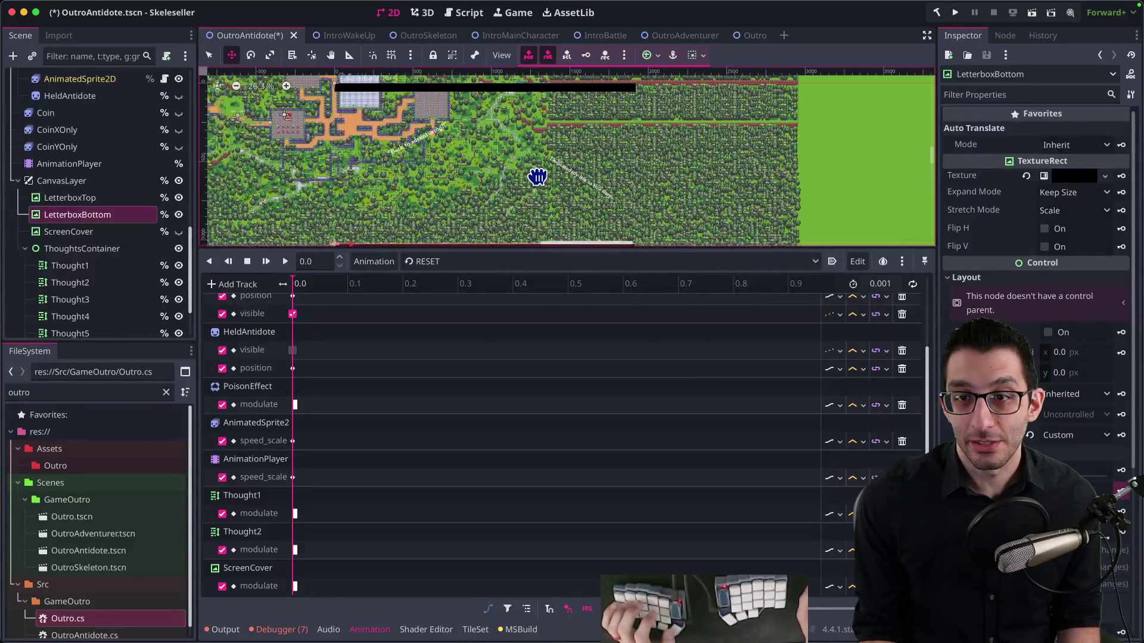
pyautogui.press('super+Tab')
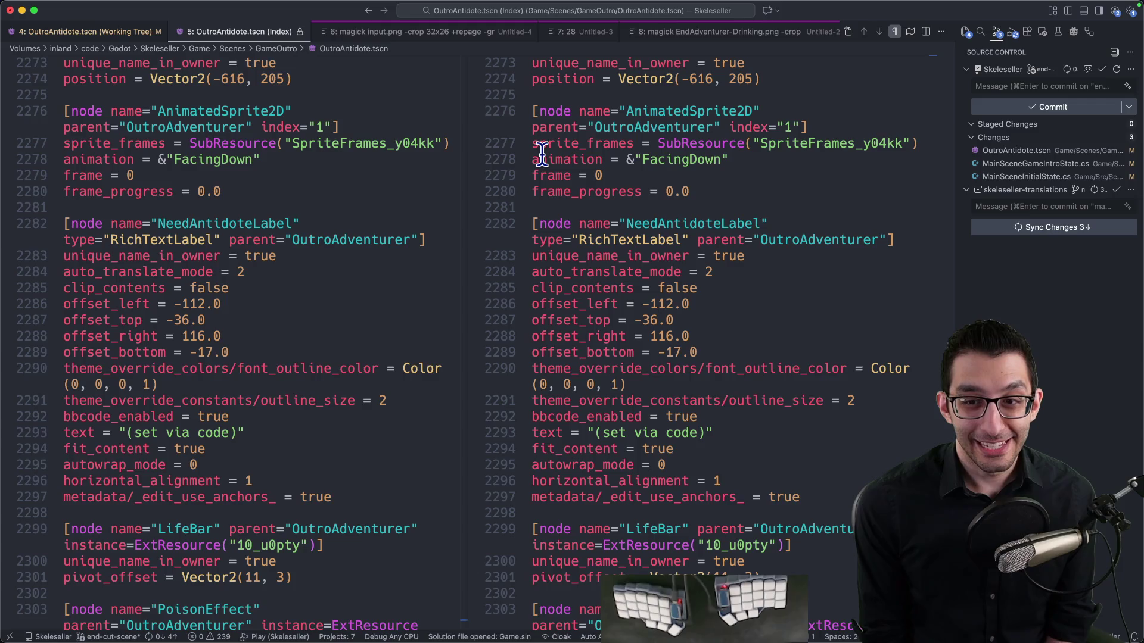
# Build and launch Skeleseller from VS Code after reviewing the OutroAntidote.tscn changes
pyautogui.press('F5')
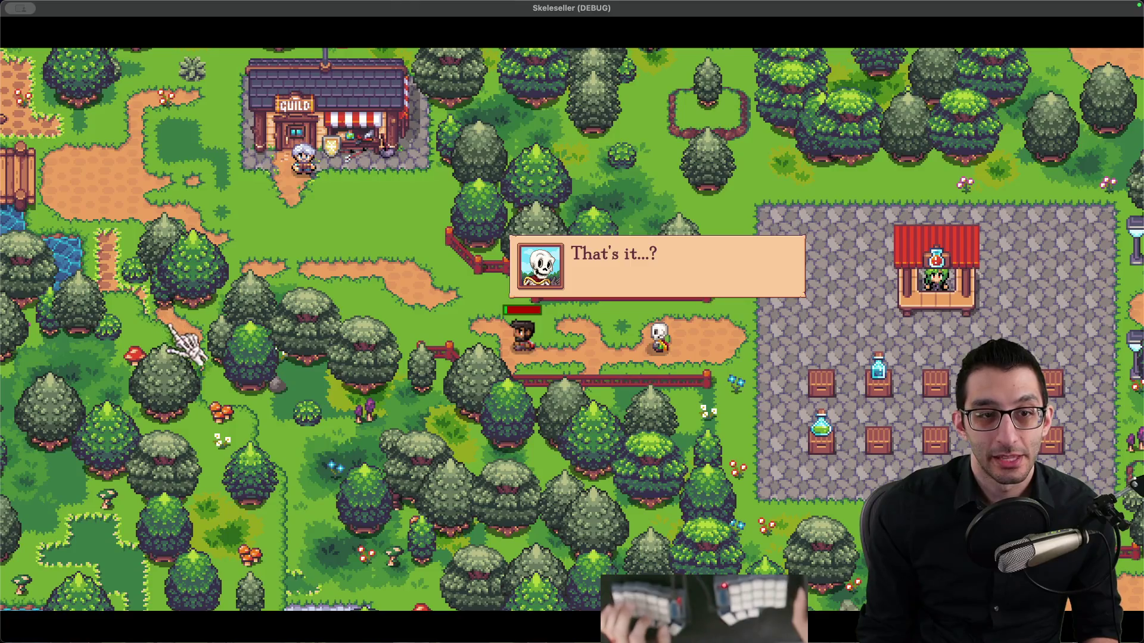
# Quit the Skeleseller run after the outro cutscene and return to the Godot editor
pyautogui.press('super+q')
pyautogui.moveTo(660, 599)
pyautogui.click(819, 624)
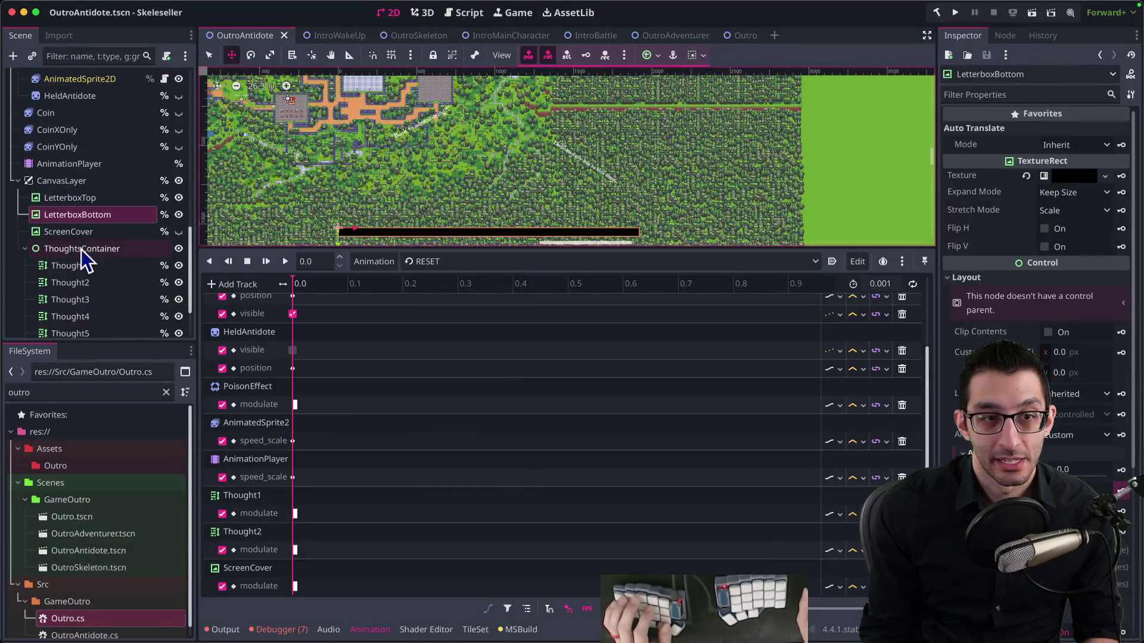
# Move LetterboxTop and LetterboxBottom under CanvasLayer, after ThoughtsContainer
pyautogui.click(78, 217)
pyautogui.keyDown('shift'); pyautogui.click(81, 201); pyautogui.keyUp('shift')
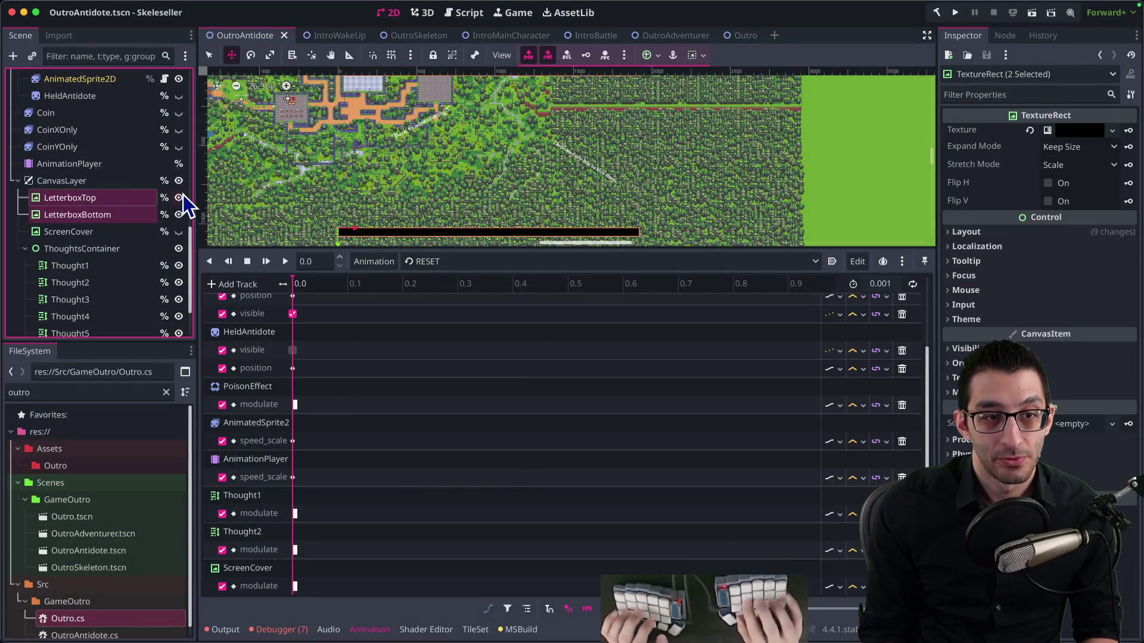
pyautogui.hotkey('ctrl', 'x')
pyautogui.click(134, 213)
pyautogui.hotkey('ctrl', 'shift', 'v')
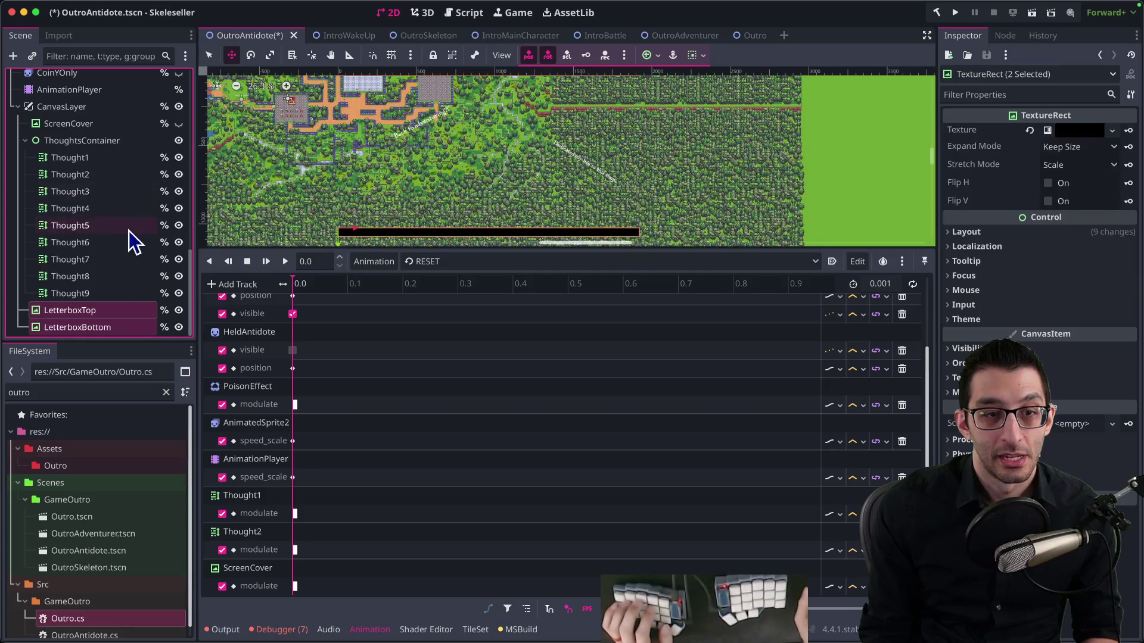
# Set LetterboxBottom's bottom anchor to 1.01
pyautogui.click(94, 309)
pyautogui.click(156, 327)
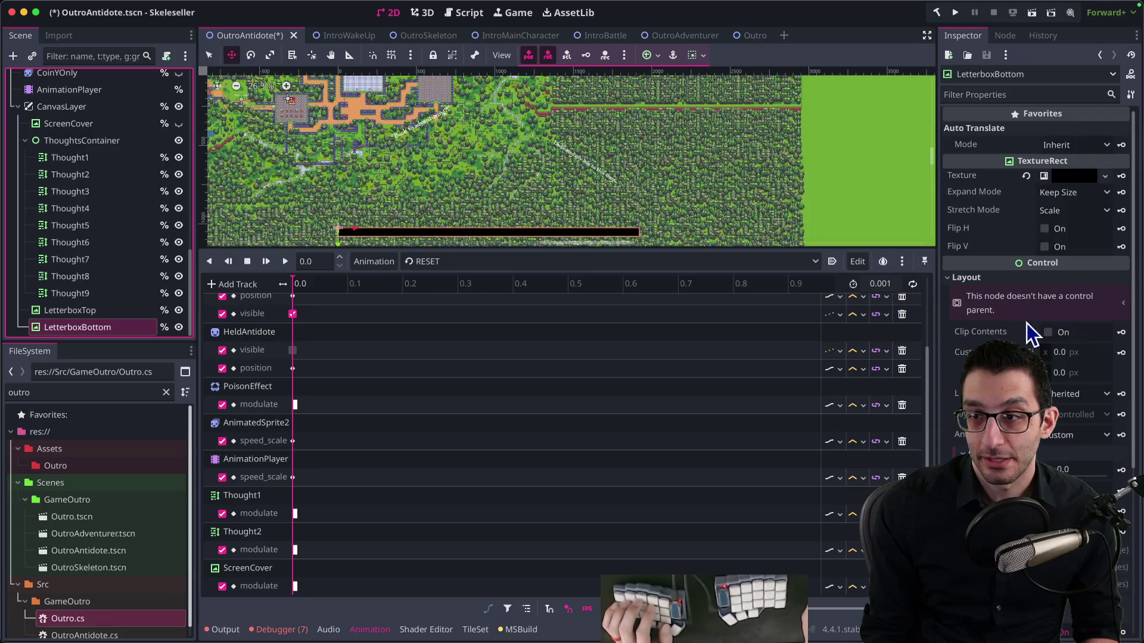
pyautogui.scroll(-3, 1021, 331)
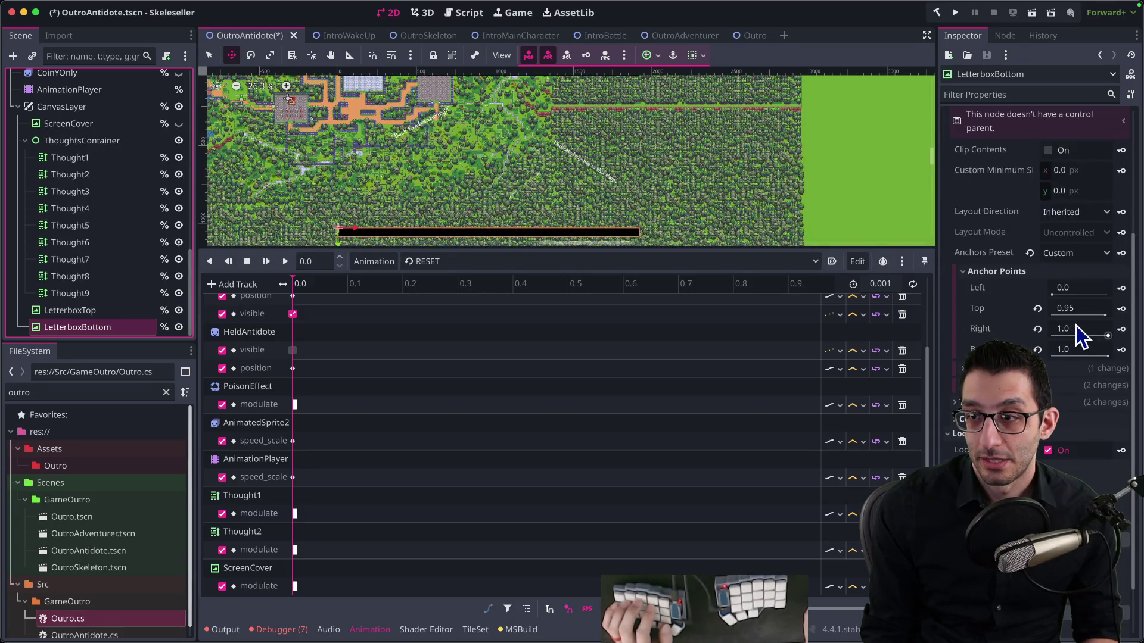
pyautogui.click(1073, 352)
pyautogui.write('1.01')
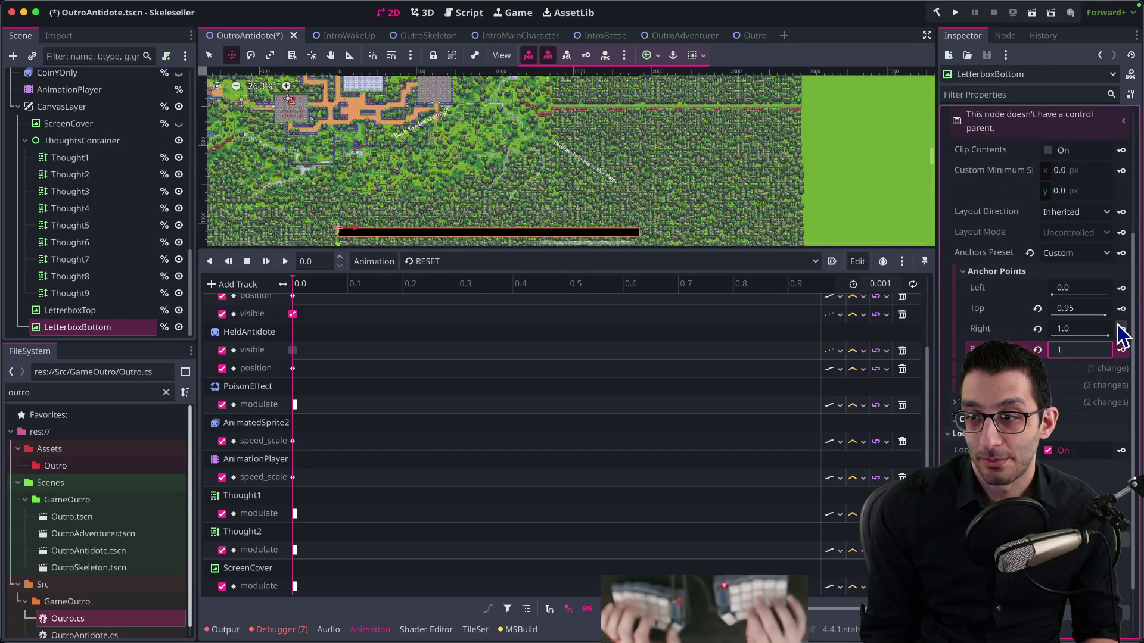
pyautogui.press('Return')
pyautogui.scroll(8, 401, 186)
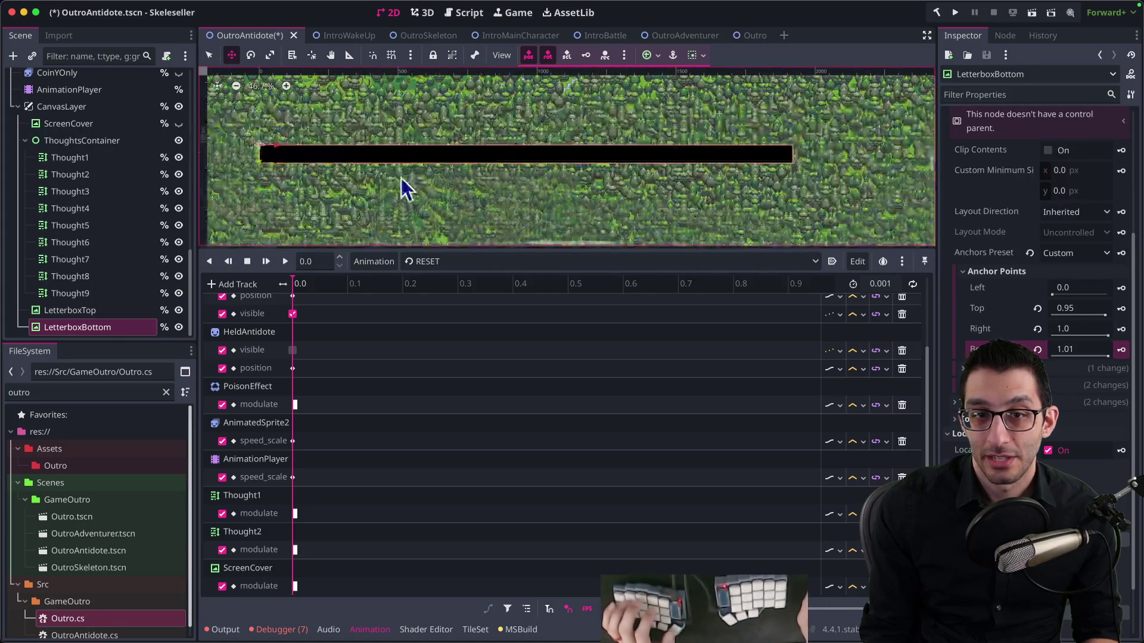
pyautogui.scroll(5, 345, 157)
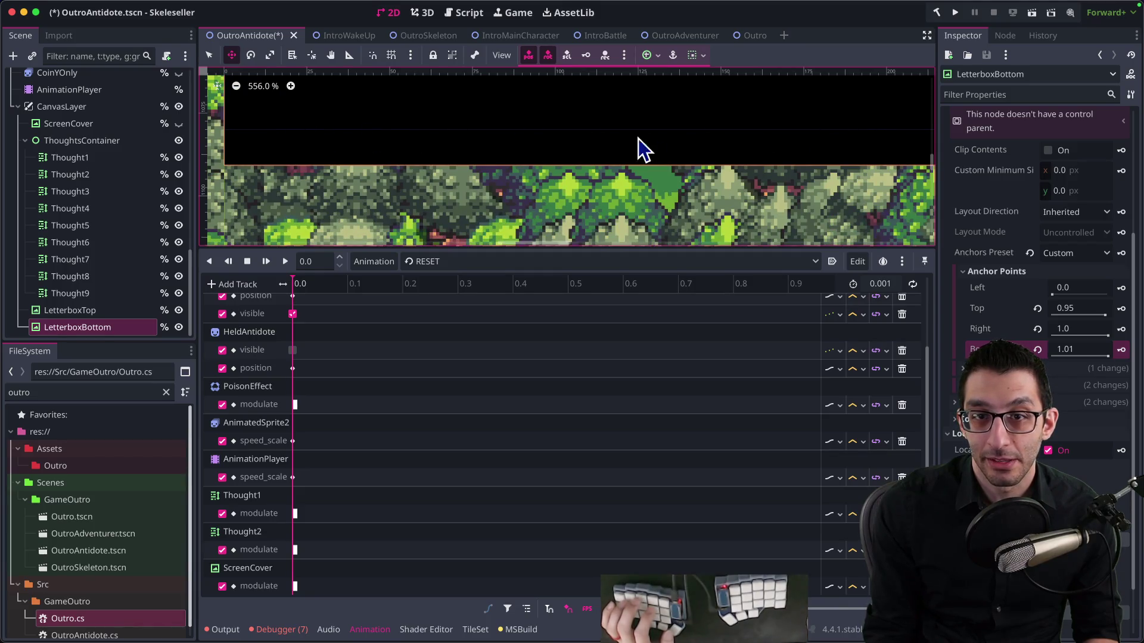
pyautogui.scroll(-10, 892, 160)
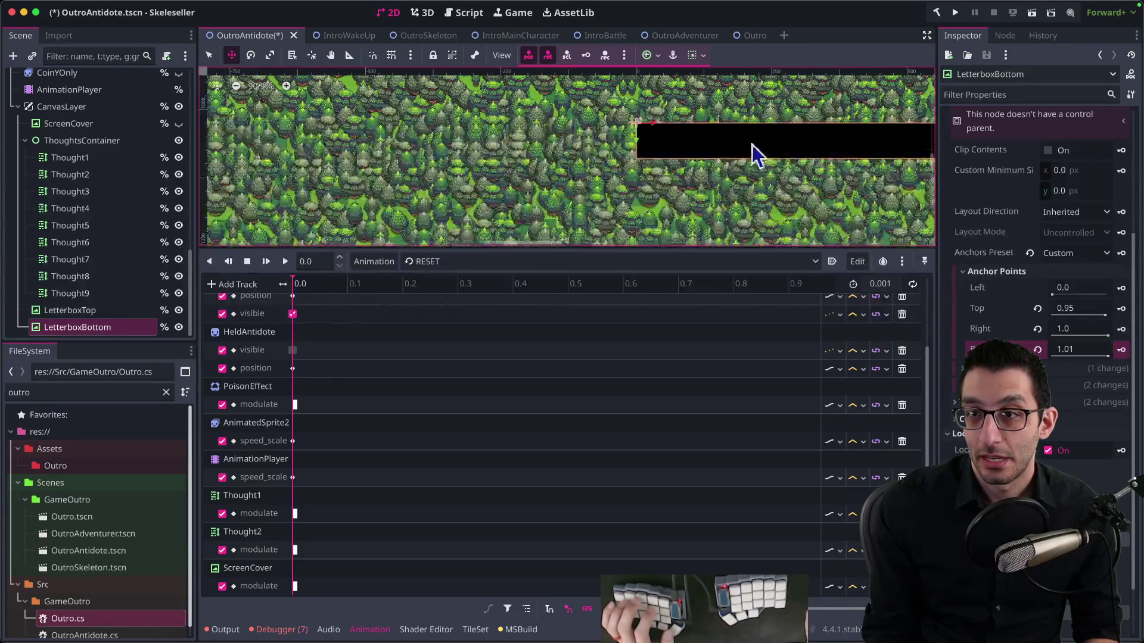
pyautogui.scroll(-3, 617, 81)
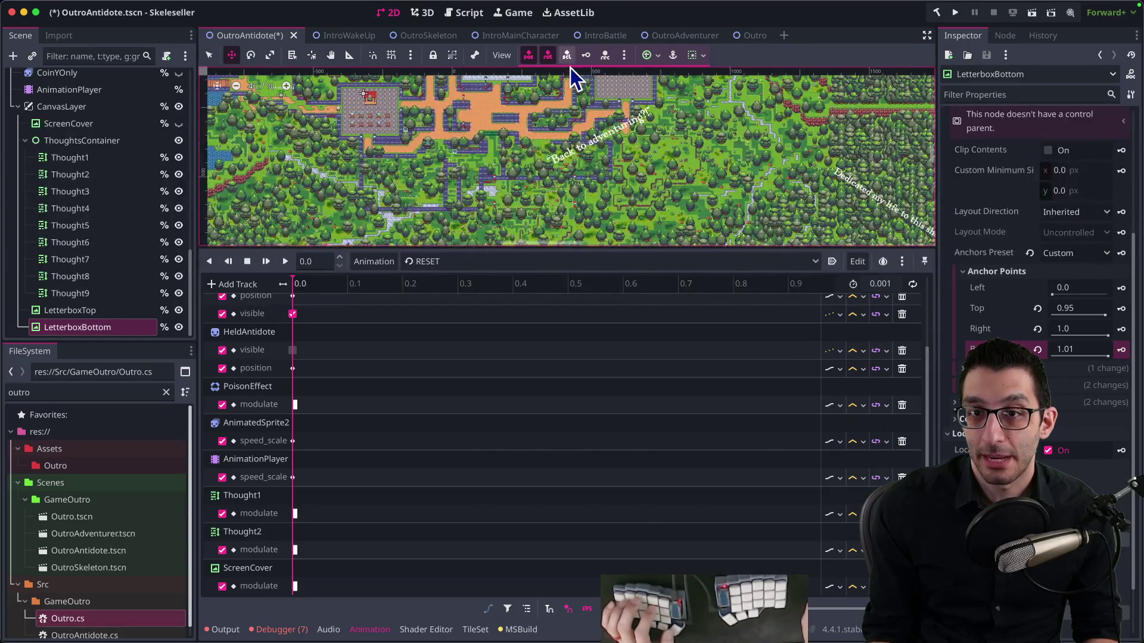
# Set LetterboxTop's top anchor to -0.01 and save the scene
pyautogui.click(104, 311)
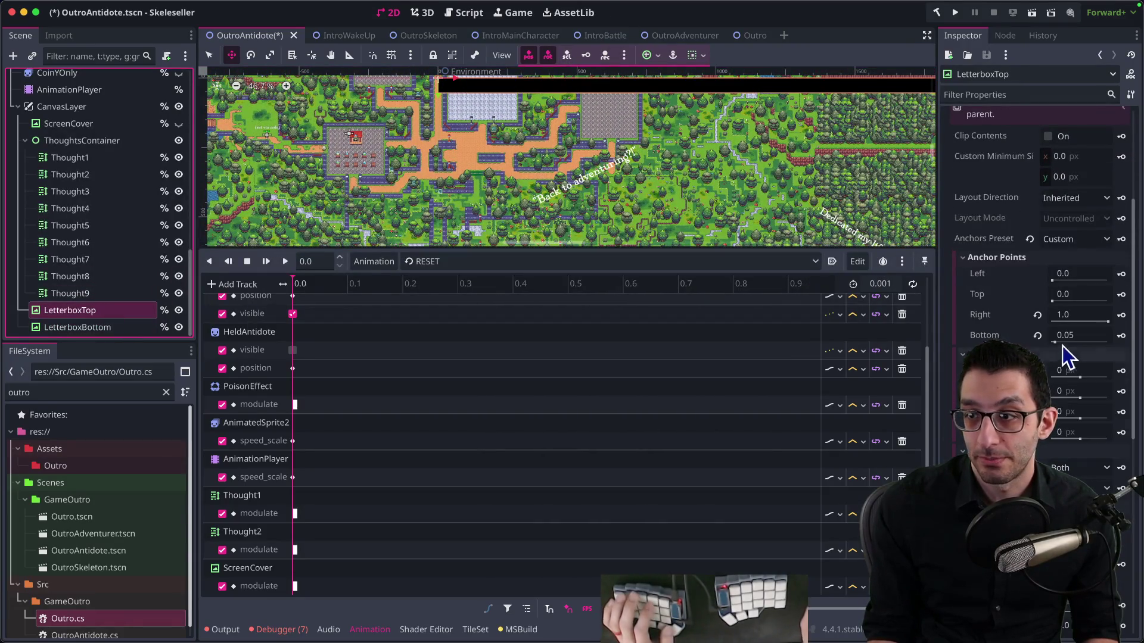
pyautogui.click(1085, 296)
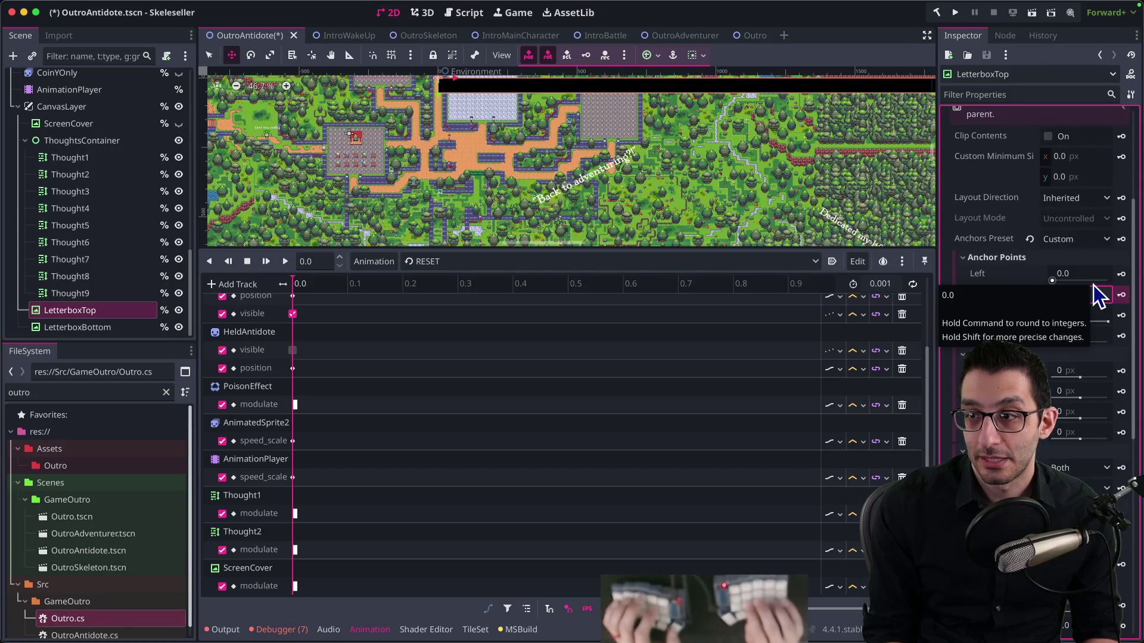
pyautogui.write('-0.01')
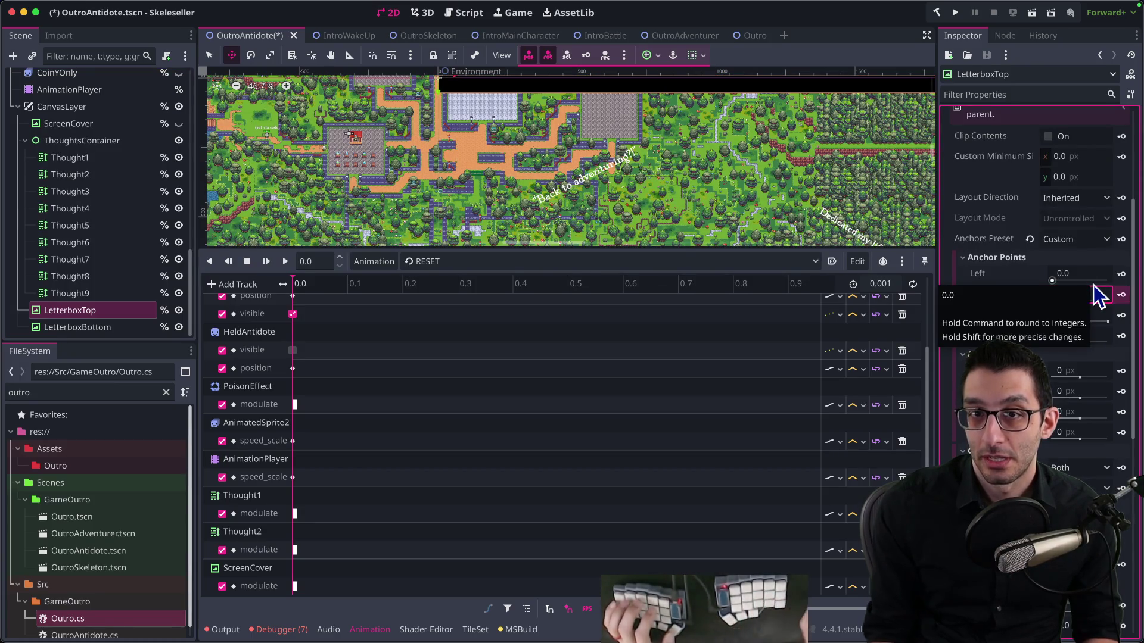
pyautogui.press('Return')
pyautogui.scroll(2, 786, 197)
pyautogui.hscroll(2, 786, 196)
pyautogui.hotkey('ctrl', 's')
pyautogui.moveTo(590, 184); pyautogui.dragTo(563, 89)
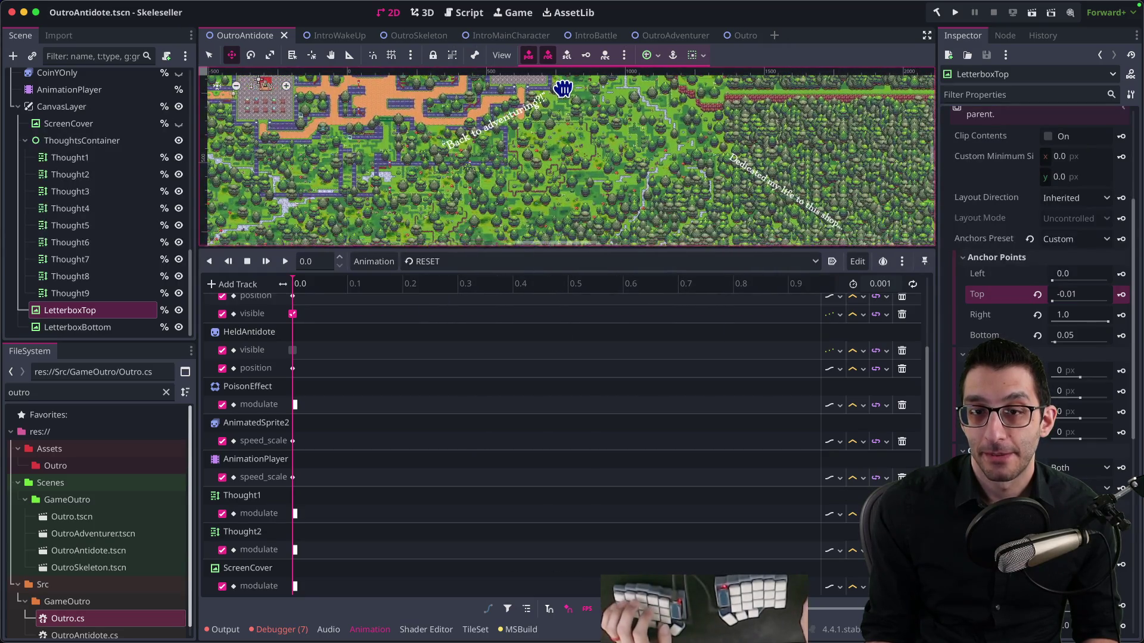
pyautogui.press('super+Tab')
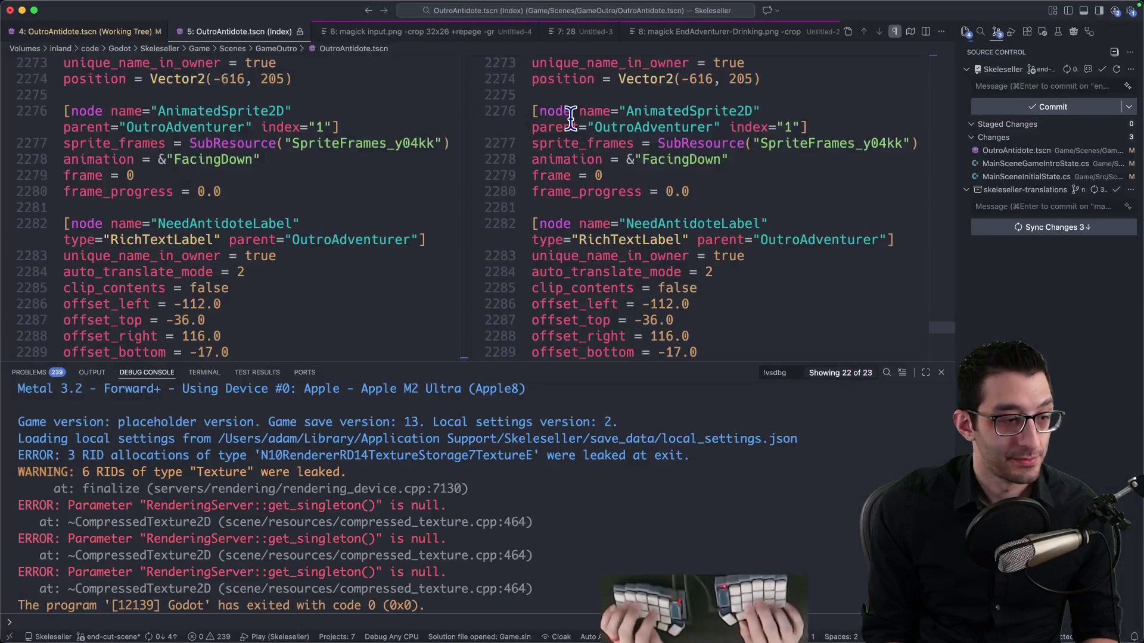
# Start a Skeleseller debug session from VS Code to preview the outro bars
pyautogui.press('F5')
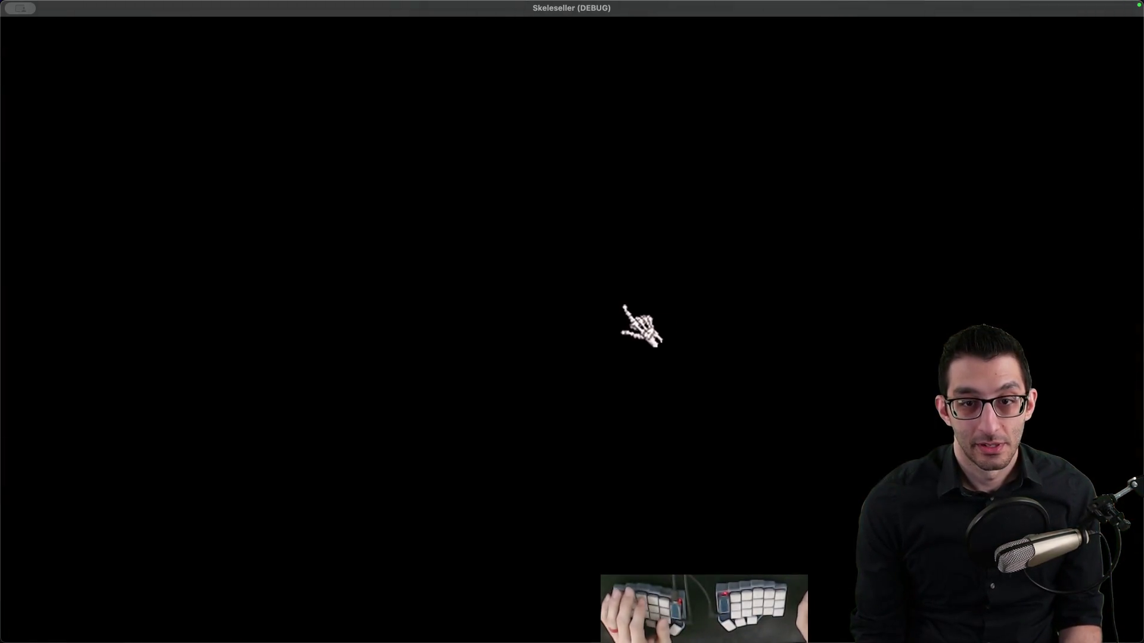
pyautogui.moveTo(593, 640)
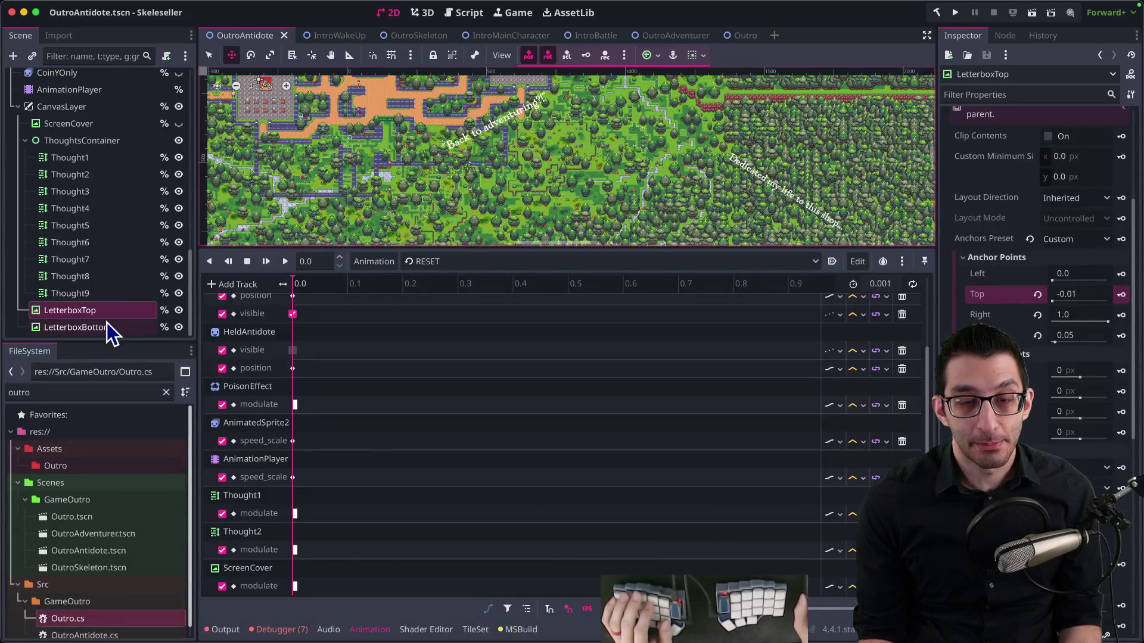
# Switch the Animation panel to start_scene and begin a letterbox property track, then cancel
pyautogui.scroll(1, 428, 341)
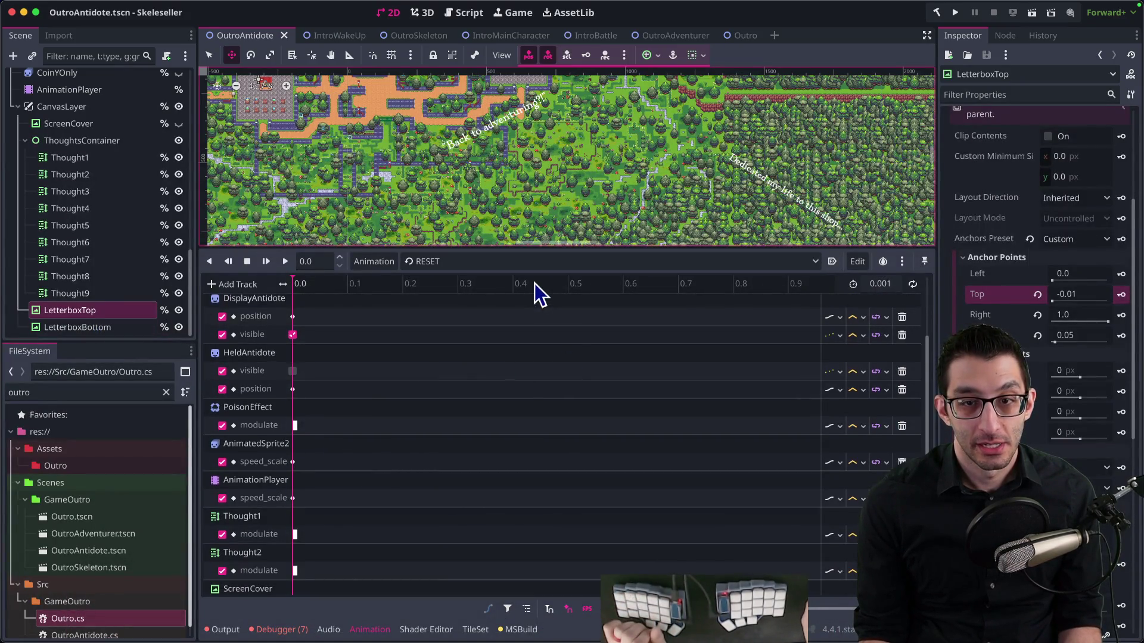
pyautogui.click(518, 261)
pyautogui.click(495, 295)
pyautogui.click(249, 284)
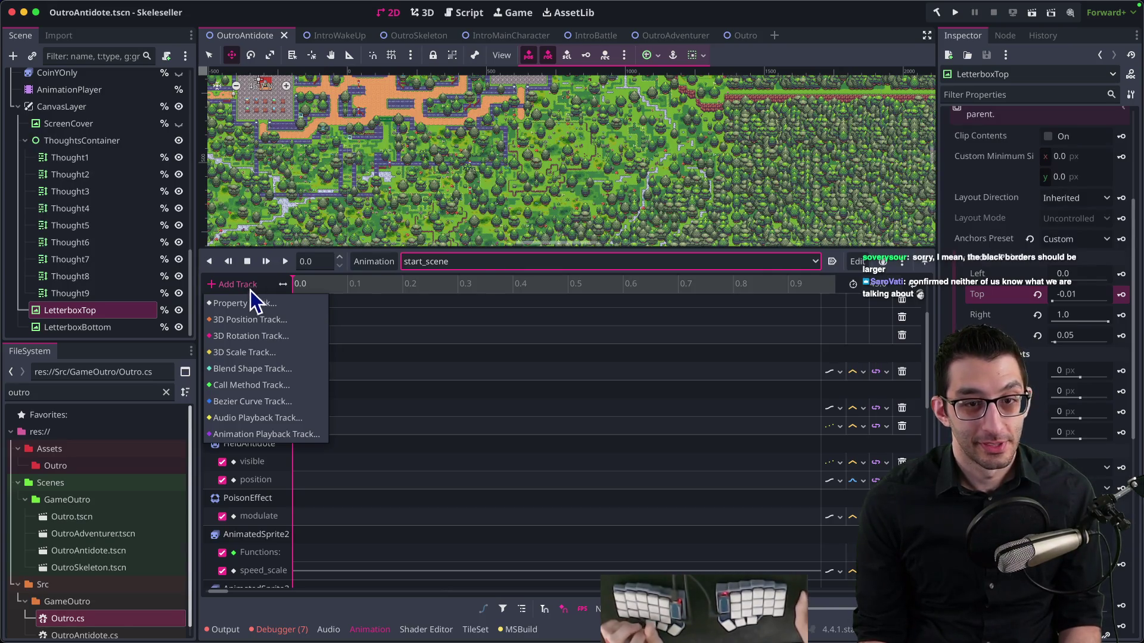
pyautogui.click(249, 303)
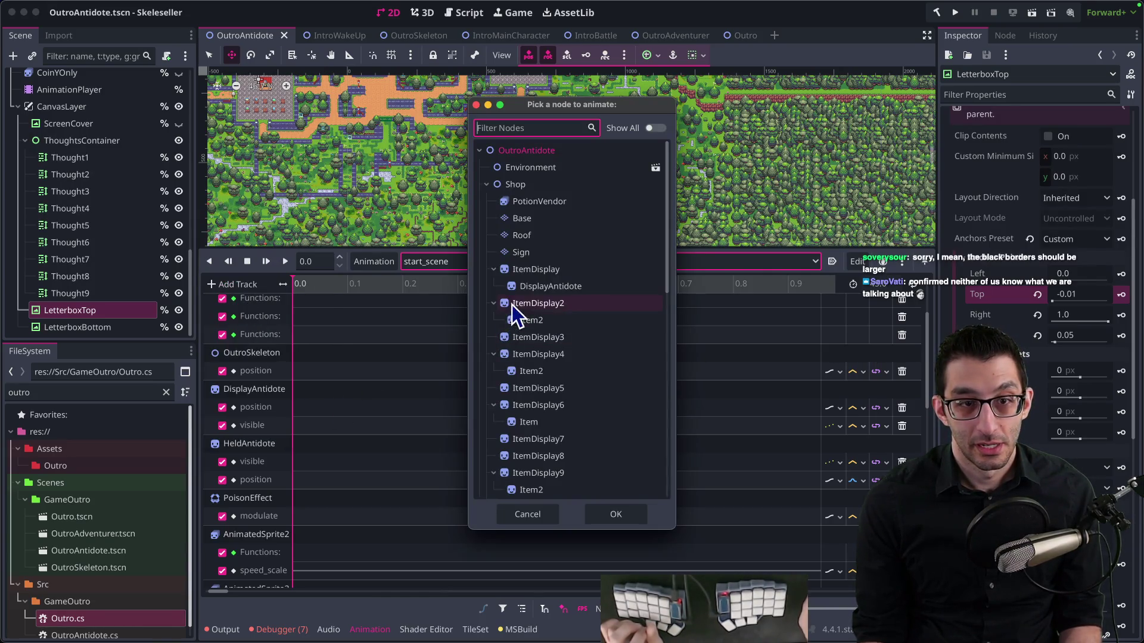
pyautogui.write('letter')
pyautogui.press('Return')
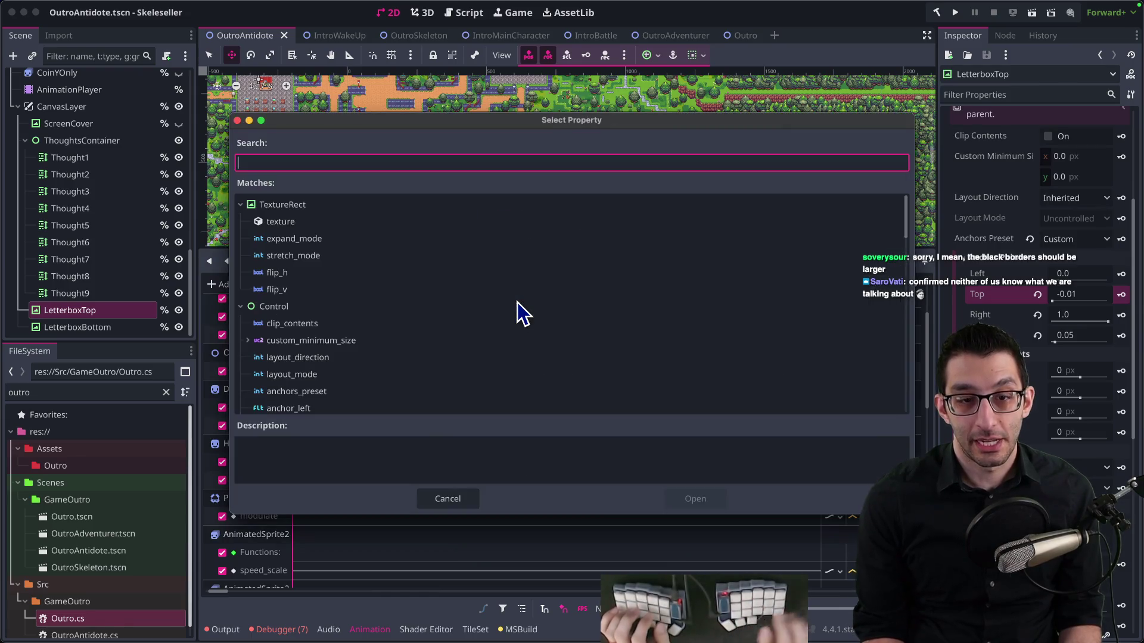
pyautogui.scroll(-5, 369, 286)
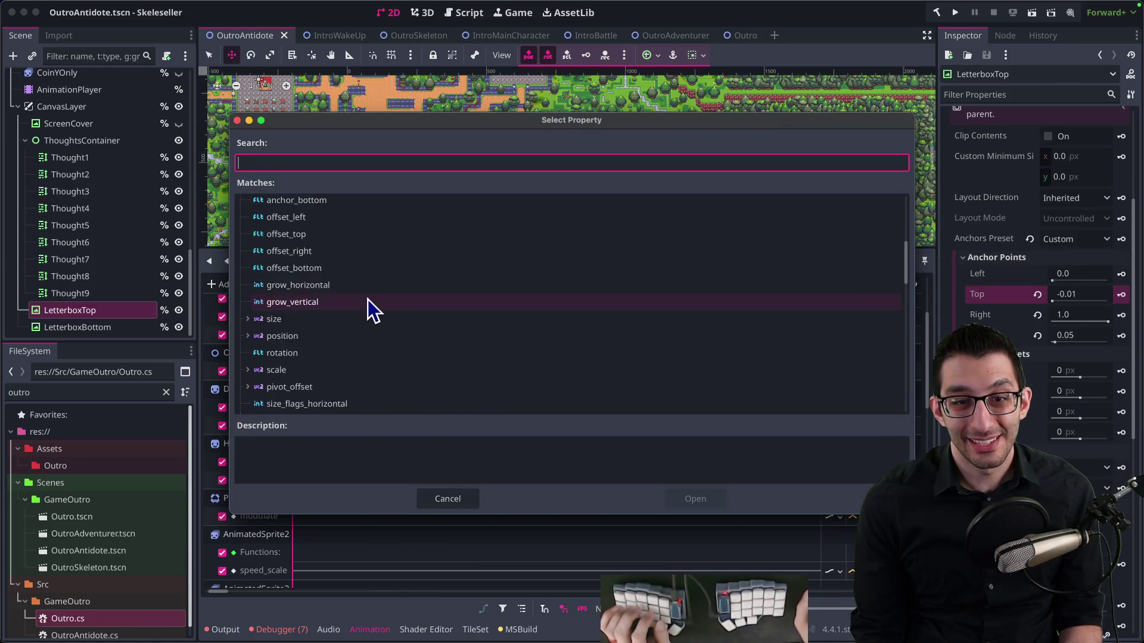
pyautogui.press('Escape')
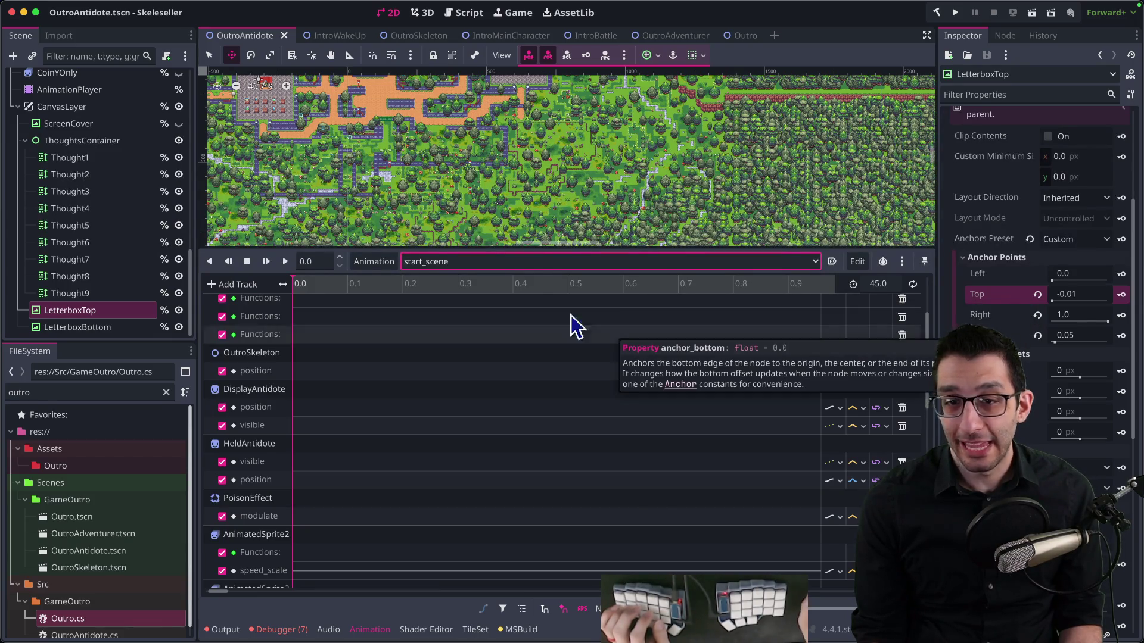
# Add a property track animating LetterboxTop's anchor_bottom
pyautogui.click(237, 285)
pyautogui.click(246, 308)
pyautogui.write('lett')
pyautogui.press('Return')
pyautogui.write('bottom')
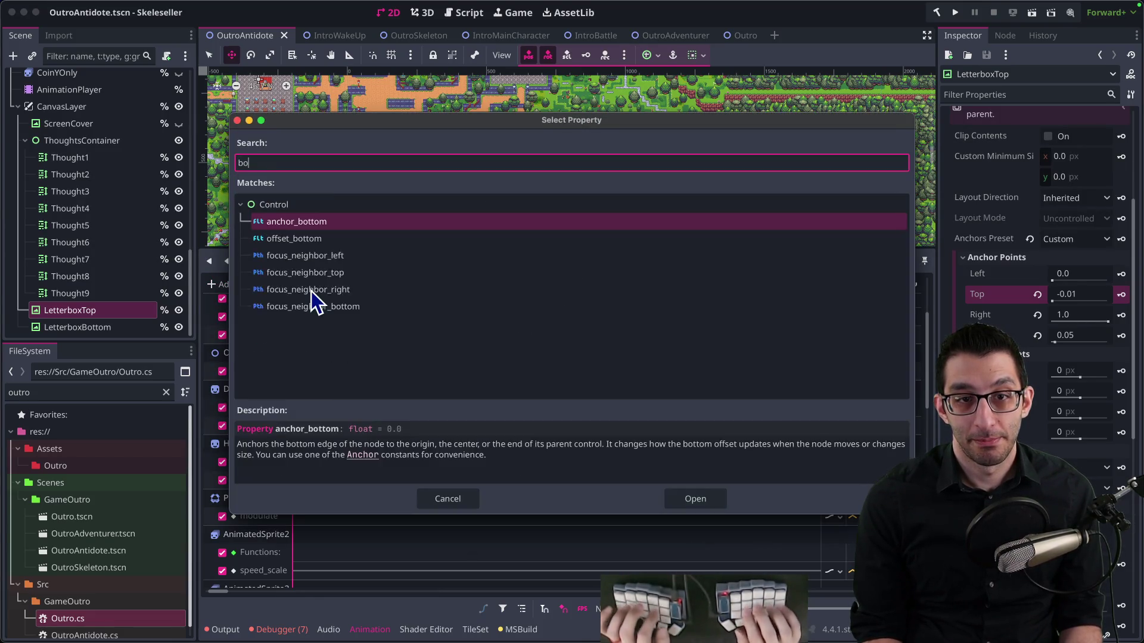
pyautogui.press('Return')
pyautogui.scroll(-10, 485, 402)
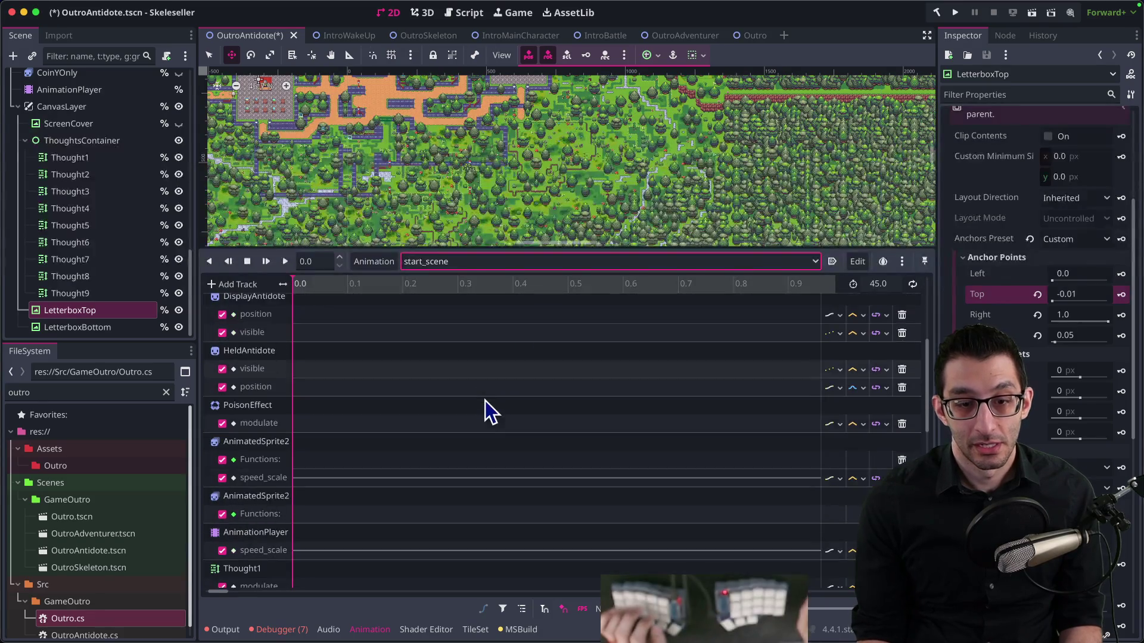
pyautogui.scroll(-7, 417, 446)
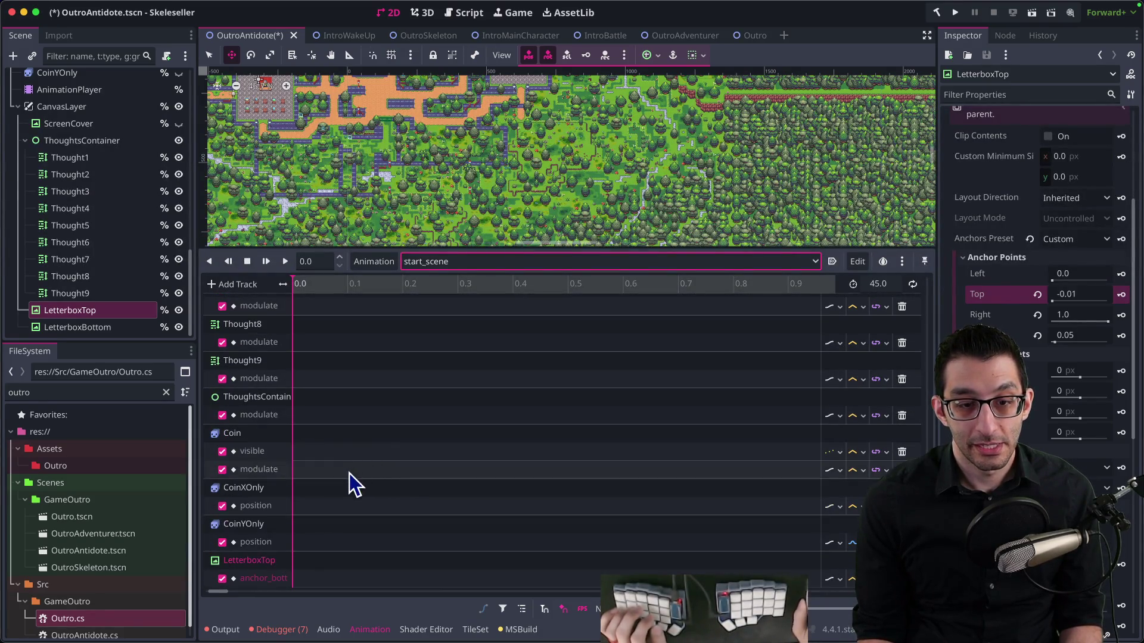
# Insert anchor_bottom keys at 0 s and near 1.5 s, setting the first to 0
pyautogui.rightClick(293, 578)
pyautogui.click(297, 584)
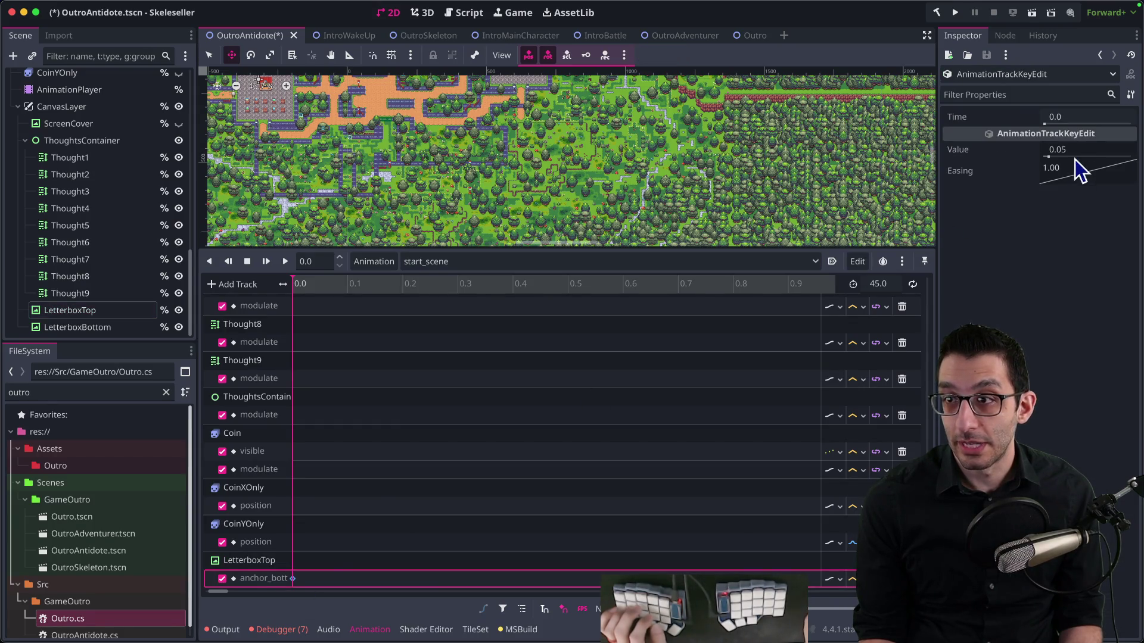
pyautogui.click(1073, 151)
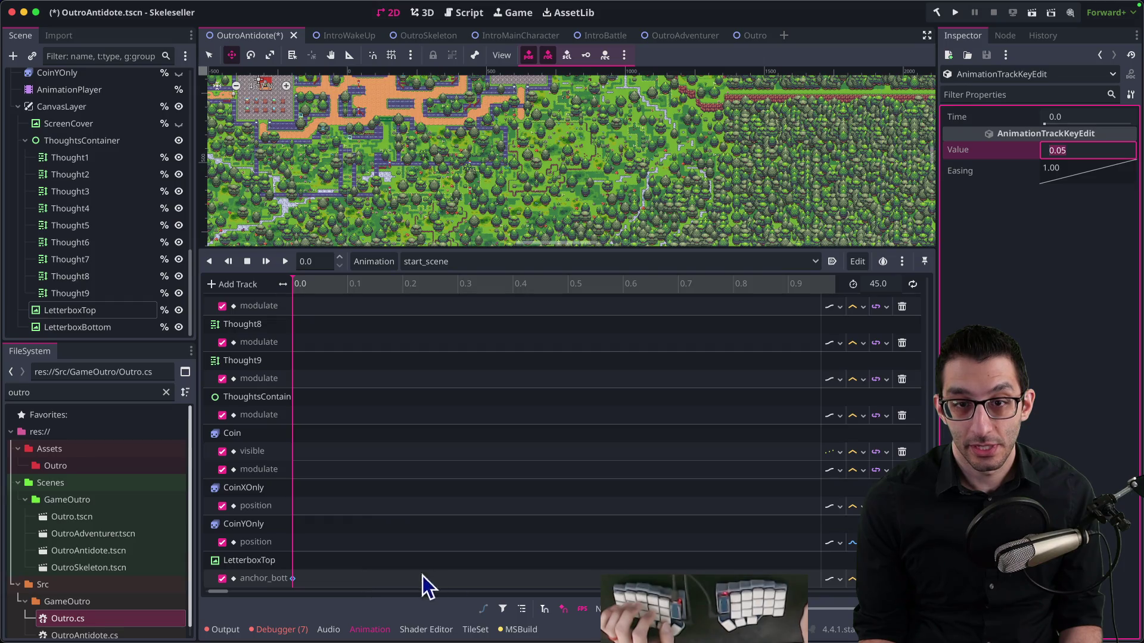
pyautogui.click(854, 608)
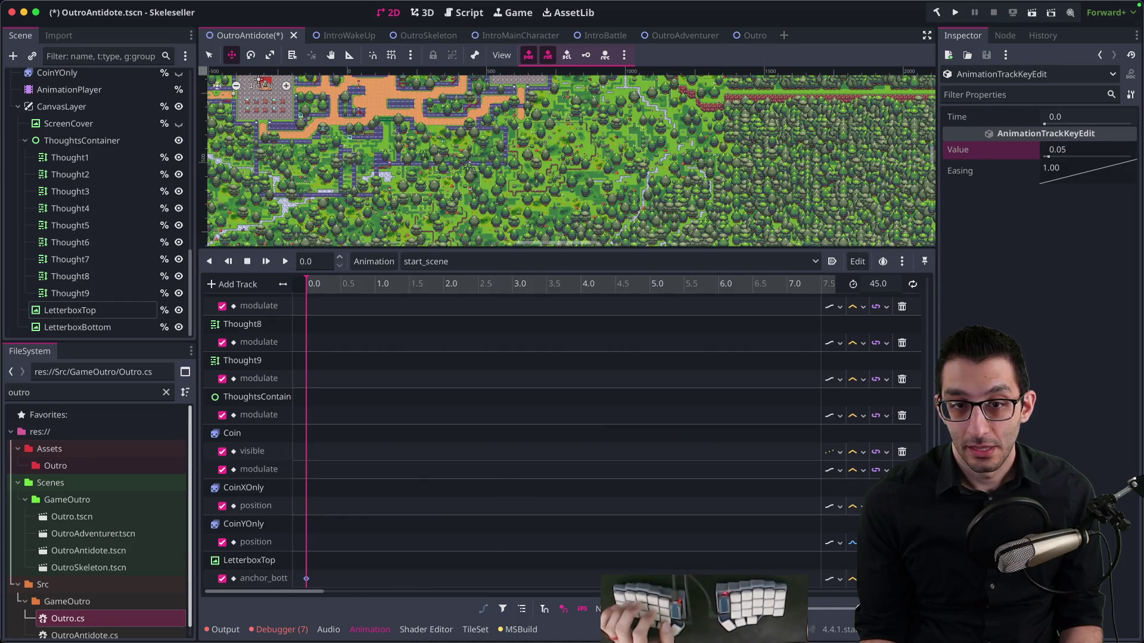
pyautogui.rightClick(420, 578)
pyautogui.click(452, 522)
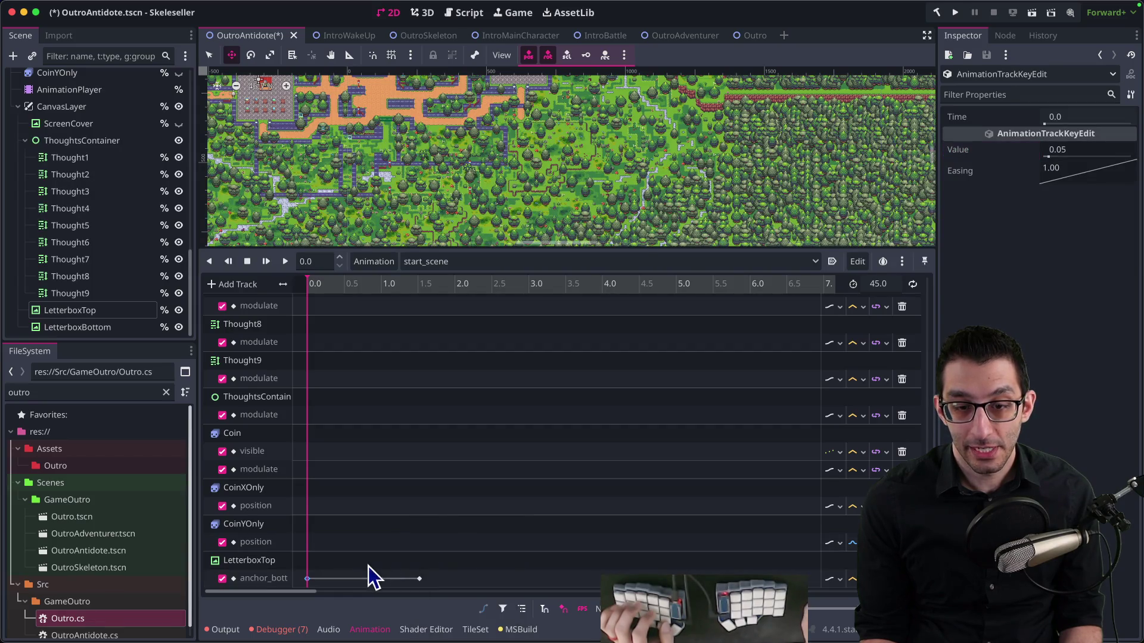
pyautogui.click(1090, 152)
pyautogui.write('0')
pyautogui.press('Return')
# Set the key near 1.5 s to 0.05*1.5 (0.075) and save the scene
pyautogui.click(420, 579)
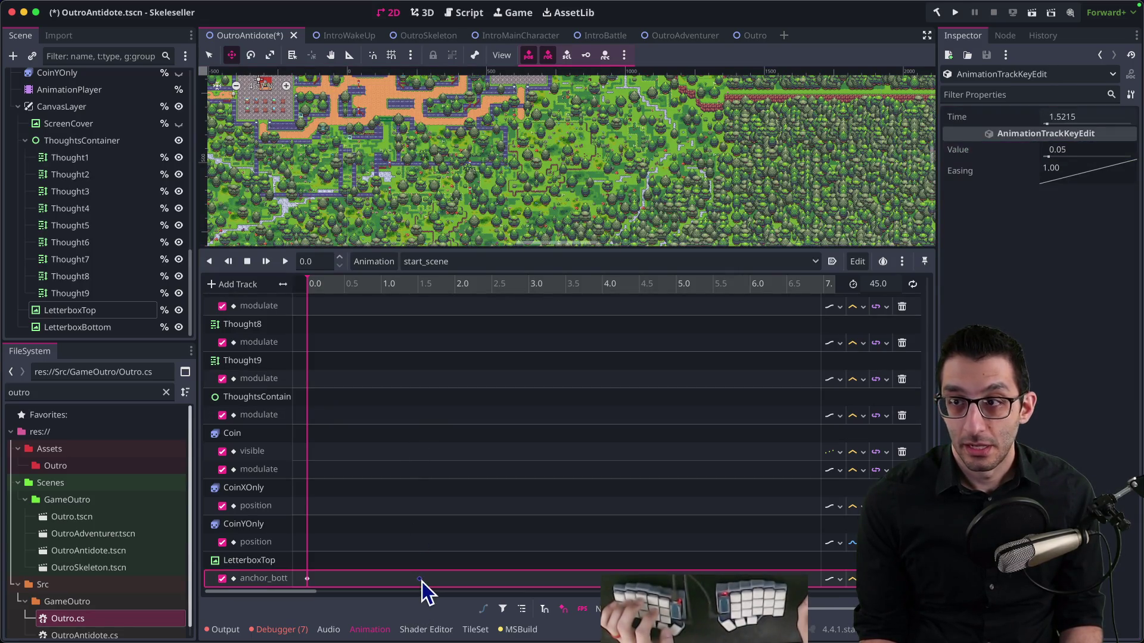
pyautogui.moveTo(313, 288); pyautogui.dragTo(327, 288)
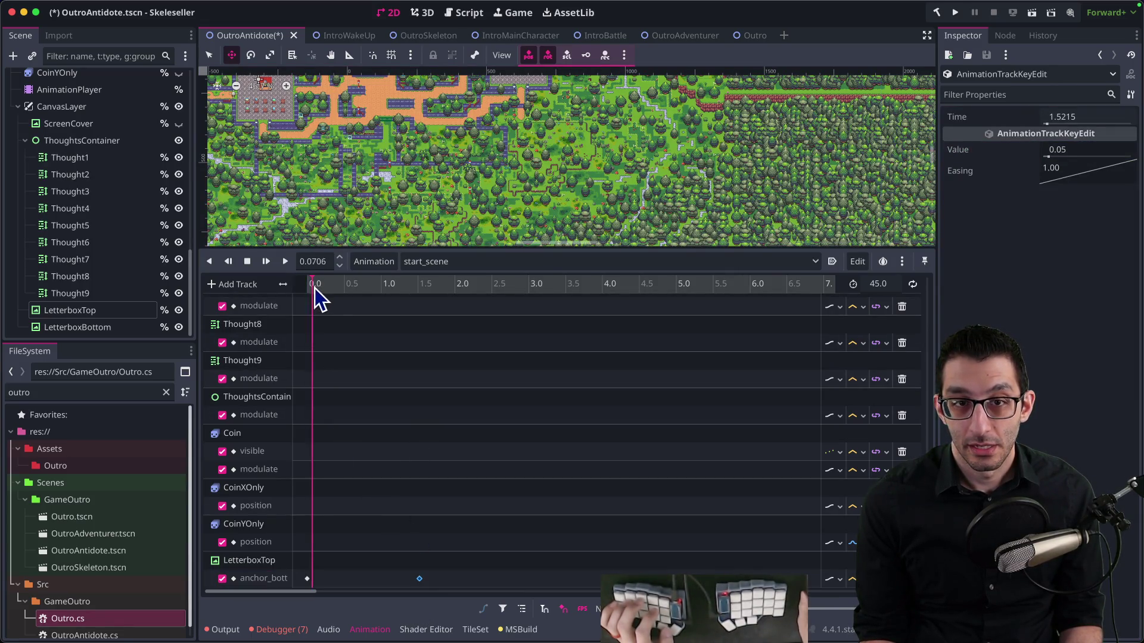
pyautogui.scroll(-5, 373, 231)
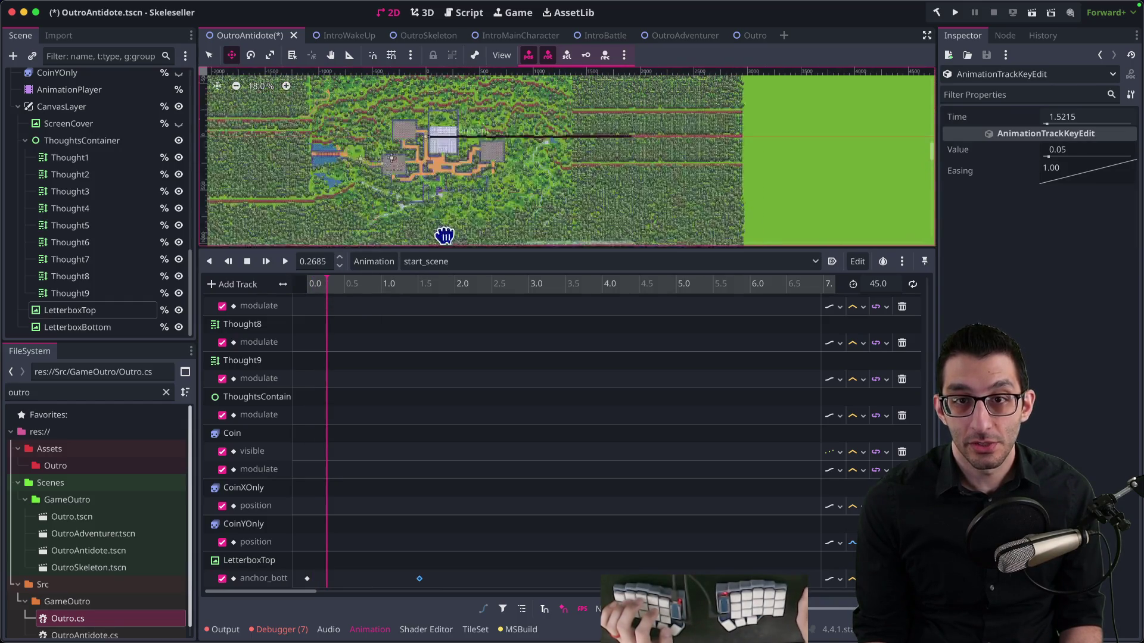
pyautogui.moveTo(355, 287); pyautogui.dragTo(341, 285)
pyautogui.moveTo(417, 286); pyautogui.dragTo(307, 286)
pyautogui.click(420, 291)
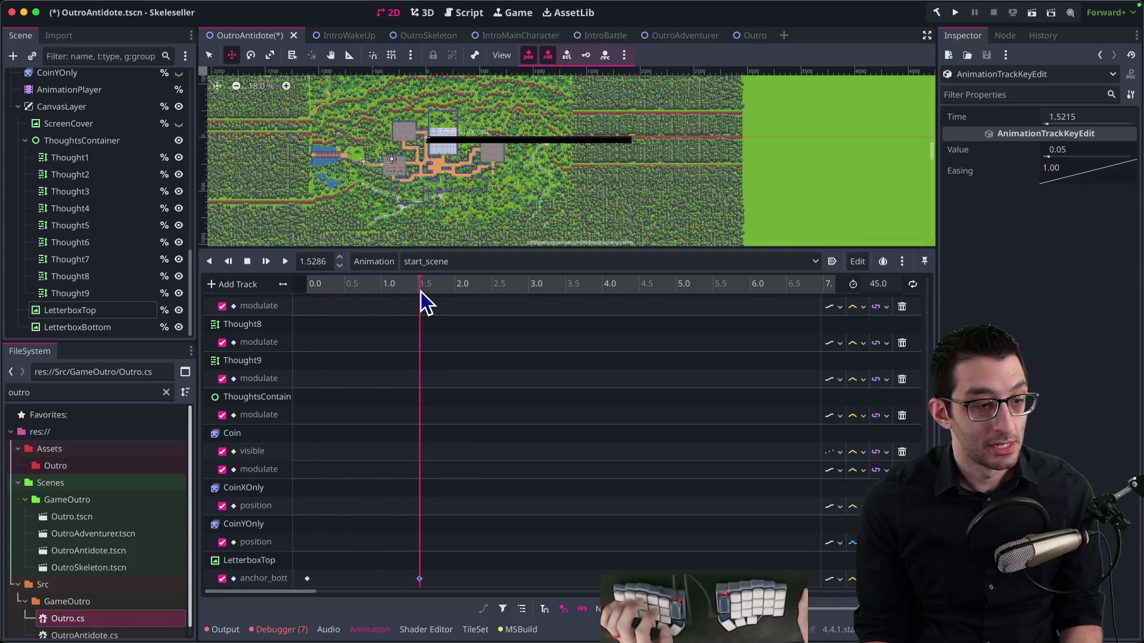
pyautogui.click(1120, 149)
pyautogui.write('*1.5')
pyautogui.press('Return')
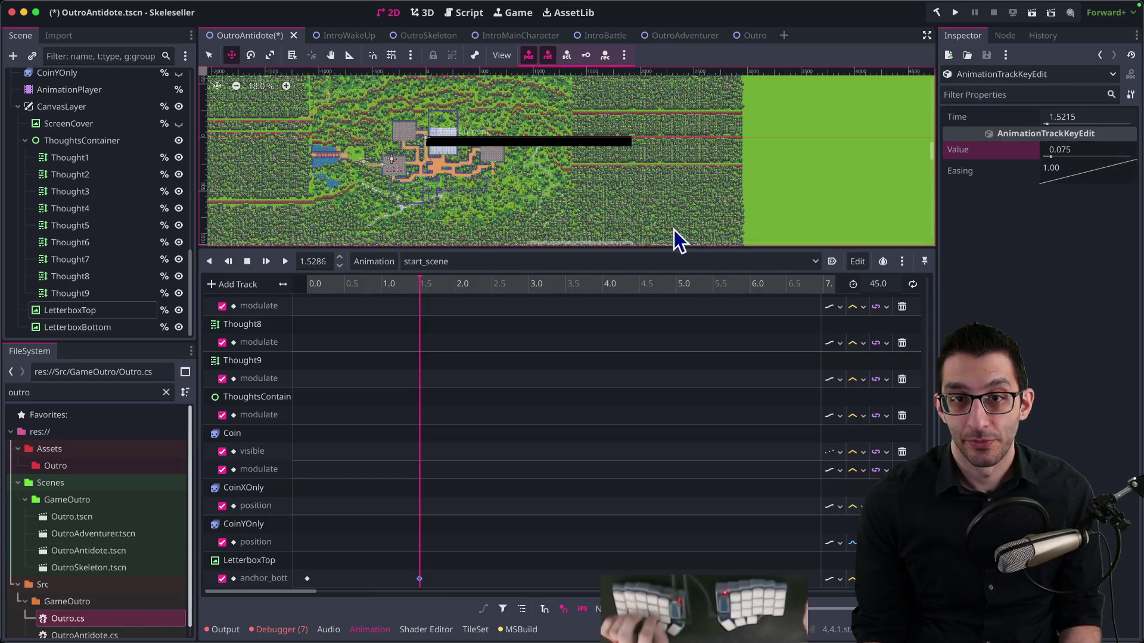
pyautogui.hotkey('ctrl', 's')
# Add a property track animating LetterboxBottom's anchor_top
pyautogui.click(227, 280)
pyautogui.click(248, 306)
pyautogui.write('lett')
pyautogui.press('Down')
pyautogui.press('Return')
pyautogui.write('anchor')
pyautogui.press('Down')
pyautogui.press('Down')
pyautogui.press('Down')
pyautogui.press('Return')
pyautogui.scroll(-1, 388, 434)
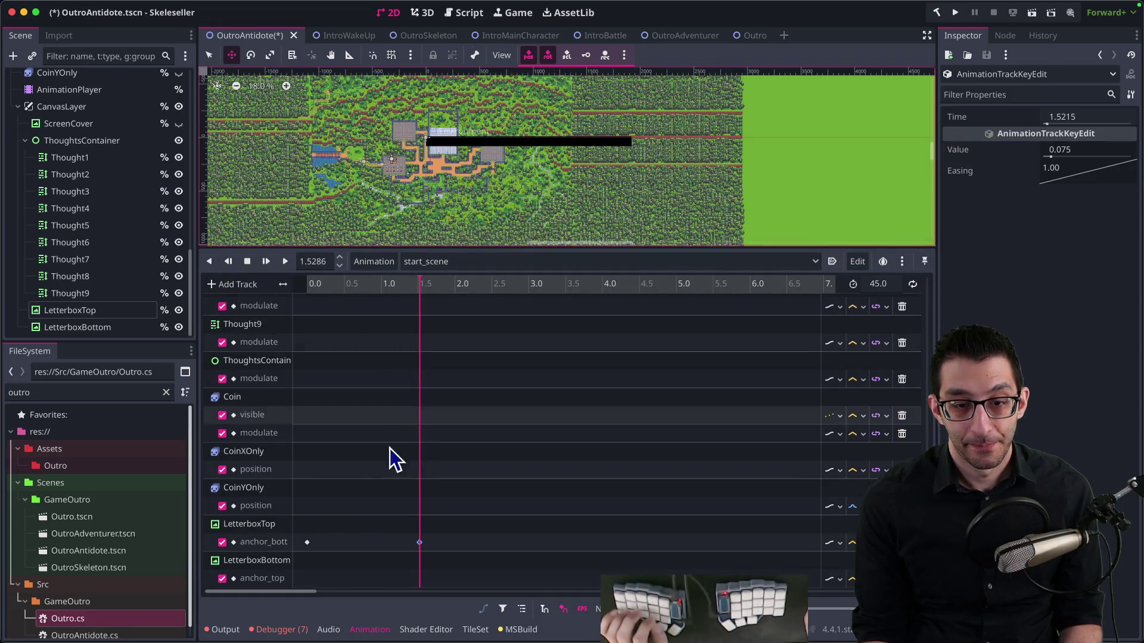
# Insert a start key on anchor_top and set LetterboxTop's end key time to 1.5 s
pyautogui.rightClick(305, 581)
pyautogui.click(330, 527)
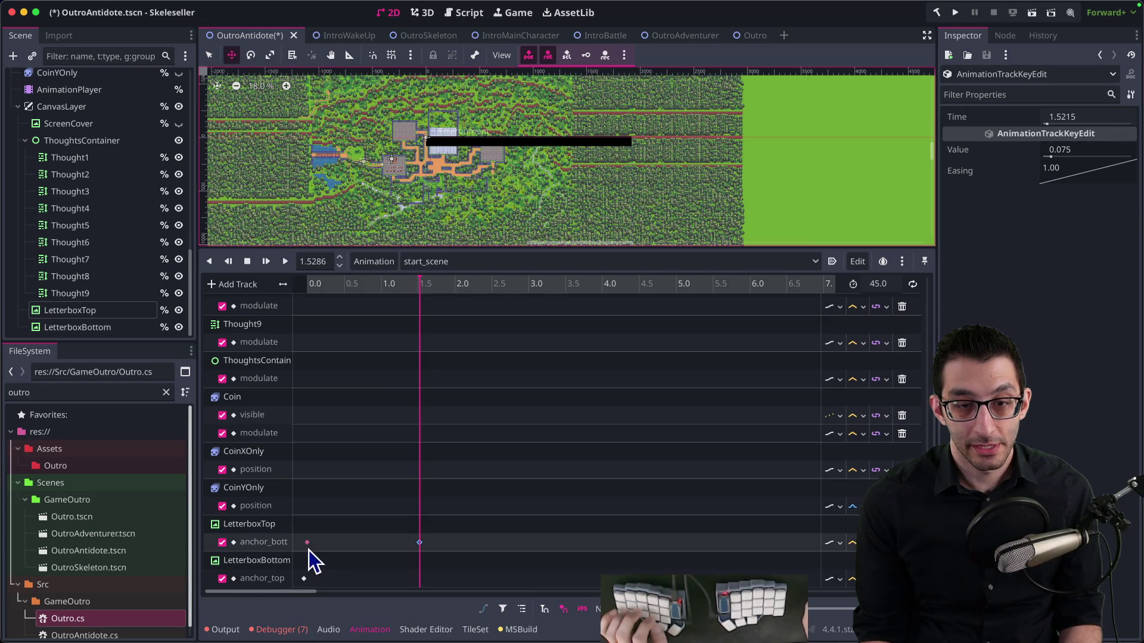
pyautogui.click(303, 579)
pyautogui.click(1084, 117)
pyautogui.click(420, 542)
pyautogui.click(1086, 116)
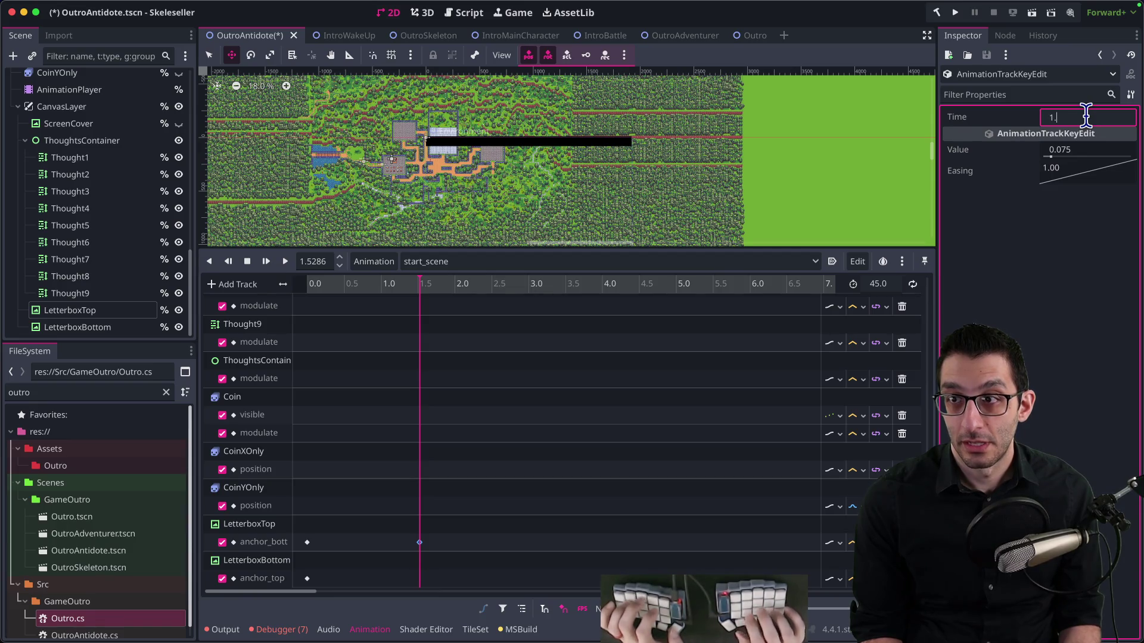
# Add a 0.925 key at 1.5 s on LetterboxBottom's anchor_top and save
pyautogui.click(419, 581)
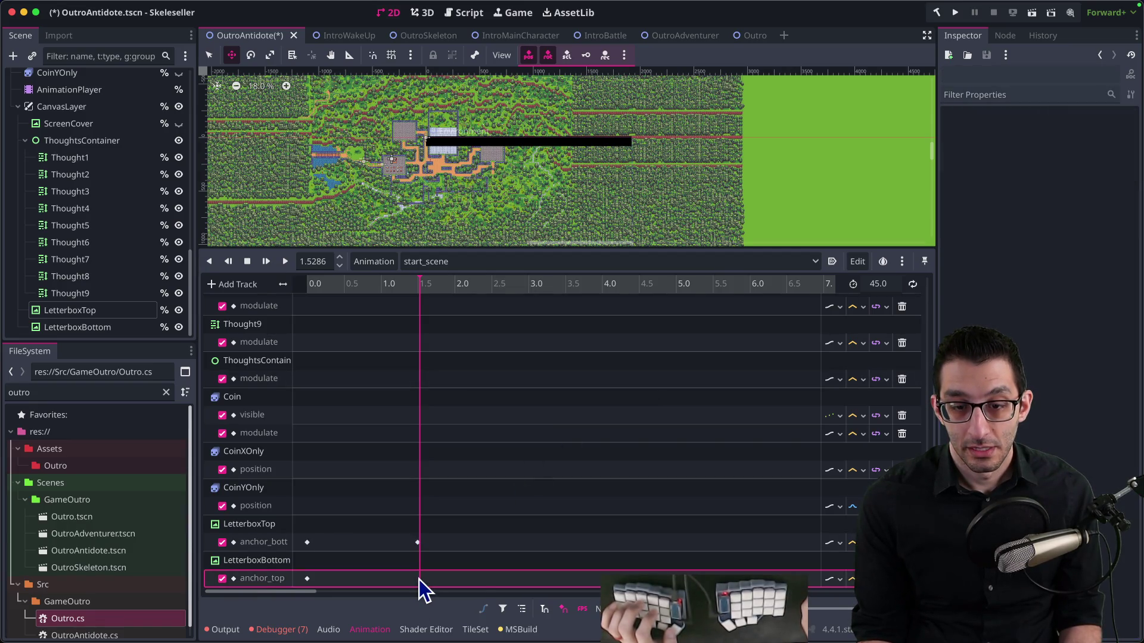
pyautogui.doubleClick(419, 579)
pyautogui.click(1103, 117)
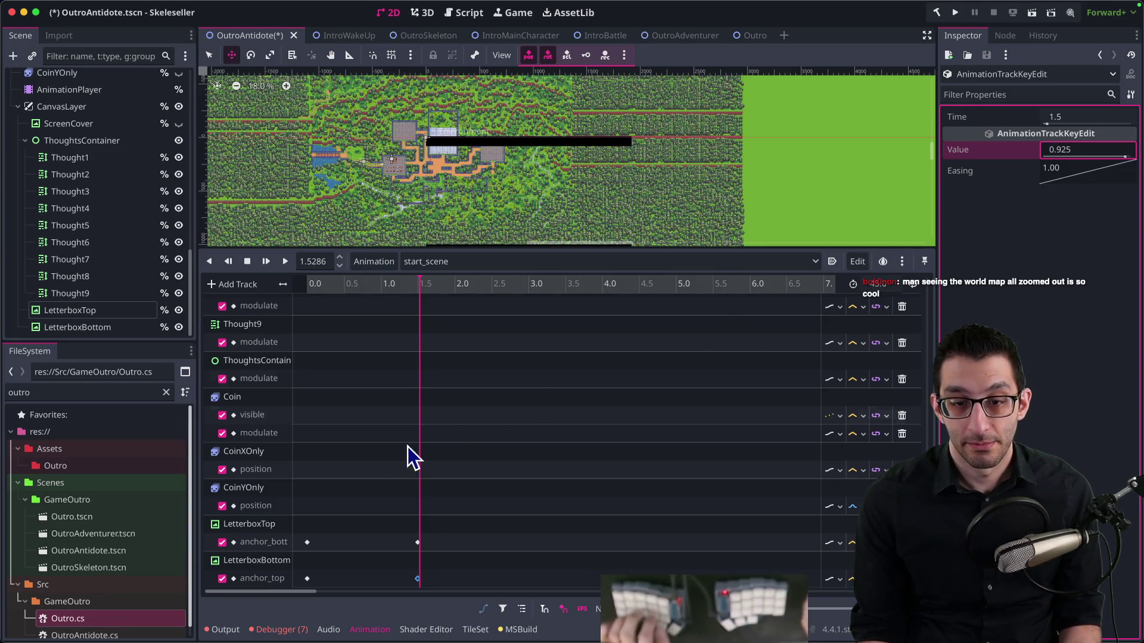
pyautogui.hotkey('ctrl', 's')
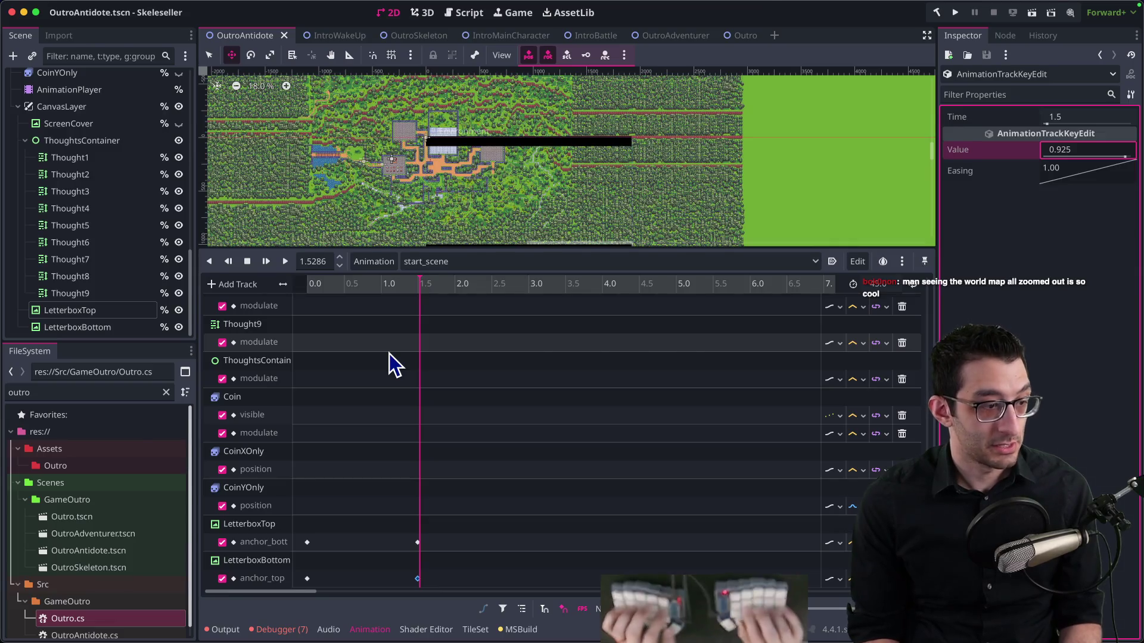
# Run Skeleseller from VS Code to watch the bars frame the outro, then return to Godot
pyautogui.press('super+Tab')
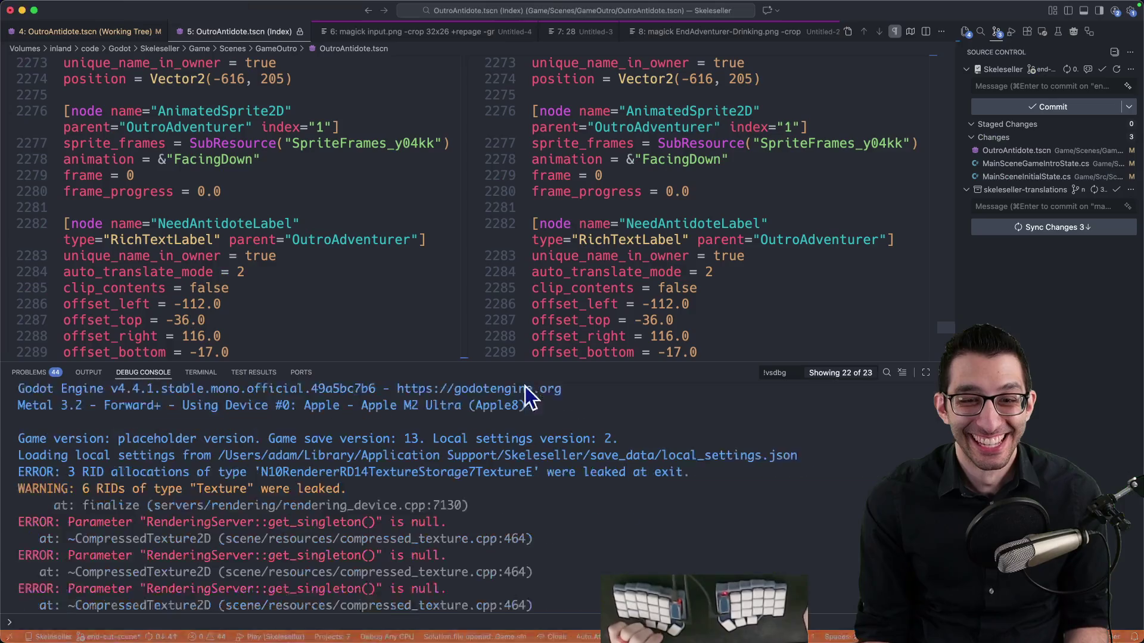
pyautogui.press('super+q')
pyautogui.click(661, 630)
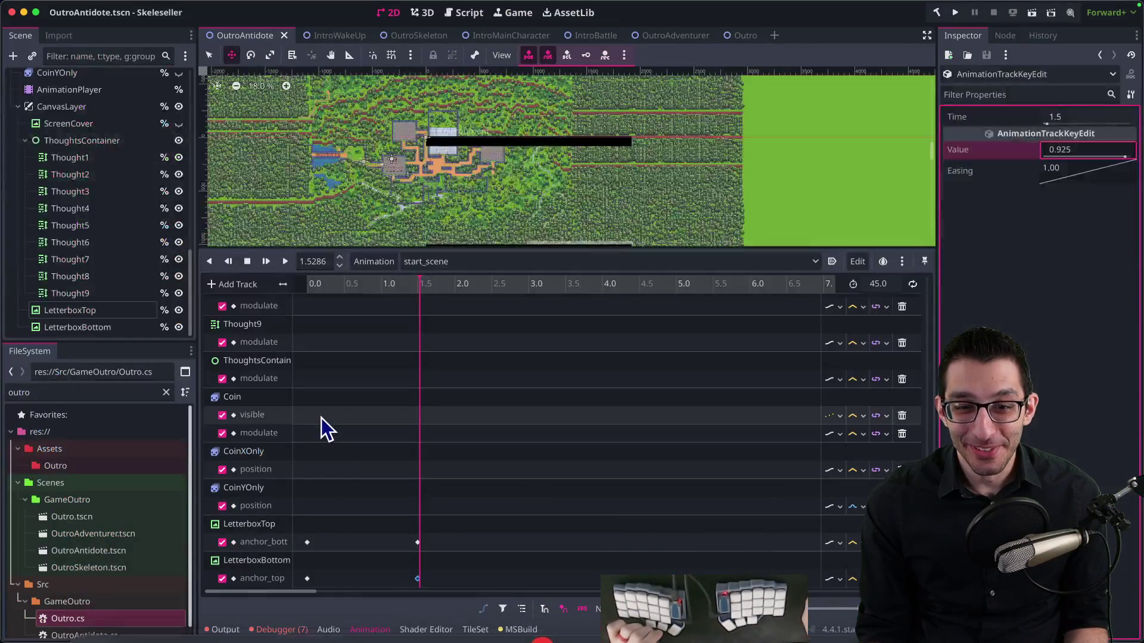
# Move both letterbox end keys from 1.5 s to 1.0 s and give them Ease In easing
pyautogui.moveTo(456, 495); pyautogui.dragTo(405, 587)
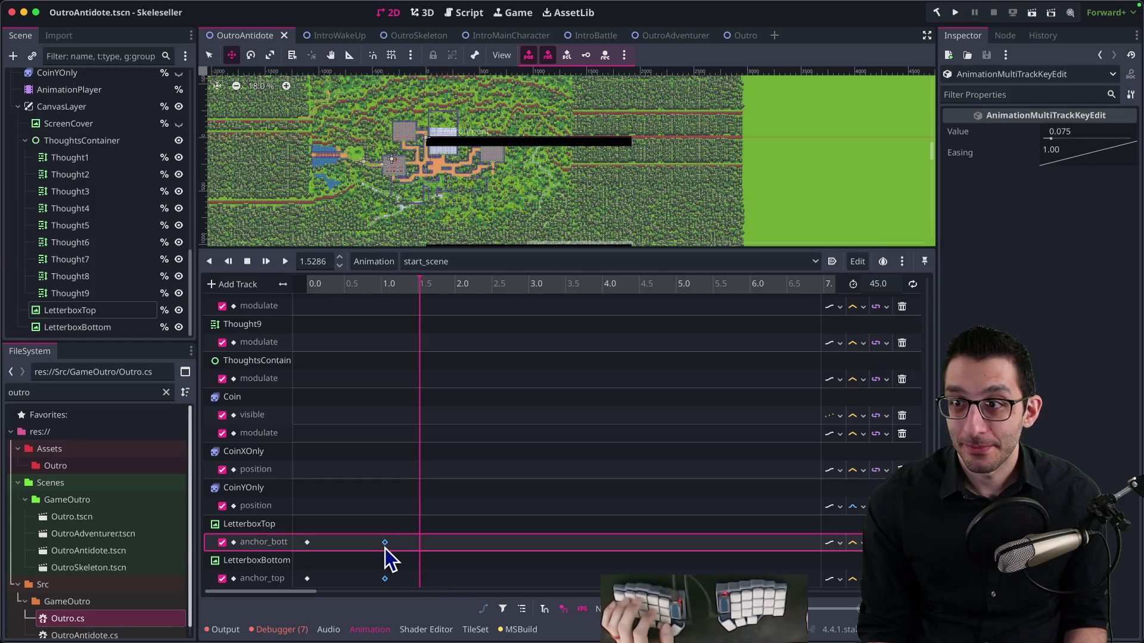
pyautogui.moveTo(386, 557); pyautogui.dragTo(386, 557)
pyautogui.moveTo(382, 285); pyautogui.dragTo(381, 285)
pyautogui.moveTo(385, 543); pyautogui.dragTo(383, 547)
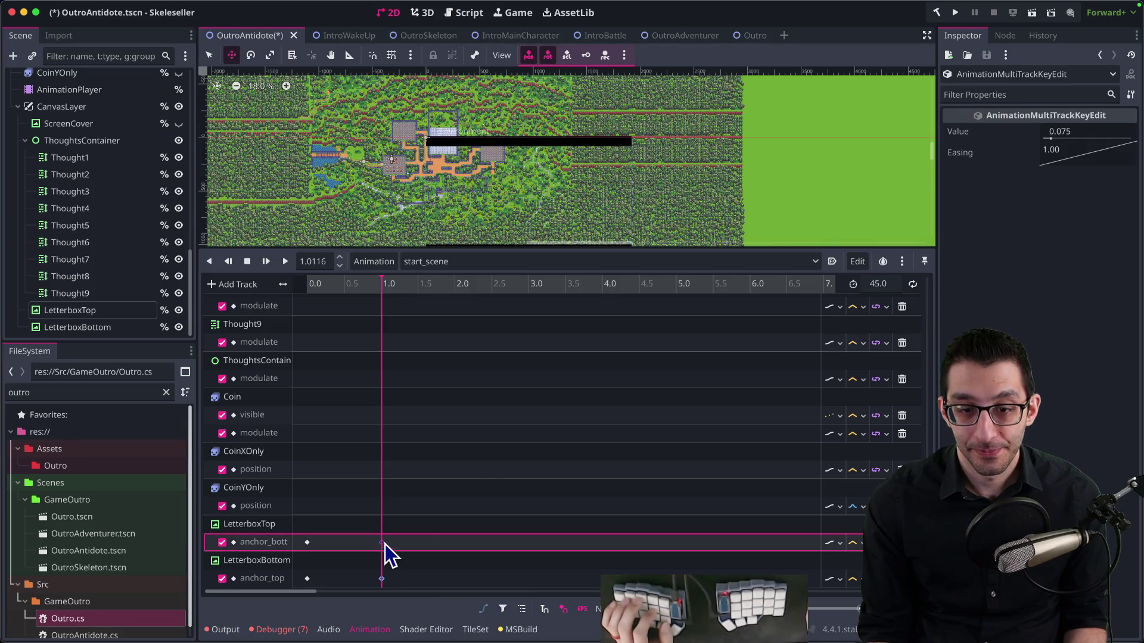
pyautogui.rightClick(1093, 160)
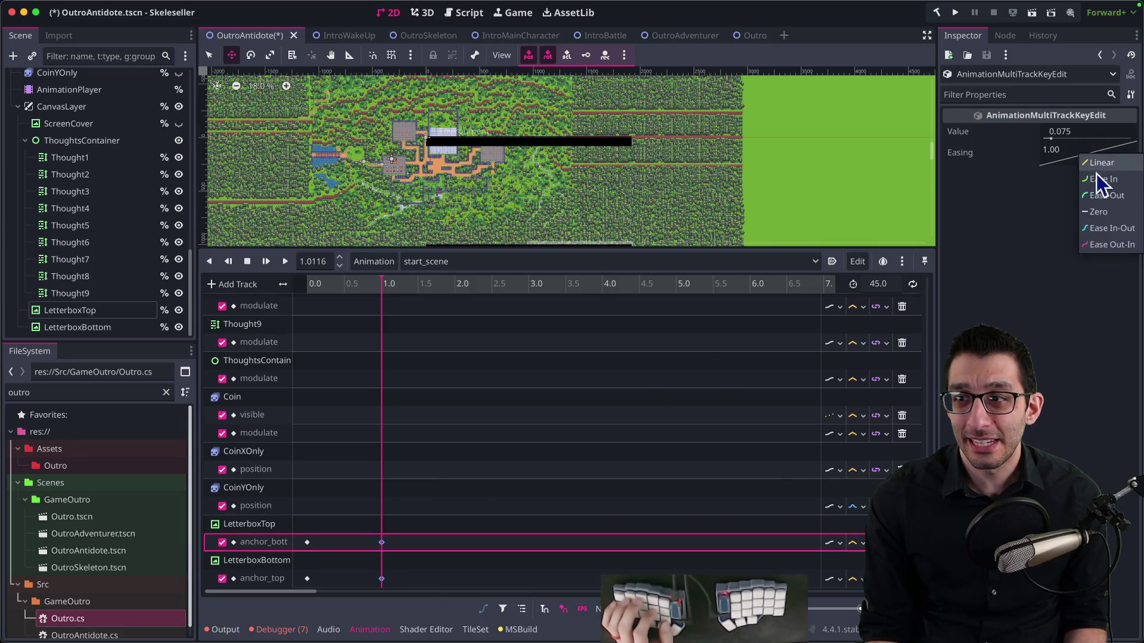
pyautogui.click(1103, 179)
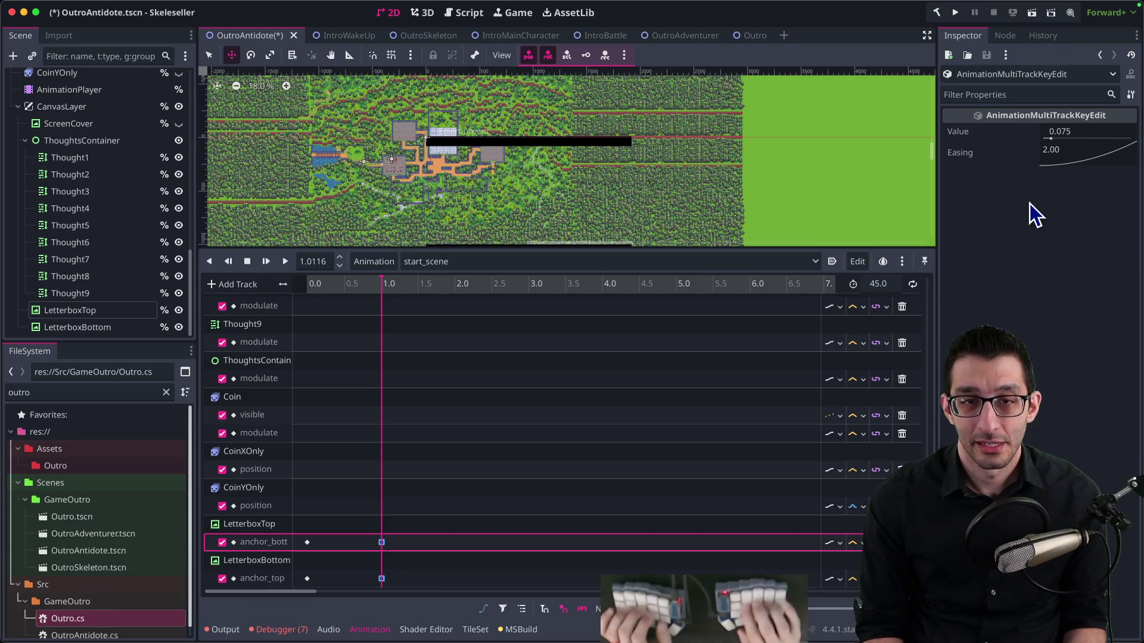
pyautogui.press('super+Tab')
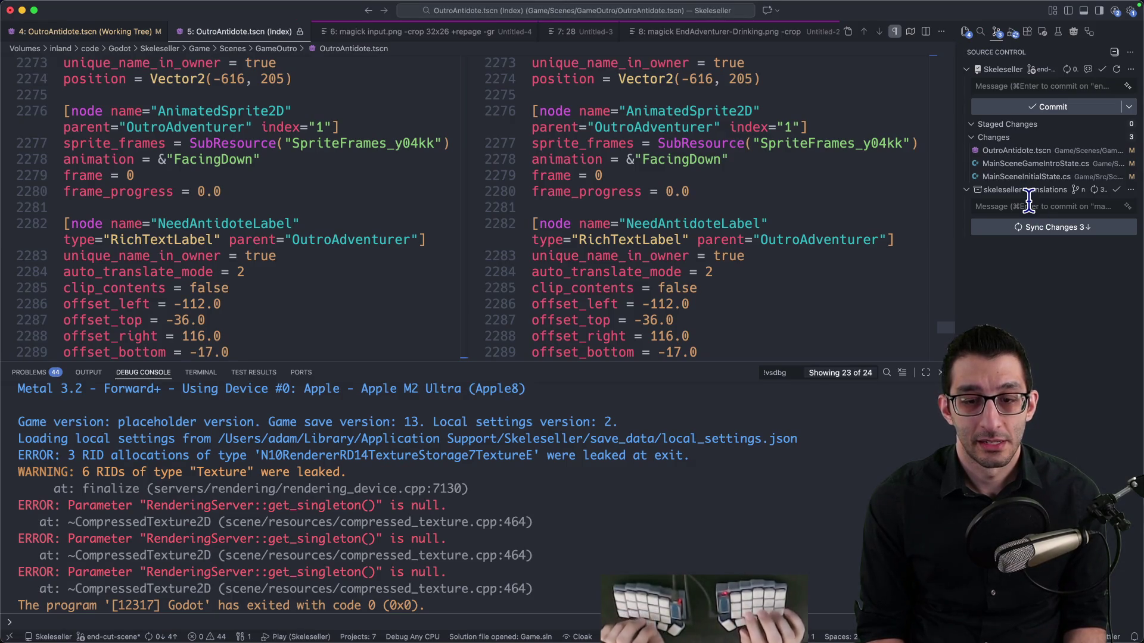
# Debug-run Skeleseller to the outro, dismiss the log-out prompt, and quit the game
pyautogui.press('F5')
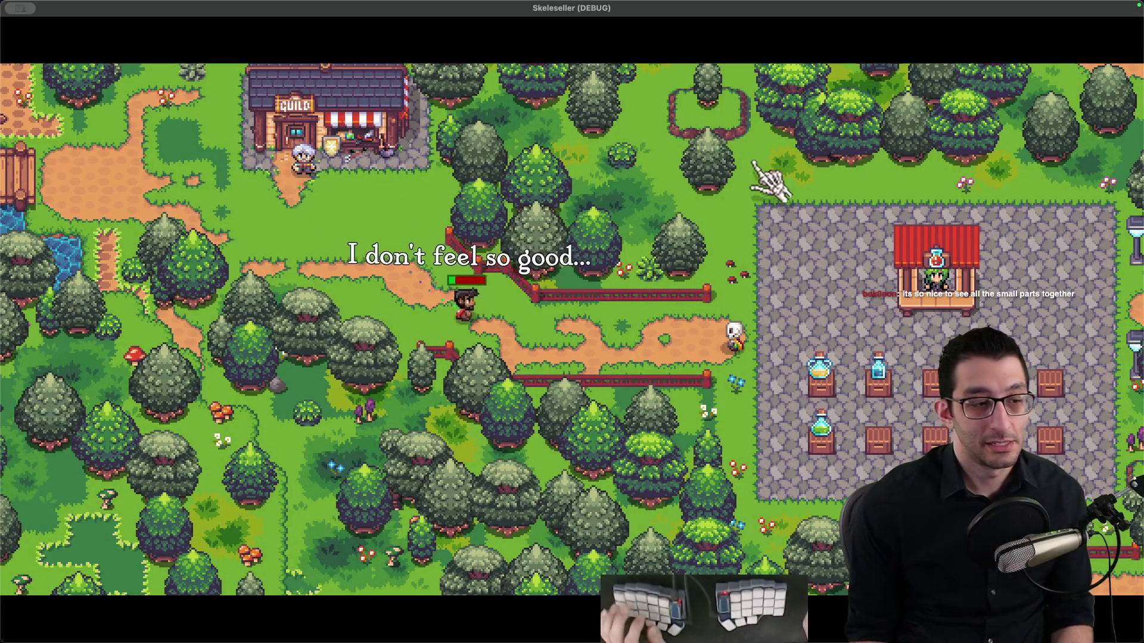
pyautogui.press('super+shift+q')
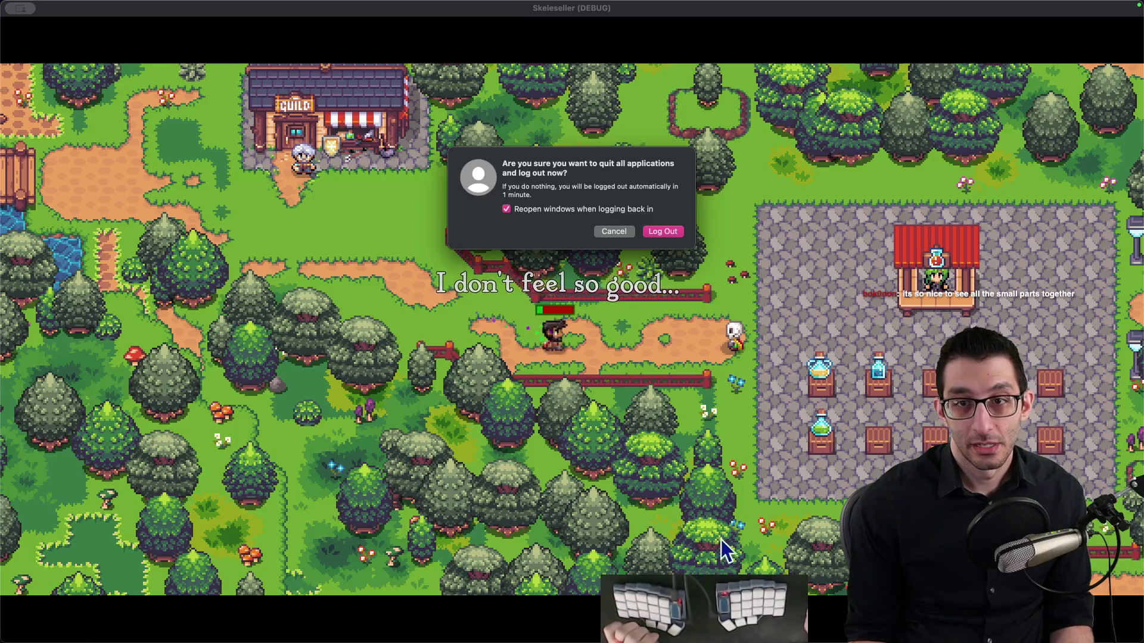
pyautogui.click(613, 232)
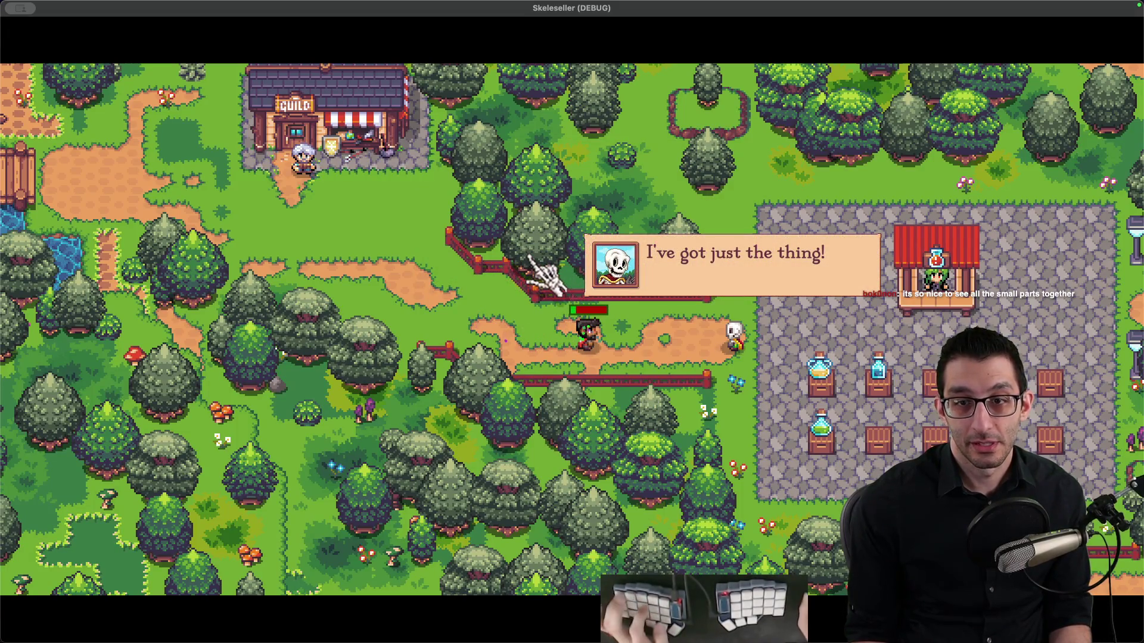
pyautogui.press('super+q')
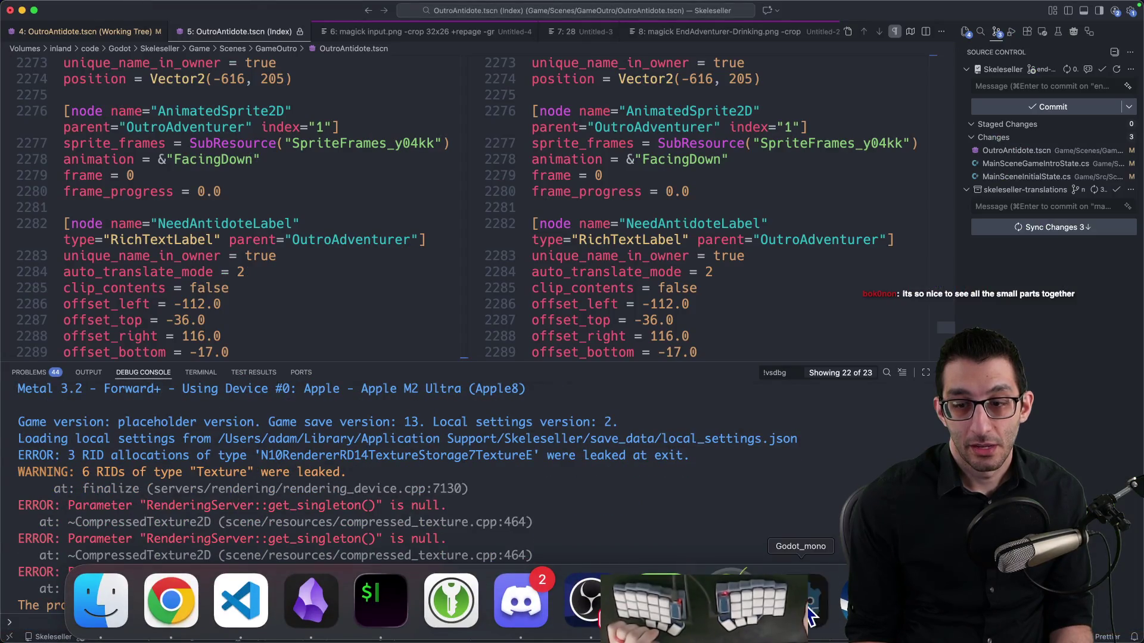
# Select the LetterboxBottom anchor_top track, then rerun the game to watch the 1.0 s slide-in
pyautogui.click(812, 613)
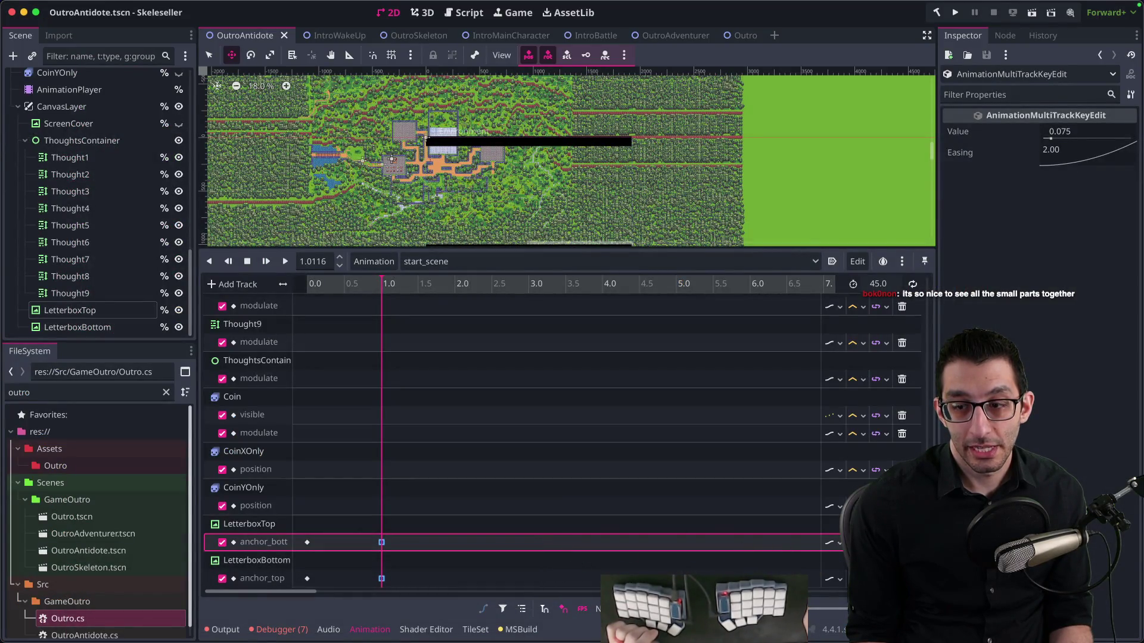
pyautogui.click(381, 578)
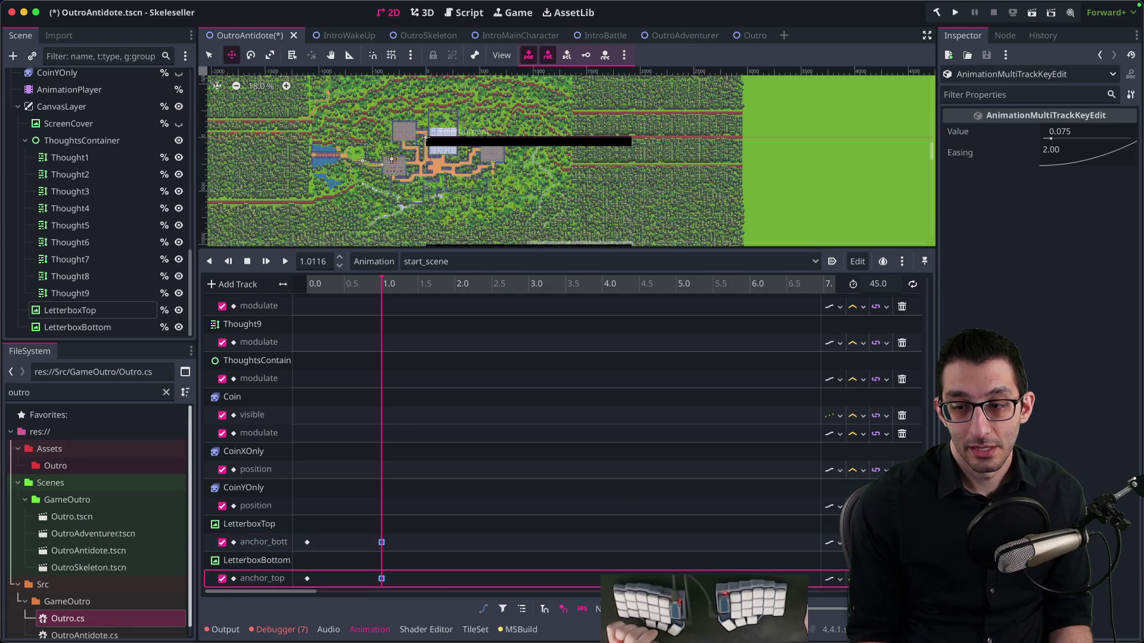
pyautogui.press('super+Tab')
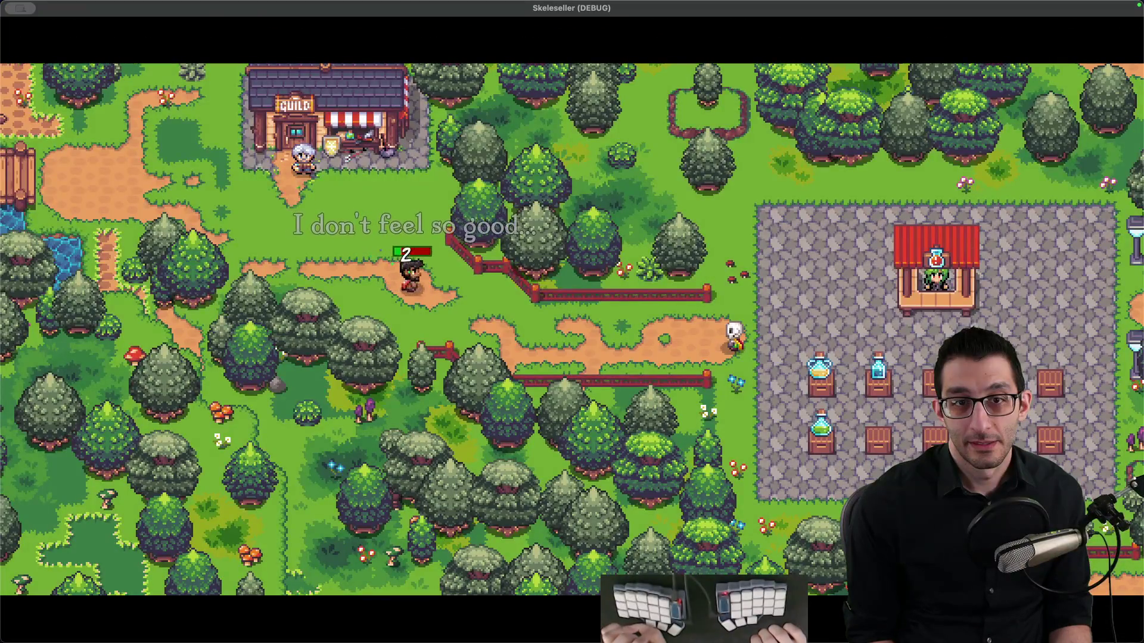
pyautogui.press('super+Tab')
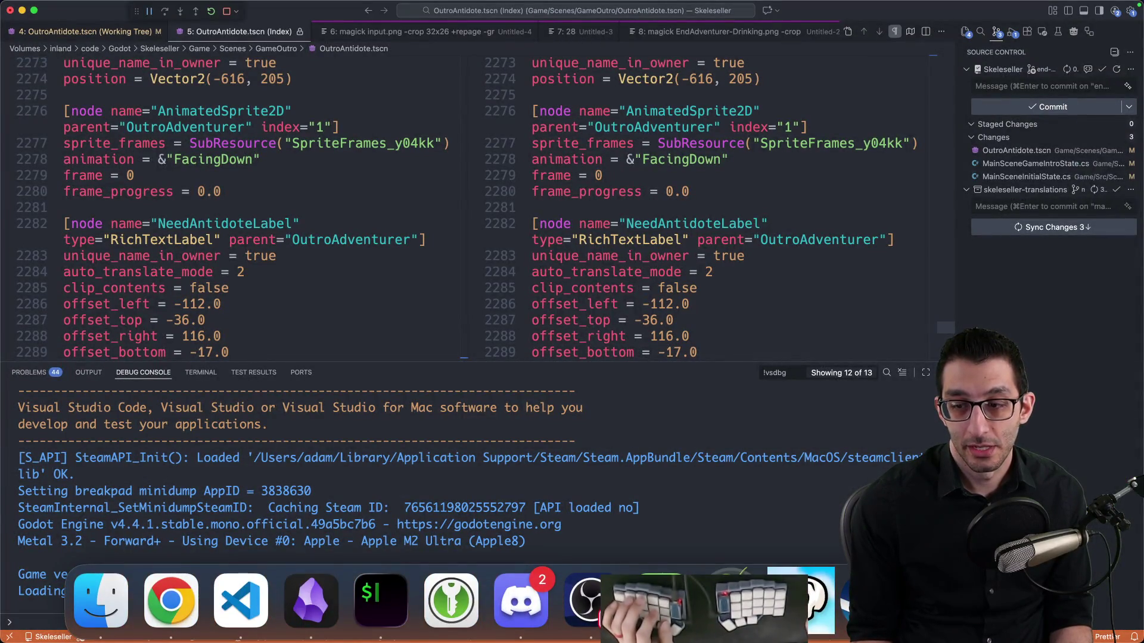
# Set the letterbox keyframes' easing to the Ease Out preset (0.500)
pyautogui.press('super+Tab')
pyautogui.rightClick(1064, 157)
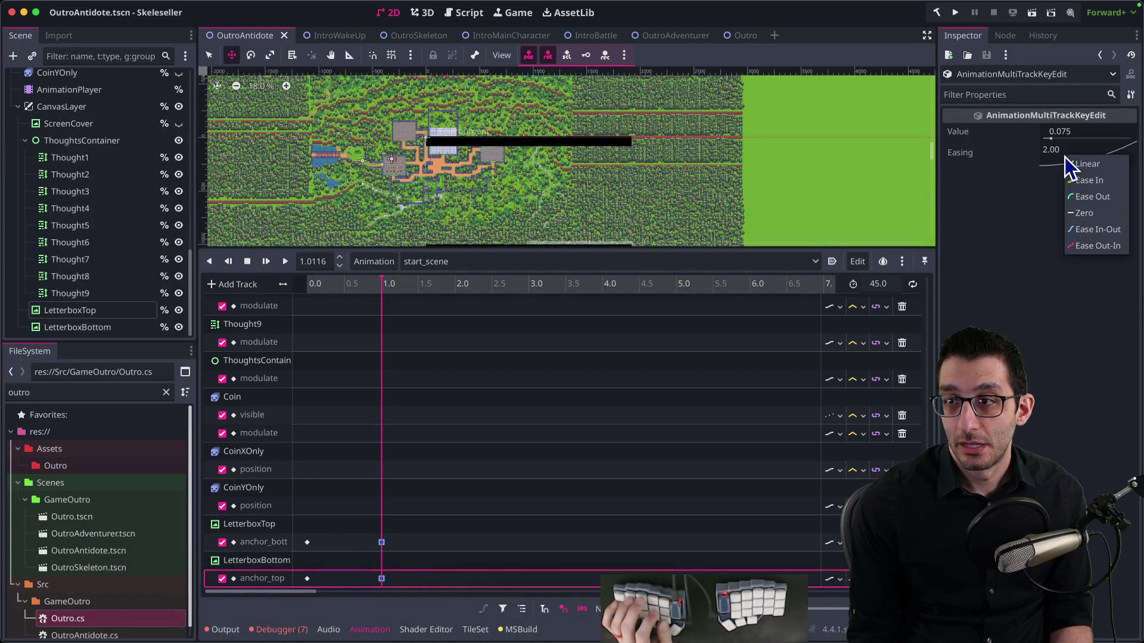
pyautogui.click(1088, 199)
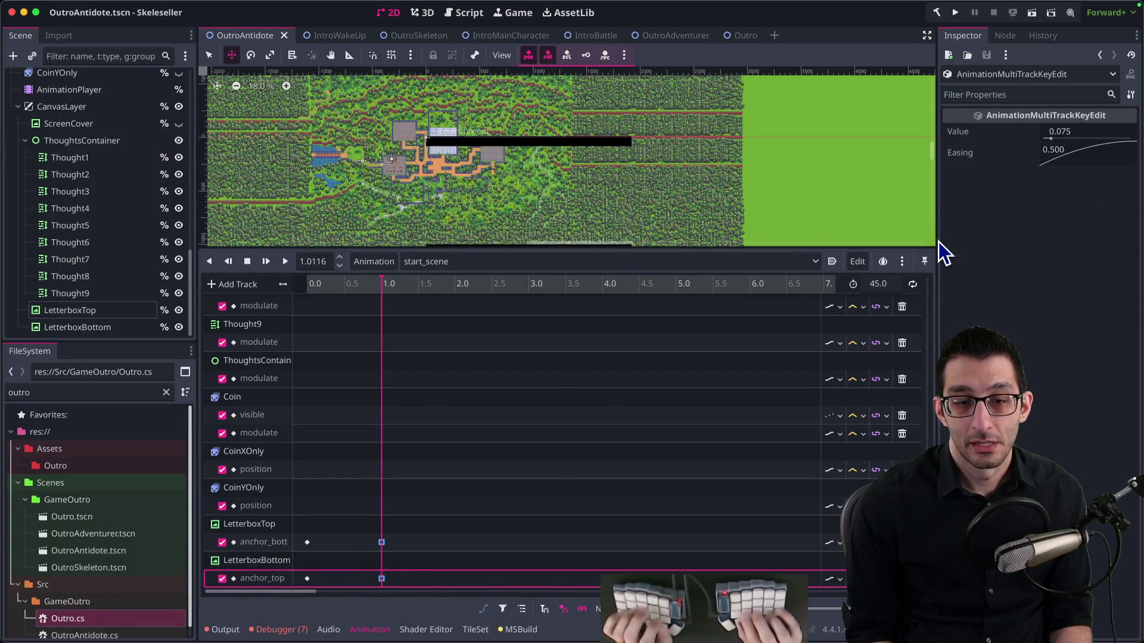
# Stop and restart the debug session to preview the eased bars
pyautogui.press('super+Tab')
pyautogui.hotkey('shift', 'F5')
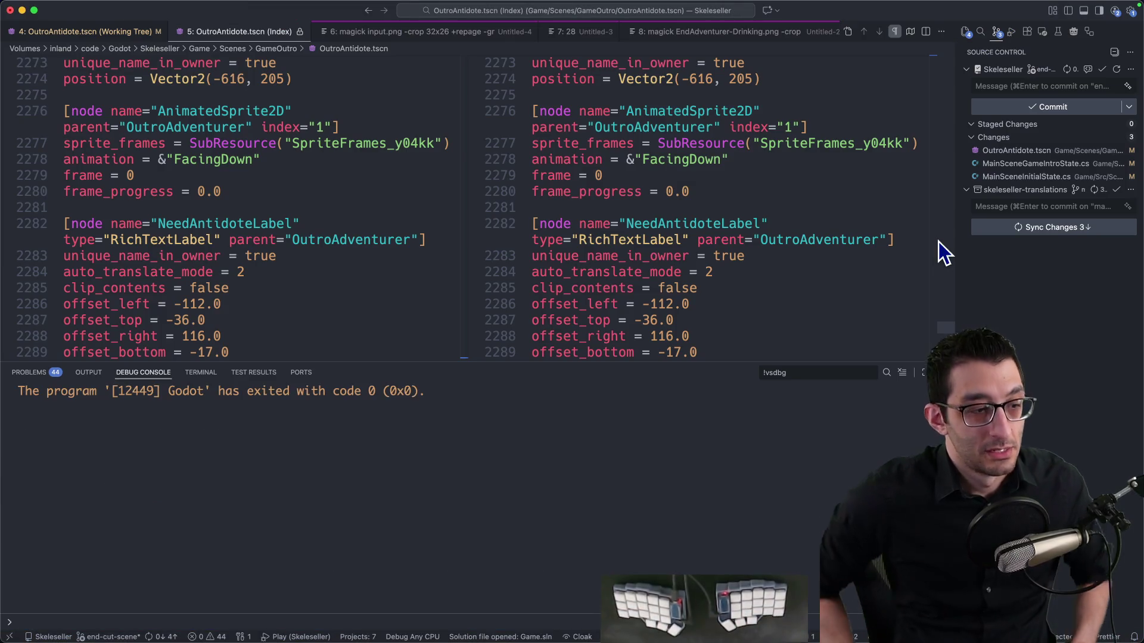
pyautogui.press('F5')
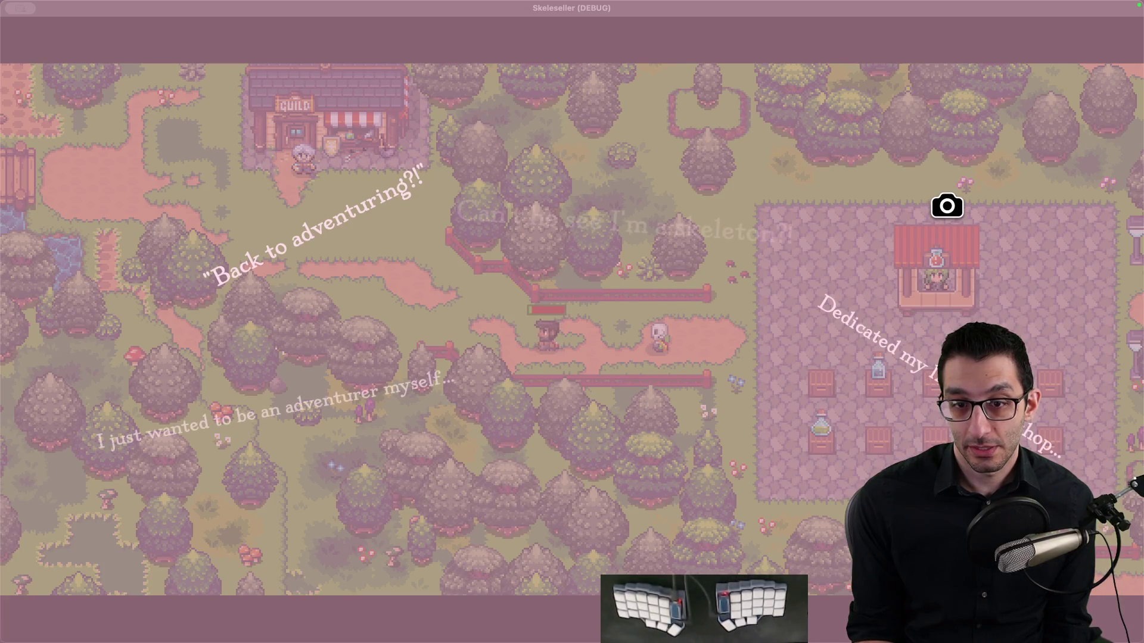
# Capture a Shottr screenshot of the game window once the skeleton's thoughts fill the screen
pyautogui.click(947, 206)
# View the Shottr capture at full size and pan around to spot labels overlapping the bars
pyautogui.press('ctrl+super+f')
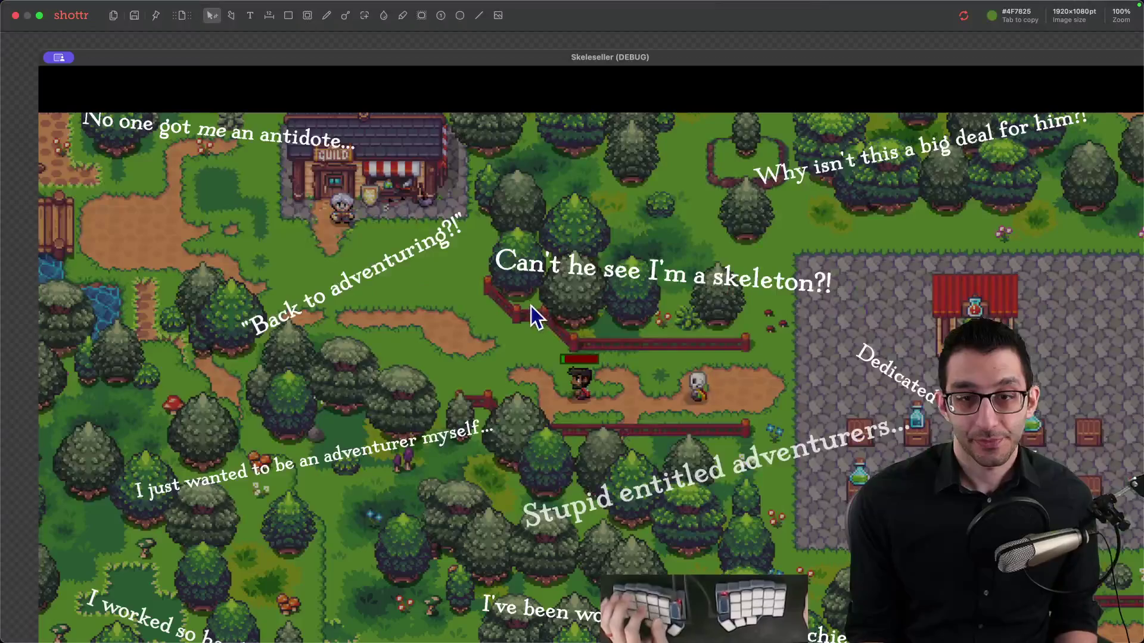
pyautogui.scroll(3, 480, 289)
pyautogui.scroll(-2, 365, 250)
pyautogui.hscroll(3, 365, 250)
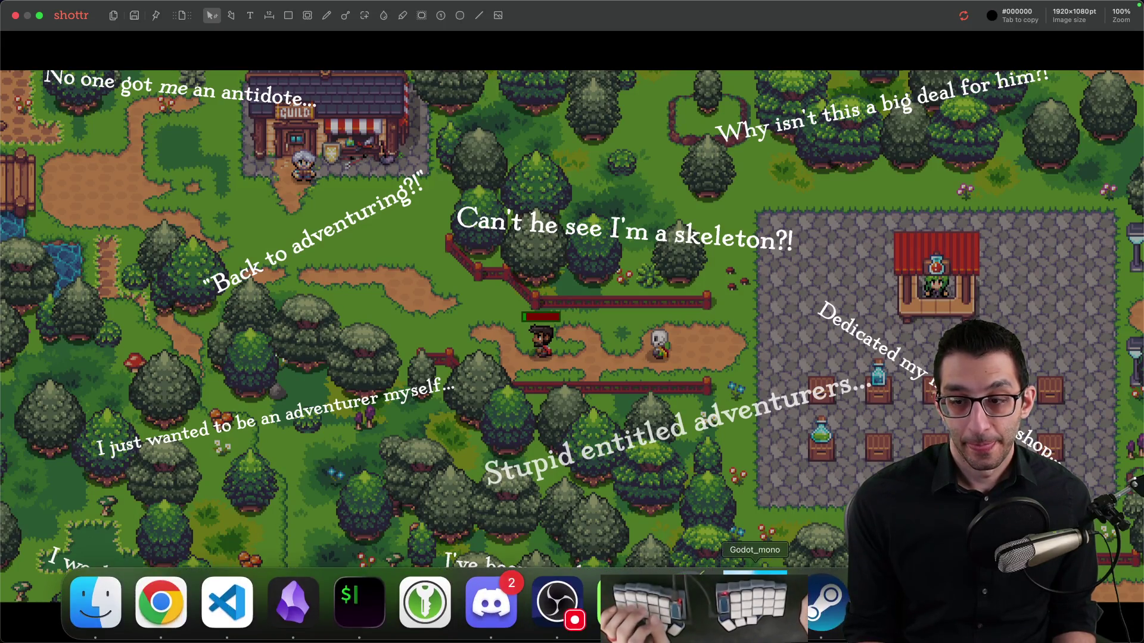
pyautogui.click(755, 602)
# Compare against the screenshot and check the text of labels Thought1 through Thought6
pyautogui.scroll(-3, 442, 179)
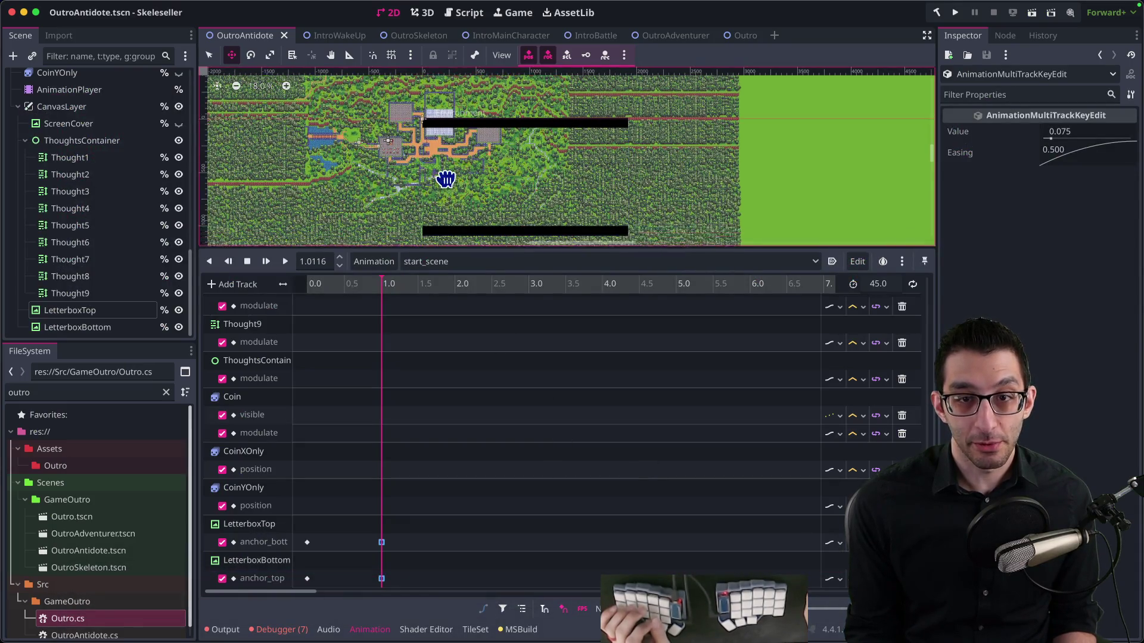
pyautogui.scroll(1, 442, 169)
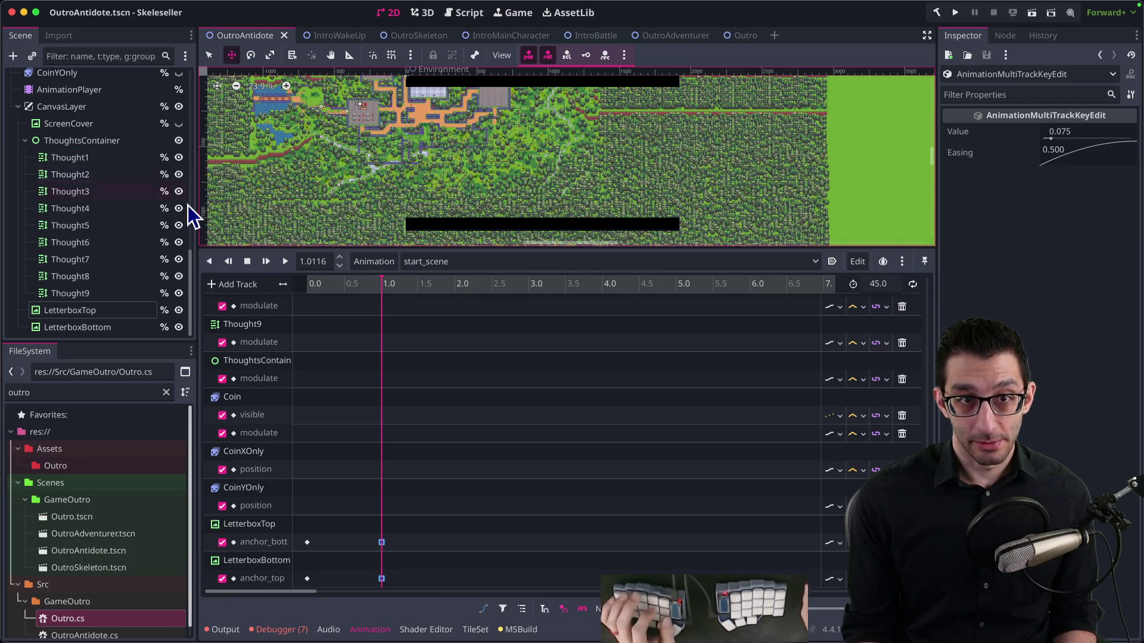
pyautogui.press('super+Tab')
pyautogui.press('super+Tab')
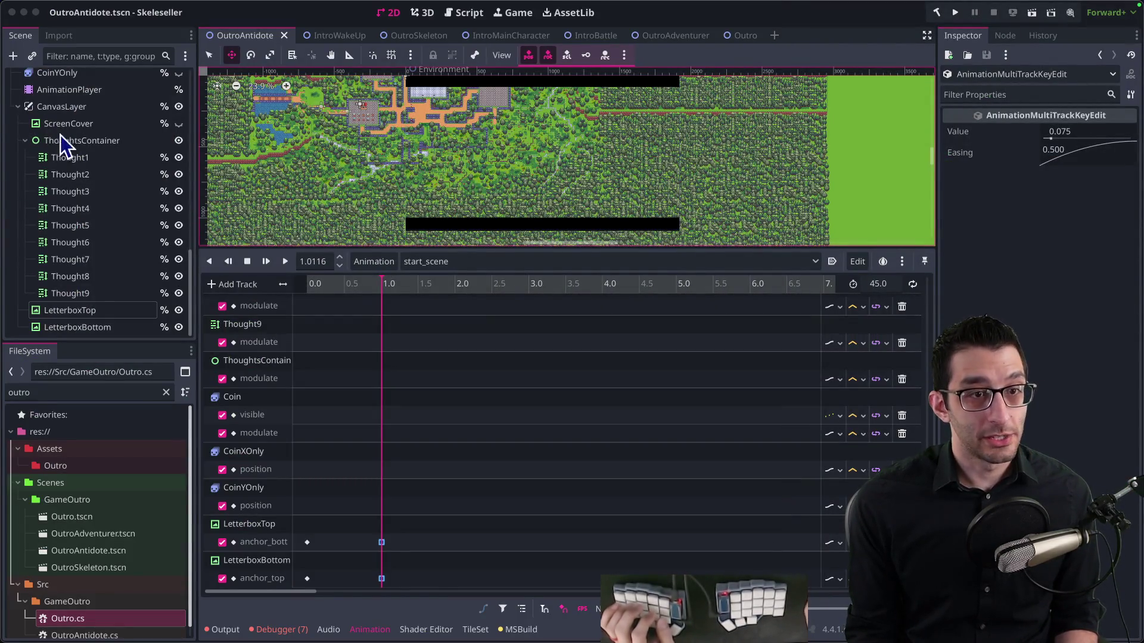
pyautogui.click(89, 158)
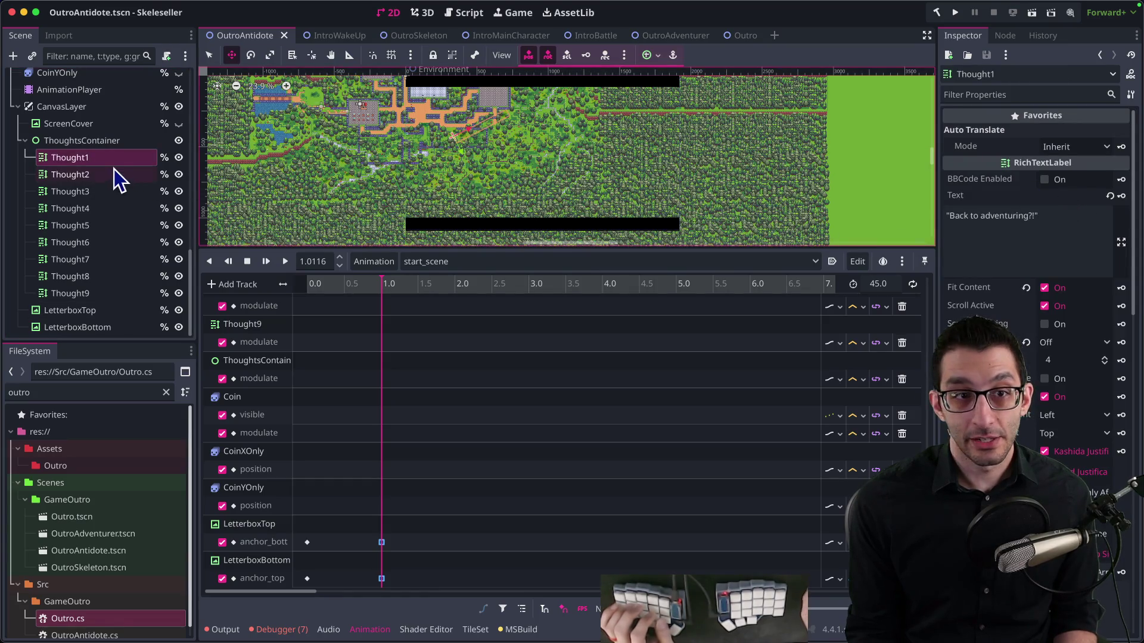
pyautogui.click(88, 174)
pyautogui.click(89, 192)
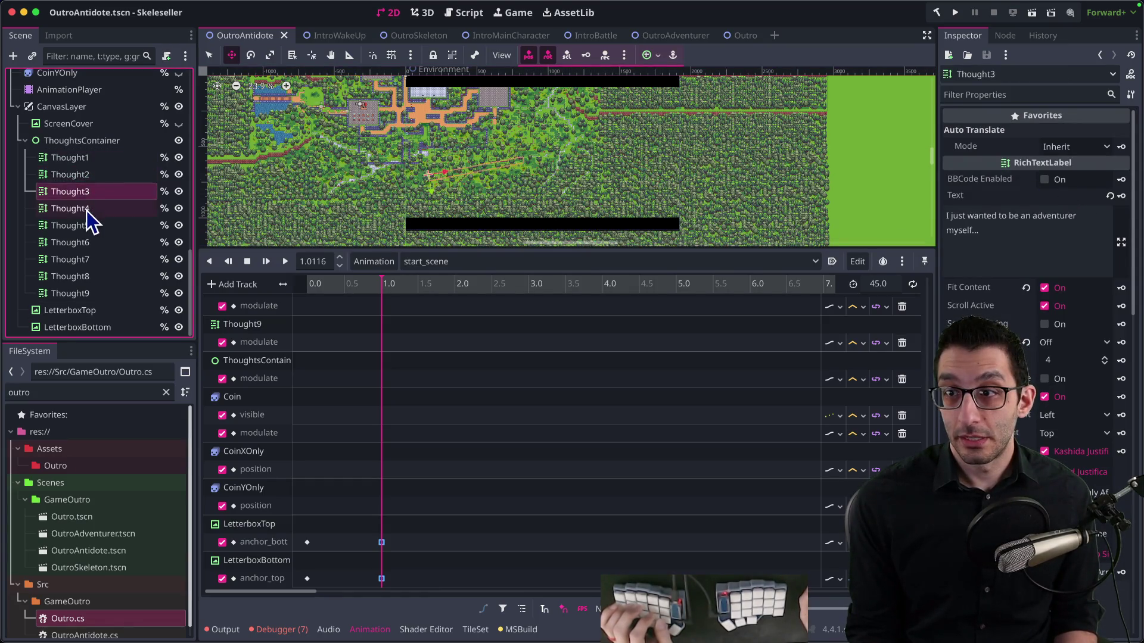
pyautogui.click(88, 208)
pyautogui.click(88, 226)
pyautogui.click(89, 242)
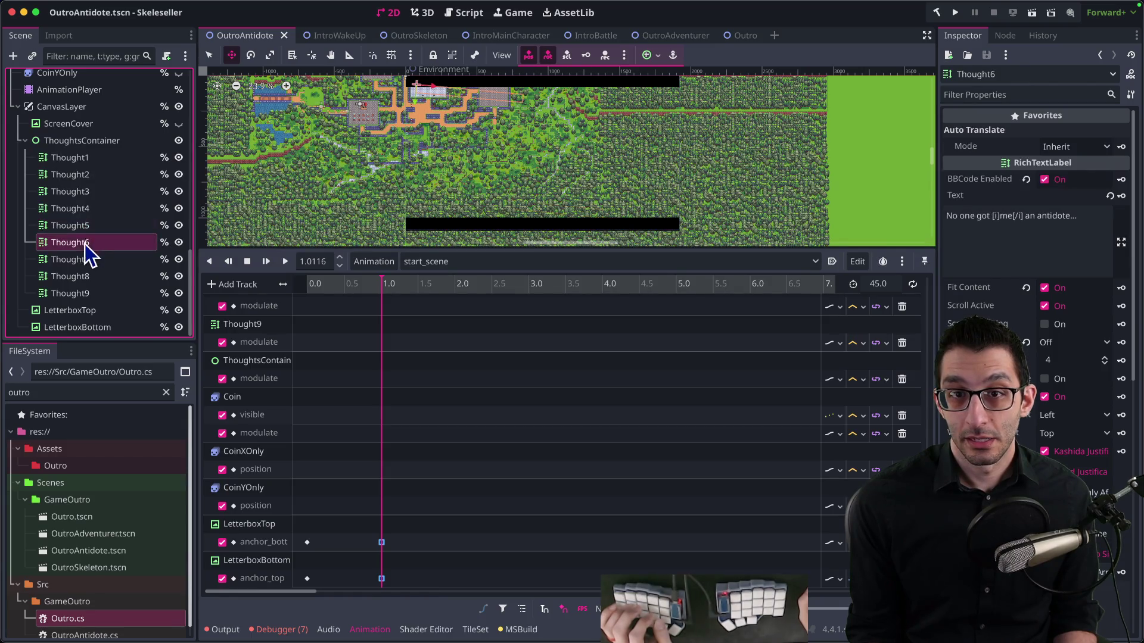
# Drag Thought6 ('No one got me an antidote...') down below the top bar, then check Thought7
pyautogui.scroll(5, 470, 119)
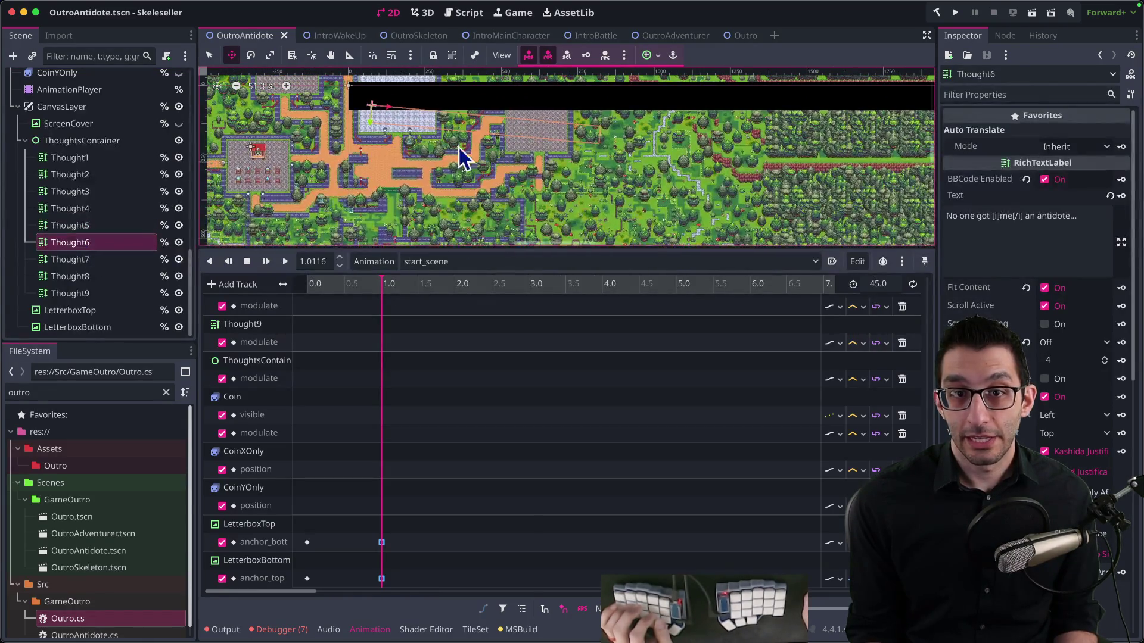
pyautogui.moveTo(517, 160); pyautogui.dragTo(516, 180)
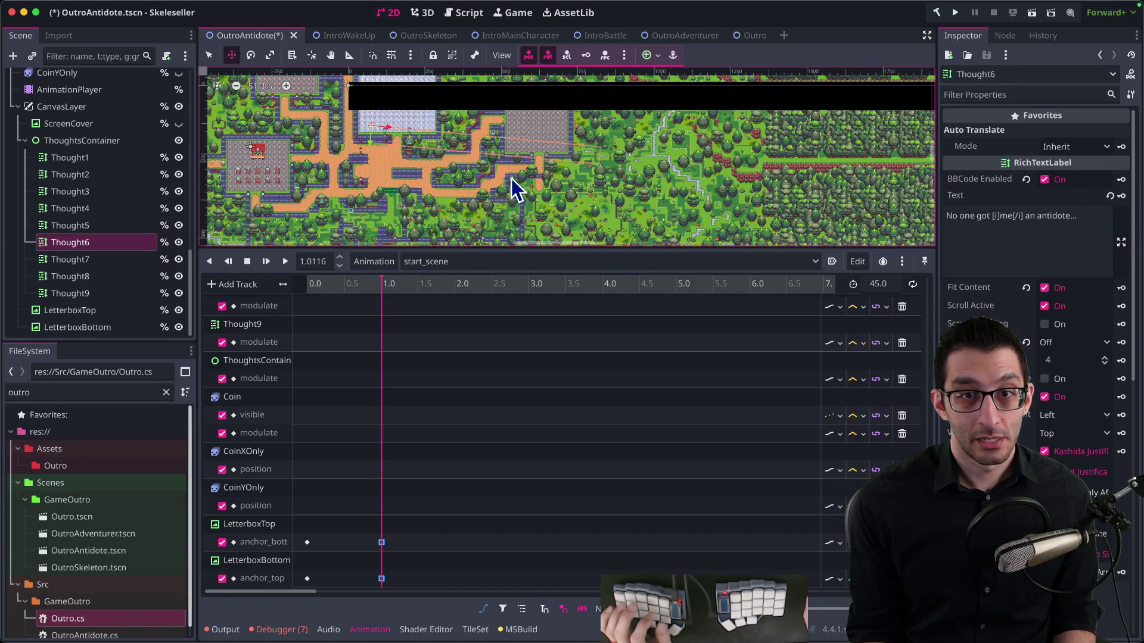
pyautogui.click(111, 265)
pyautogui.hscroll(4, 638, 173)
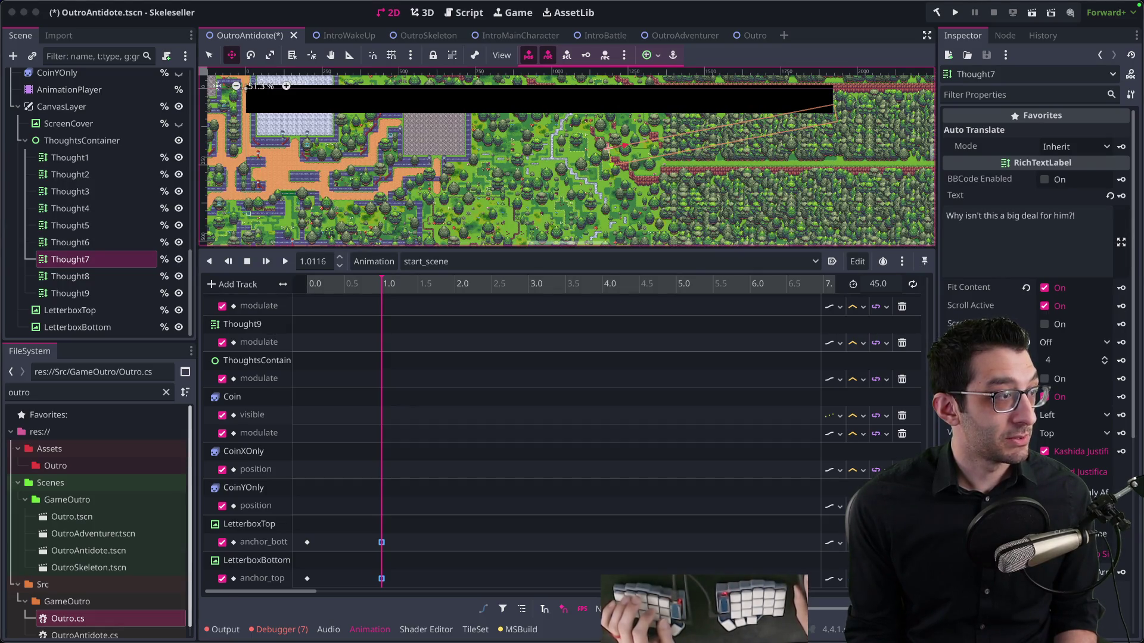
pyautogui.press('super+shift+1')
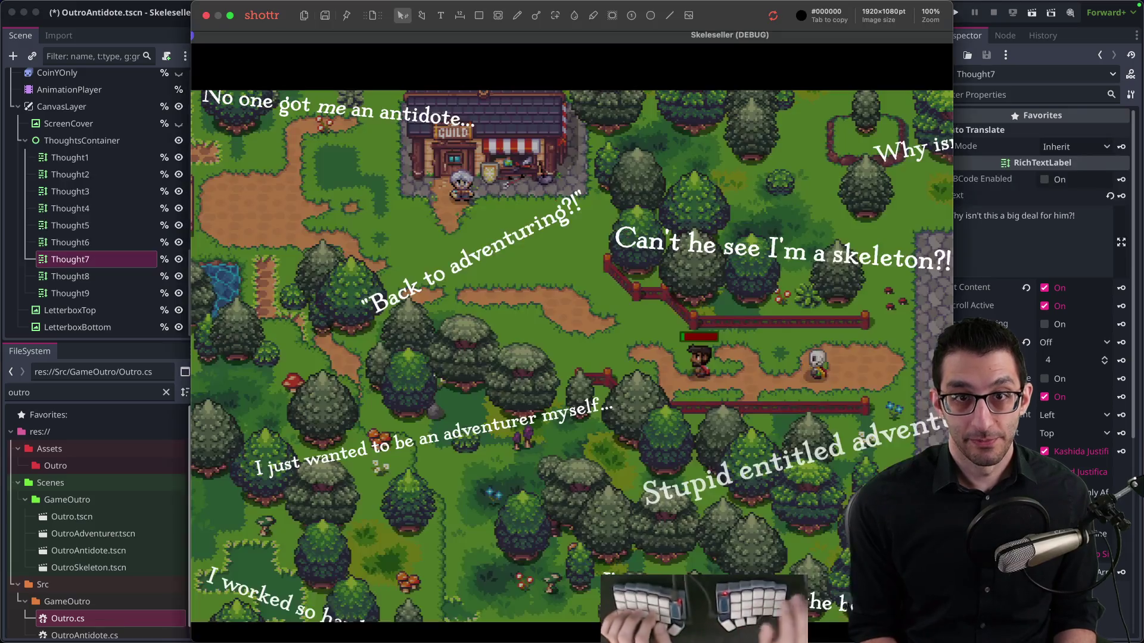
# Move the Thought7 and Thought8 labels on the canvas so they clear the letterbox bars
pyautogui.press('super+minus')
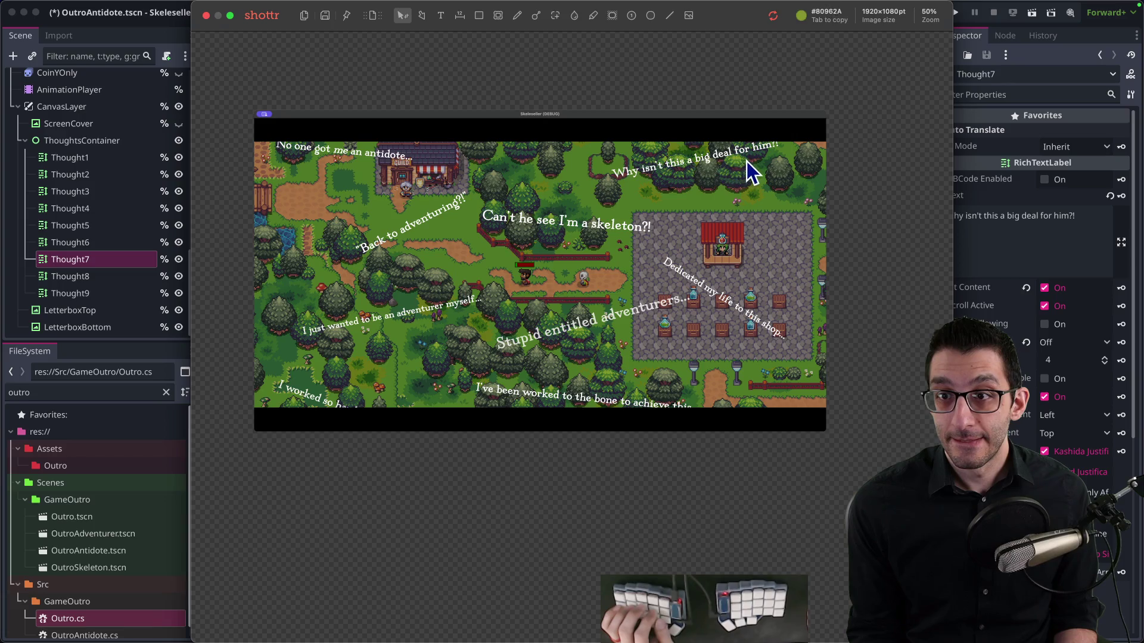
pyautogui.press('Escape')
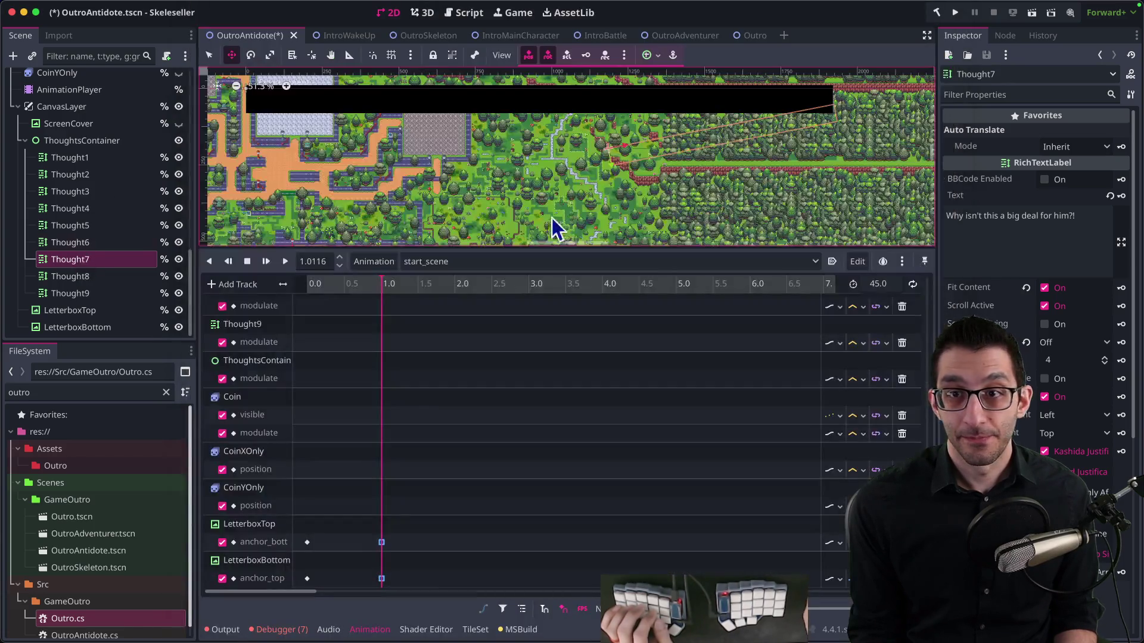
pyautogui.moveTo(787, 196); pyautogui.dragTo(775, 205)
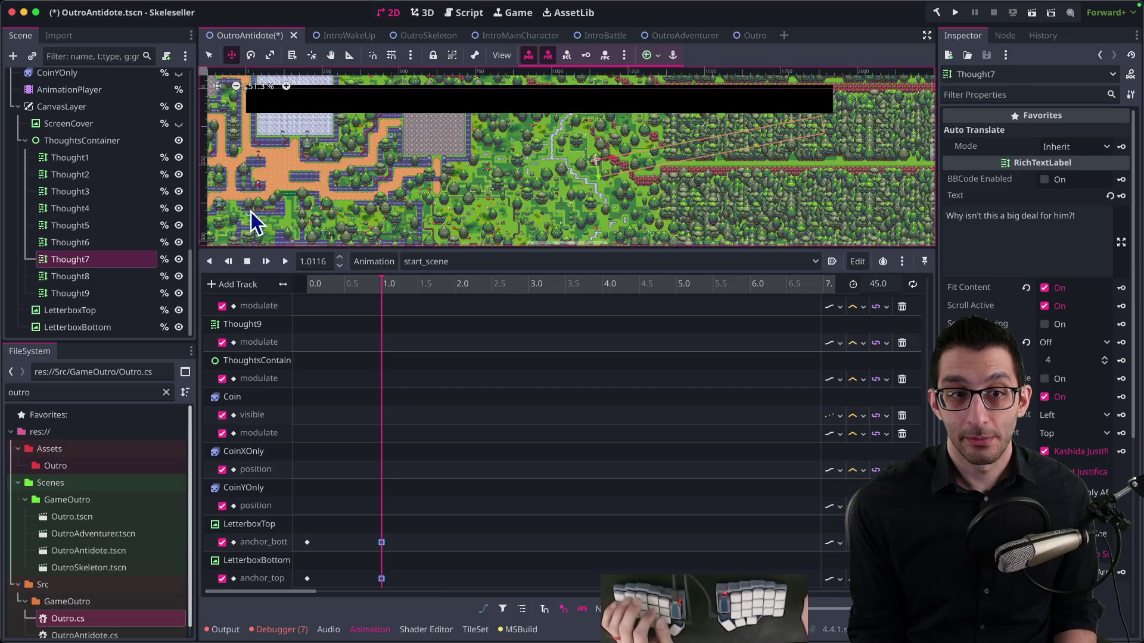
pyautogui.scroll(-2, 256, 223)
pyautogui.click(70, 276)
pyautogui.scroll(-1, 398, 215)
pyautogui.scroll(-2, 398, 216)
pyautogui.moveTo(463, 149); pyautogui.dragTo(441, 154)
# Drag Thought5 right and slightly up, save the scene, and view its diff
pyautogui.click(89, 293)
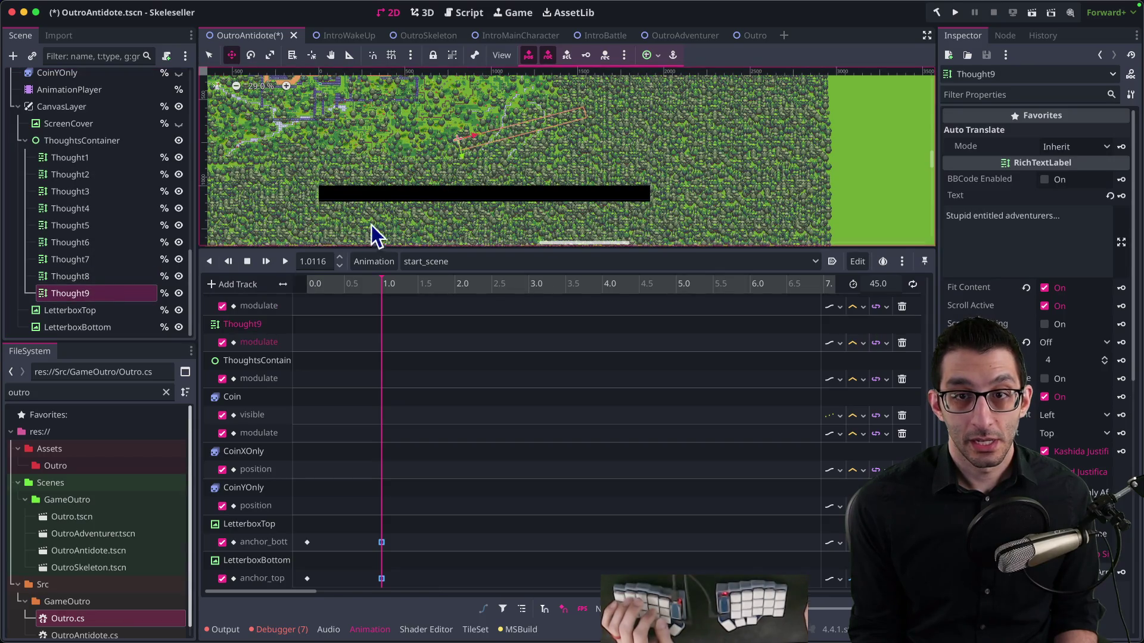
pyautogui.click(75, 242)
pyautogui.click(86, 227)
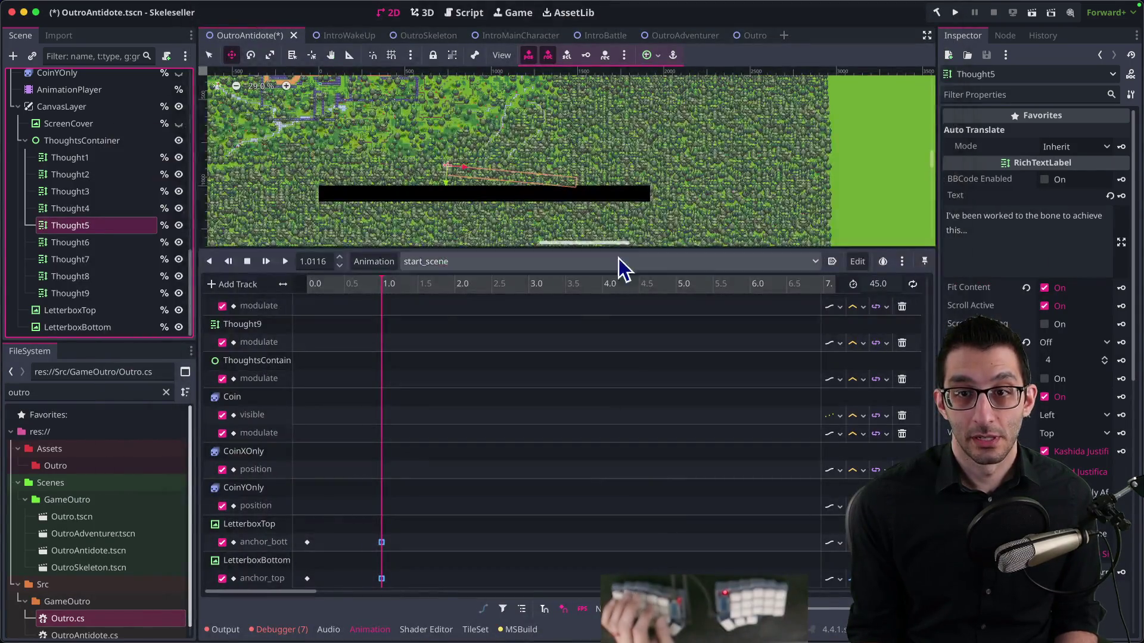
pyautogui.moveTo(665, 233); pyautogui.dragTo(710, 223)
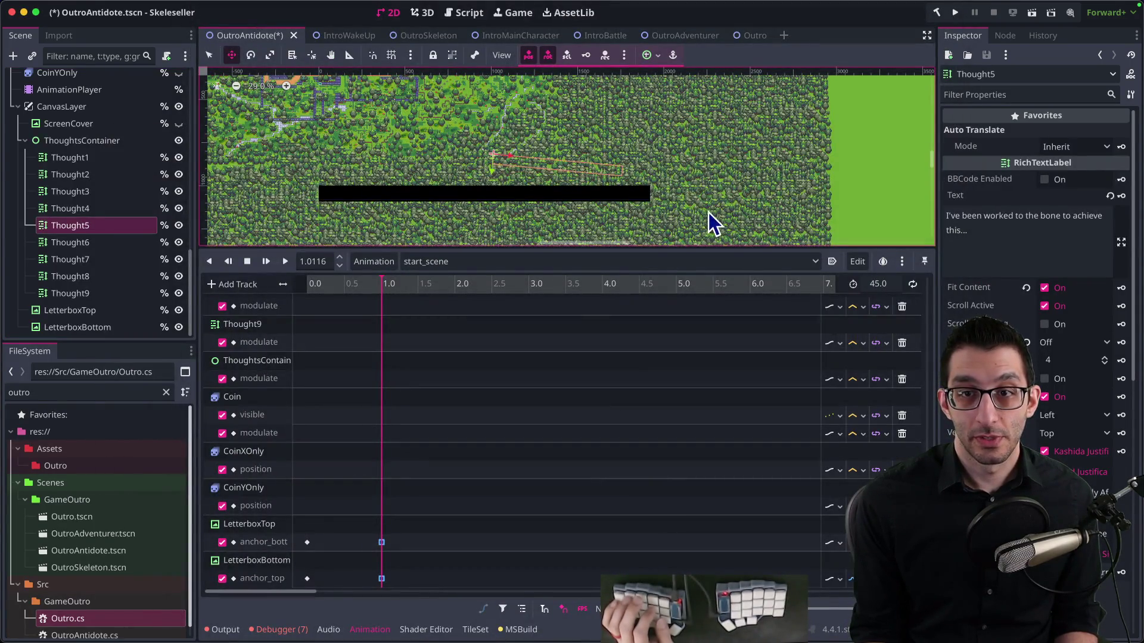
pyautogui.press('super+s')
pyautogui.press('super+Tab')
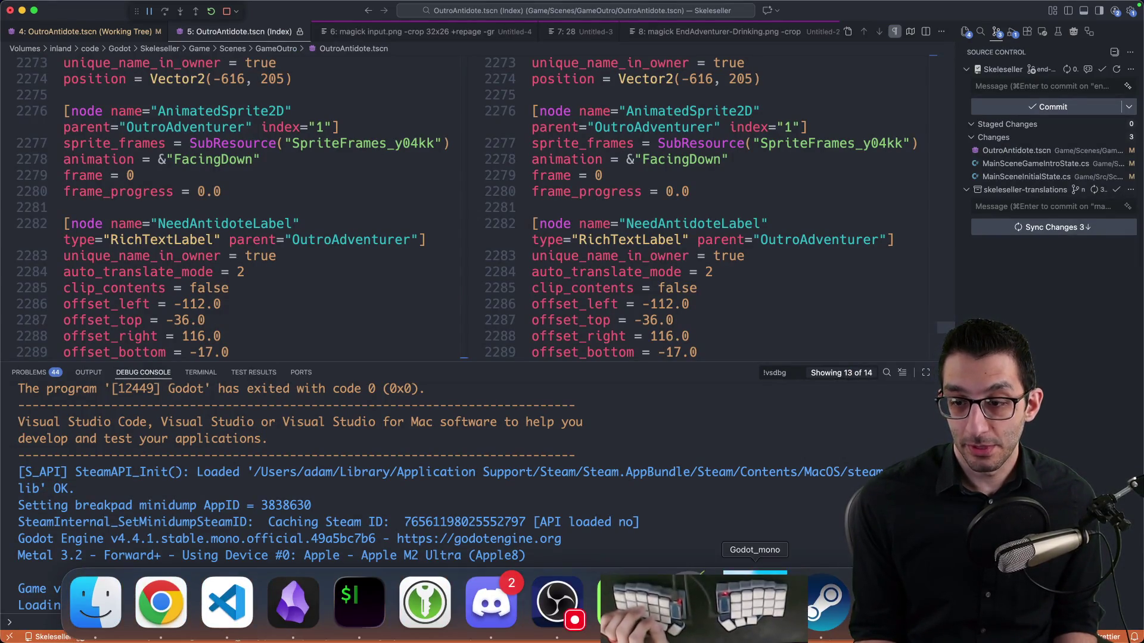
# Zoom the start_scene timeline out and scrub to 18.44 s to show all thought labels
pyautogui.click(755, 601)
pyautogui.click(424, 603)
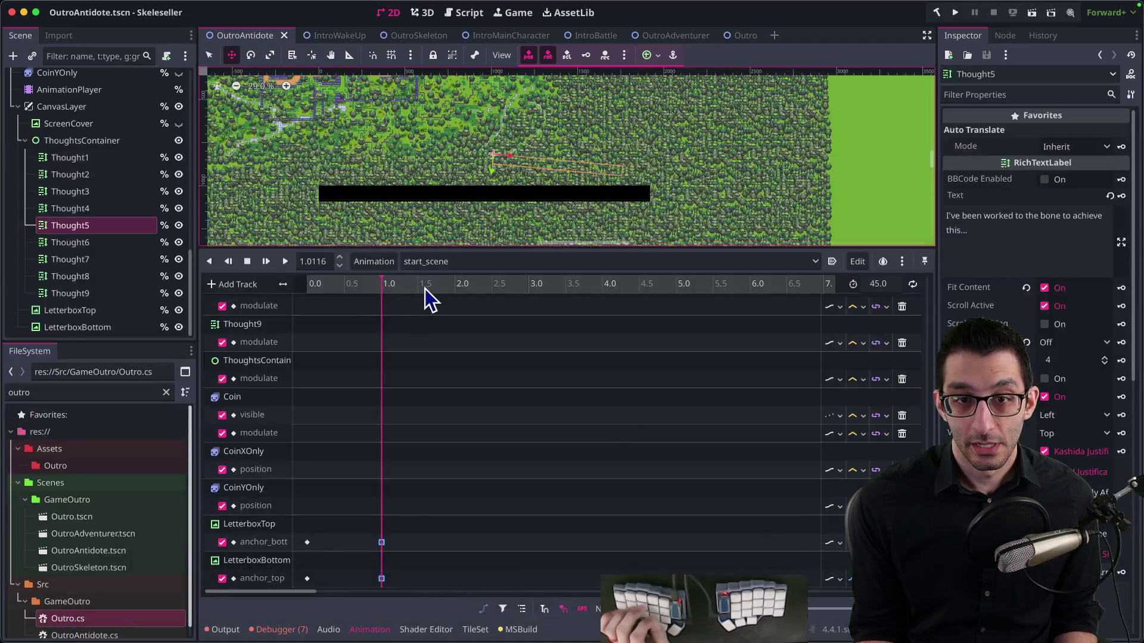
pyautogui.click(637, 284)
pyautogui.moveTo(837, 606)
pyautogui.mouseDown()
pyautogui.moveTo(814, 609)
pyautogui.moveTo(848, 608)
pyautogui.mouseUp()
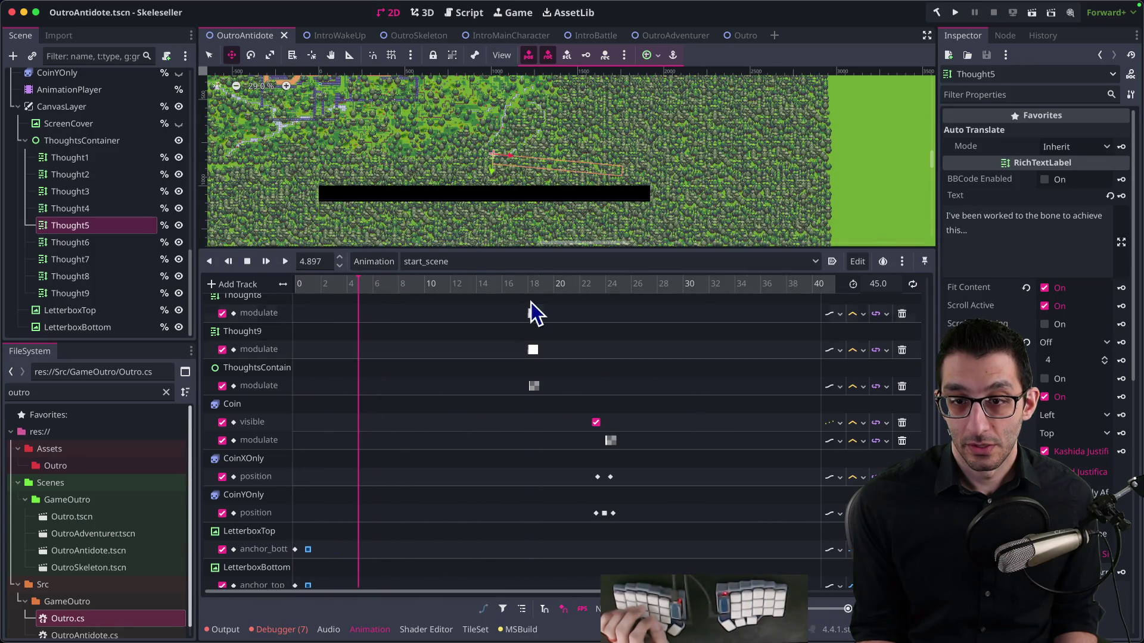
pyautogui.scroll(1, 512, 333)
pyautogui.click(533, 287)
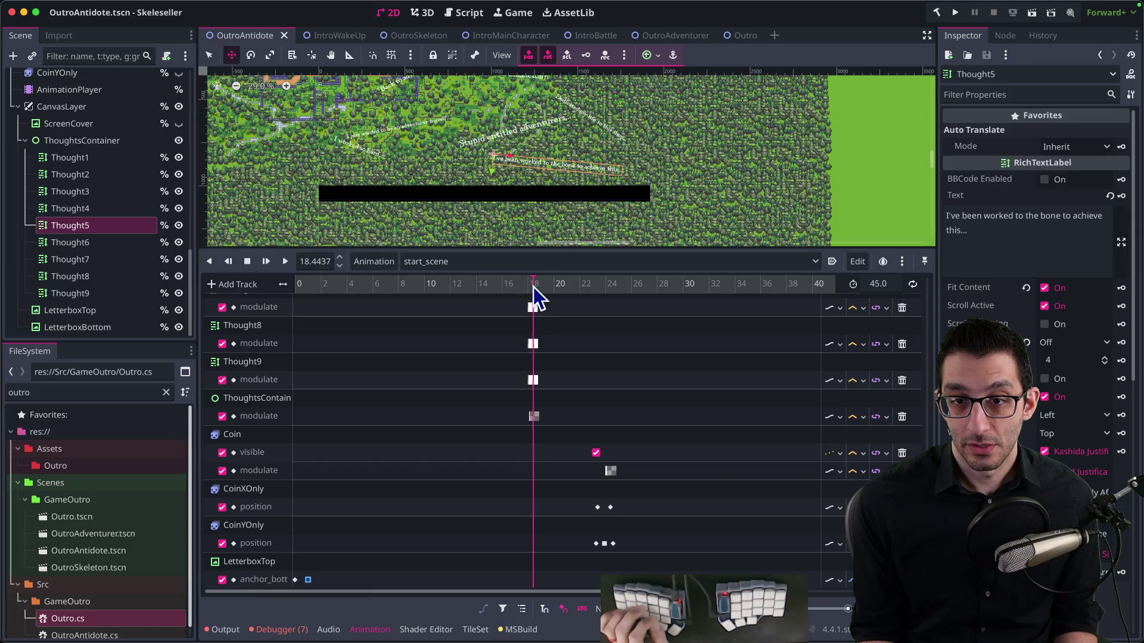
pyautogui.moveTo(534, 281); pyautogui.dragTo(534, 287)
pyautogui.scroll(5, 524, 224)
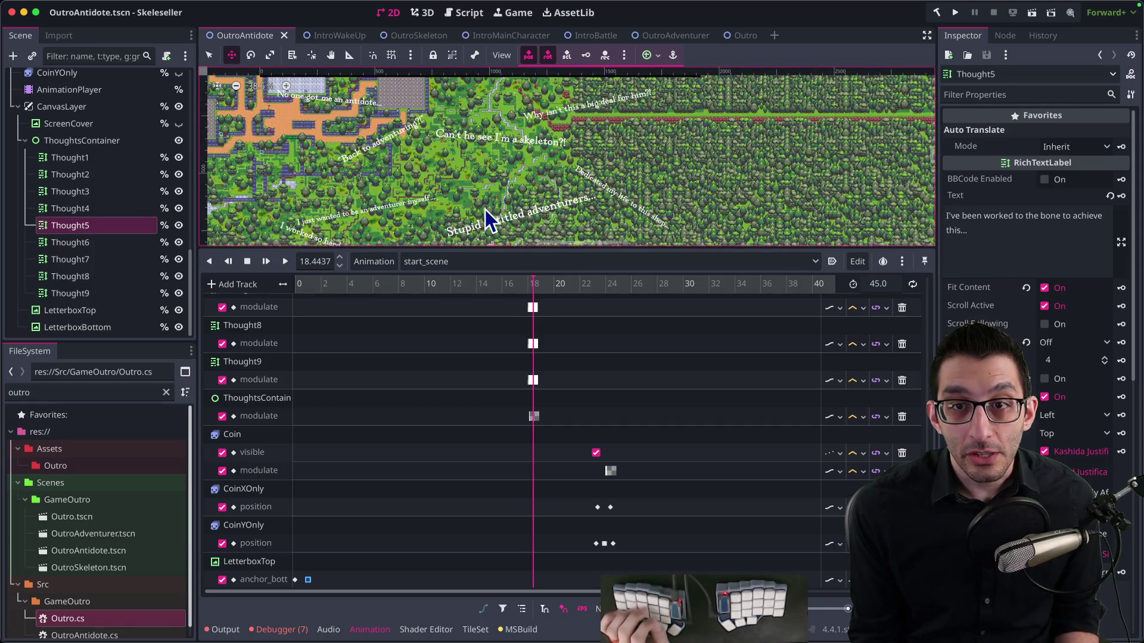
pyautogui.moveTo(487, 223)
pyautogui.mouseDown()
pyautogui.moveTo(521, 171)
pyautogui.moveTo(496, 146)
pyautogui.mouseUp()
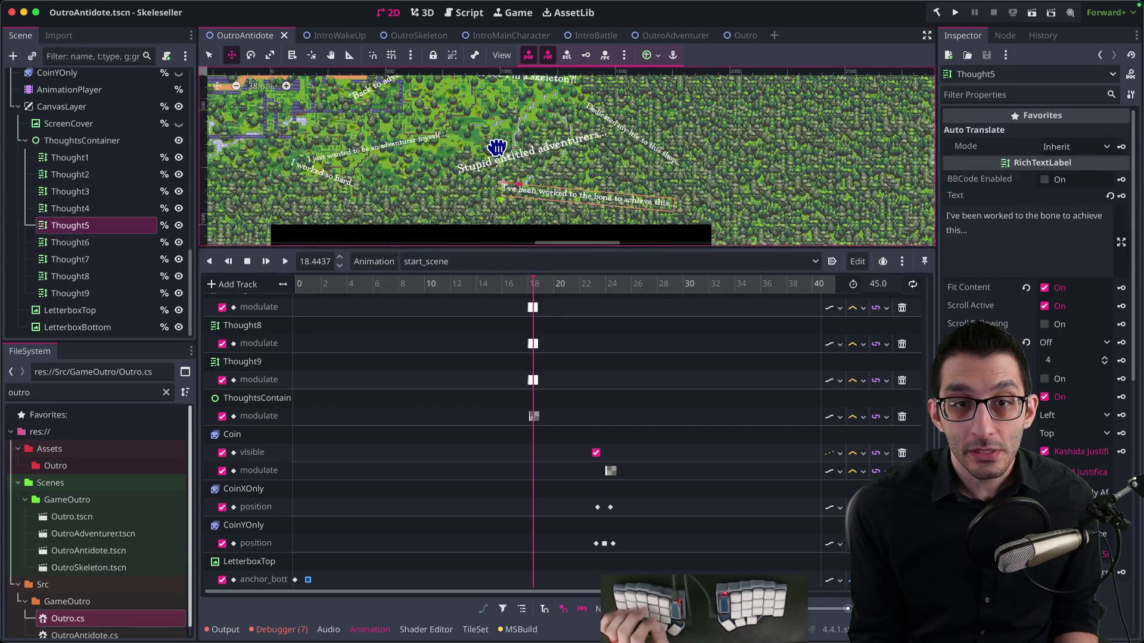
pyautogui.click(102, 244)
# Revert Thought8's size to its default 301 × 47
pyautogui.click(94, 260)
pyautogui.click(92, 277)
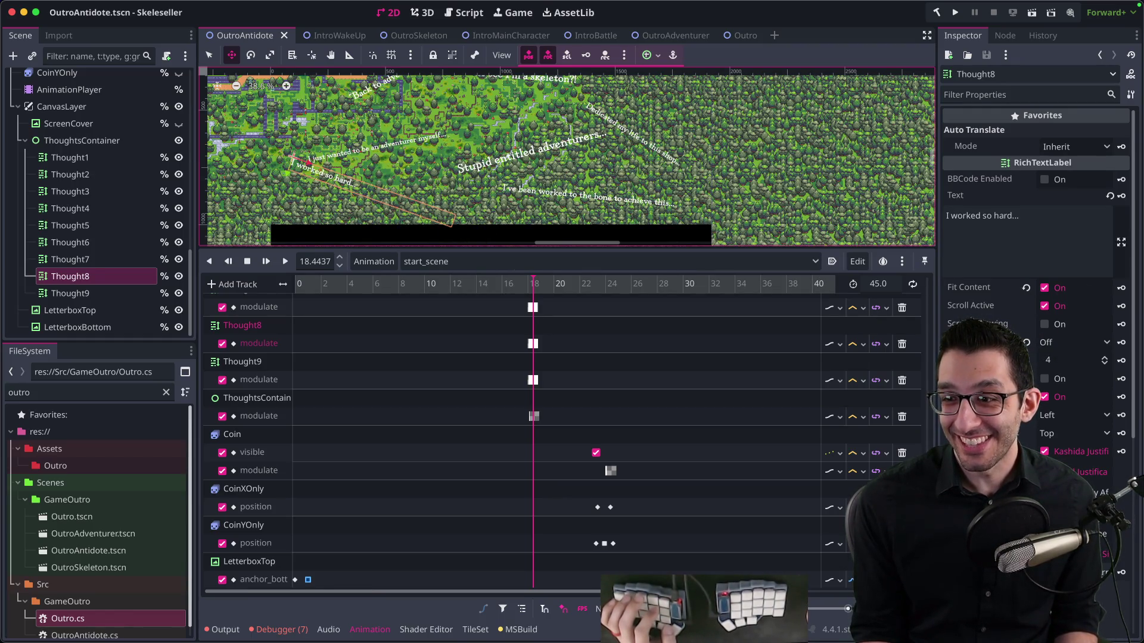
pyautogui.scroll(-5, 1036, 357)
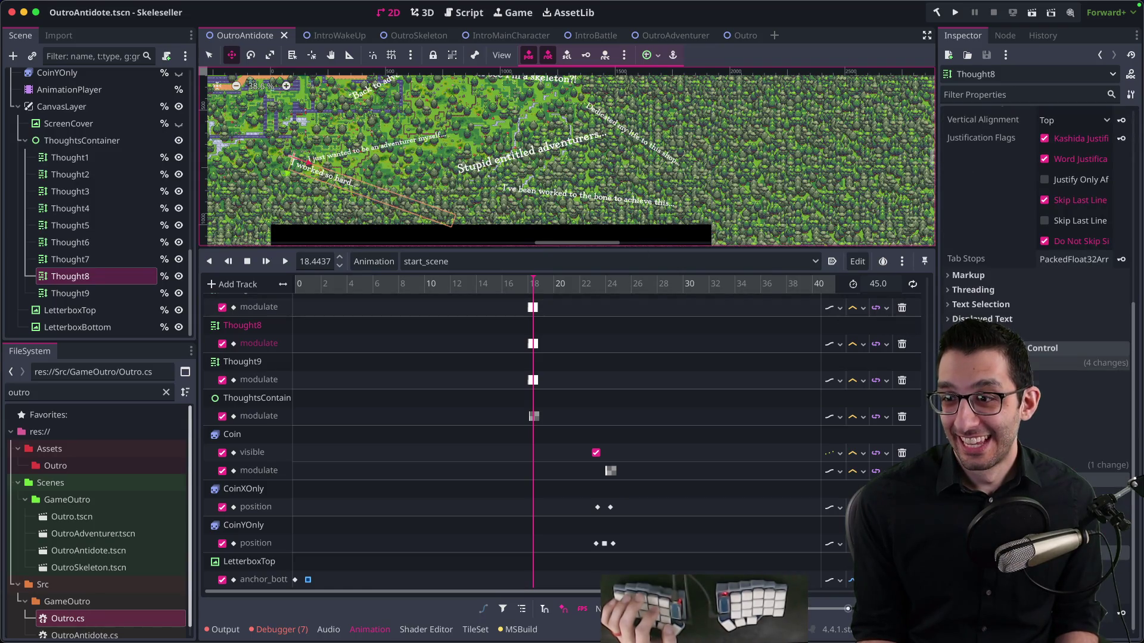
pyautogui.click(1036, 362)
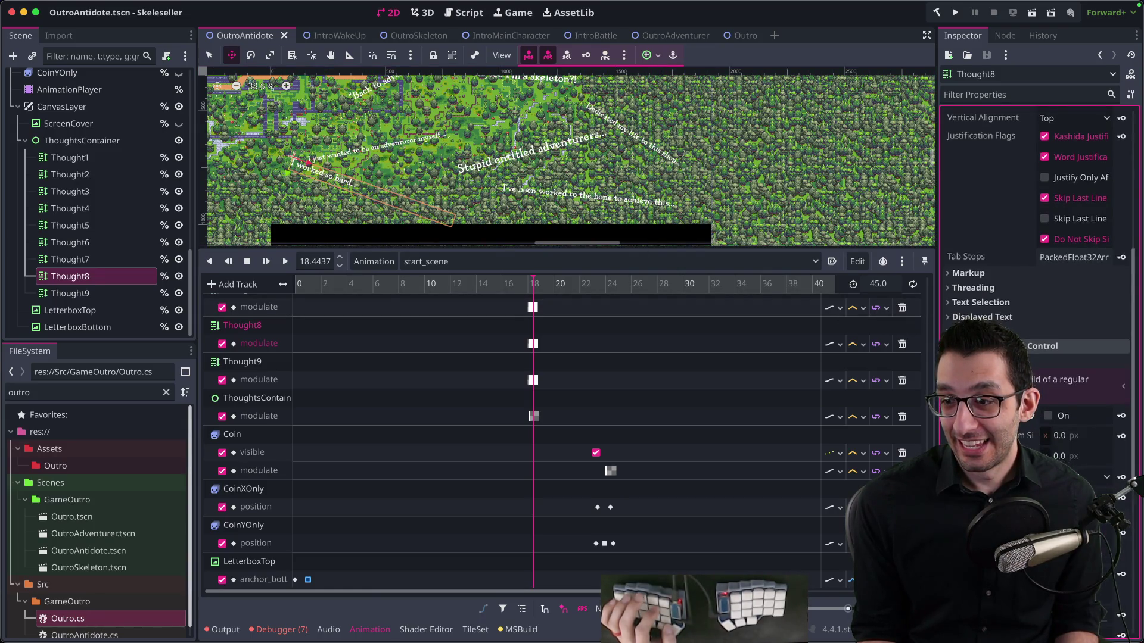
pyautogui.scroll(-5, 1043, 363)
pyautogui.click(1033, 229)
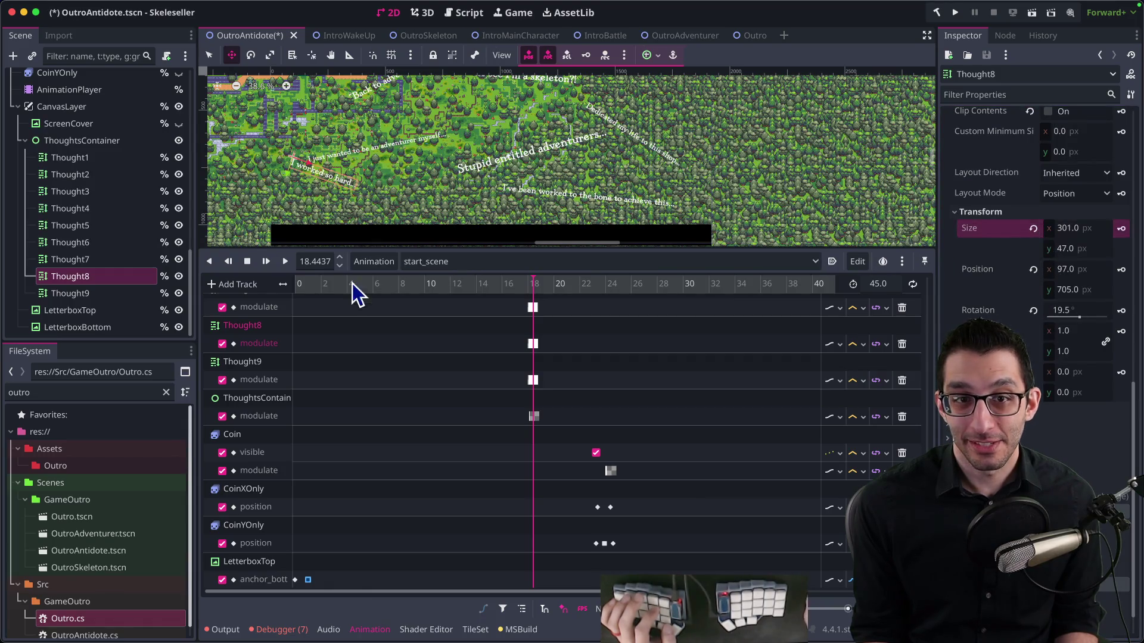
# Move Thought8 up to (258, 766) clear of the bottom bar and save the scene
pyautogui.moveTo(396, 205)
pyautogui.mouseDown()
pyautogui.moveTo(447, 224)
pyautogui.moveTo(400, 211)
pyautogui.mouseUp()
pyautogui.hscroll(3, 597, 235)
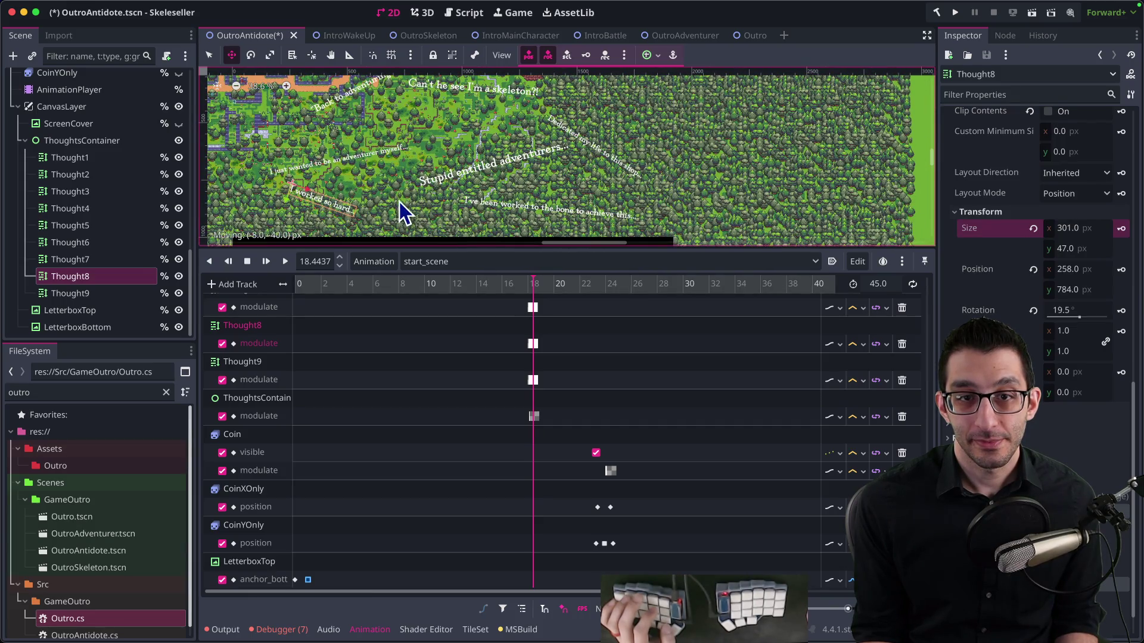
pyautogui.scroll(5, 597, 191)
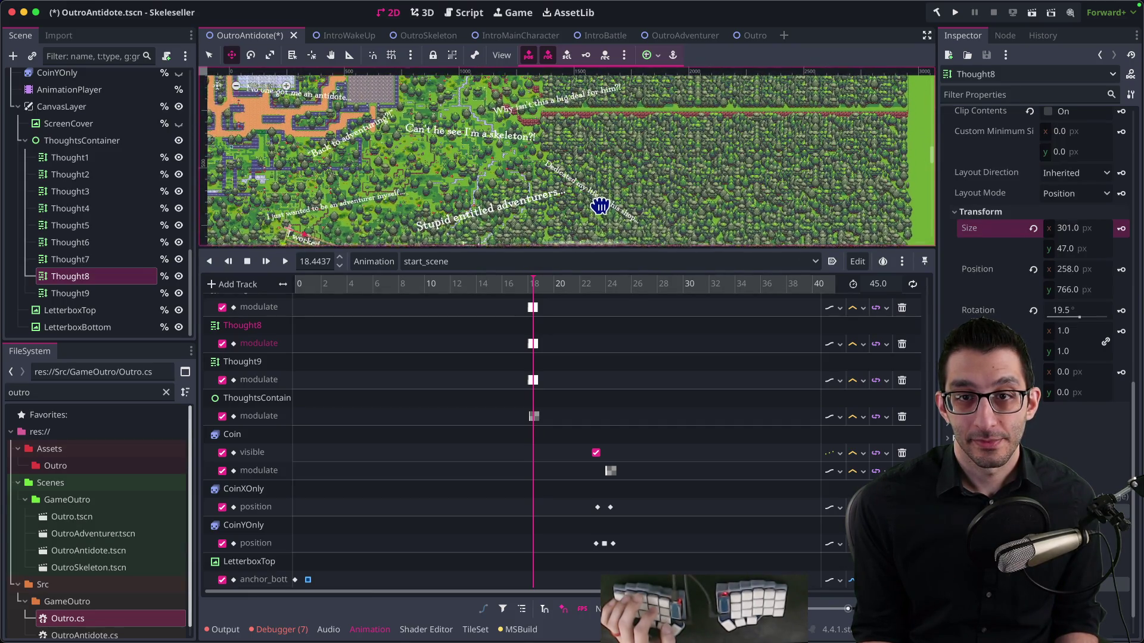
pyautogui.moveTo(628, 226); pyautogui.dragTo(631, 205)
pyautogui.hotkey('ctrl', 's')
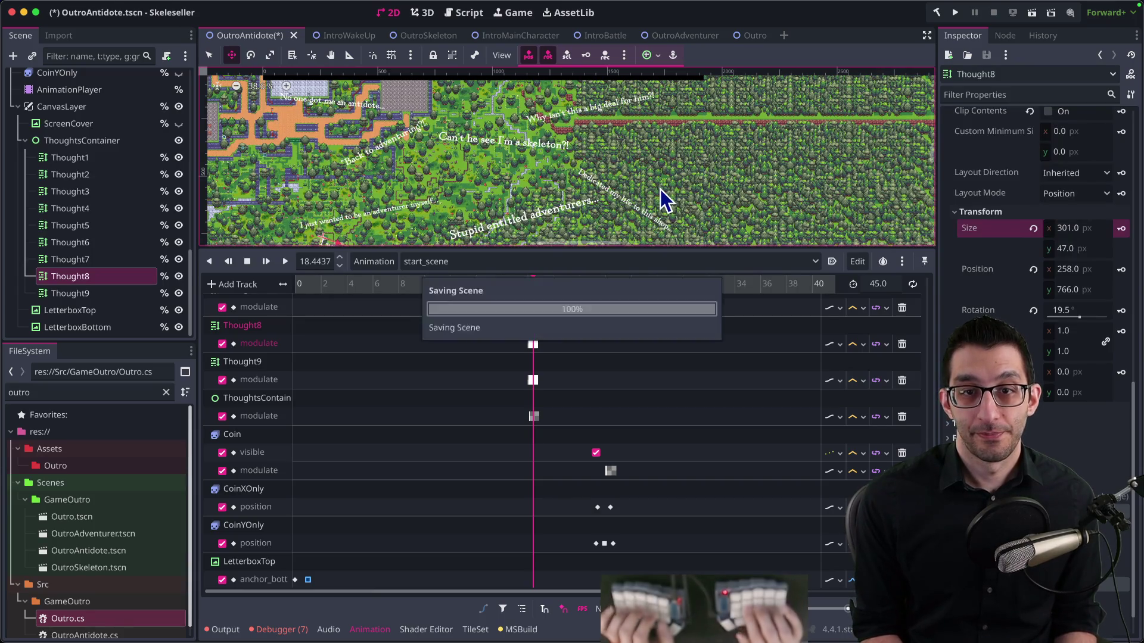
pyautogui.press('super+Tab')
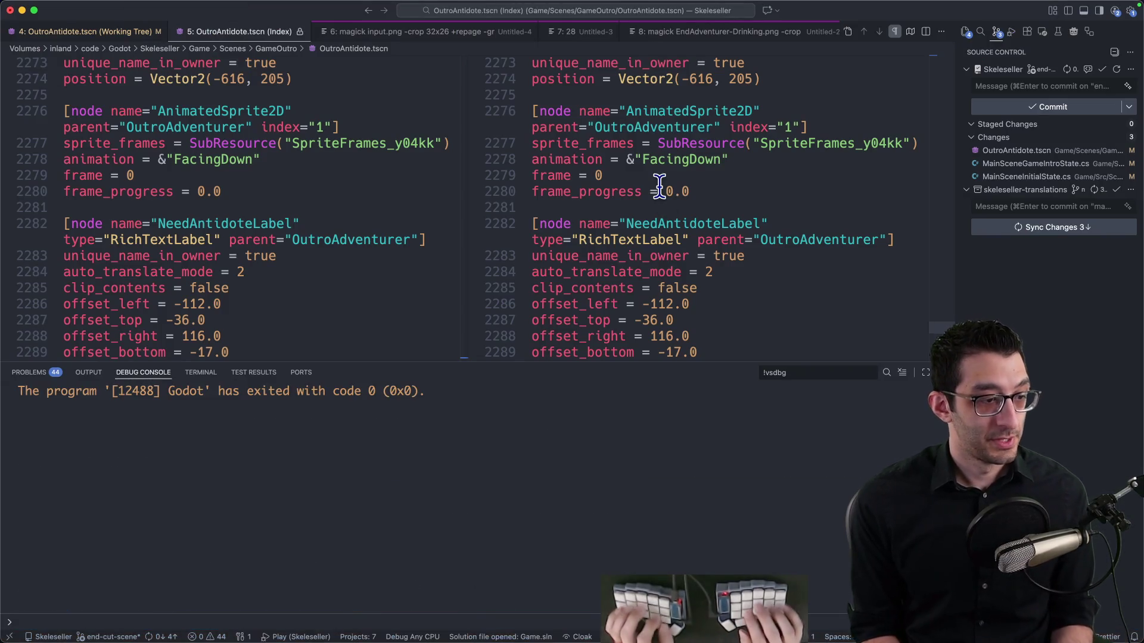
# Debug-run Skeleseller to the skeleton's 'I've got just the thing!' line, then quit the game
pyautogui.press('F5')
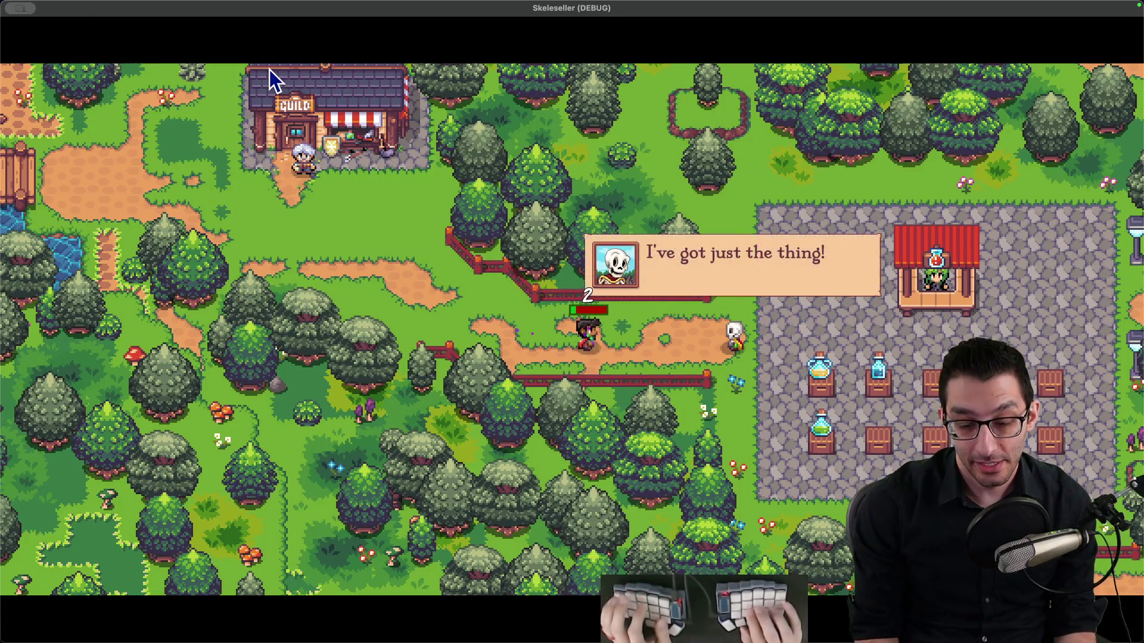
pyautogui.press('super+q')
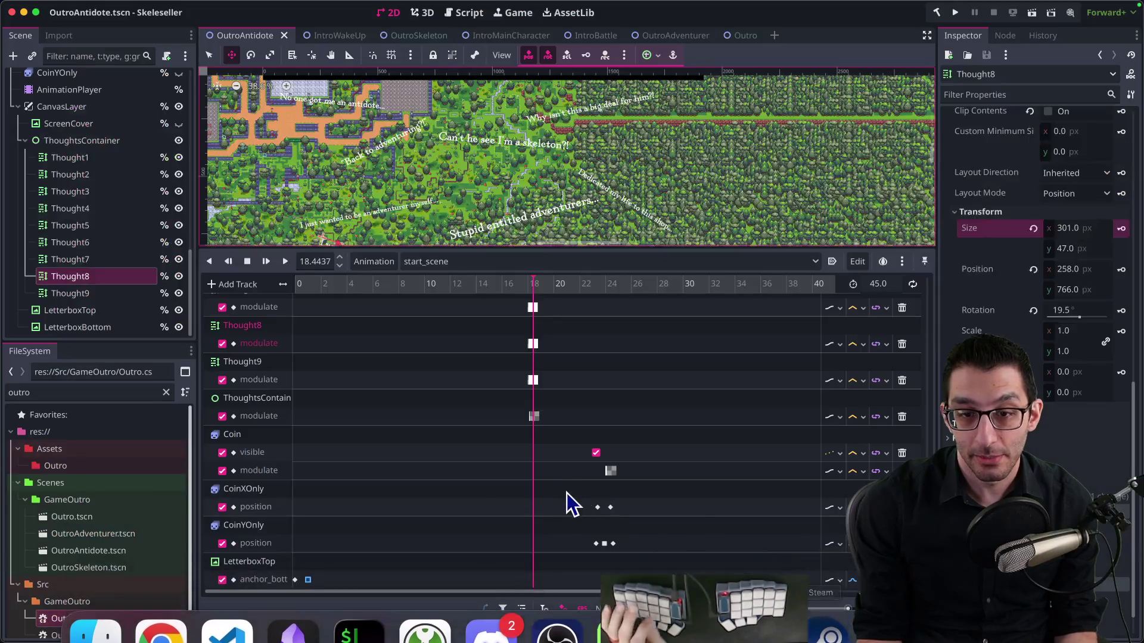
# Shift the LetterboxTop and LetterboxBottom anchor keyframes later to about 2 s, save, and rebuild
pyautogui.scroll(-1, 548, 511)
pyautogui.moveTo(349, 516); pyautogui.dragTo(306, 607)
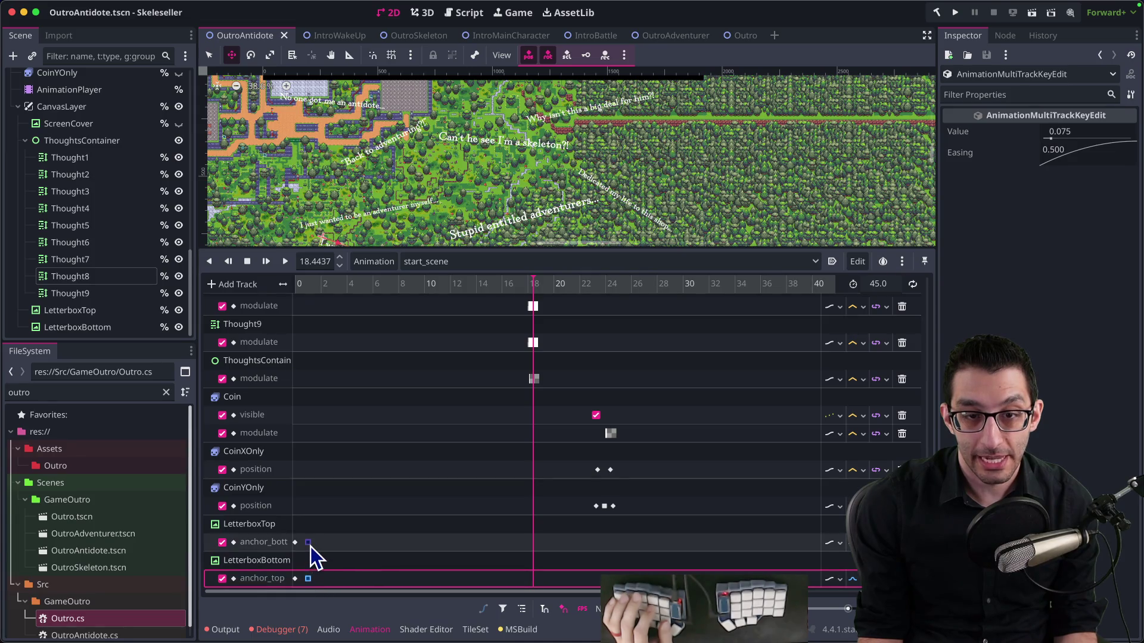
pyautogui.moveTo(310, 544); pyautogui.dragTo(320, 548)
pyautogui.click(323, 285)
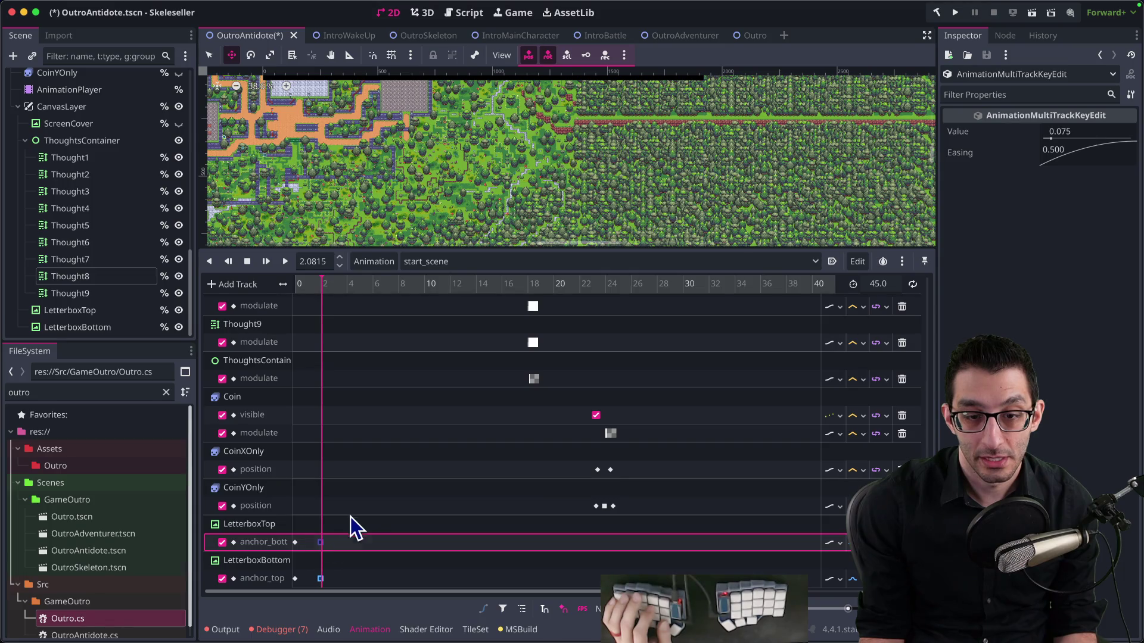
pyautogui.press('super+b')
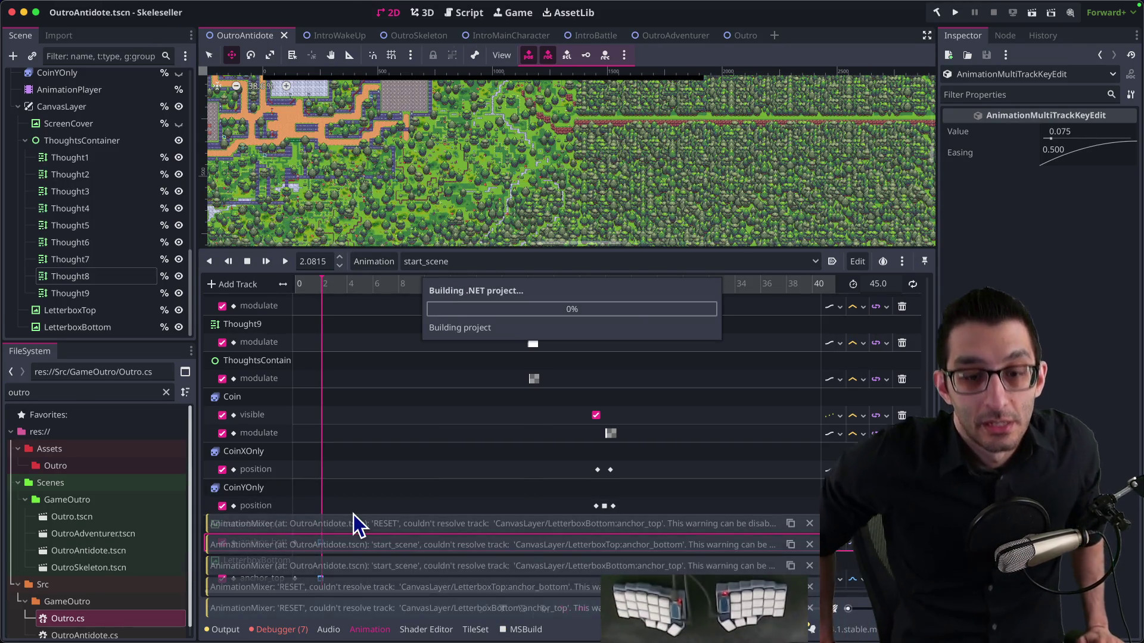
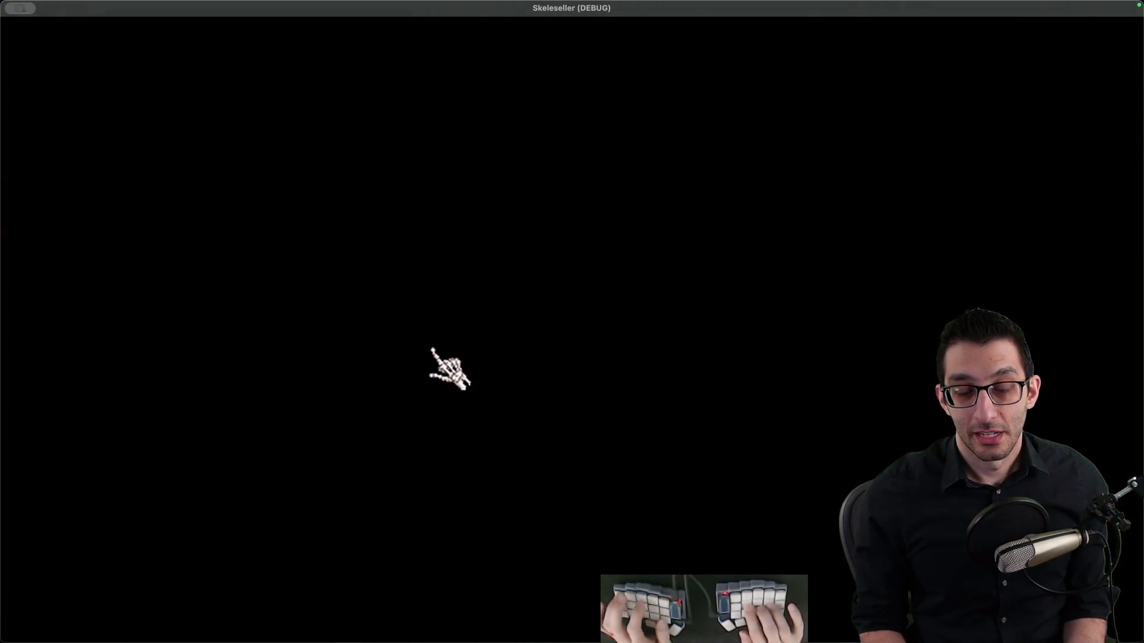
# Add a TODO bullet above Audio saying the bottle should be left on the ground, not disappear
pyautogui.press('super+Tab')
pyautogui.press('super+1')
pyautogui.click(466, 301)
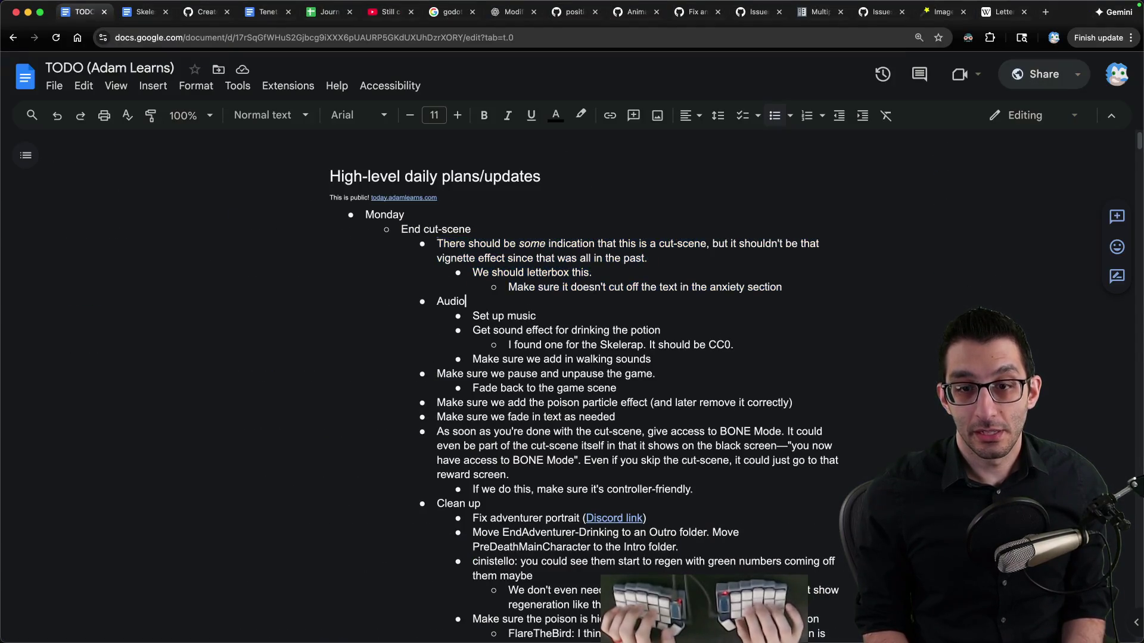
pyautogui.hotkey('ctrl', 'f')
pyautogui.write('bottle')
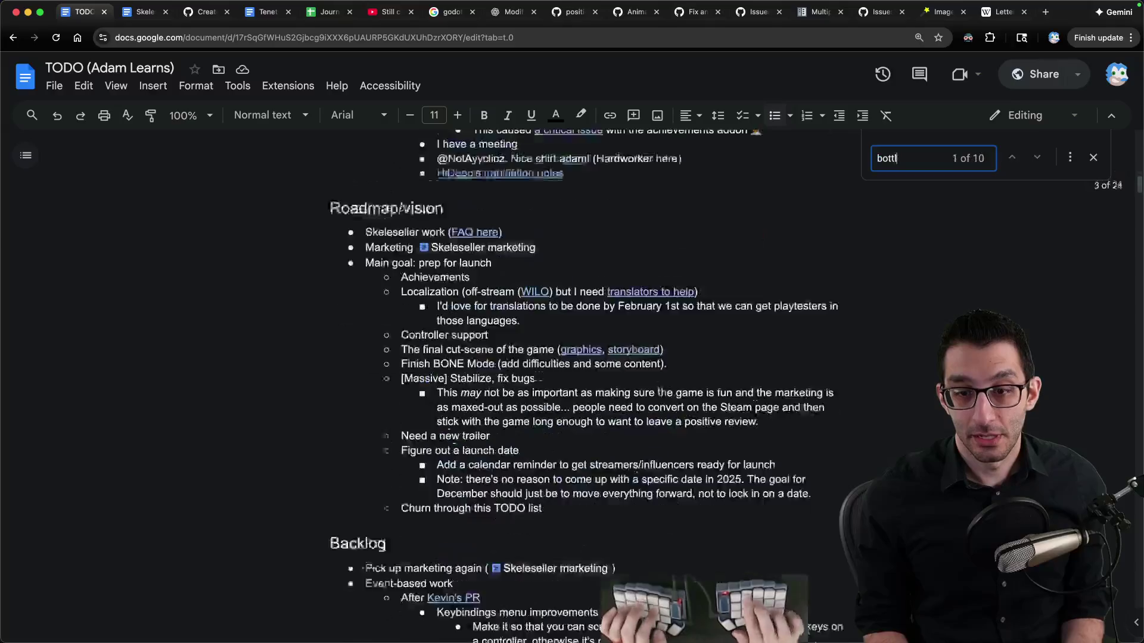
pyautogui.press('Escape')
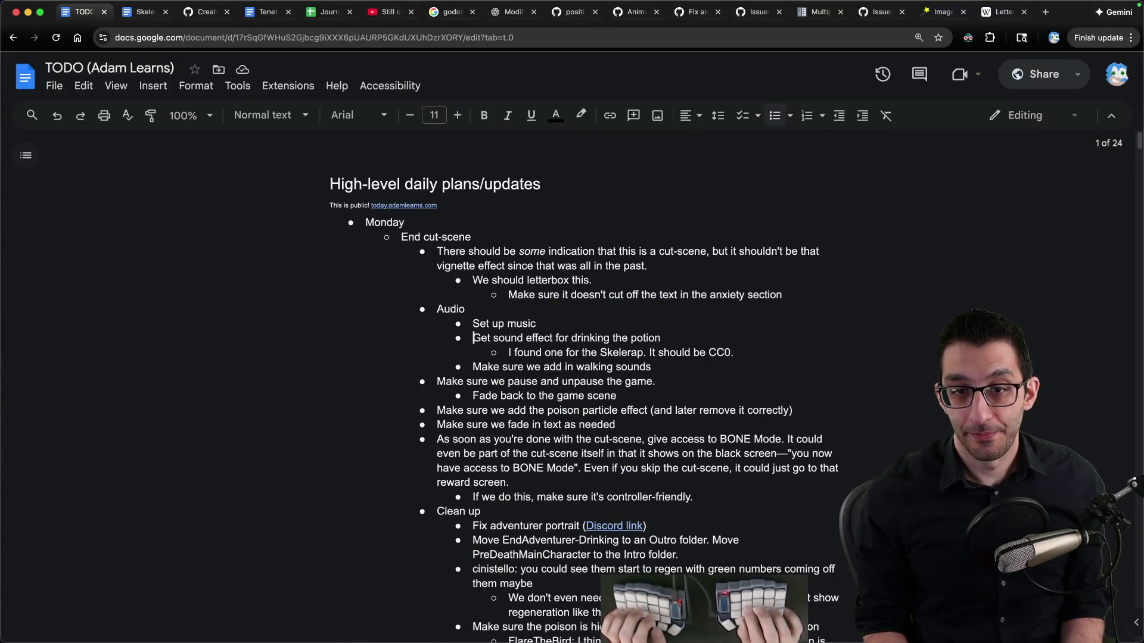
pyautogui.press('Return')
pyautogui.press('Up')
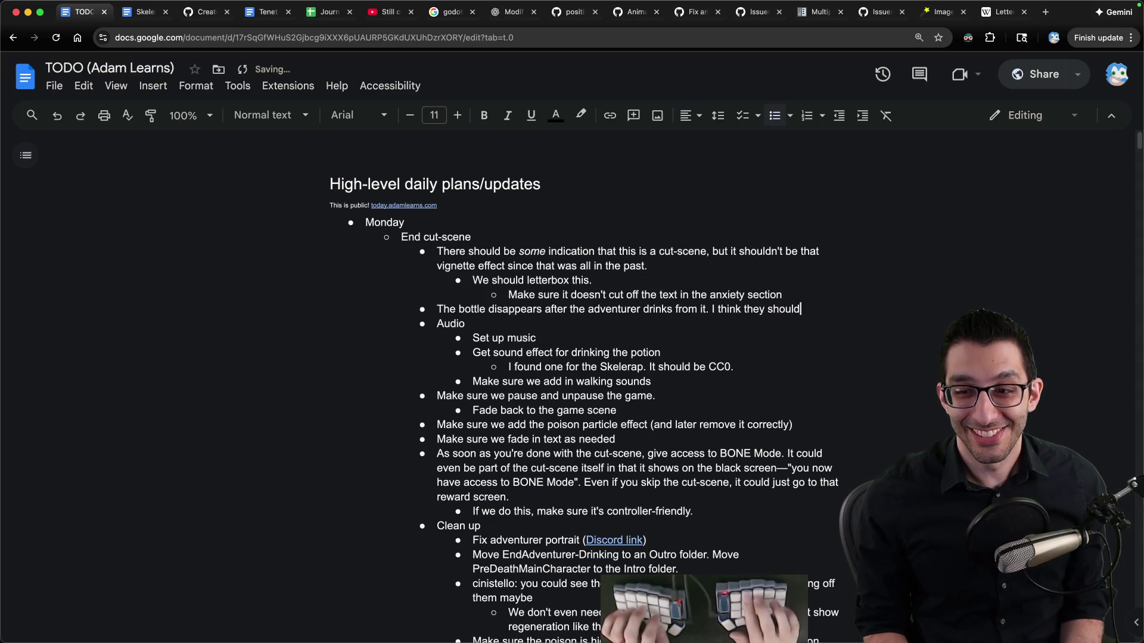
pyautogui.write(' just leave it on the ground as an insult.')
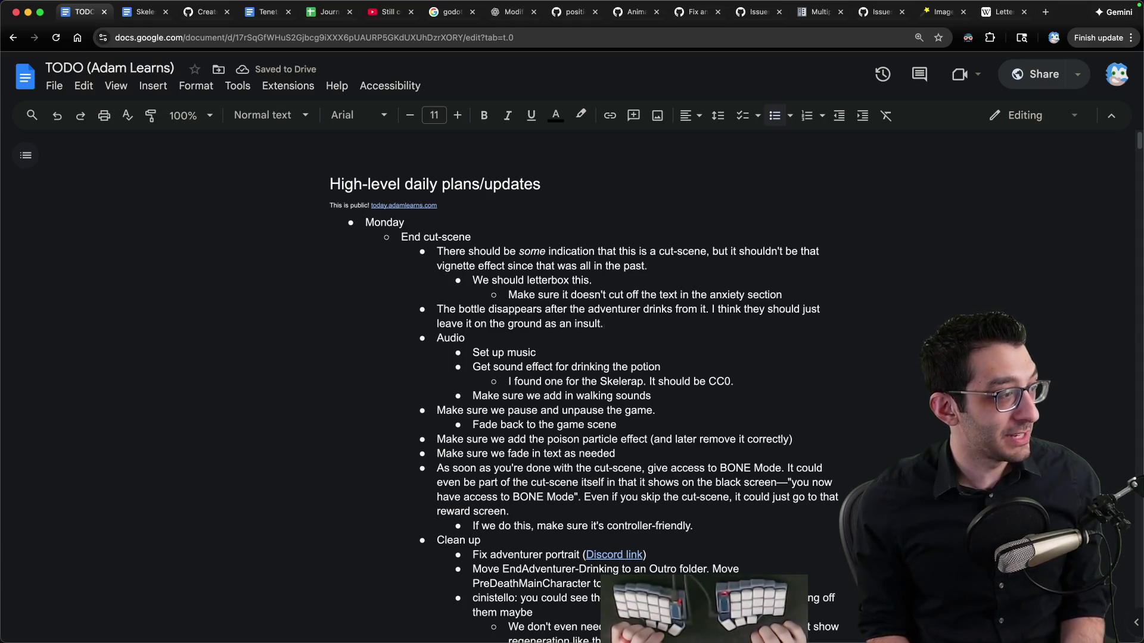
# Start a new untitled scratch file in the code editor with a note about the engine
pyautogui.press('super+Tab')
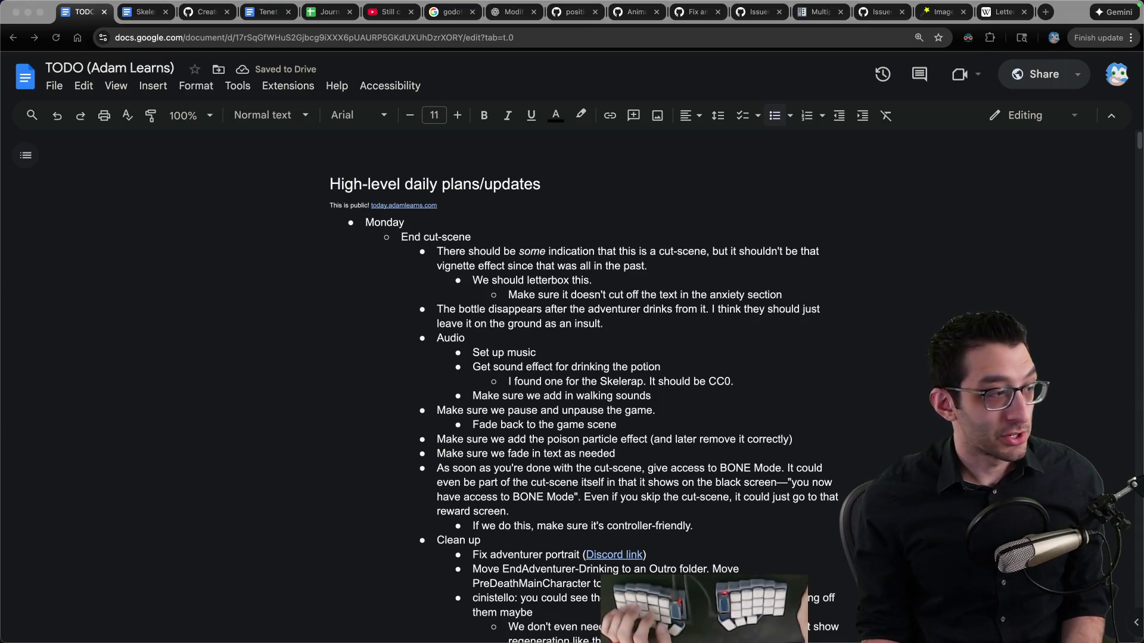
pyautogui.press('super+Tab')
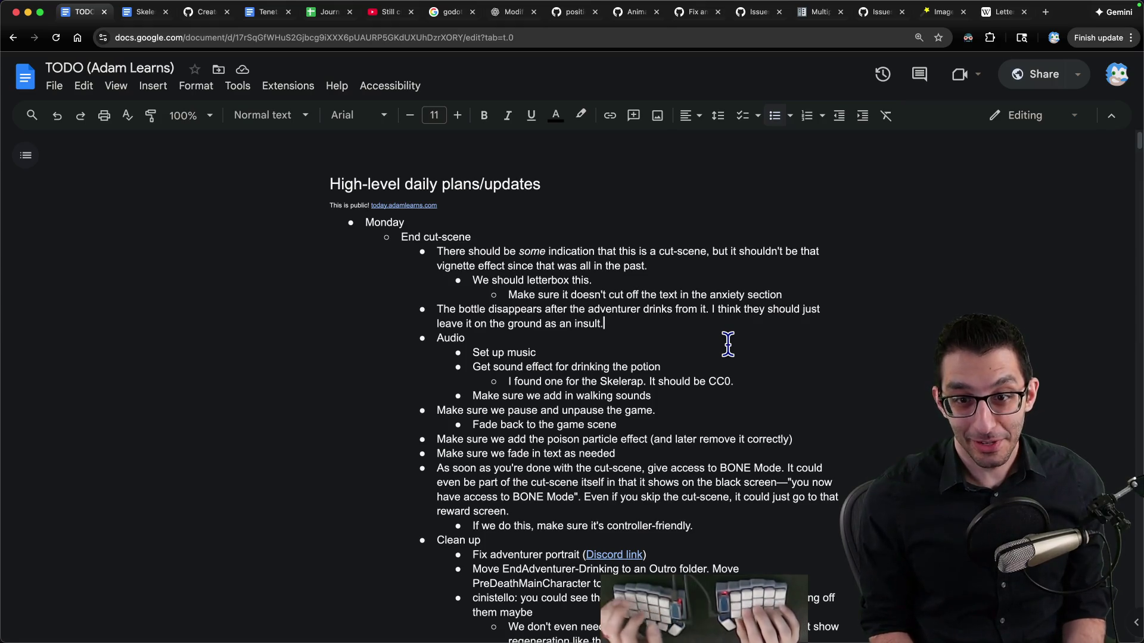
pyautogui.press('super+Tab')
pyautogui.press('super+n')
pyautogui.write('engine')
pyautogui.press('Return')
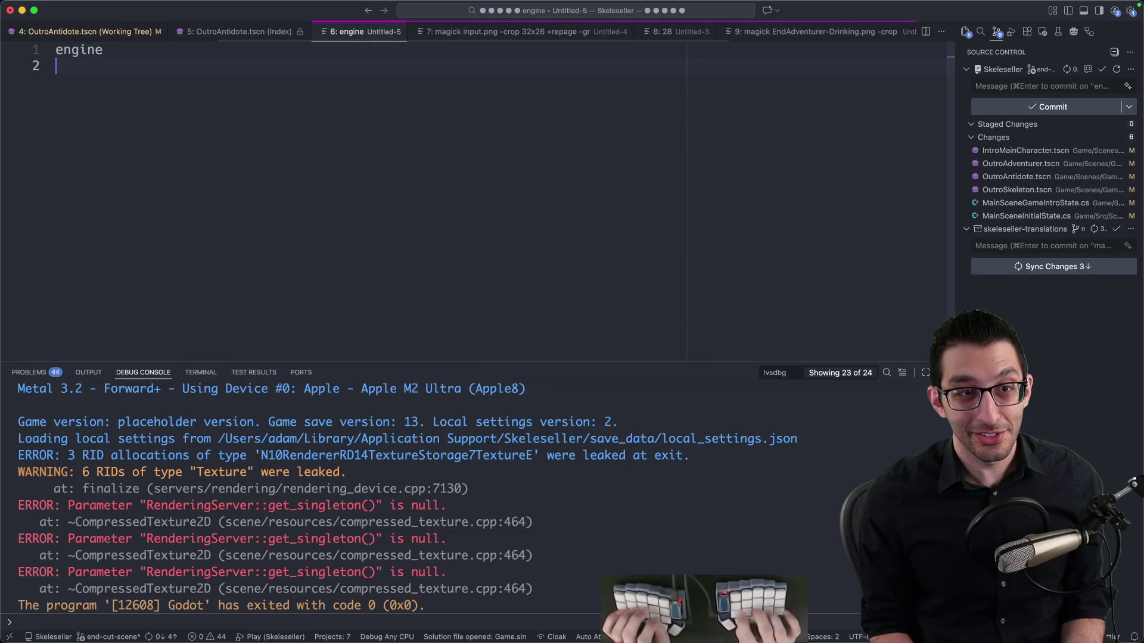
# Add a line about making the game you want without much hassle to the scratch note
pyautogui.write('allow you to')
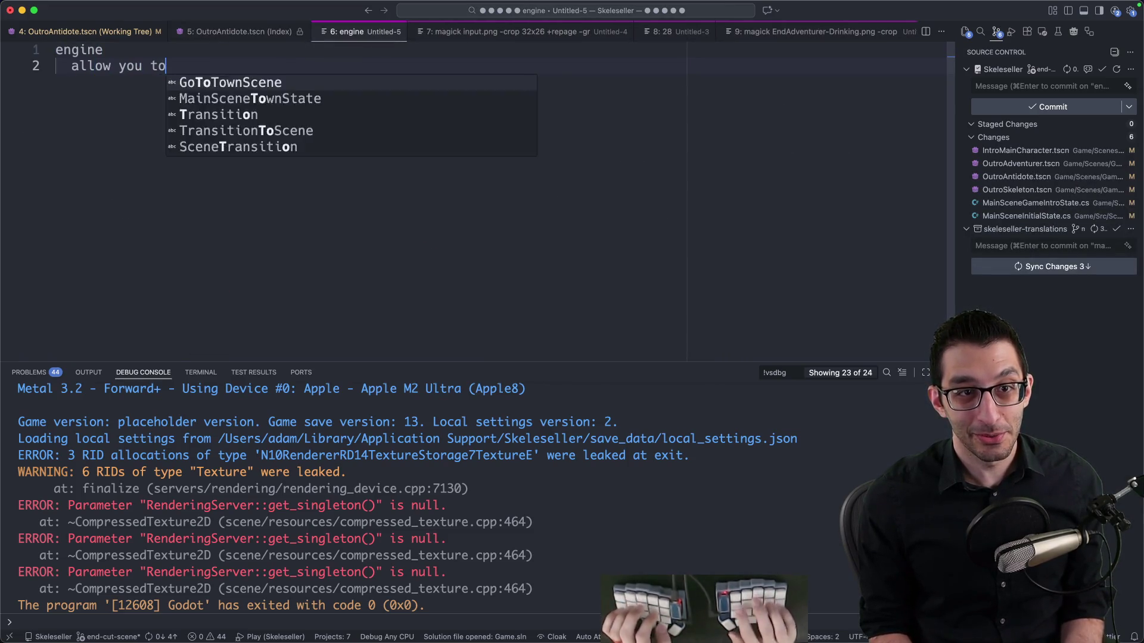
pyautogui.write(' make the game you want t')
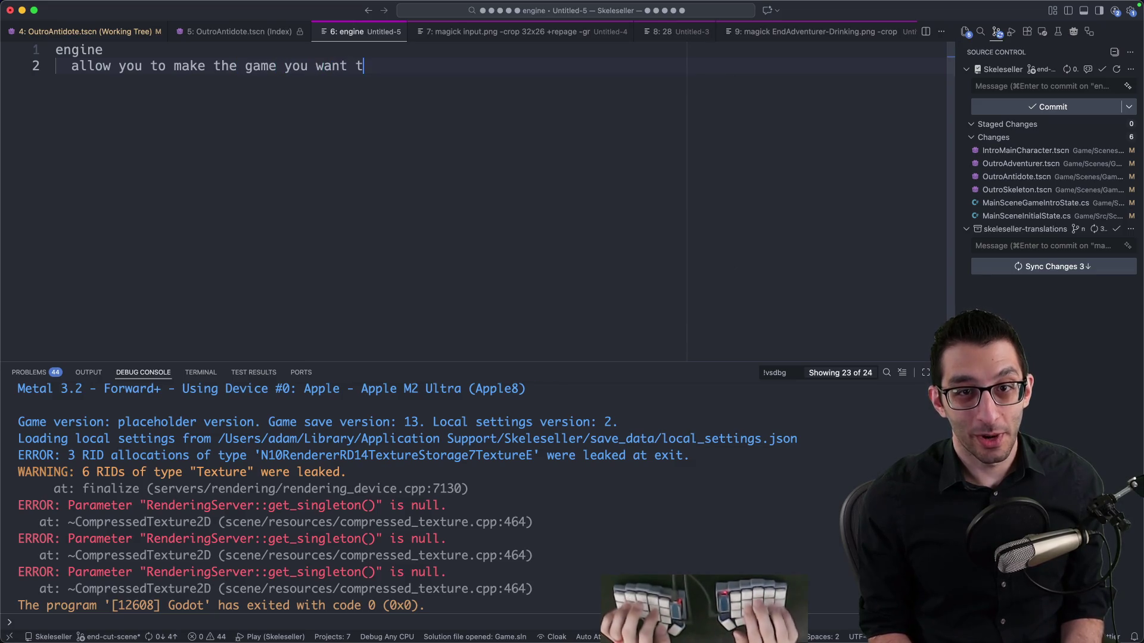
pyautogui.write('o make without much has')
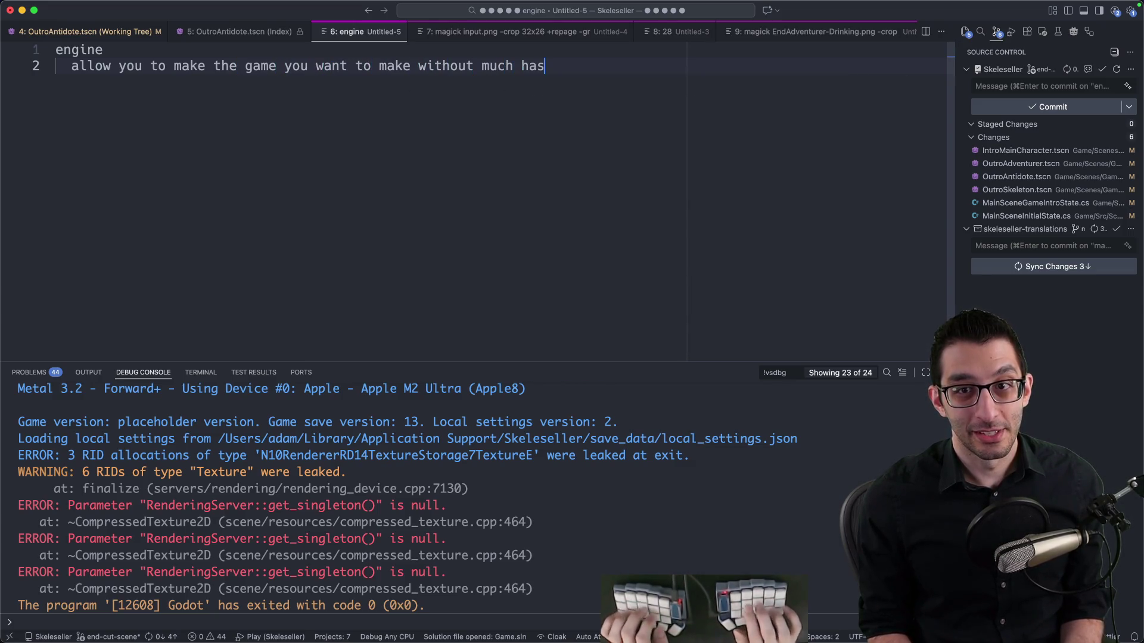
pyautogui.moveTo(590, 71); pyautogui.dragTo(439, 71)
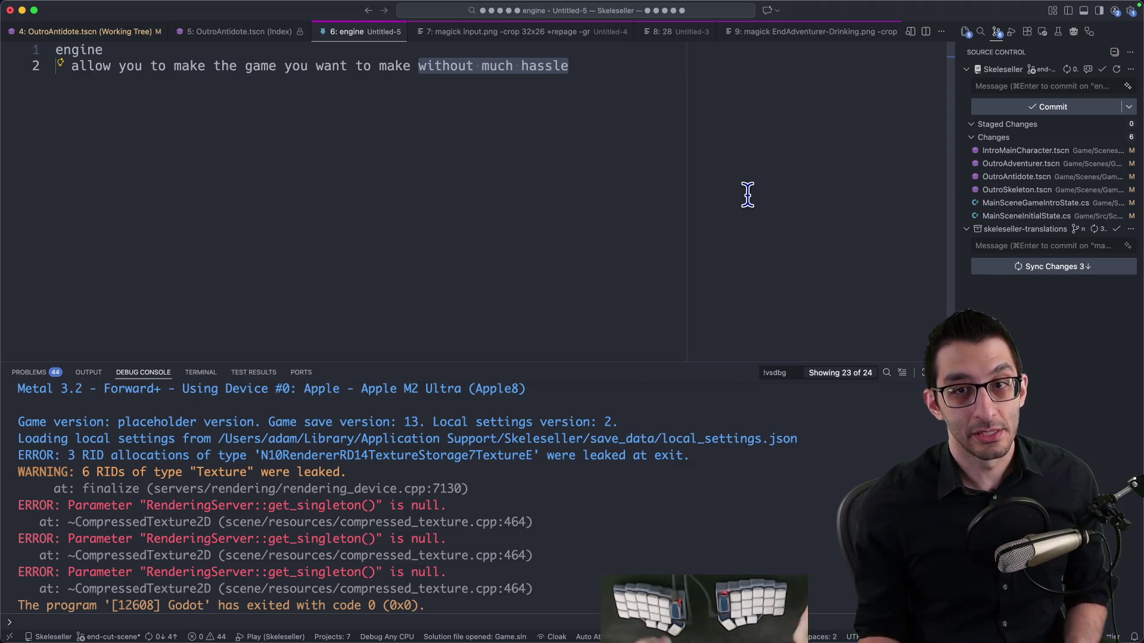
pyautogui.click(635, 135)
# Close the scratch note without saving and return to the OutroAntidote.tscn diff
pyautogui.press('super+a')
pyautogui.press('super+w')
pyautogui.press('super+d')
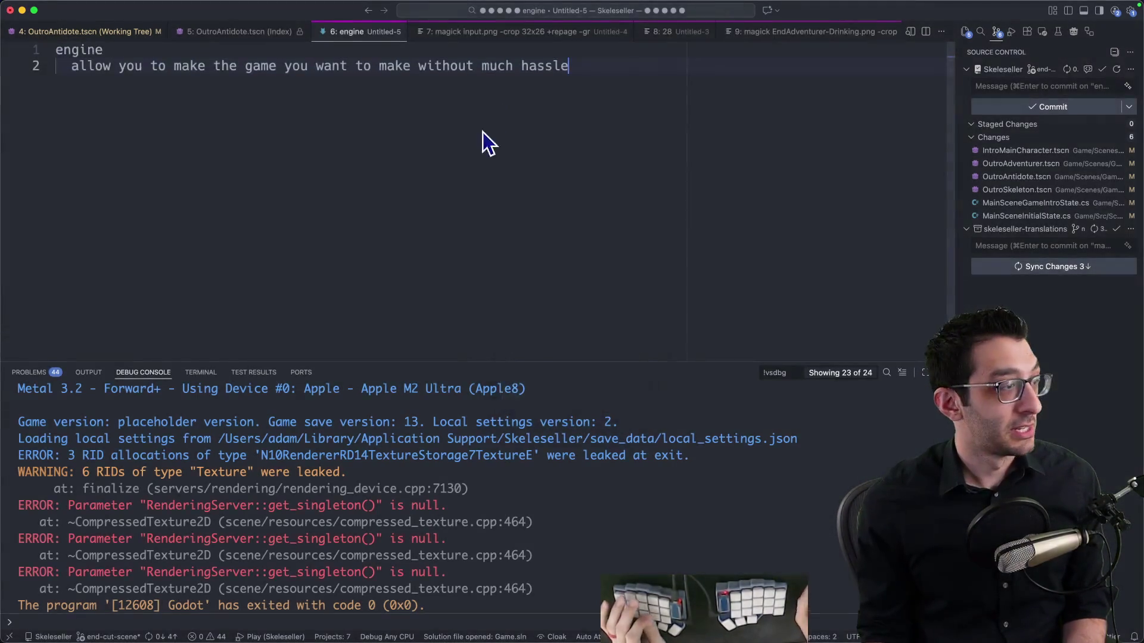
pyautogui.click(812, 245)
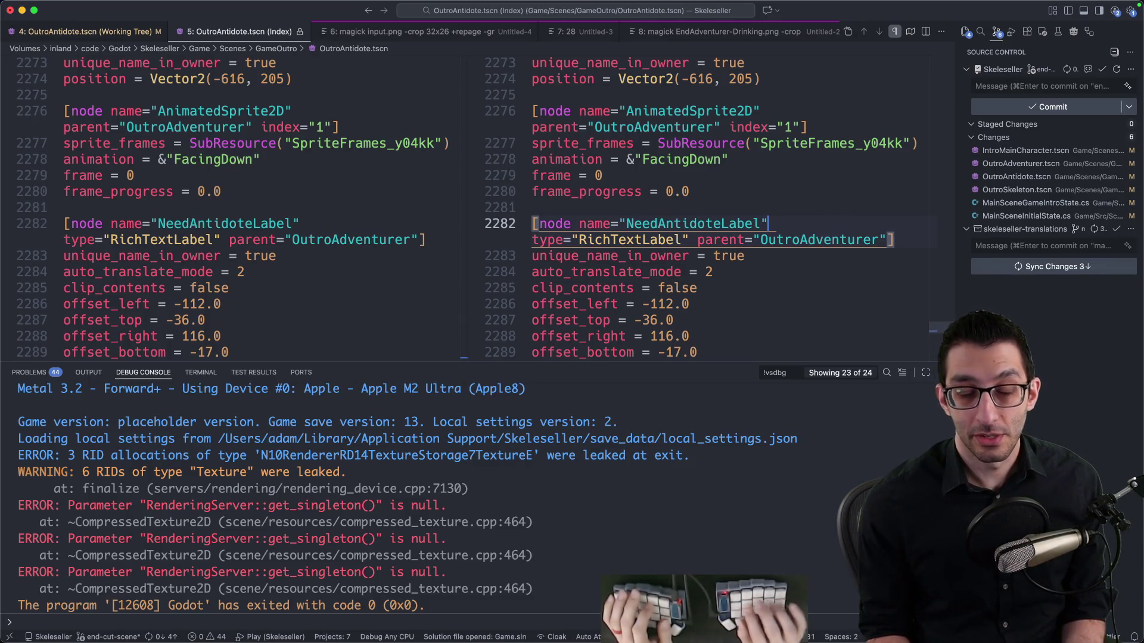
# Delete the letterboxing item and its sub-points from the TODO list
pyautogui.click(131, 33)
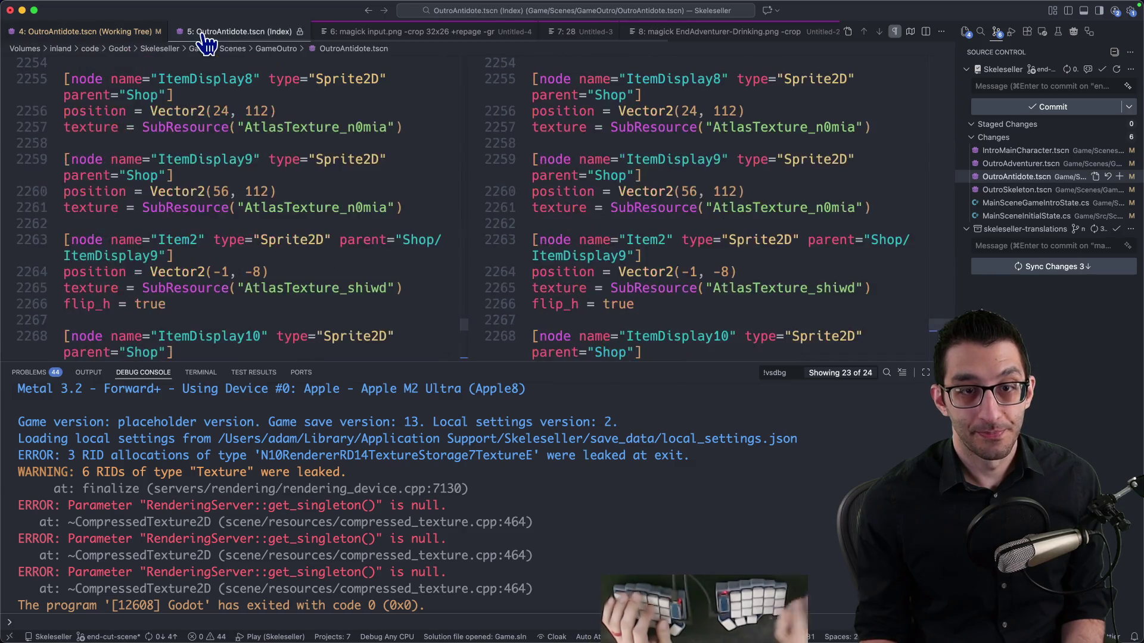
pyautogui.press('super+Tab')
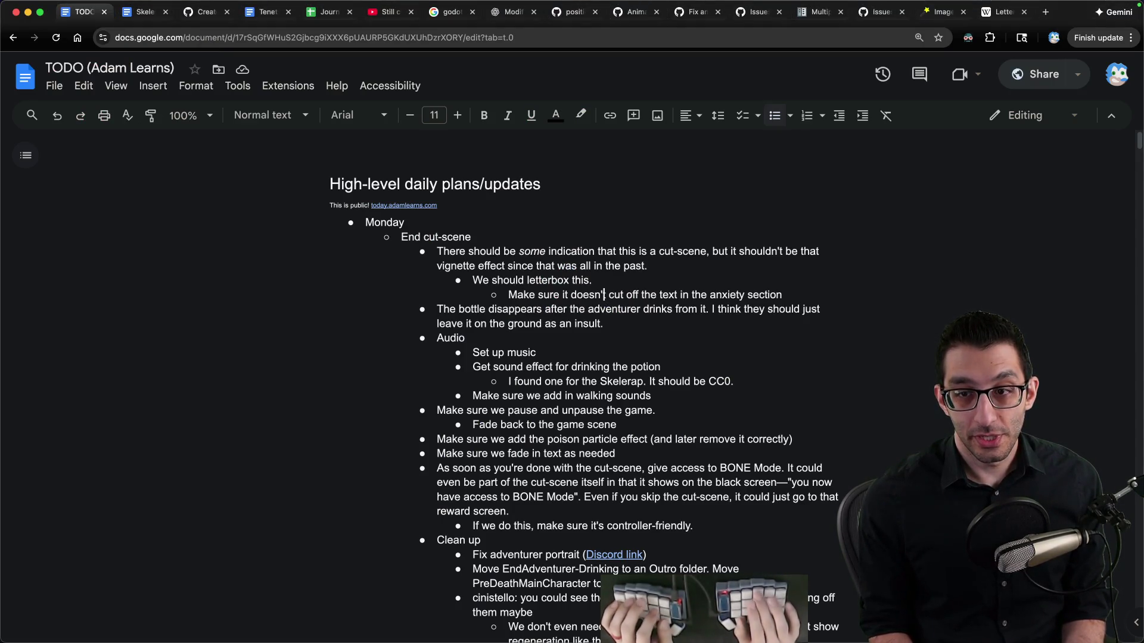
pyautogui.hotkey('shift', 'Up')
pyautogui.hotkey('shift', 'Up')
pyautogui.hotkey('shift', 'Up')
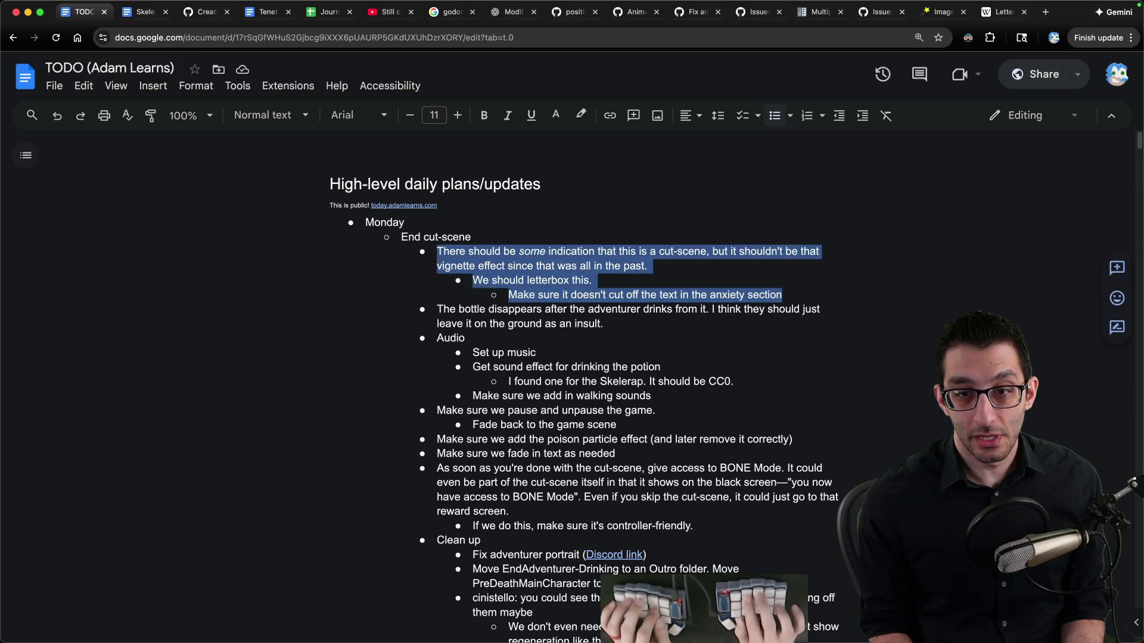
pyautogui.press('BackSpace')
# Add a new bullet after the bottle note saying the camera zooms in a little too quickly
pyautogui.press('super+Tab')
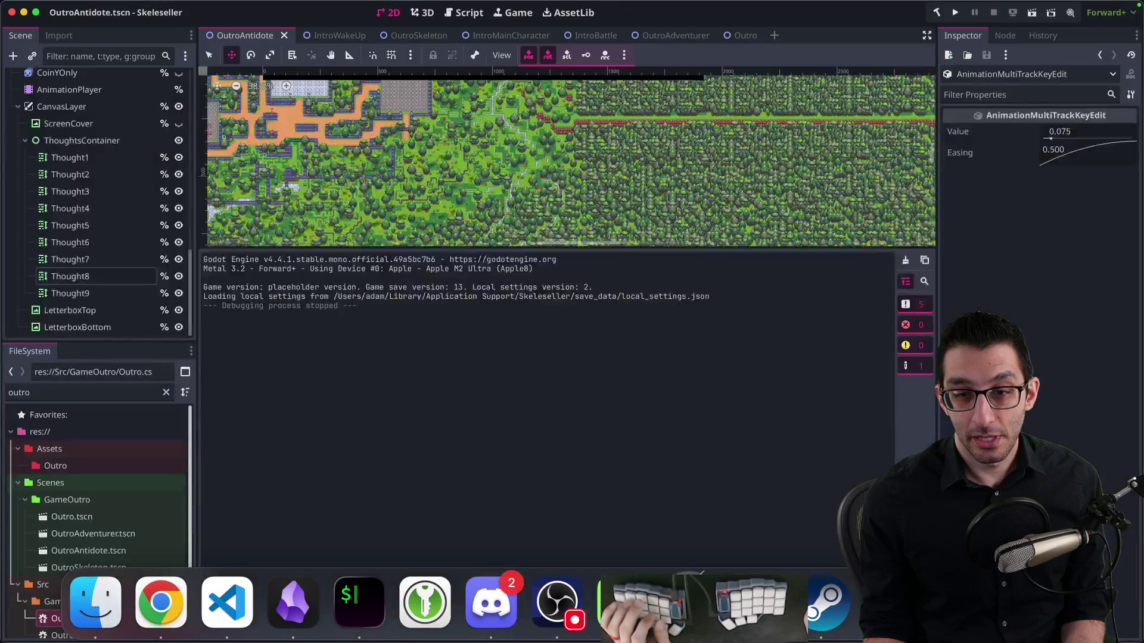
pyautogui.click(180, 624)
pyautogui.press('Down')
pyautogui.press('Down')
pyautogui.press('Return')
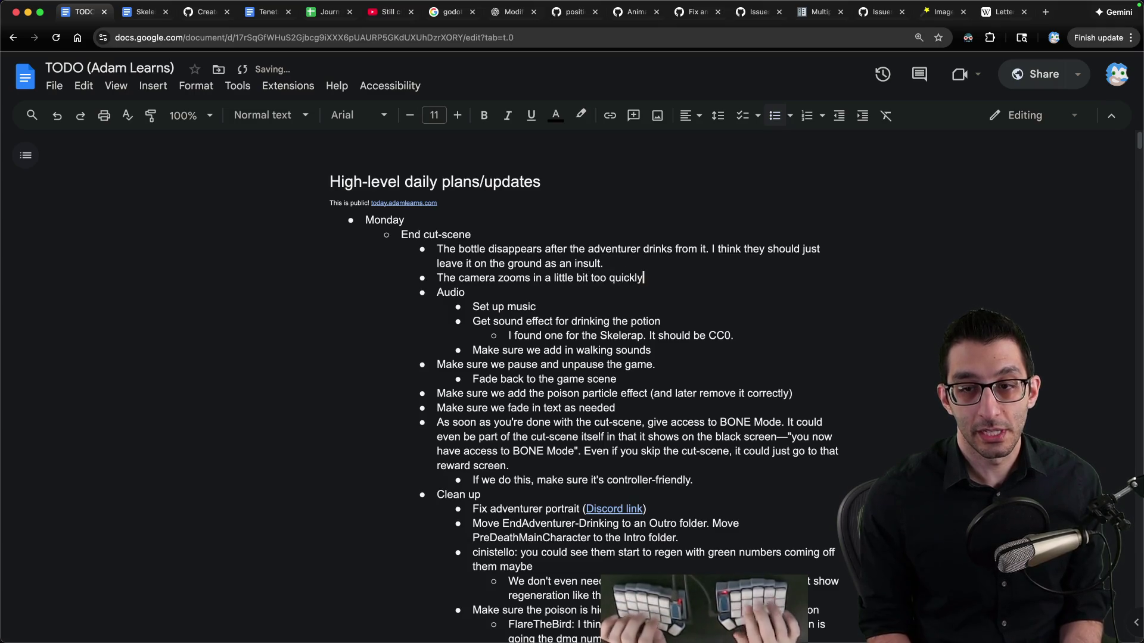
pyautogui.press('super+Tab')
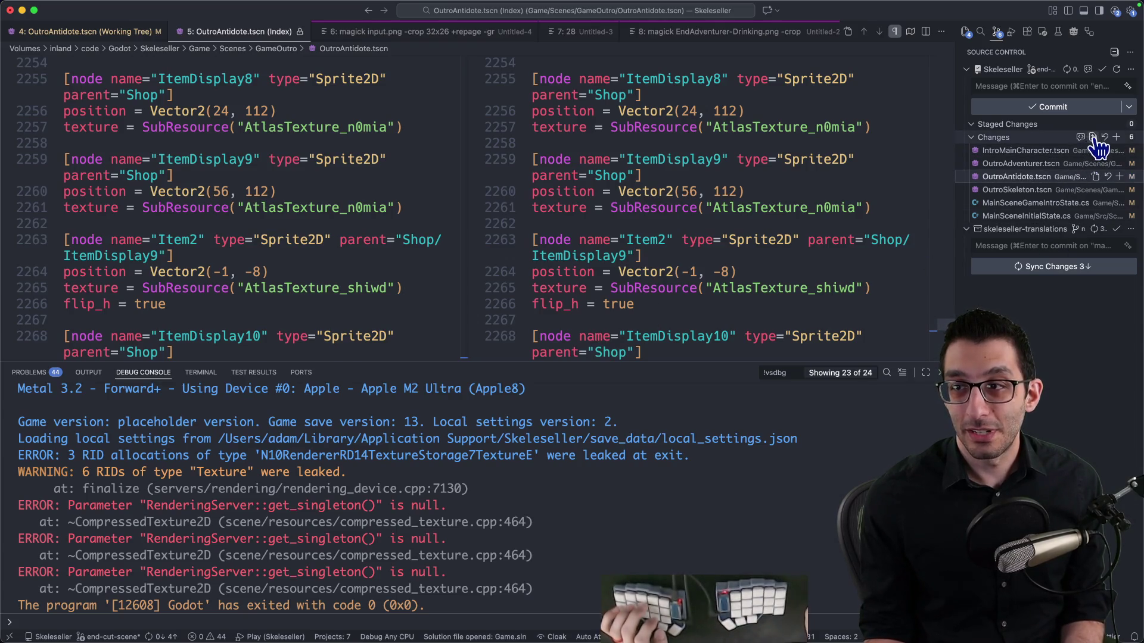
# Review the combined diffs of all six changed files and the IntroMainCharacter.tscn diff
pyautogui.click(1093, 138)
pyautogui.press('super+j')
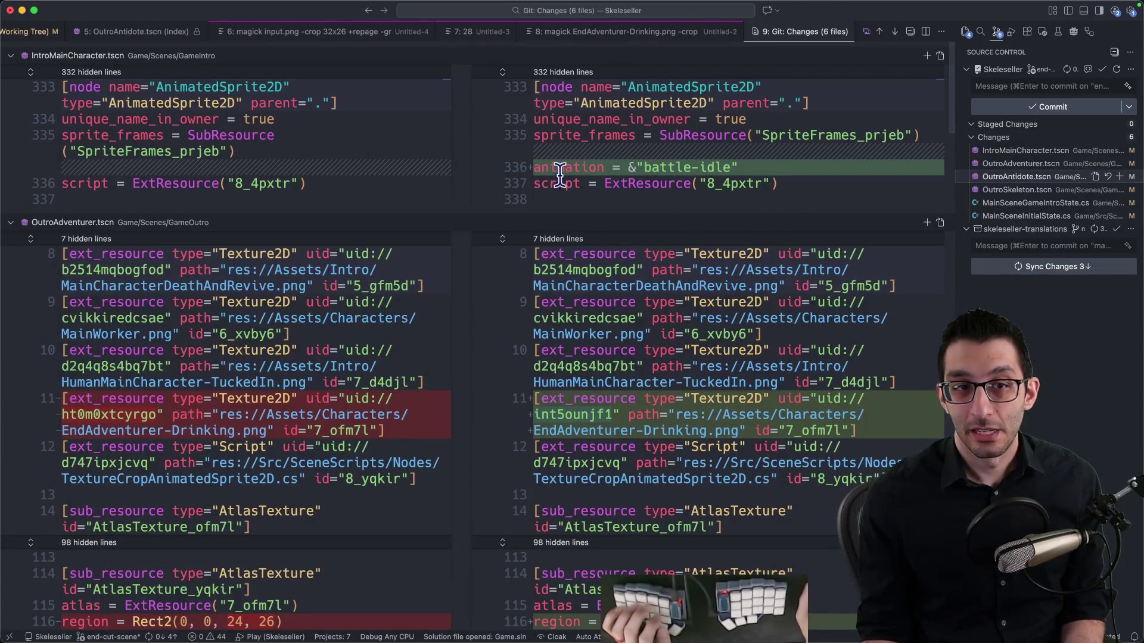
pyautogui.click(747, 147)
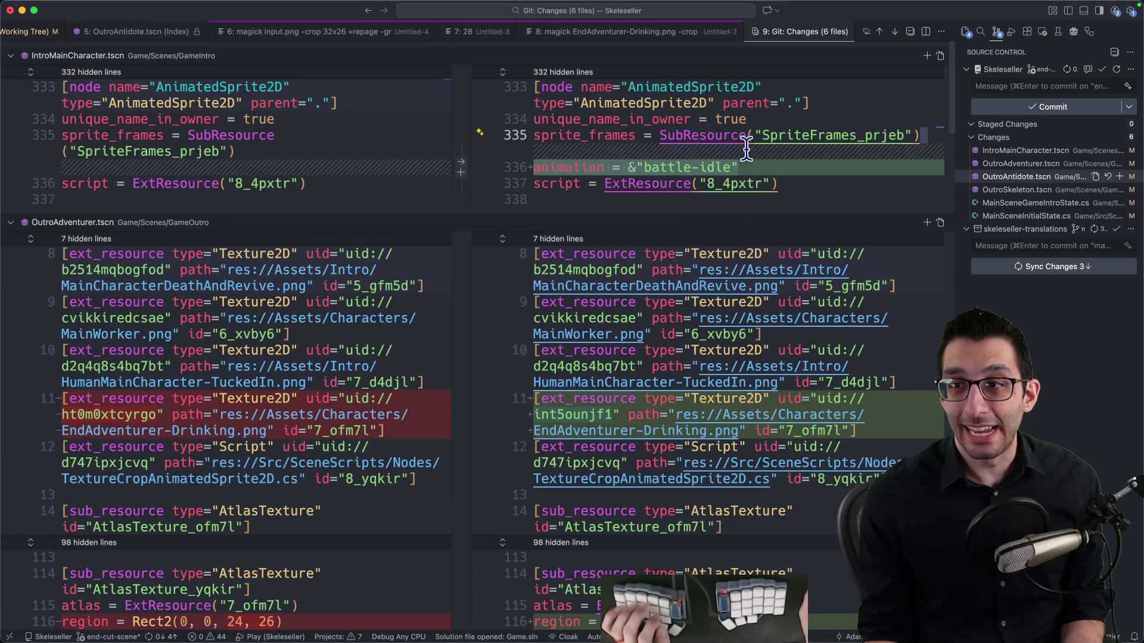
pyautogui.click(1008, 153)
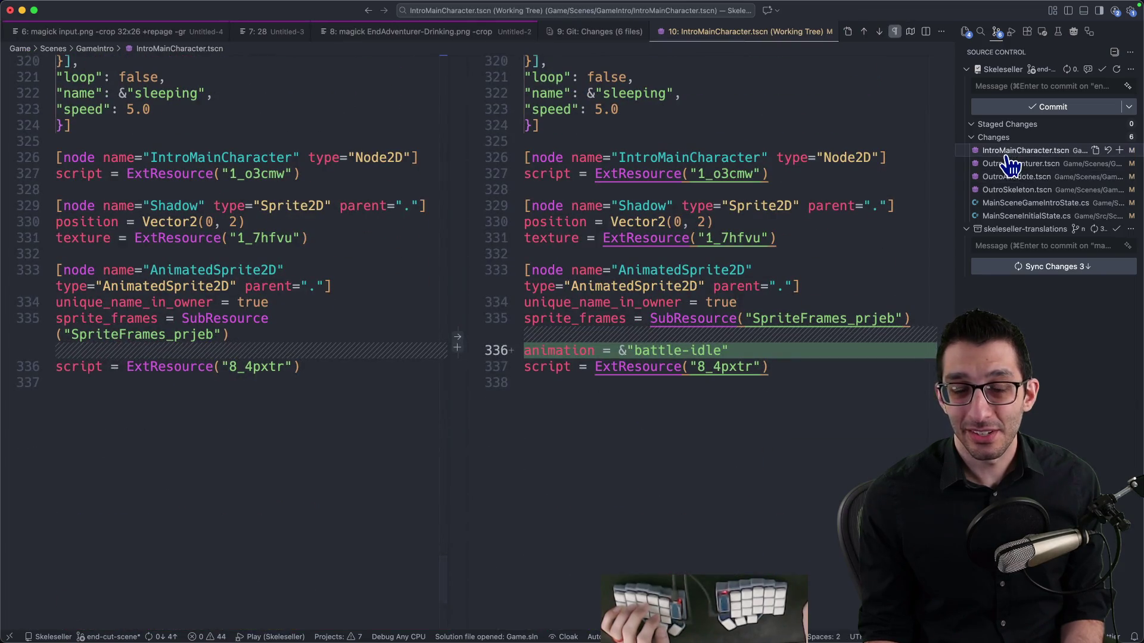
# In Godot, close every open scene except OutroAntidote
pyautogui.moveTo(837, 633)
pyautogui.click(755, 602)
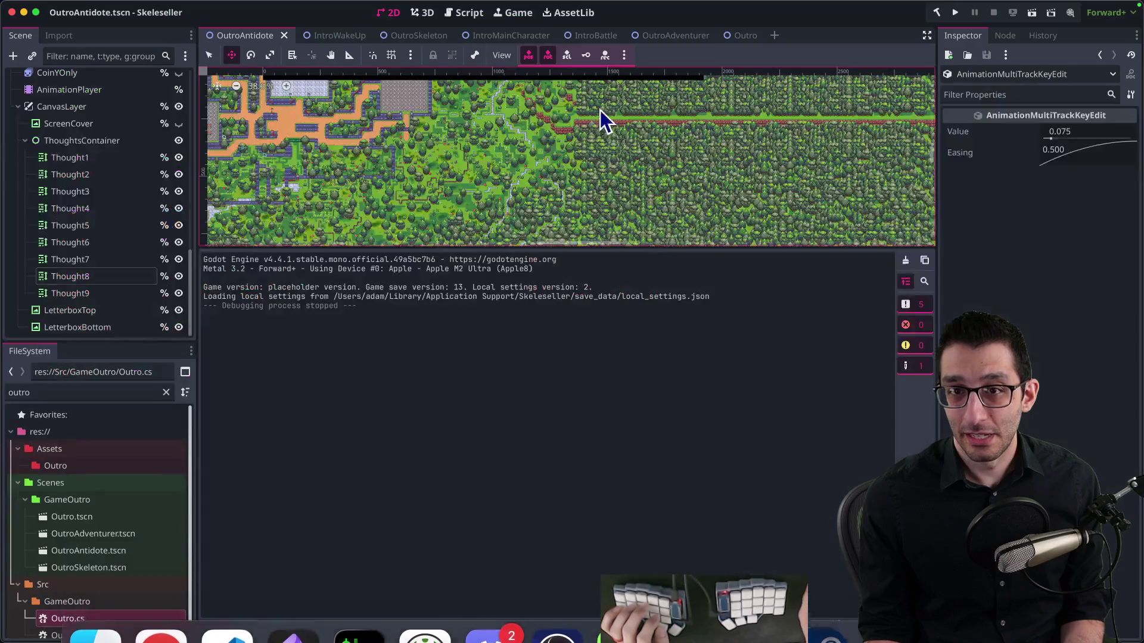
pyautogui.click(495, 34)
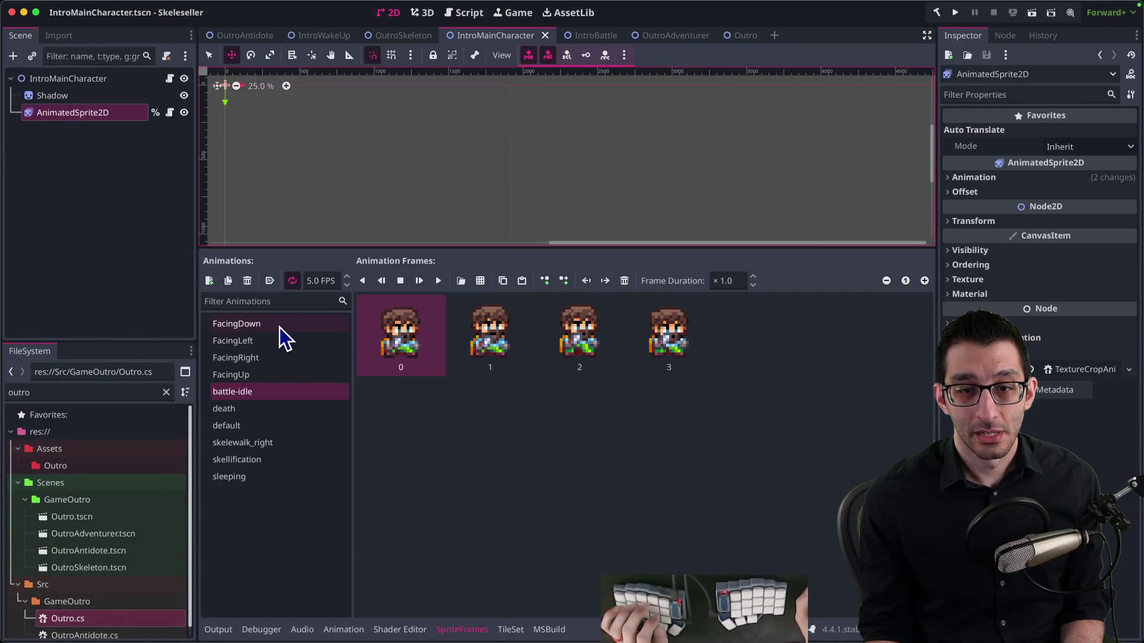
pyautogui.click(244, 36)
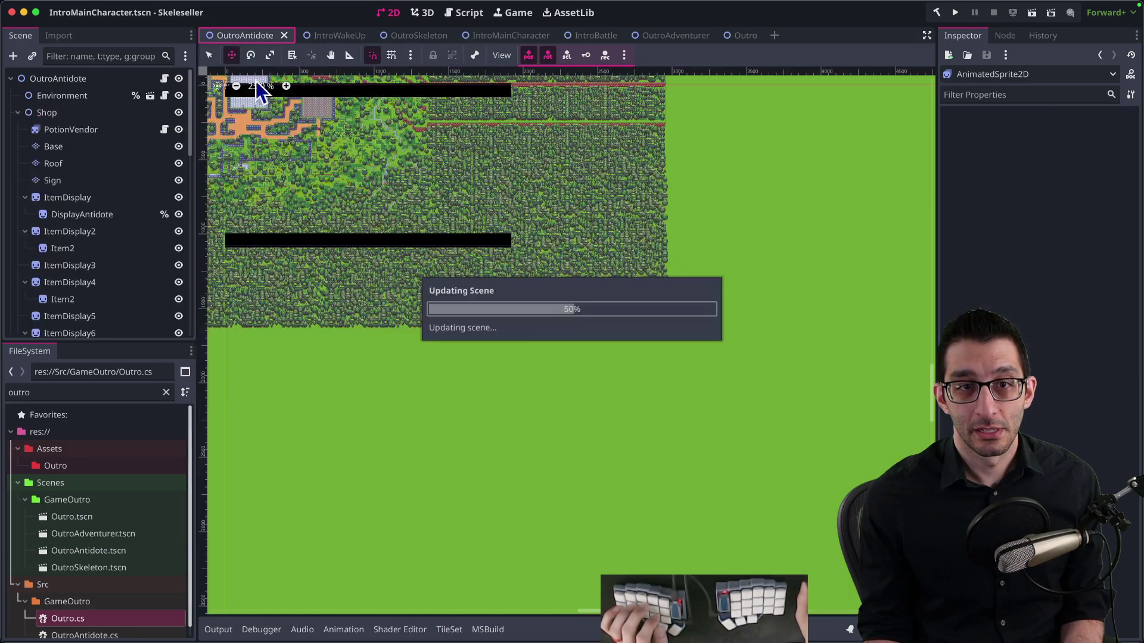
pyautogui.rightClick(246, 35)
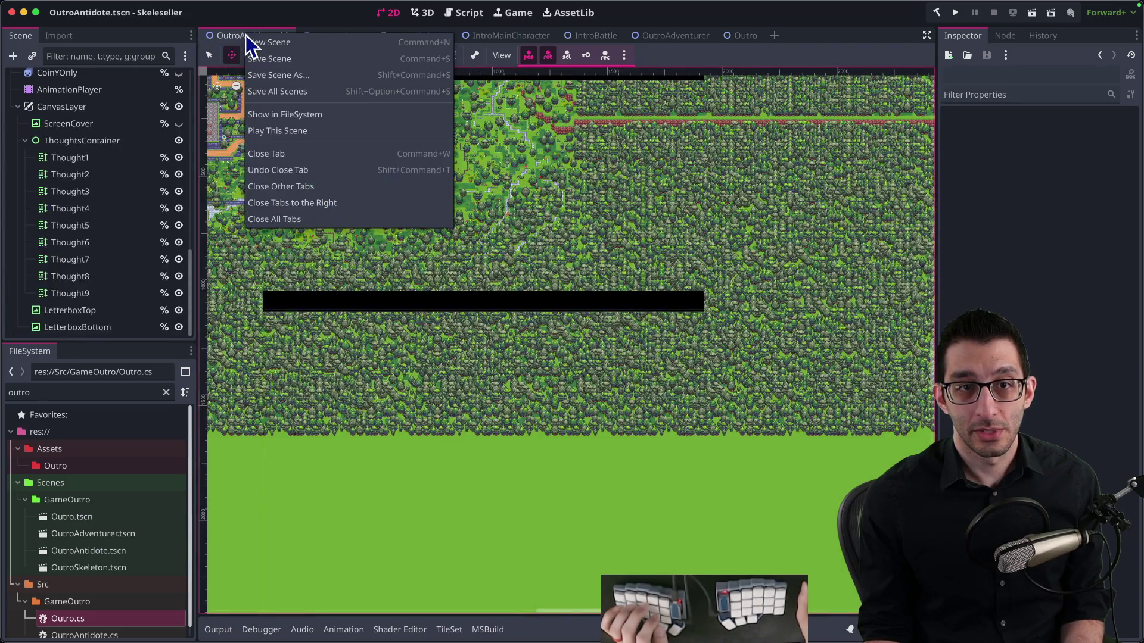
pyautogui.click(306, 188)
pyautogui.moveTo(266, 637)
pyautogui.click(262, 611)
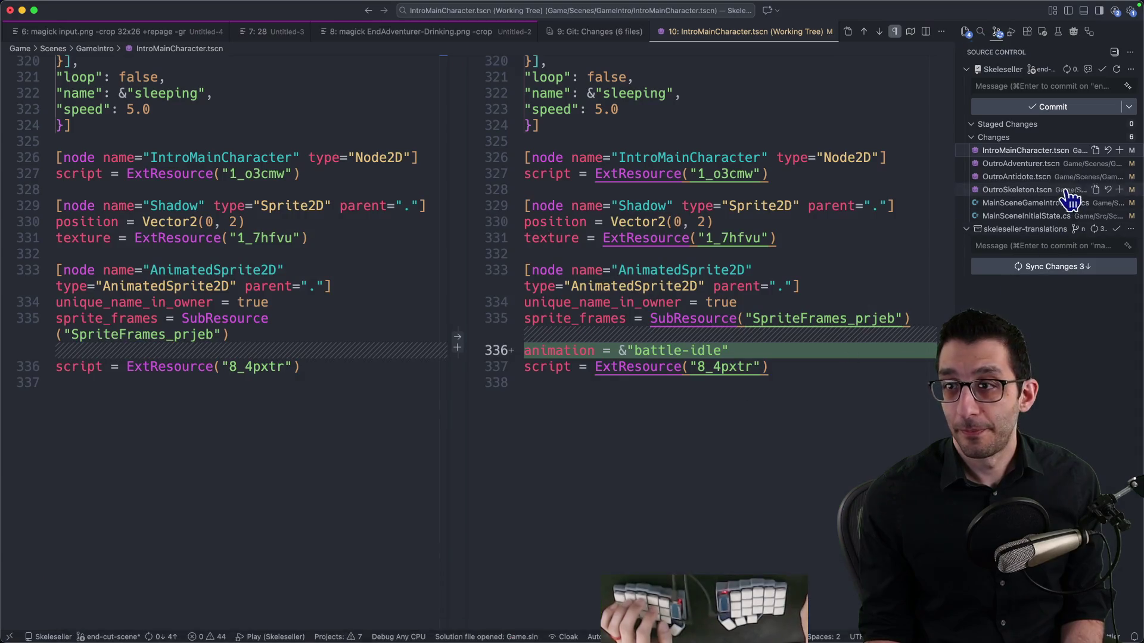
# Discard the IntroMainCharacter.tscn changes, then review and stage OutroAdventurer.tscn
pyautogui.click(1108, 151)
pyautogui.click(608, 365)
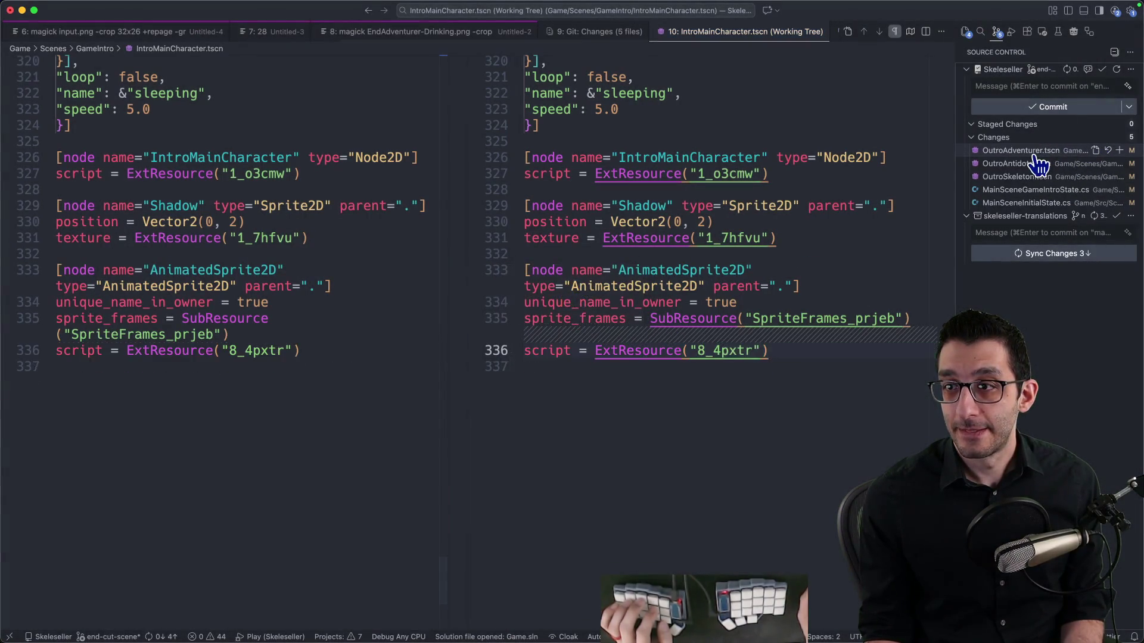
pyautogui.click(1033, 156)
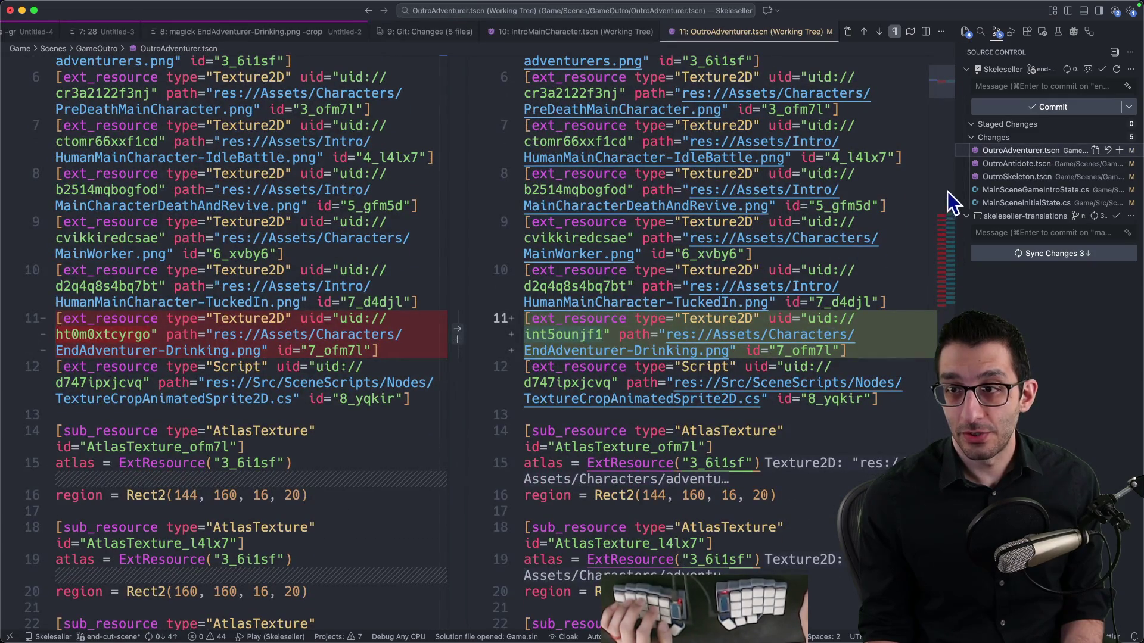
pyautogui.click(945, 225)
pyautogui.moveTo(945, 226)
pyautogui.mouseDown()
pyautogui.moveTo(949, 328)
pyautogui.moveTo(959, 199)
pyautogui.moveTo(953, 242)
pyautogui.mouseUp()
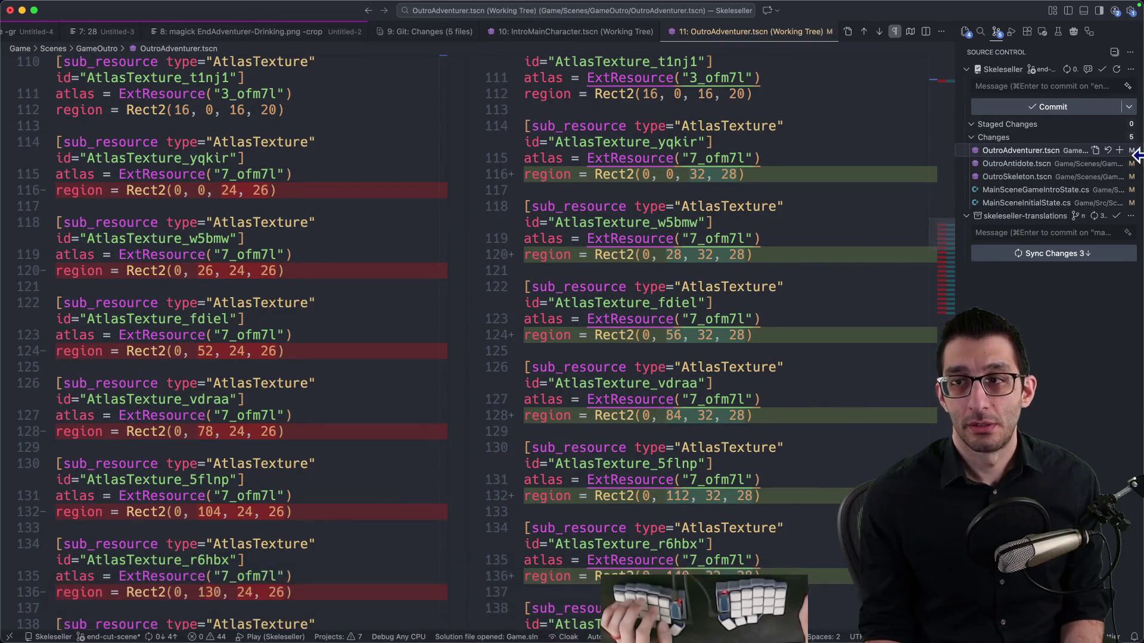
pyautogui.click(1119, 151)
# Step through the changed blocks of the OutroAntidote.tscn diff
pyautogui.click(1019, 163)
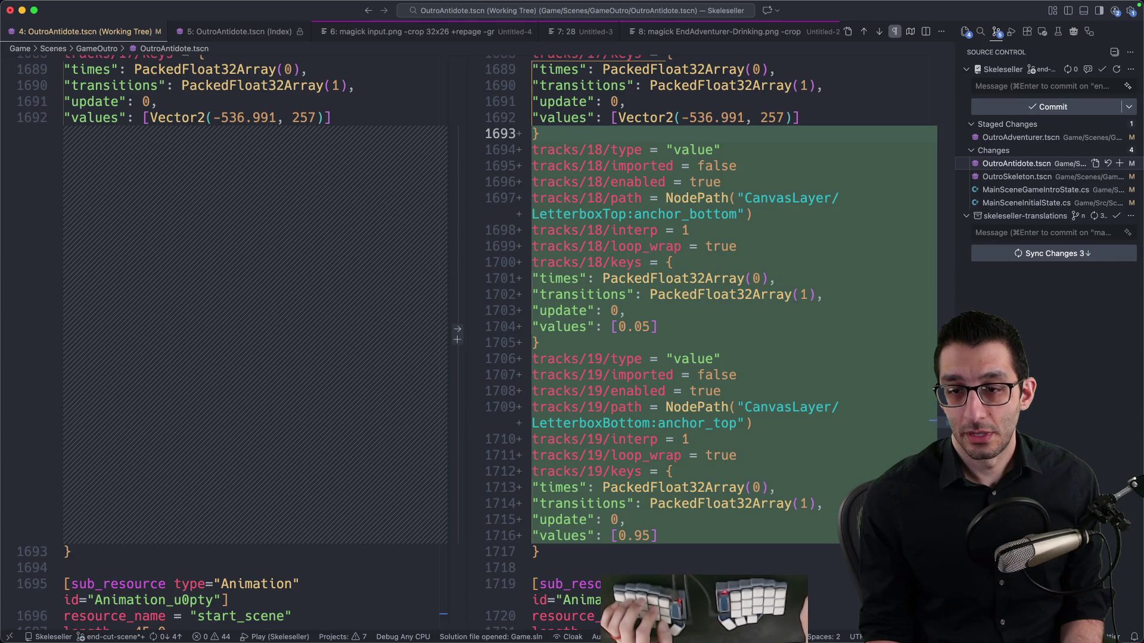
pyautogui.hotkey('alt', 'F5')
pyautogui.hotkey('alt', 'F5')
pyautogui.hotkey('alt', 'F5')
pyautogui.hotkey('alt', 'F5')
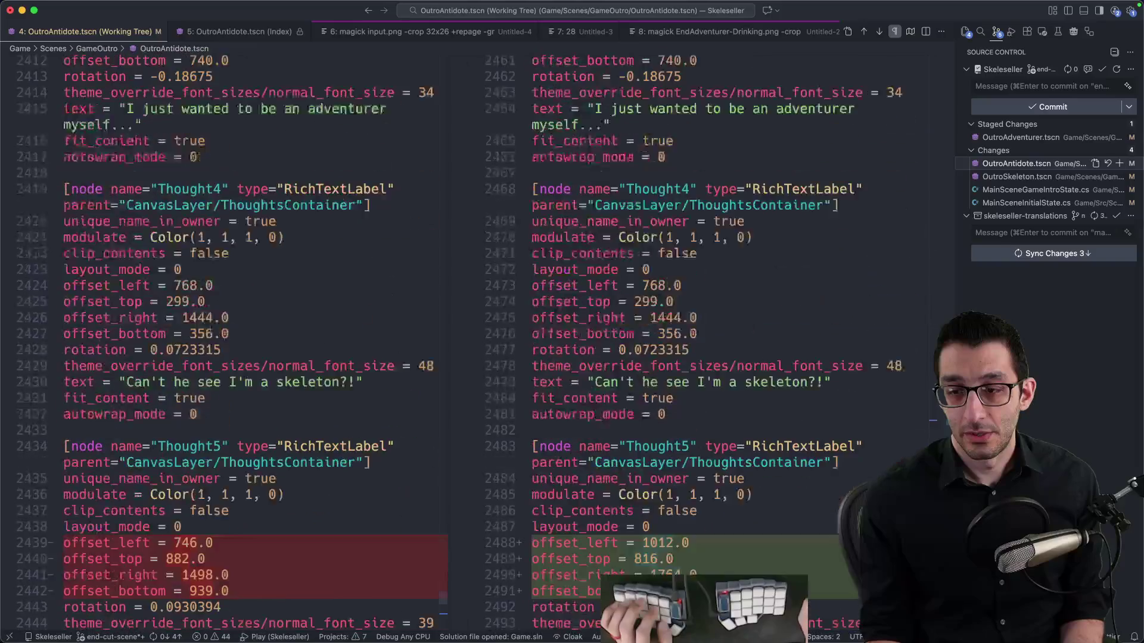
pyautogui.hotkey('alt', 'F5')
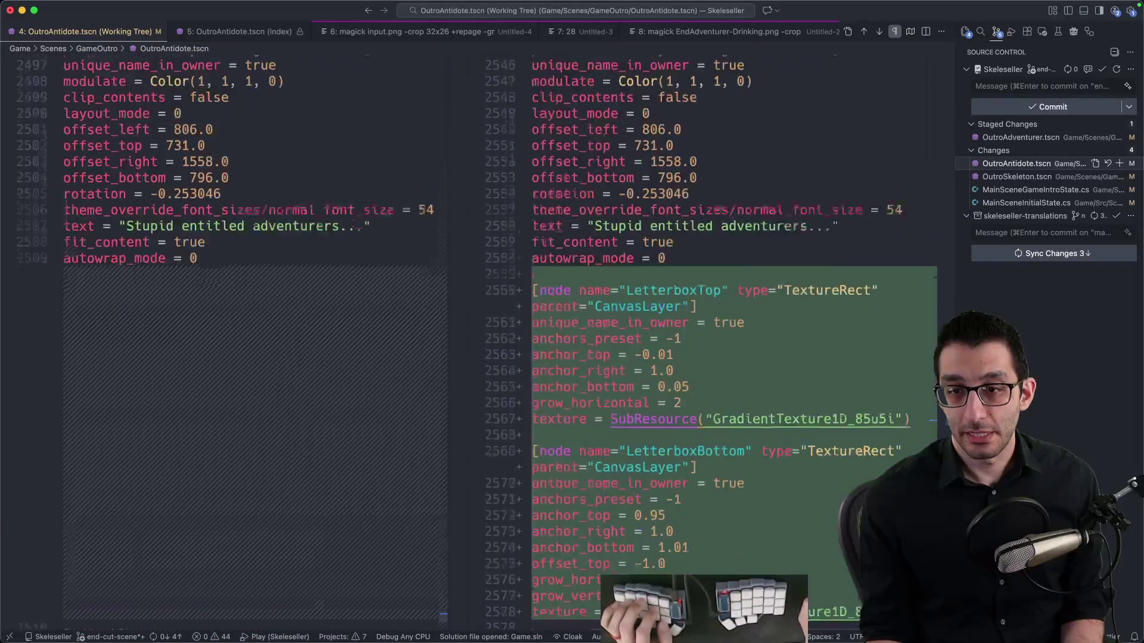
# Review the OutroSkeleton.tscn diff with its renamed AtlasTexture IDs and stage it
pyautogui.click(1022, 177)
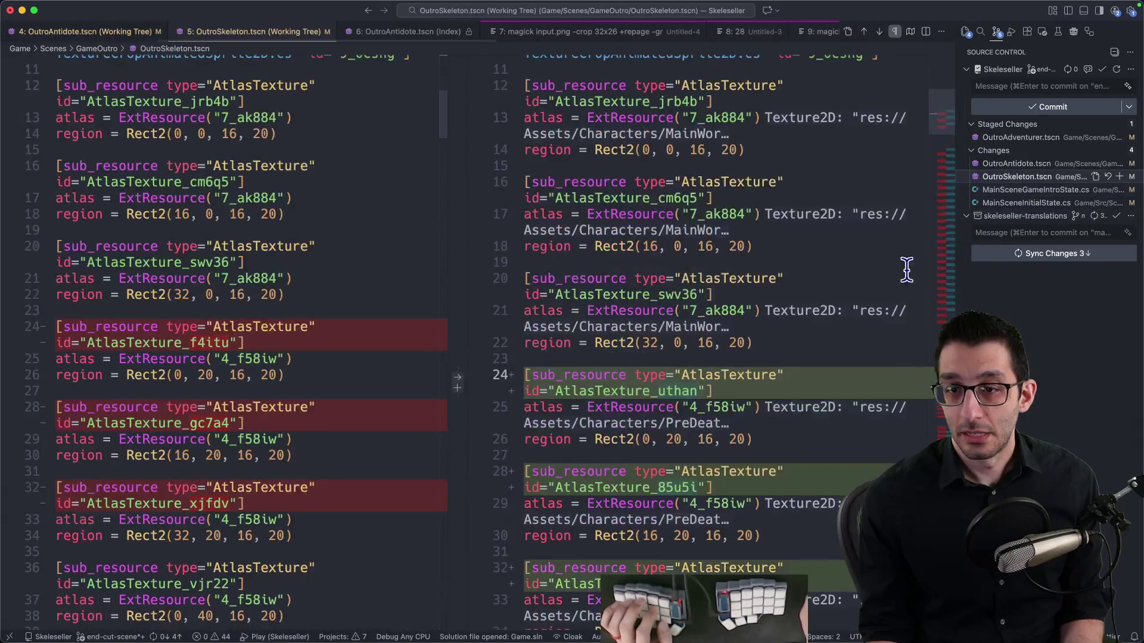
pyautogui.scroll(-20, 946, 165)
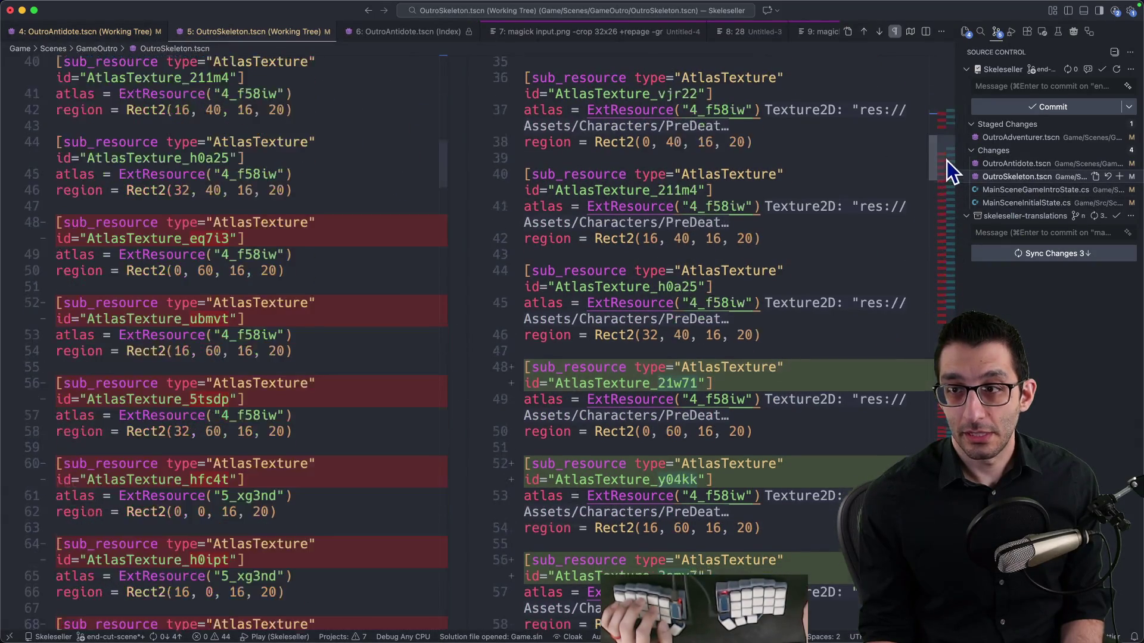
pyautogui.scroll(-20, 946, 164)
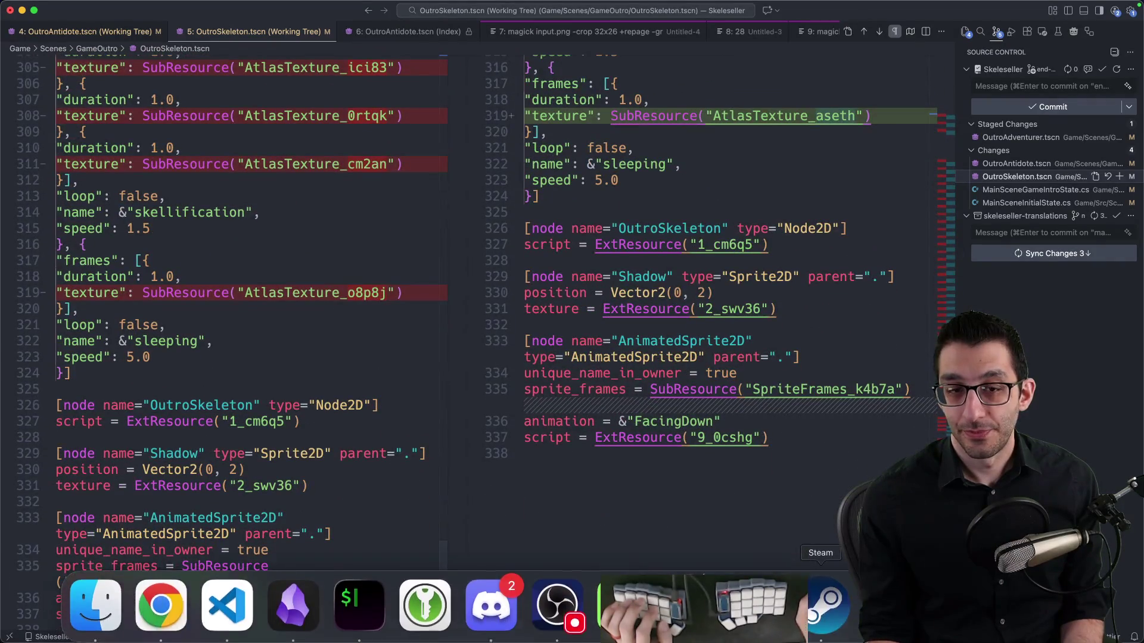
pyautogui.scroll(5, 746, 433)
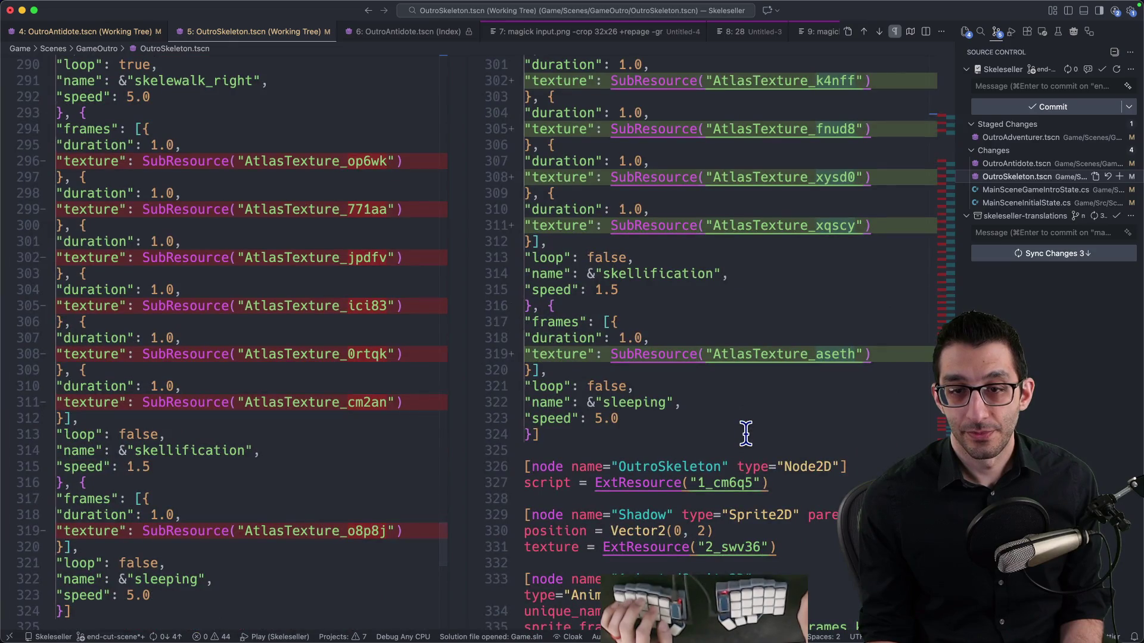
pyautogui.scroll(-5, 745, 433)
pyautogui.click(1119, 176)
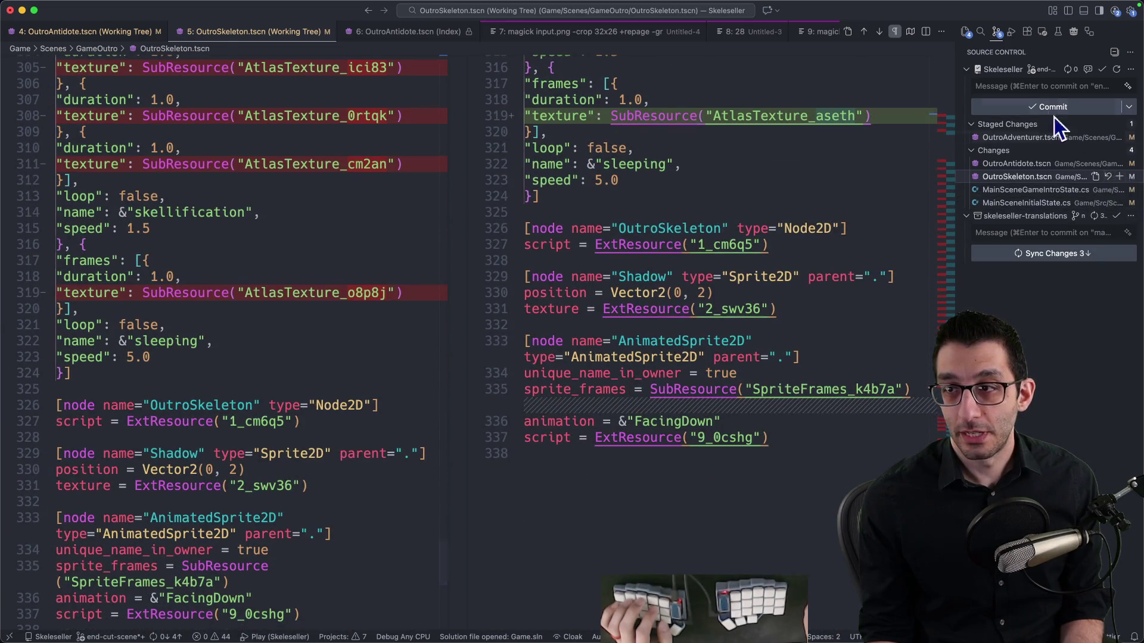
# Commit OutroSkeleton.tscn with a message about applying automatic Godot formatting
pyautogui.click(1040, 87)
pyautogui.write('Apply automatic Godot formatt')
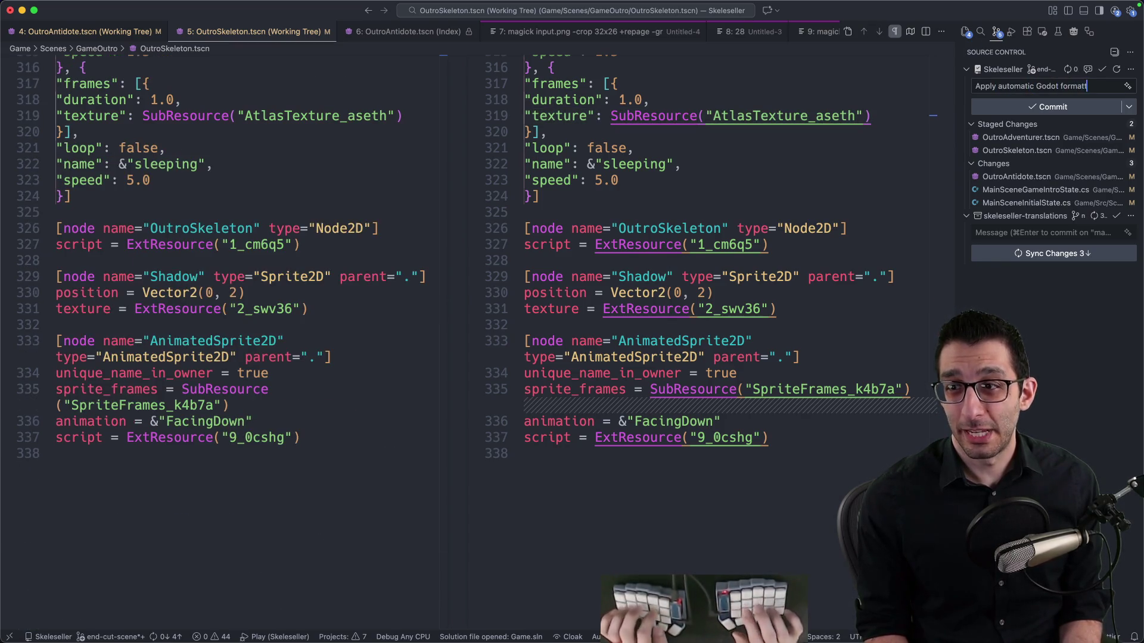
pyautogui.press('super+Return')
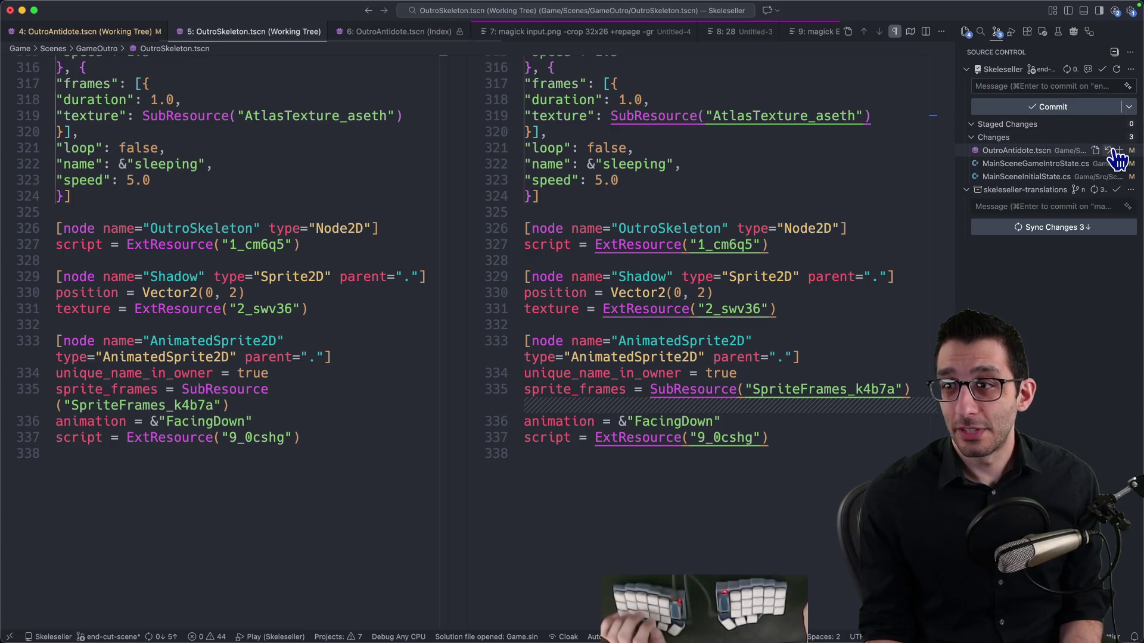
# Stage OutroAntidote.tscn and commit it as 'Add letterboxing'
pyautogui.click(1120, 137)
pyautogui.click(1057, 87)
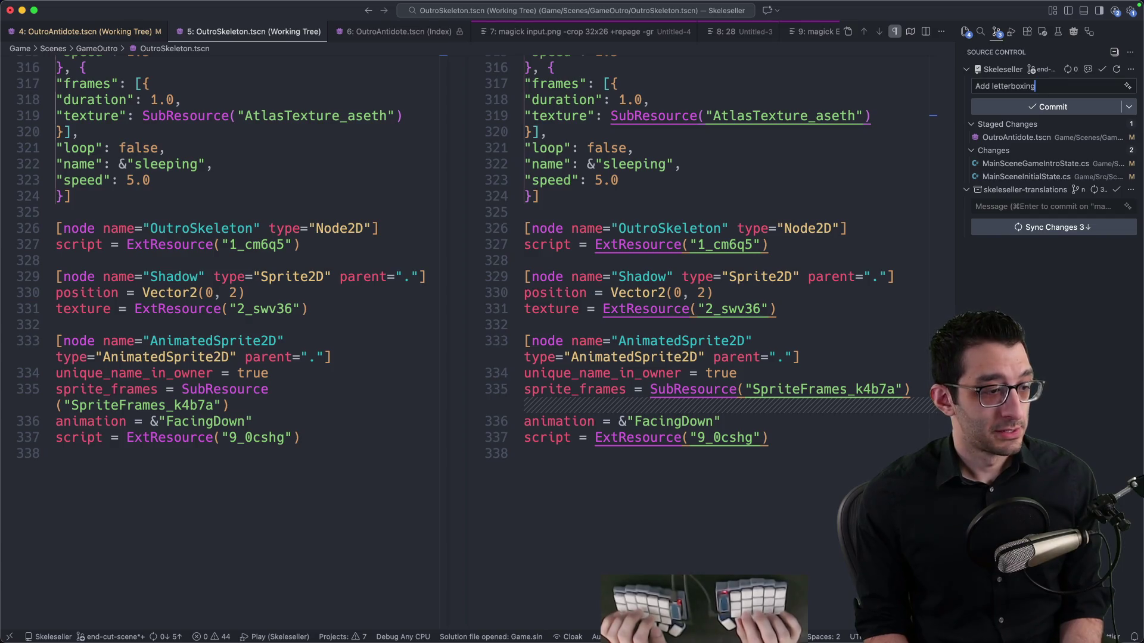
pyautogui.press('super+Return')
pyautogui.press('super+Tab')
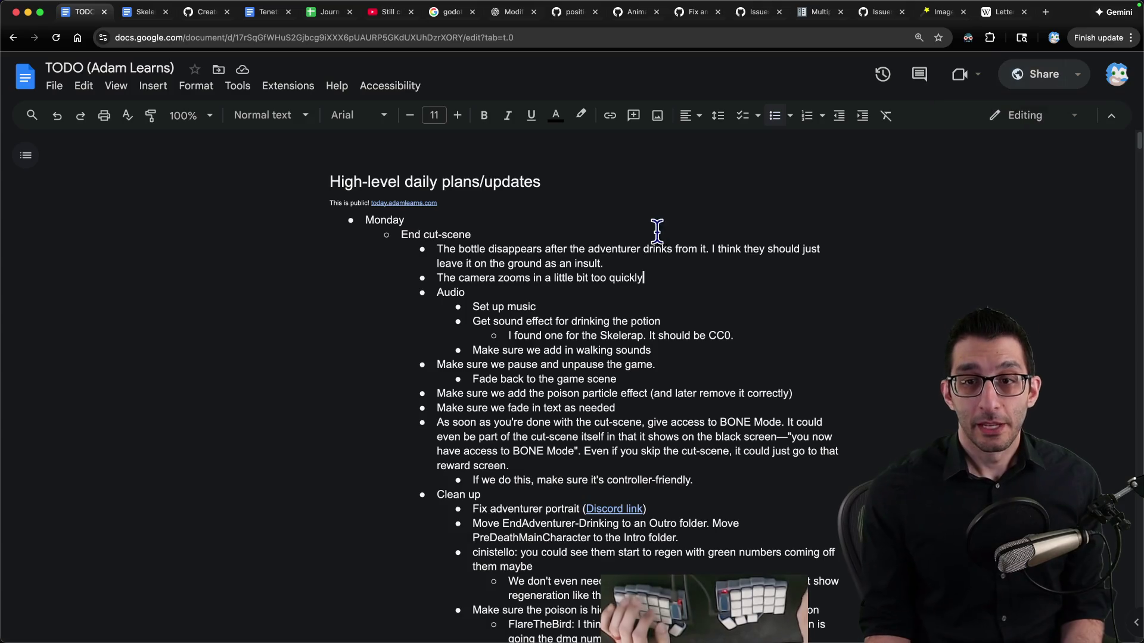
# Preview bottle-empty-nocork.png from the end_cut_scene folder in Finder
pyautogui.tripleClick(534, 252)
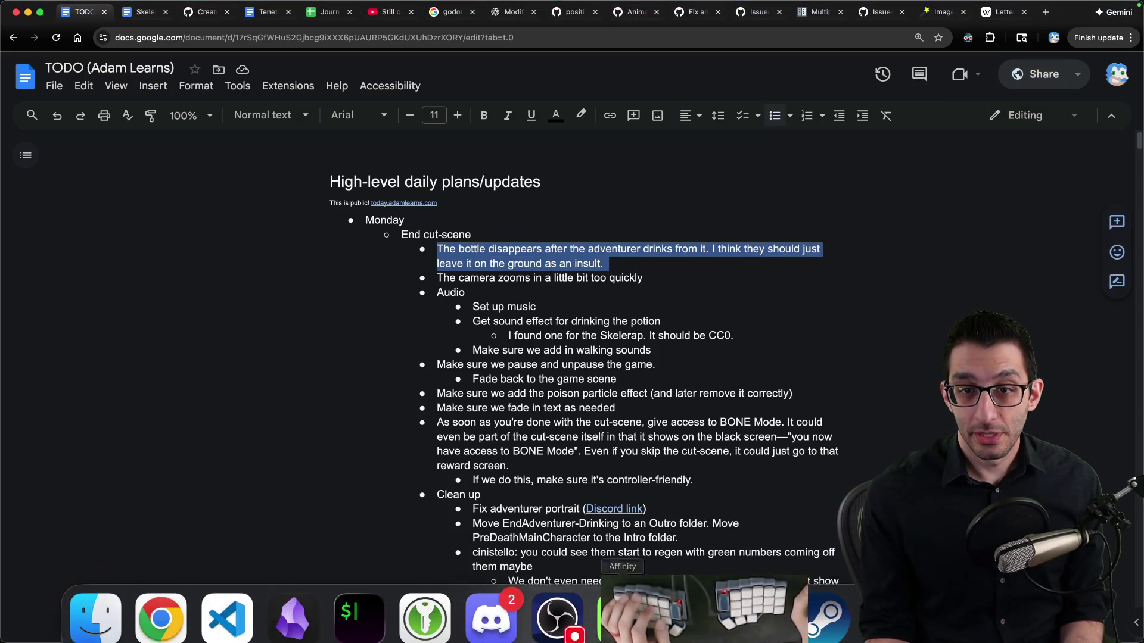
pyautogui.click(93, 617)
pyautogui.click(273, 177)
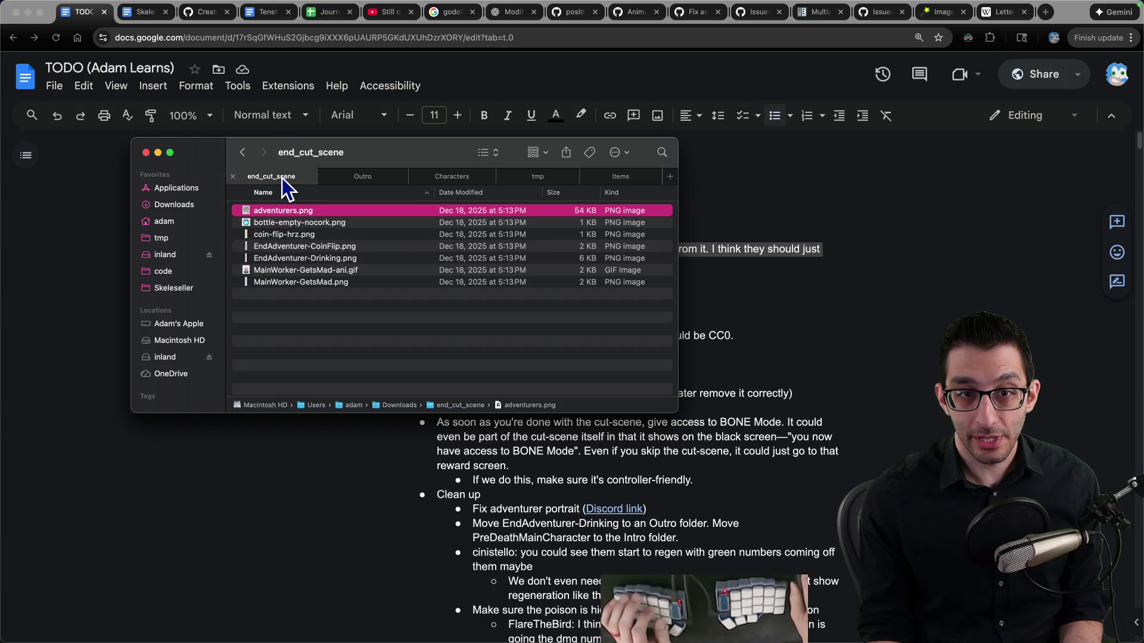
pyautogui.click(306, 223)
pyautogui.press('space')
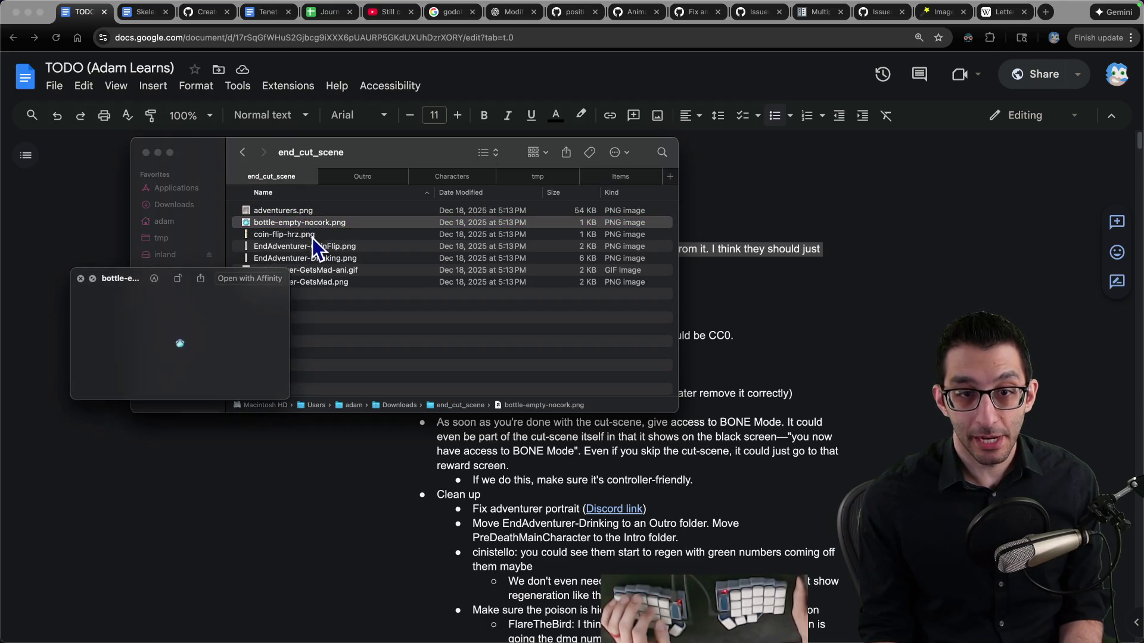
pyautogui.click(81, 279)
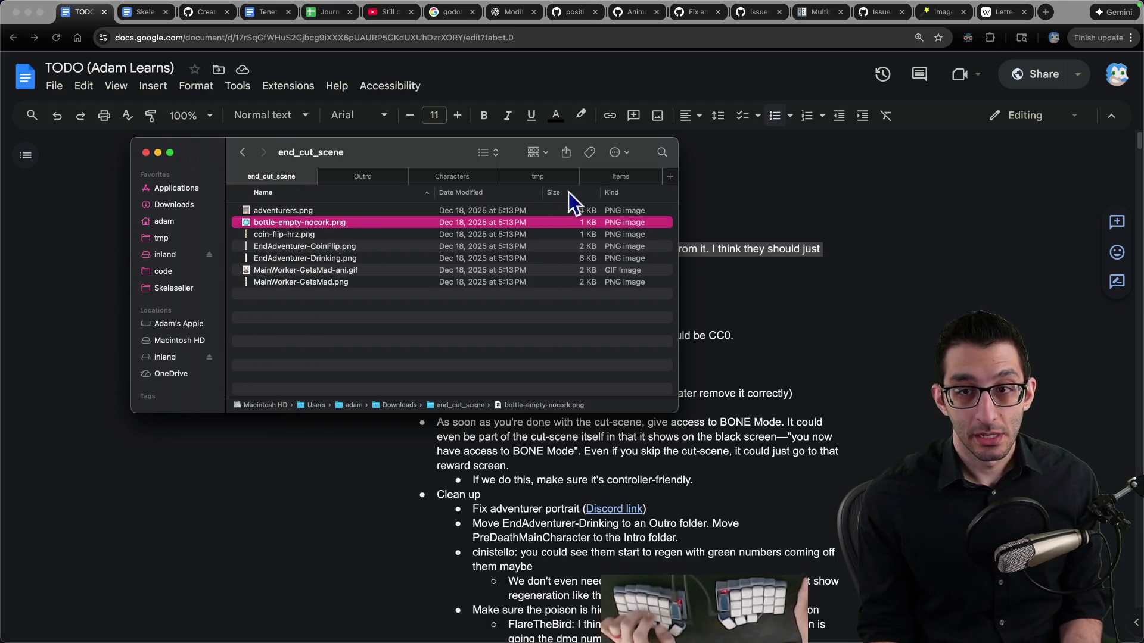
# Open bottle-empty-nocork.png from the Outro assets folder in Affinity Photo
pyautogui.click(363, 177)
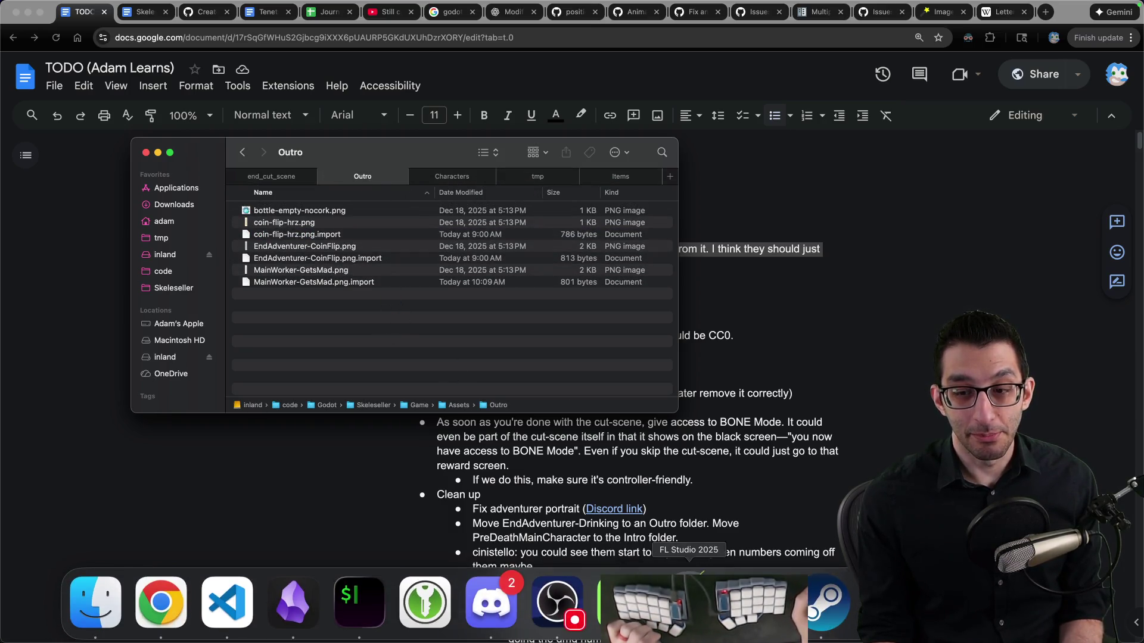
pyautogui.rightClick(266, 210)
pyautogui.click(263, 213)
pyautogui.click(271, 212)
pyautogui.rightClick(278, 211)
pyautogui.click(240, 210)
pyautogui.doubleClick(259, 210)
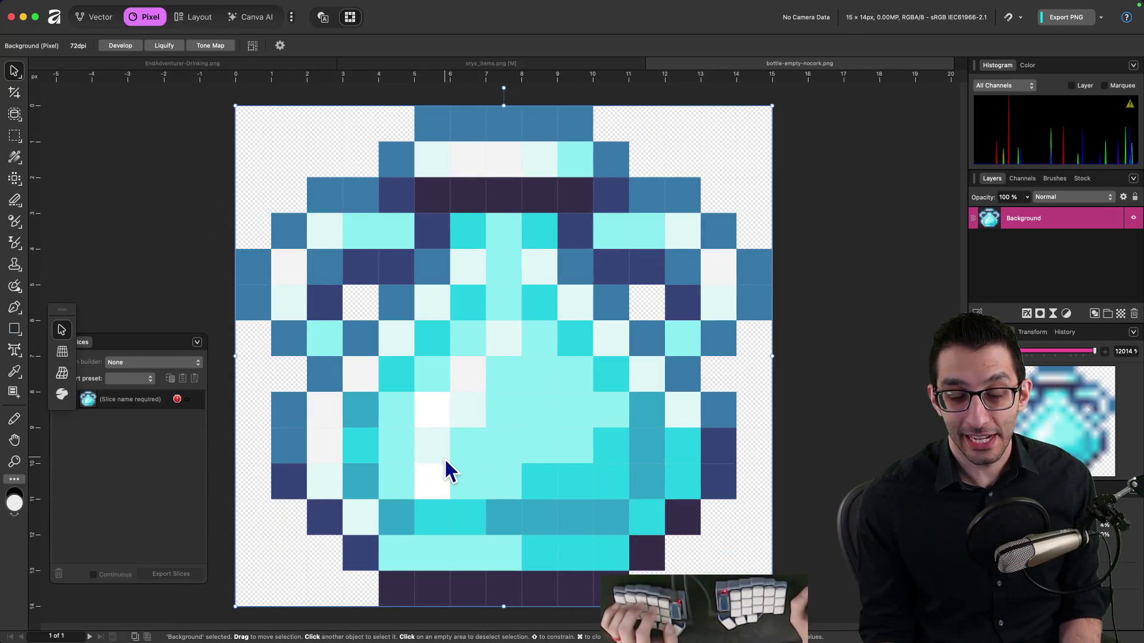
pyautogui.press('super+Tab')
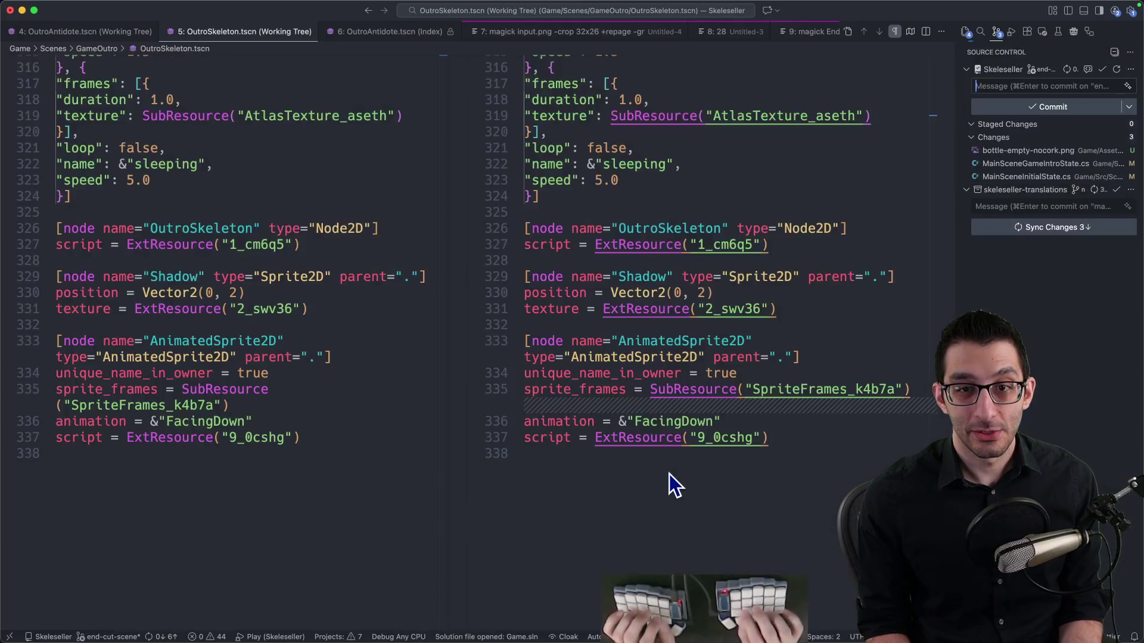
pyautogui.moveTo(811, 622)
pyautogui.press('super+Tab')
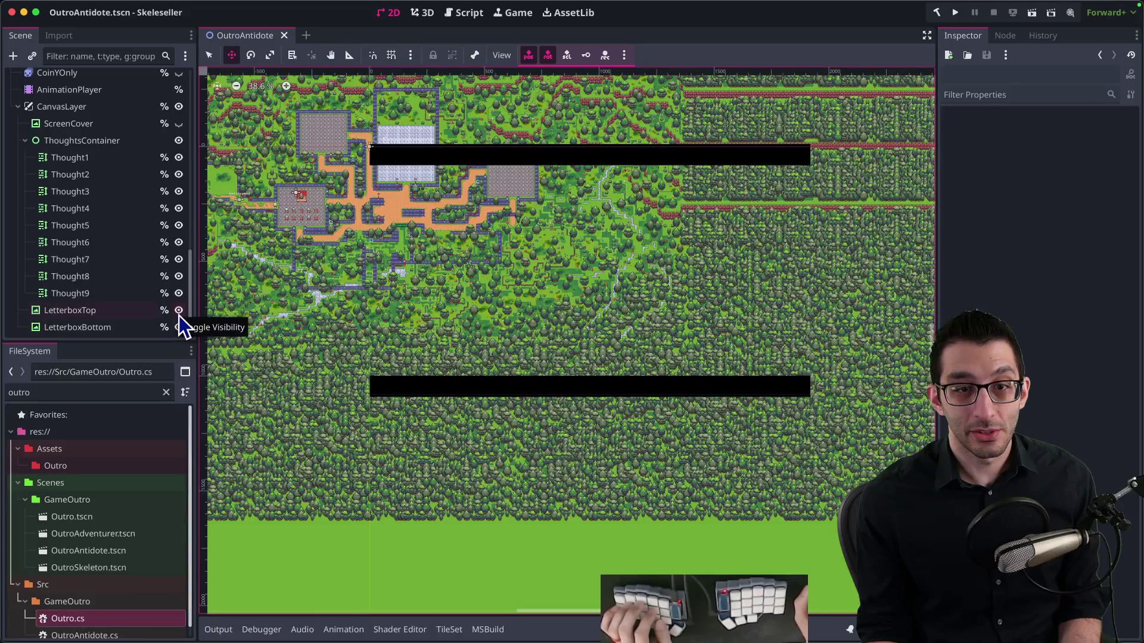
# Zoom in on the house area and load the AnimationPlayer's start_scene animation
pyautogui.scroll(3, 306, 225)
pyautogui.moveTo(306, 225); pyautogui.dragTo(613, 332)
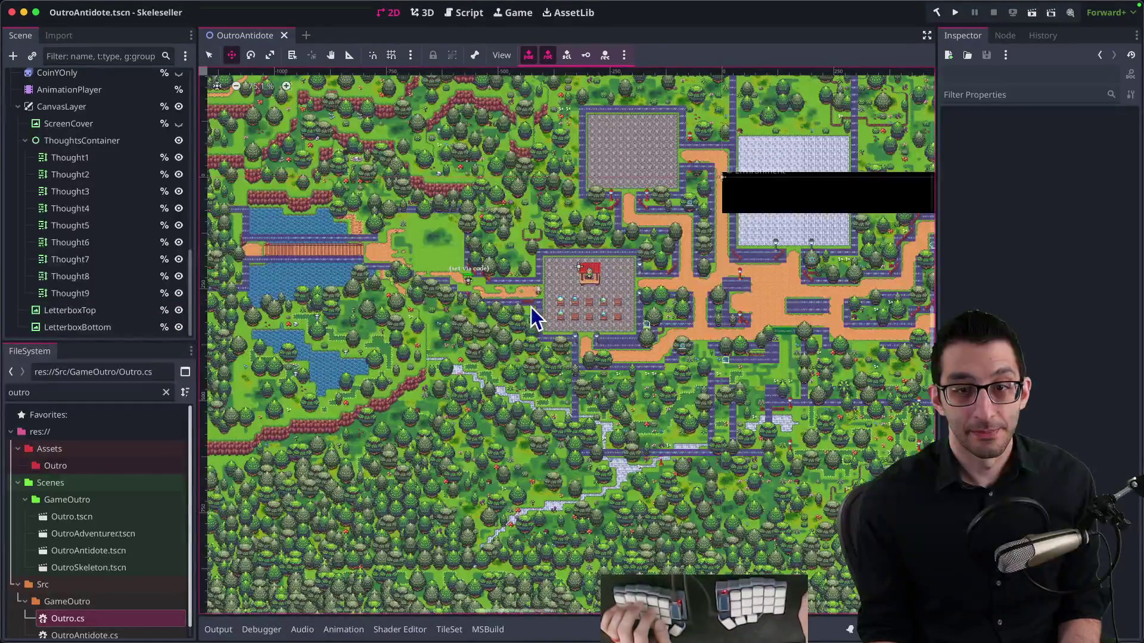
pyautogui.scroll(2, 489, 295)
pyautogui.scroll(8, 489, 294)
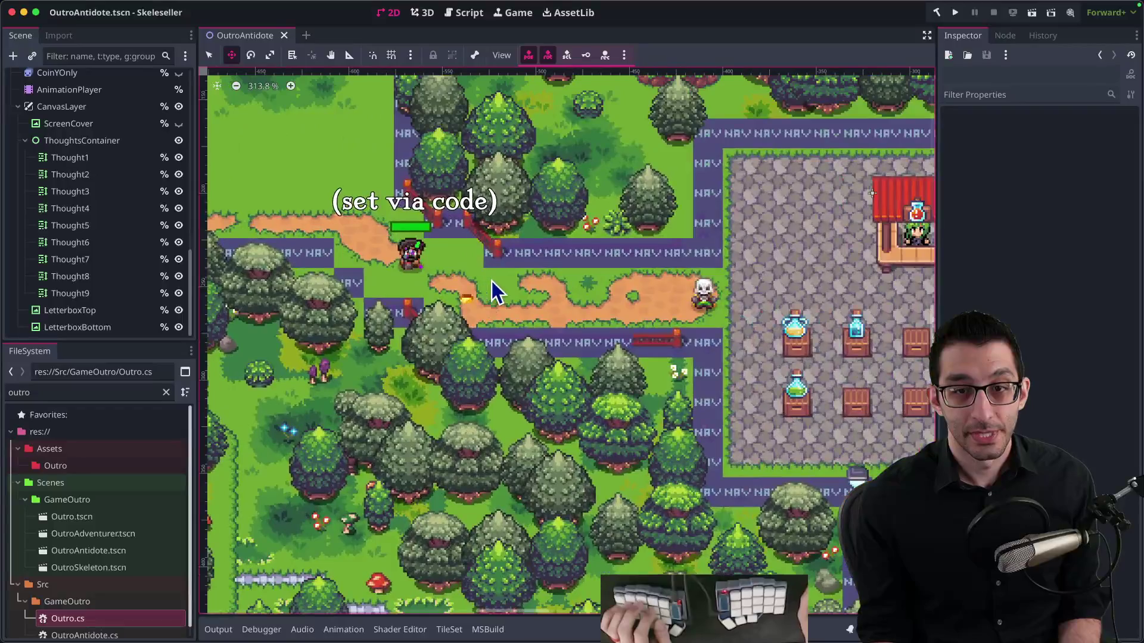
pyautogui.scroll(1, 529, 287)
pyautogui.scroll(5, 107, 205)
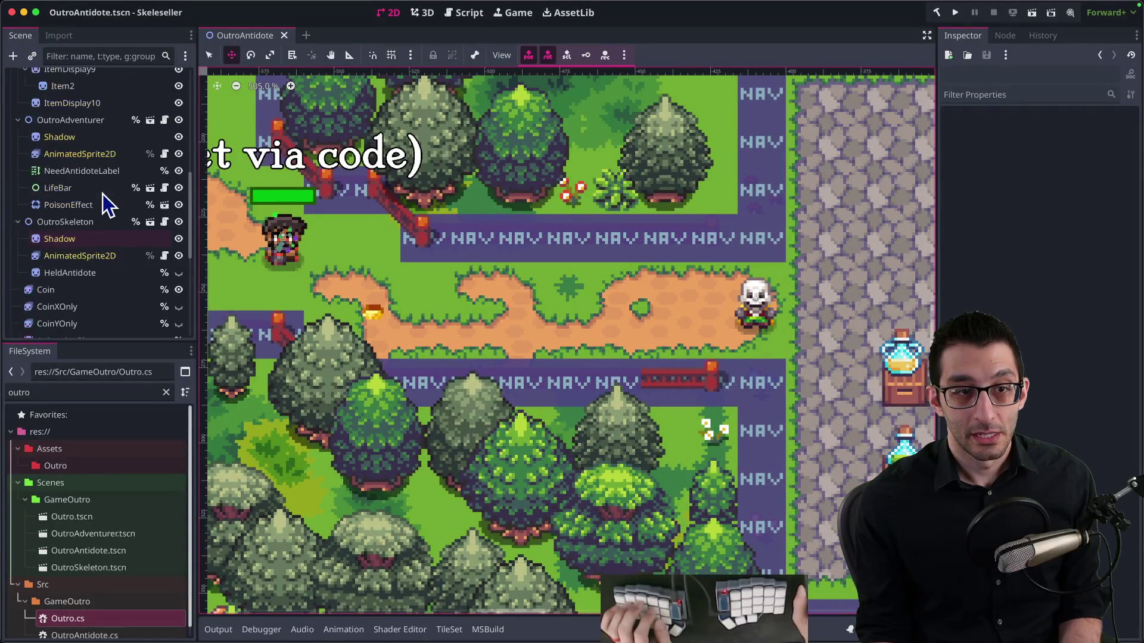
pyautogui.scroll(2, 123, 192)
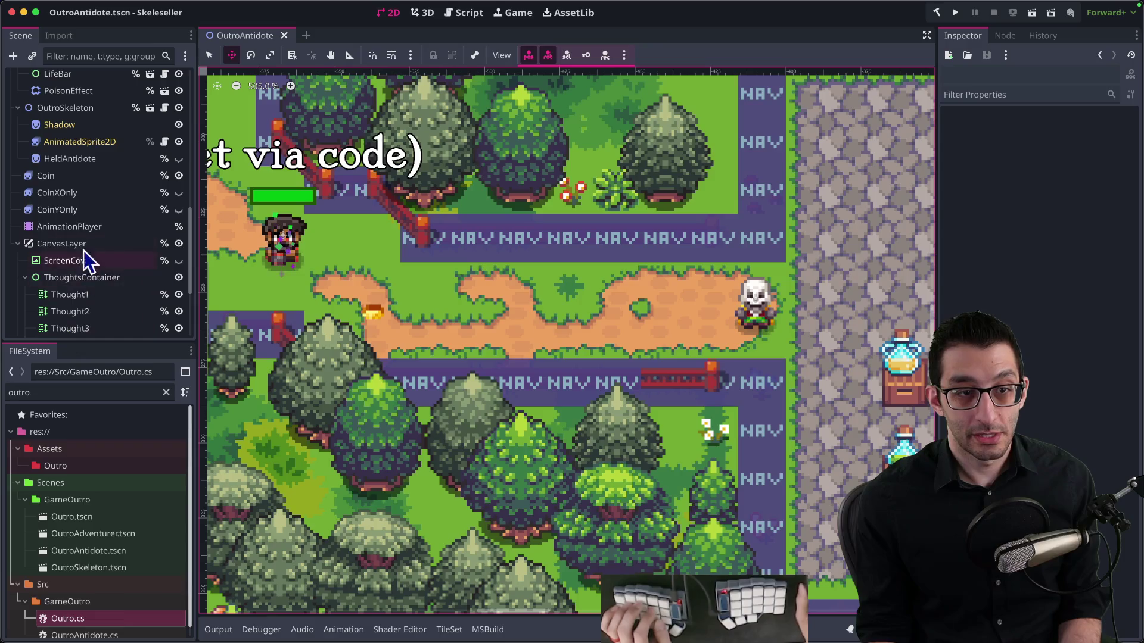
pyautogui.click(68, 226)
pyautogui.scroll(-3, 581, 214)
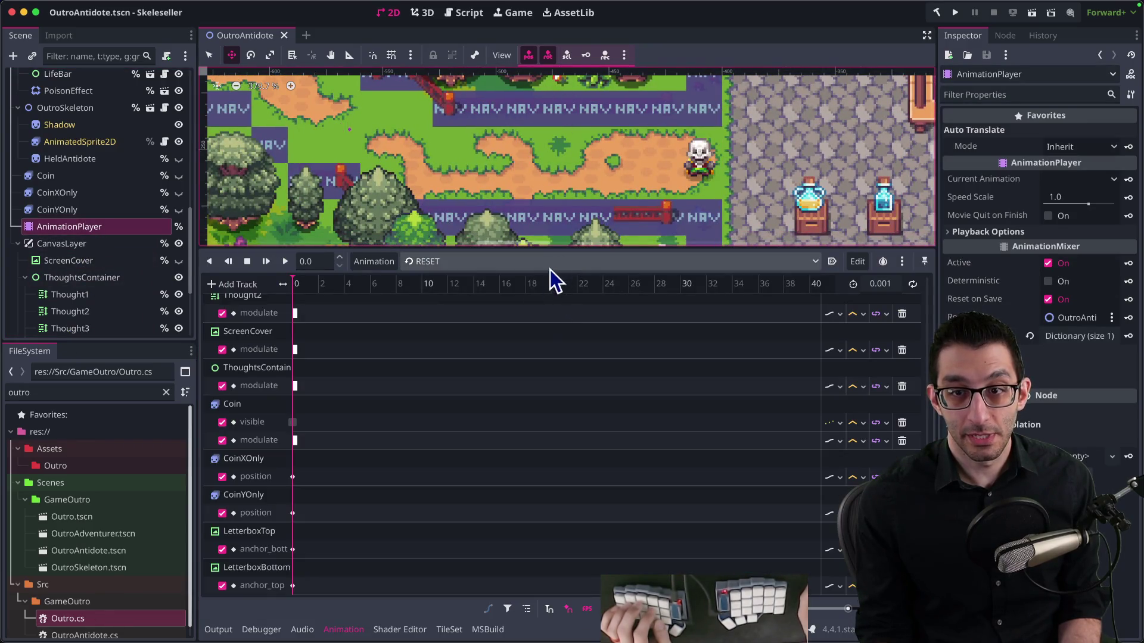
pyautogui.click(428, 261)
pyautogui.click(430, 295)
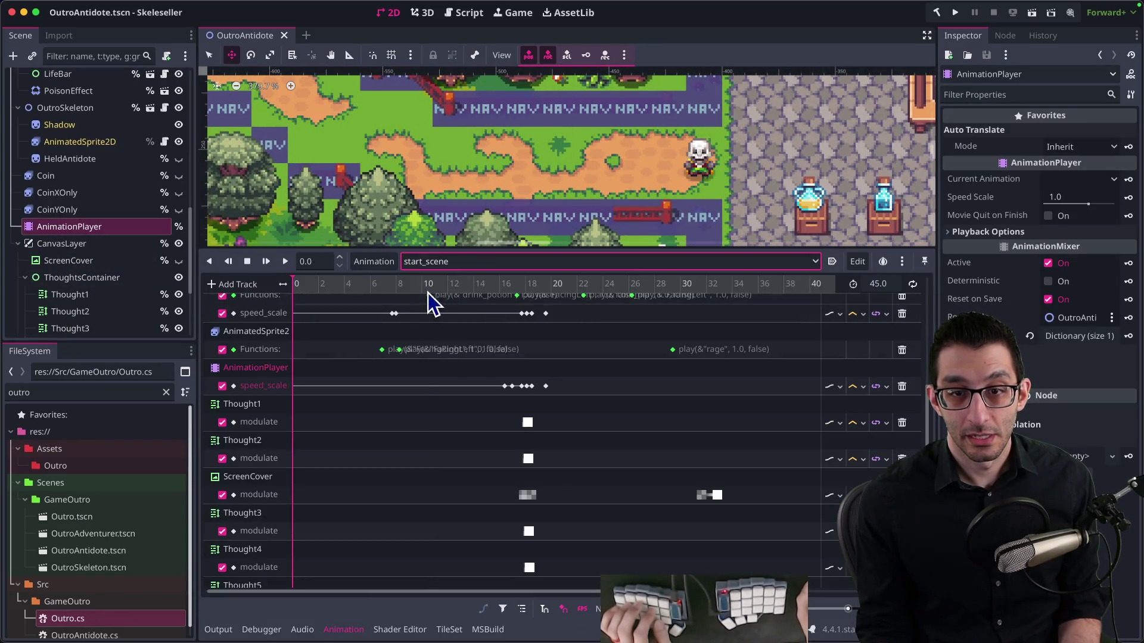